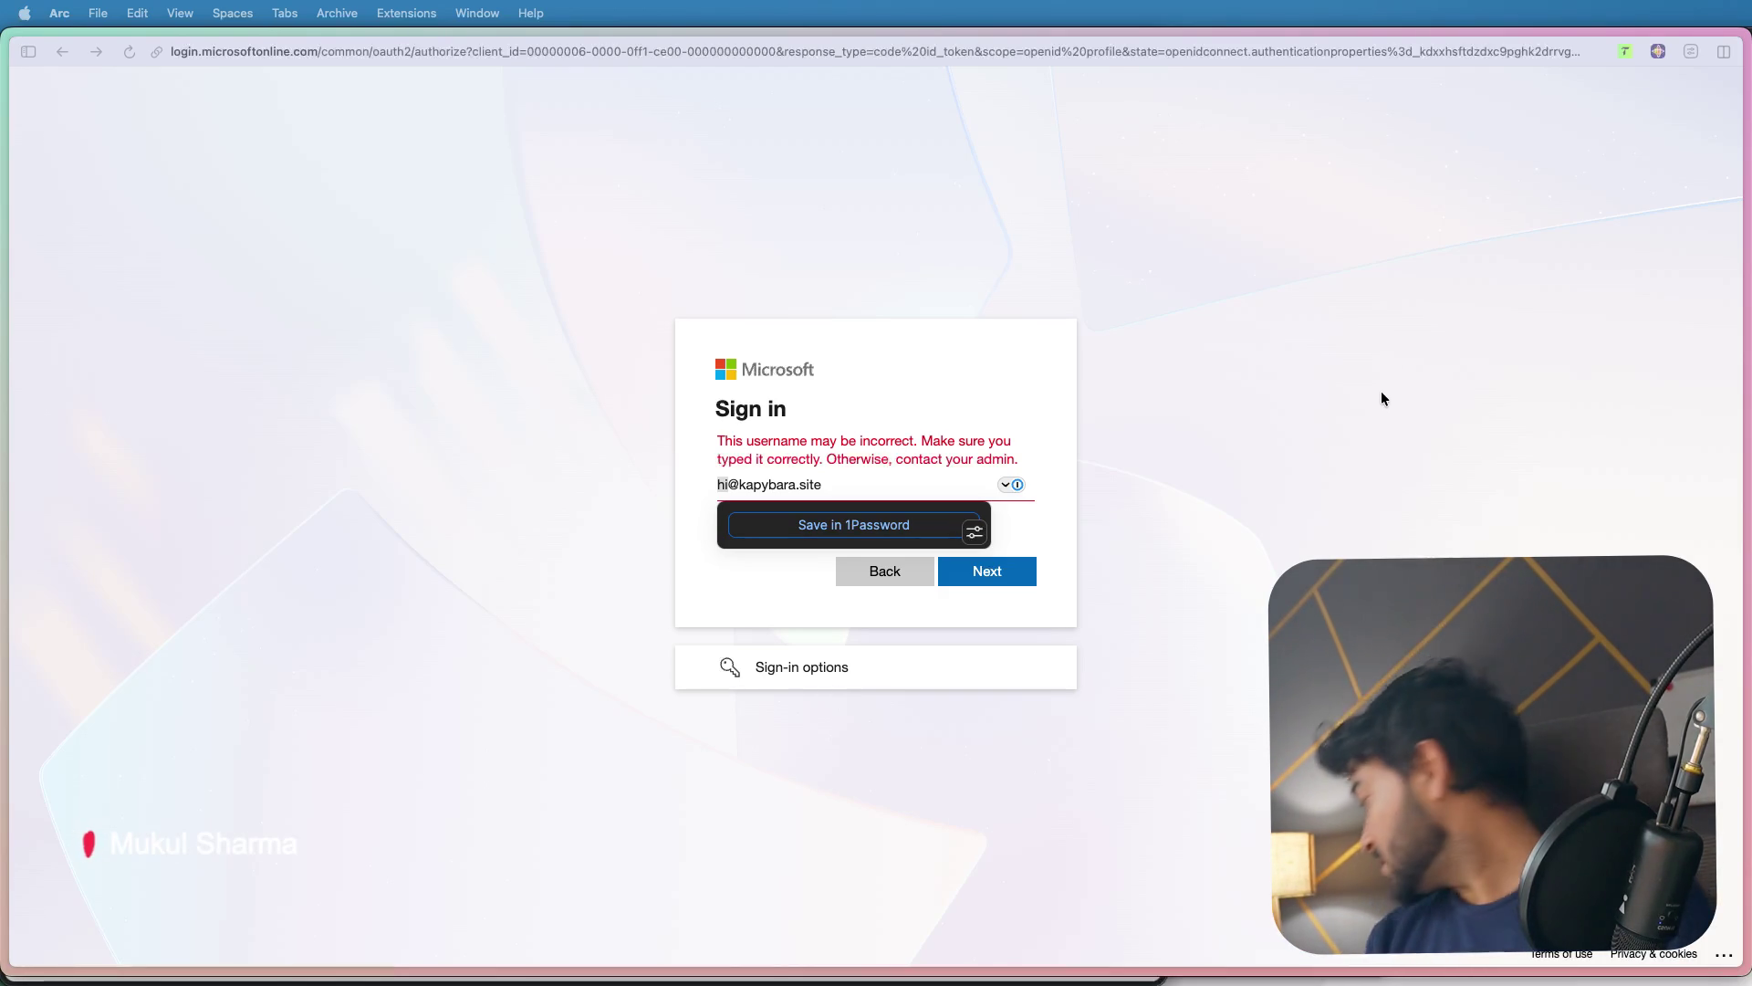
Step: Clear the rejected username from the sign-in email field, then bring the invoice PDF forward
left_click(1197, 427)
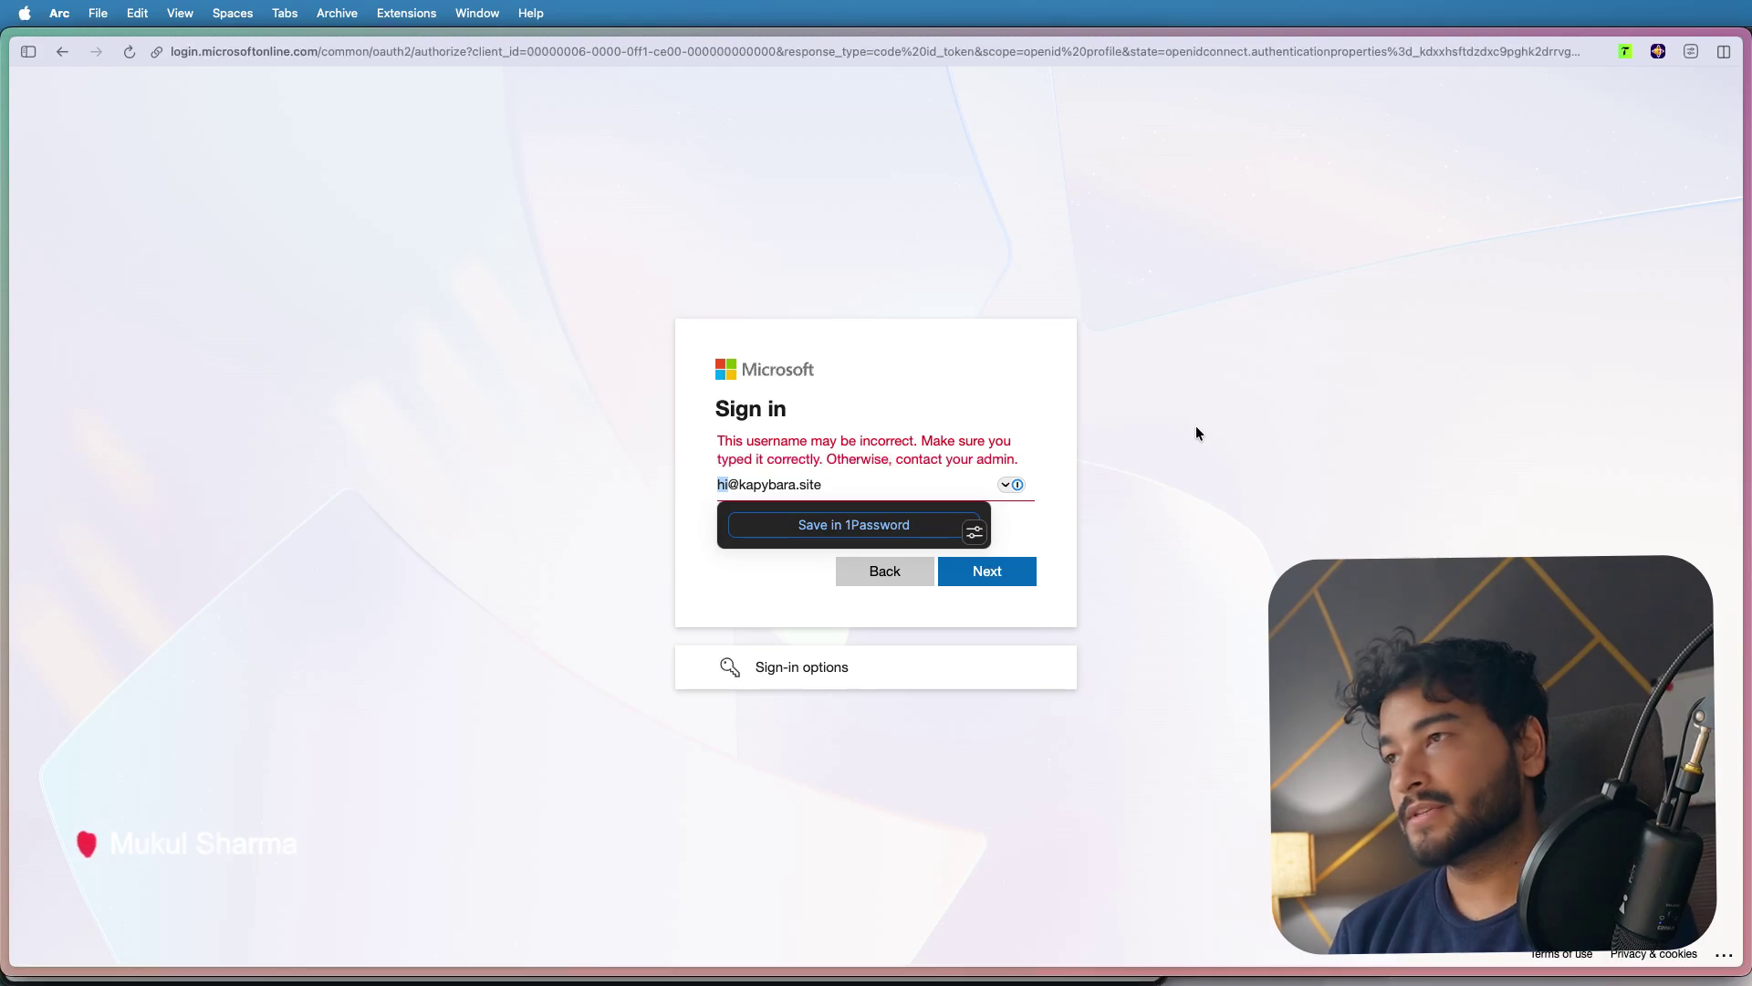
key("super+a")
key("BackSpace")
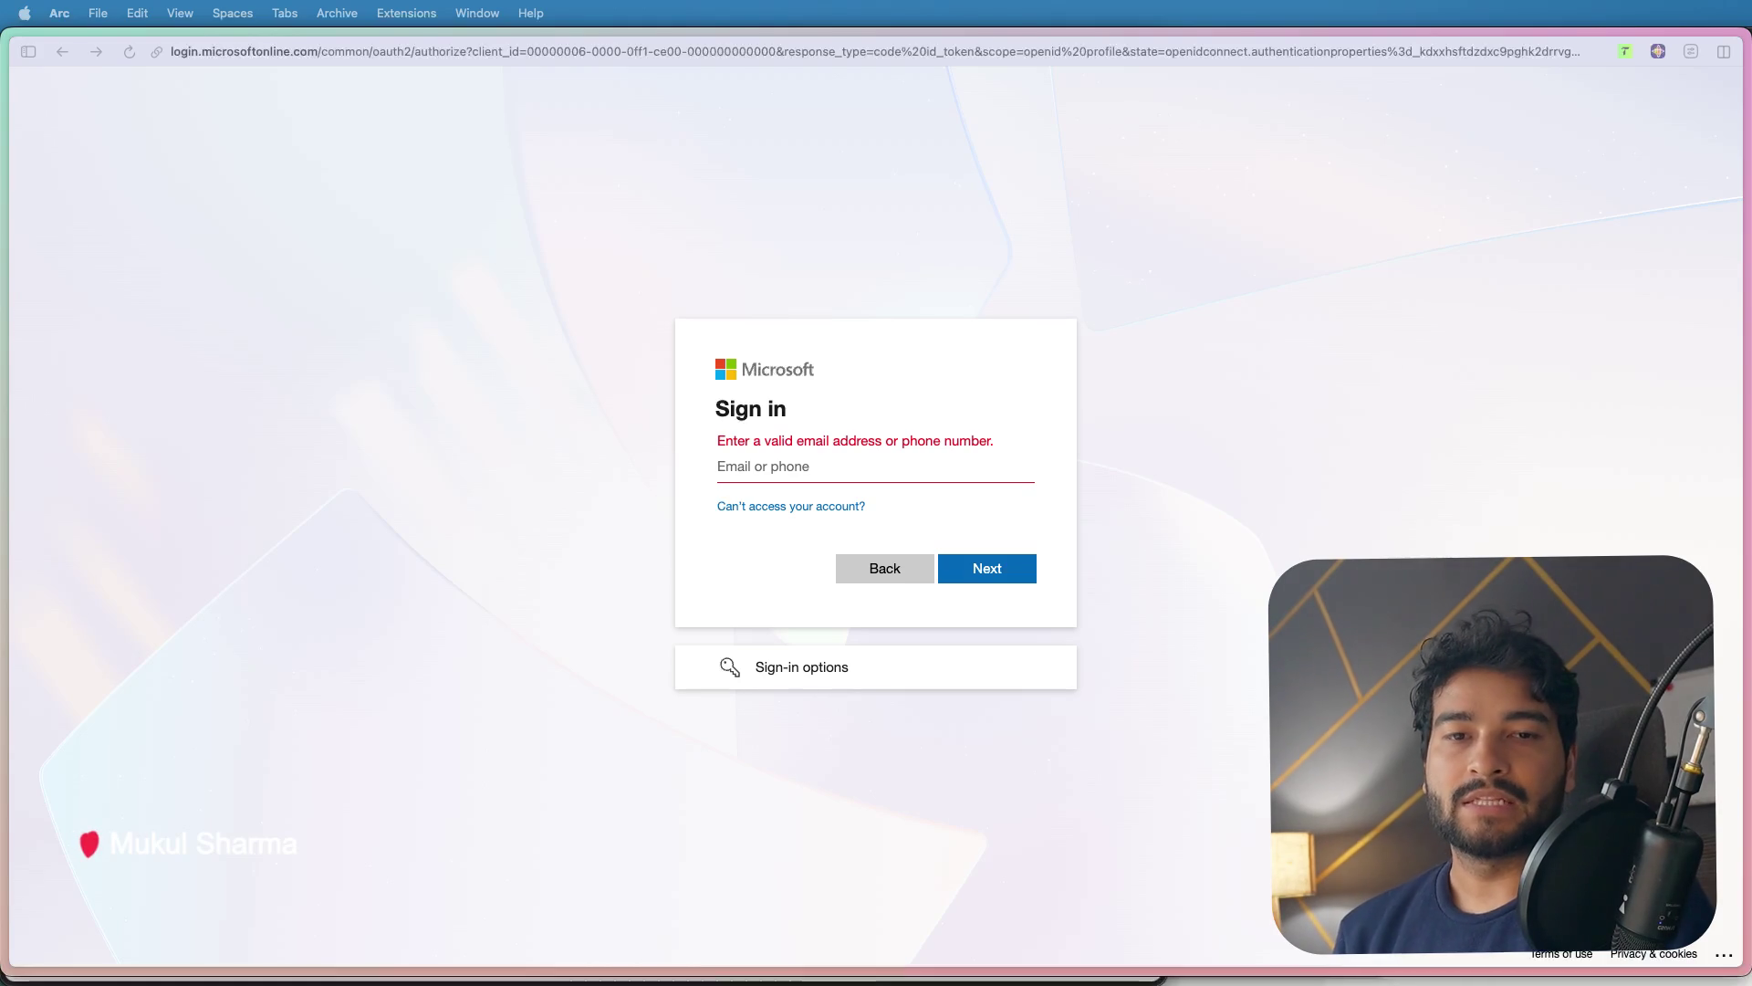
key("super+Tab")
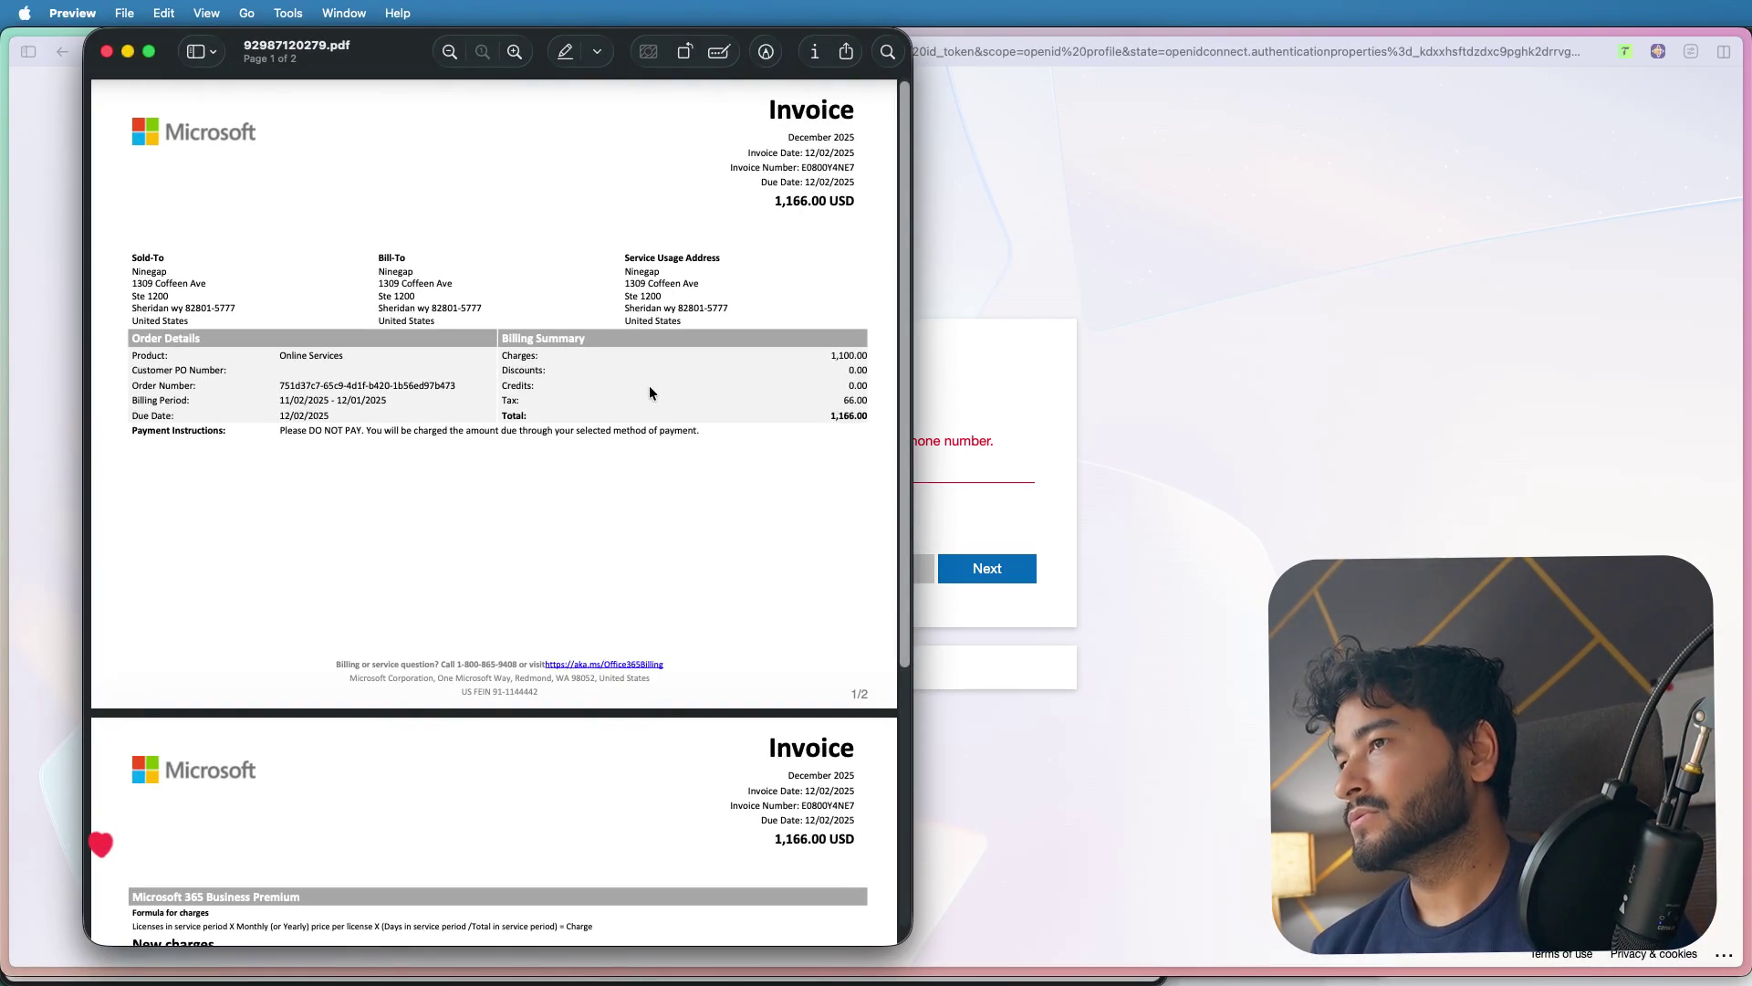
Step: Scroll through the 1,166.00 USD Microsoft invoice in Preview, then close it
scroll(560, 468, "down", 2)
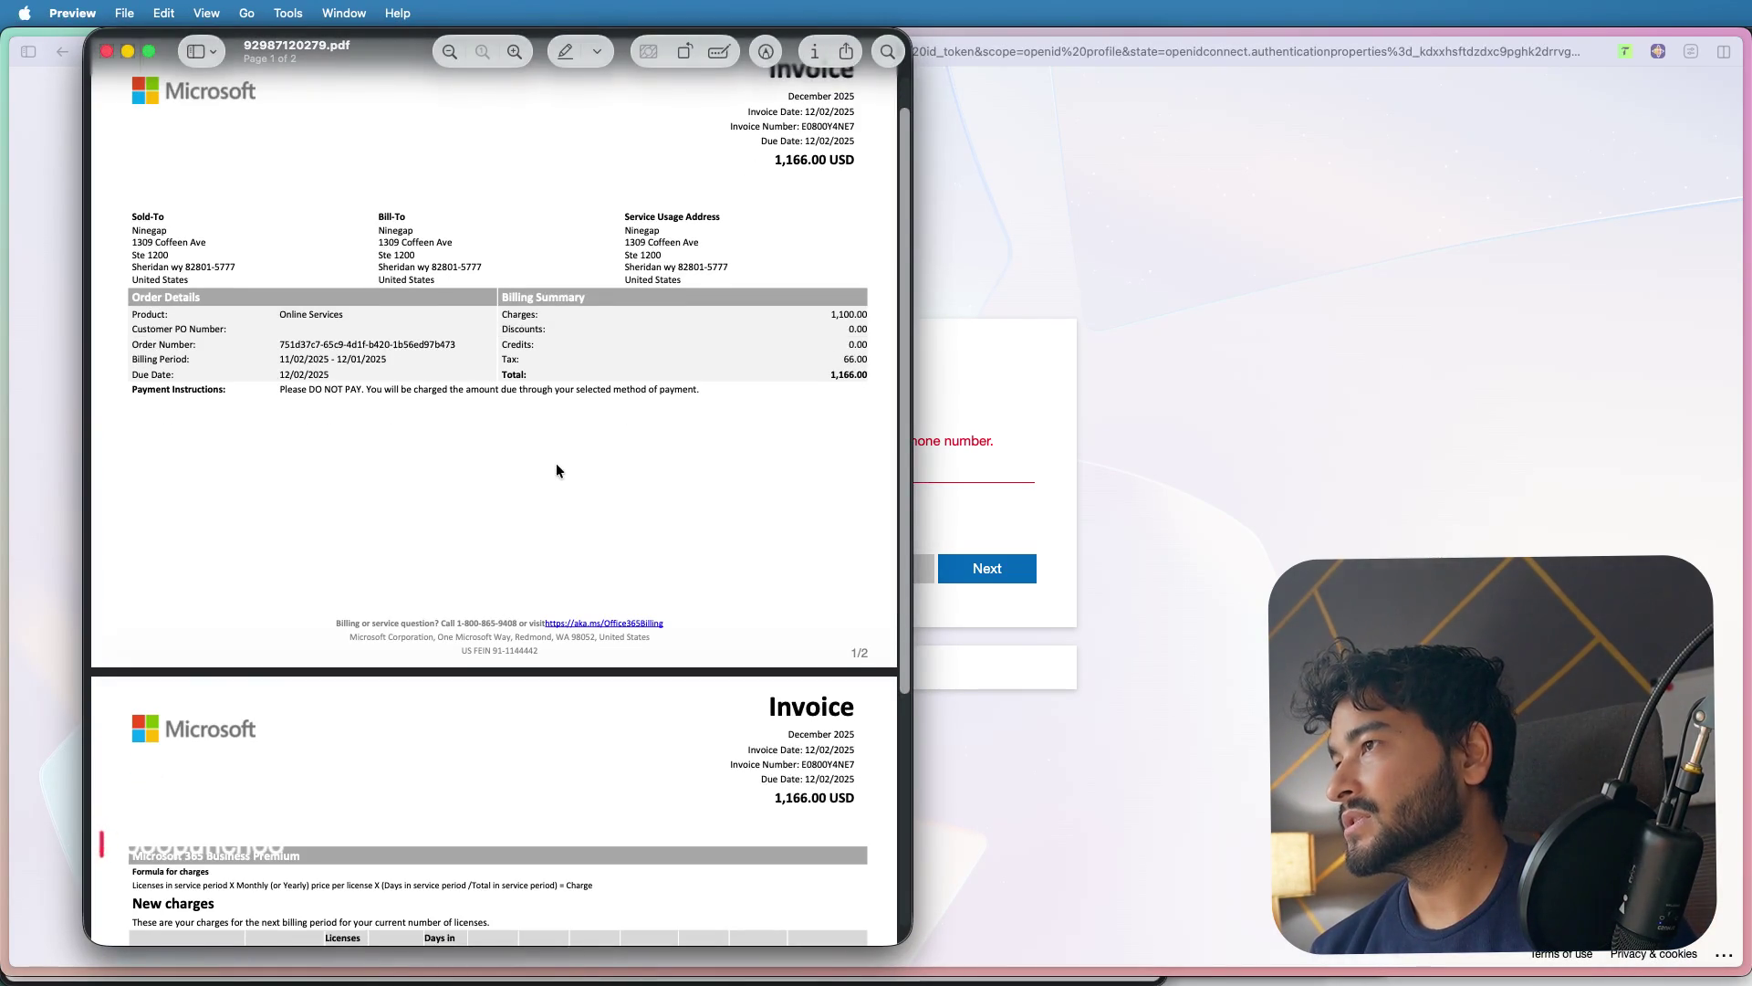
scroll(556, 466, "down", 5)
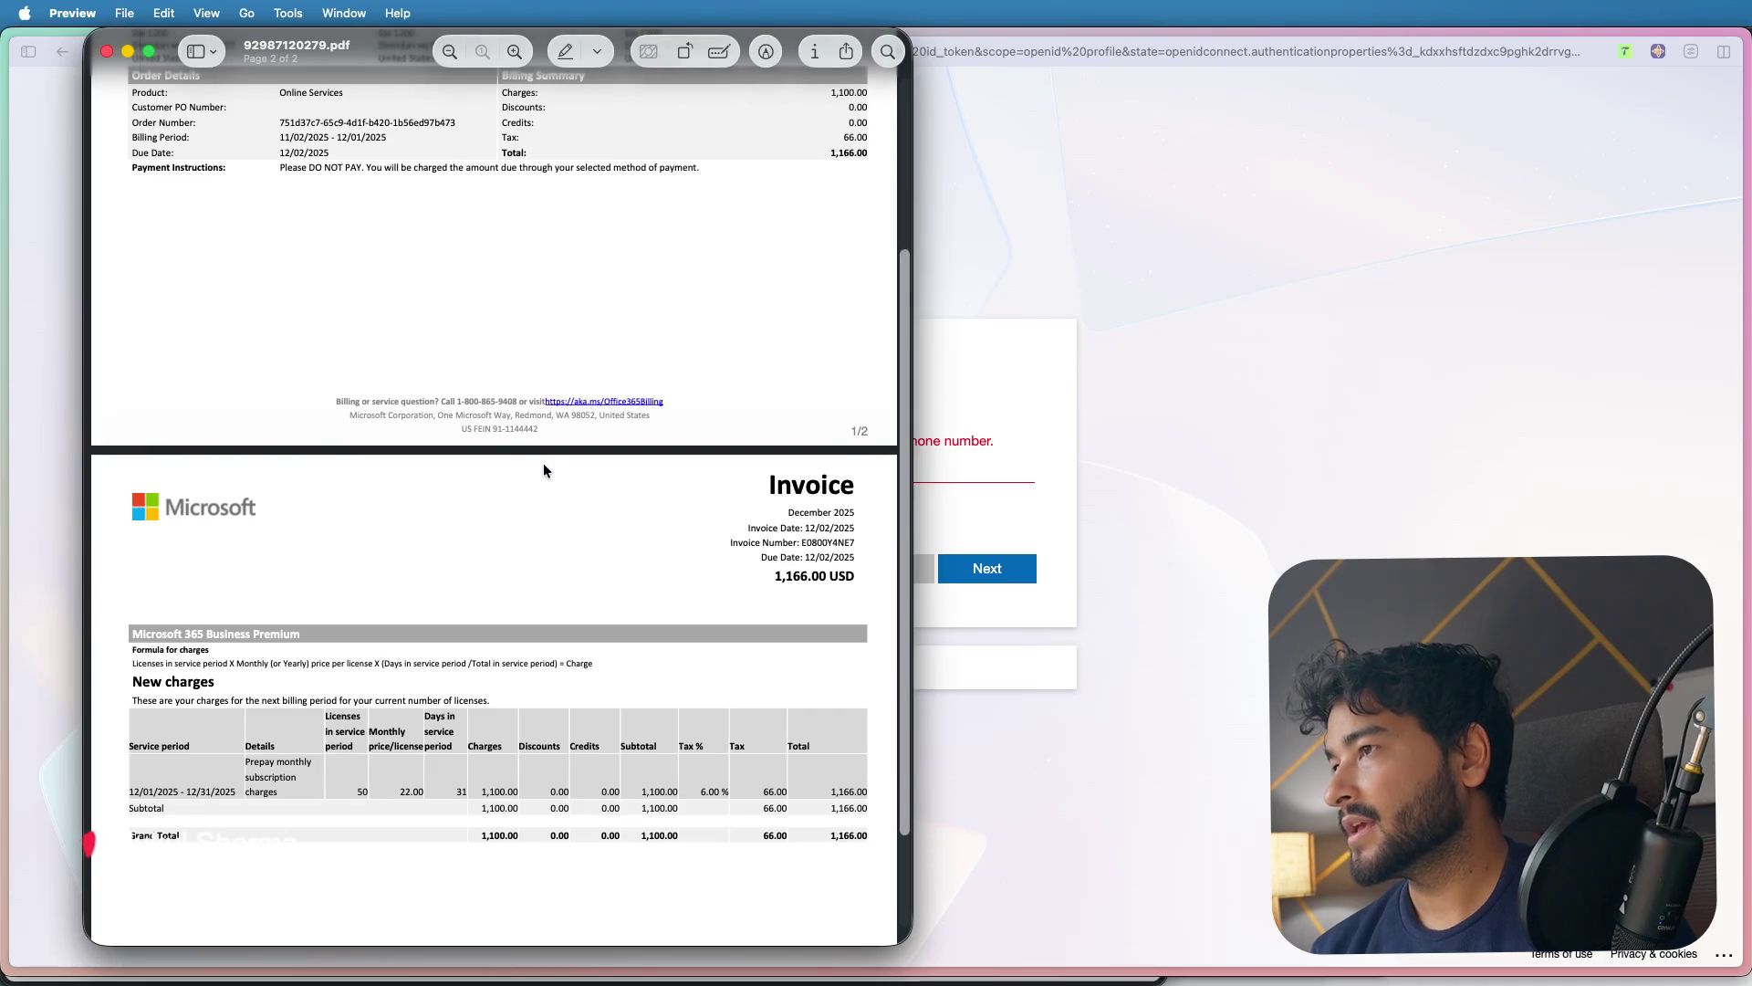
scroll(544, 470, "down", 3)
scroll(413, 523, "up", 10)
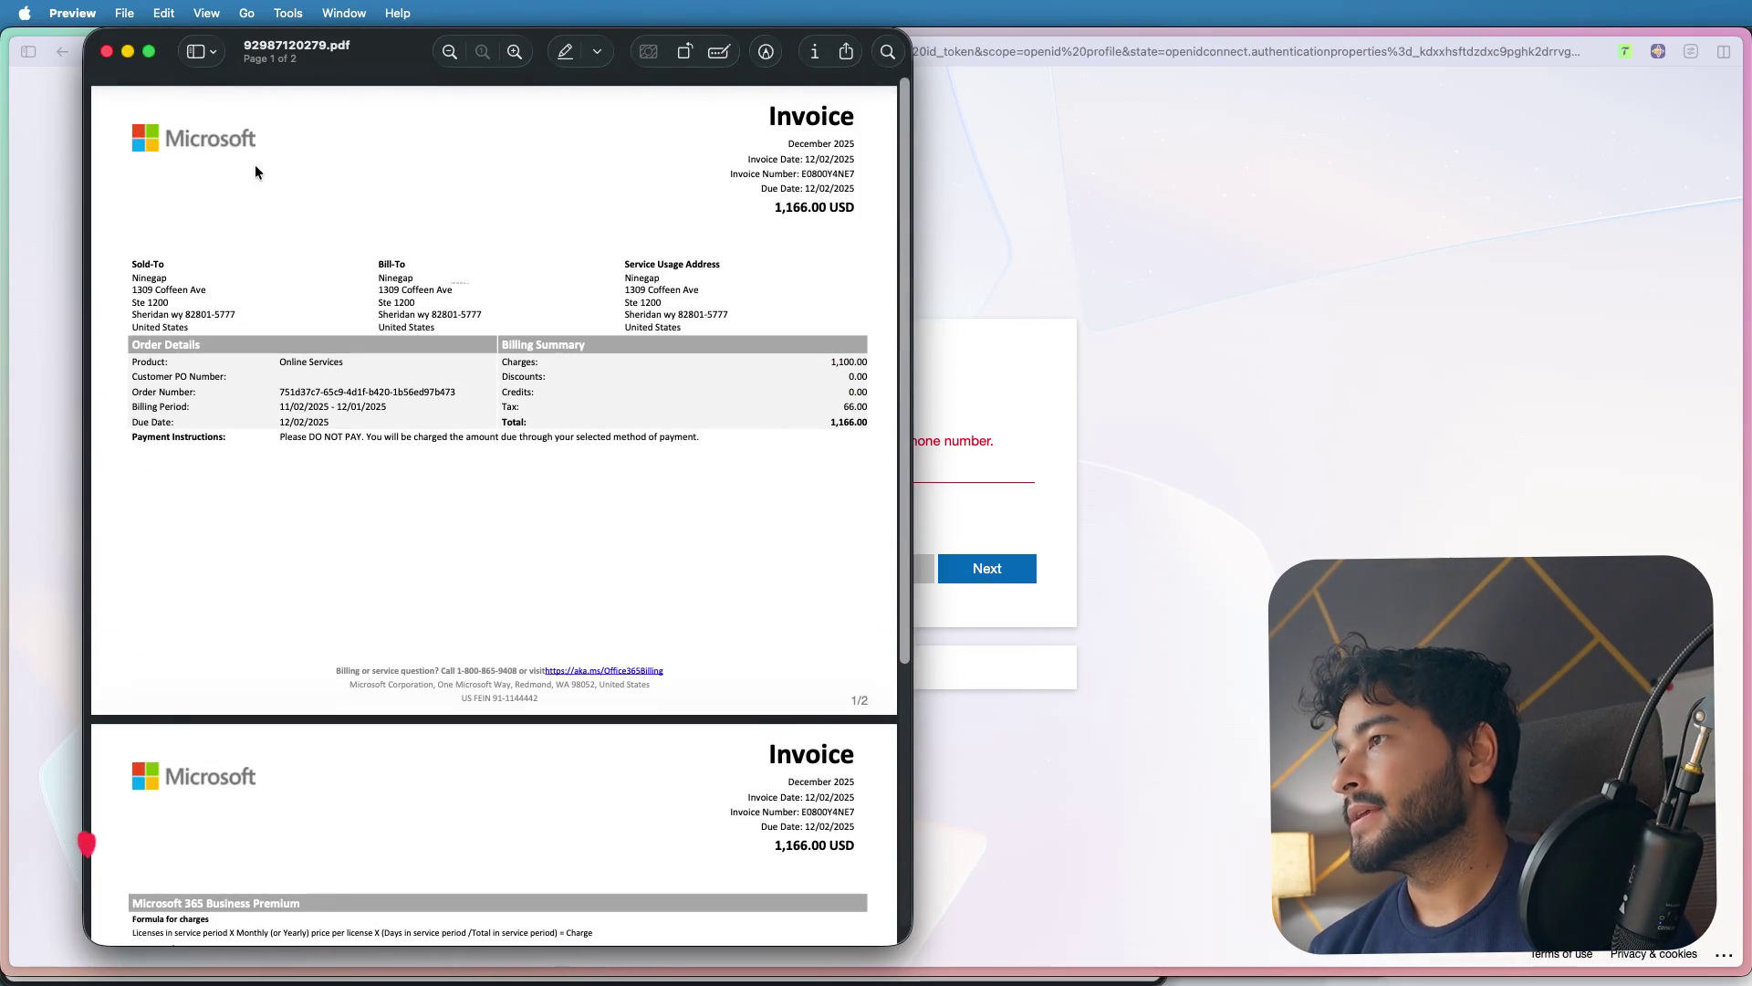
left_click(106, 51)
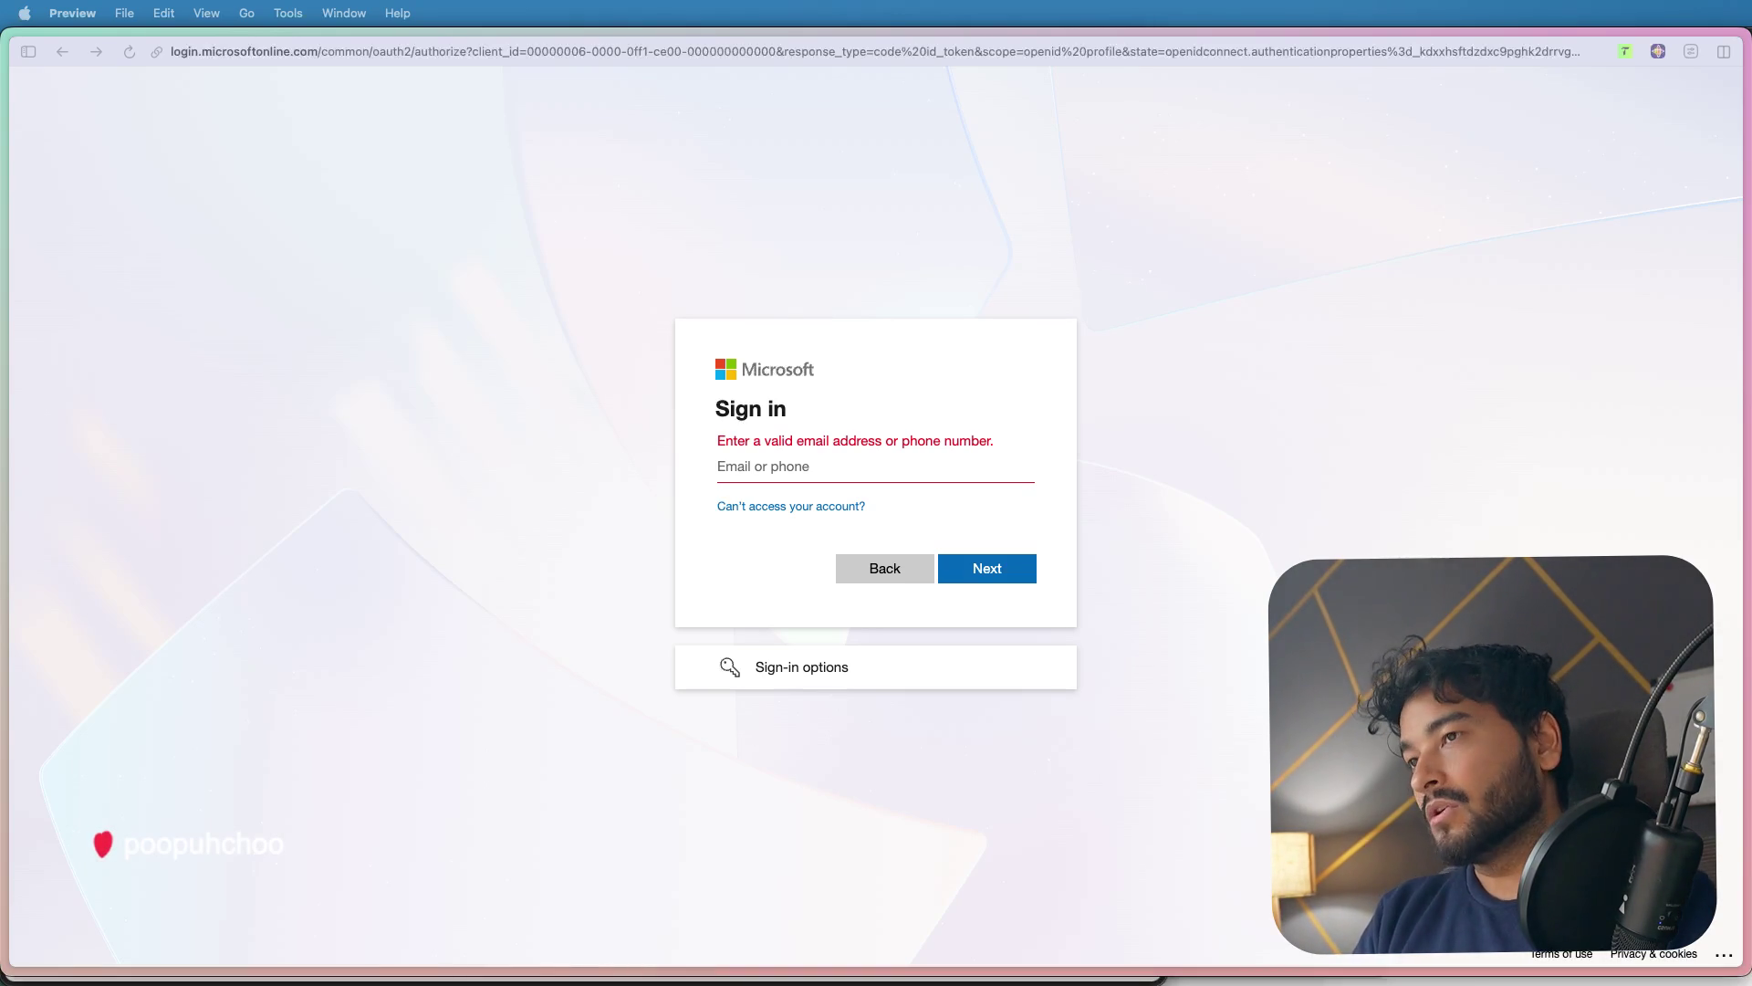
Step: Try signing in by submitting the personal email address in the email field
left_click(586, 276)
mouse_move(76, 259)
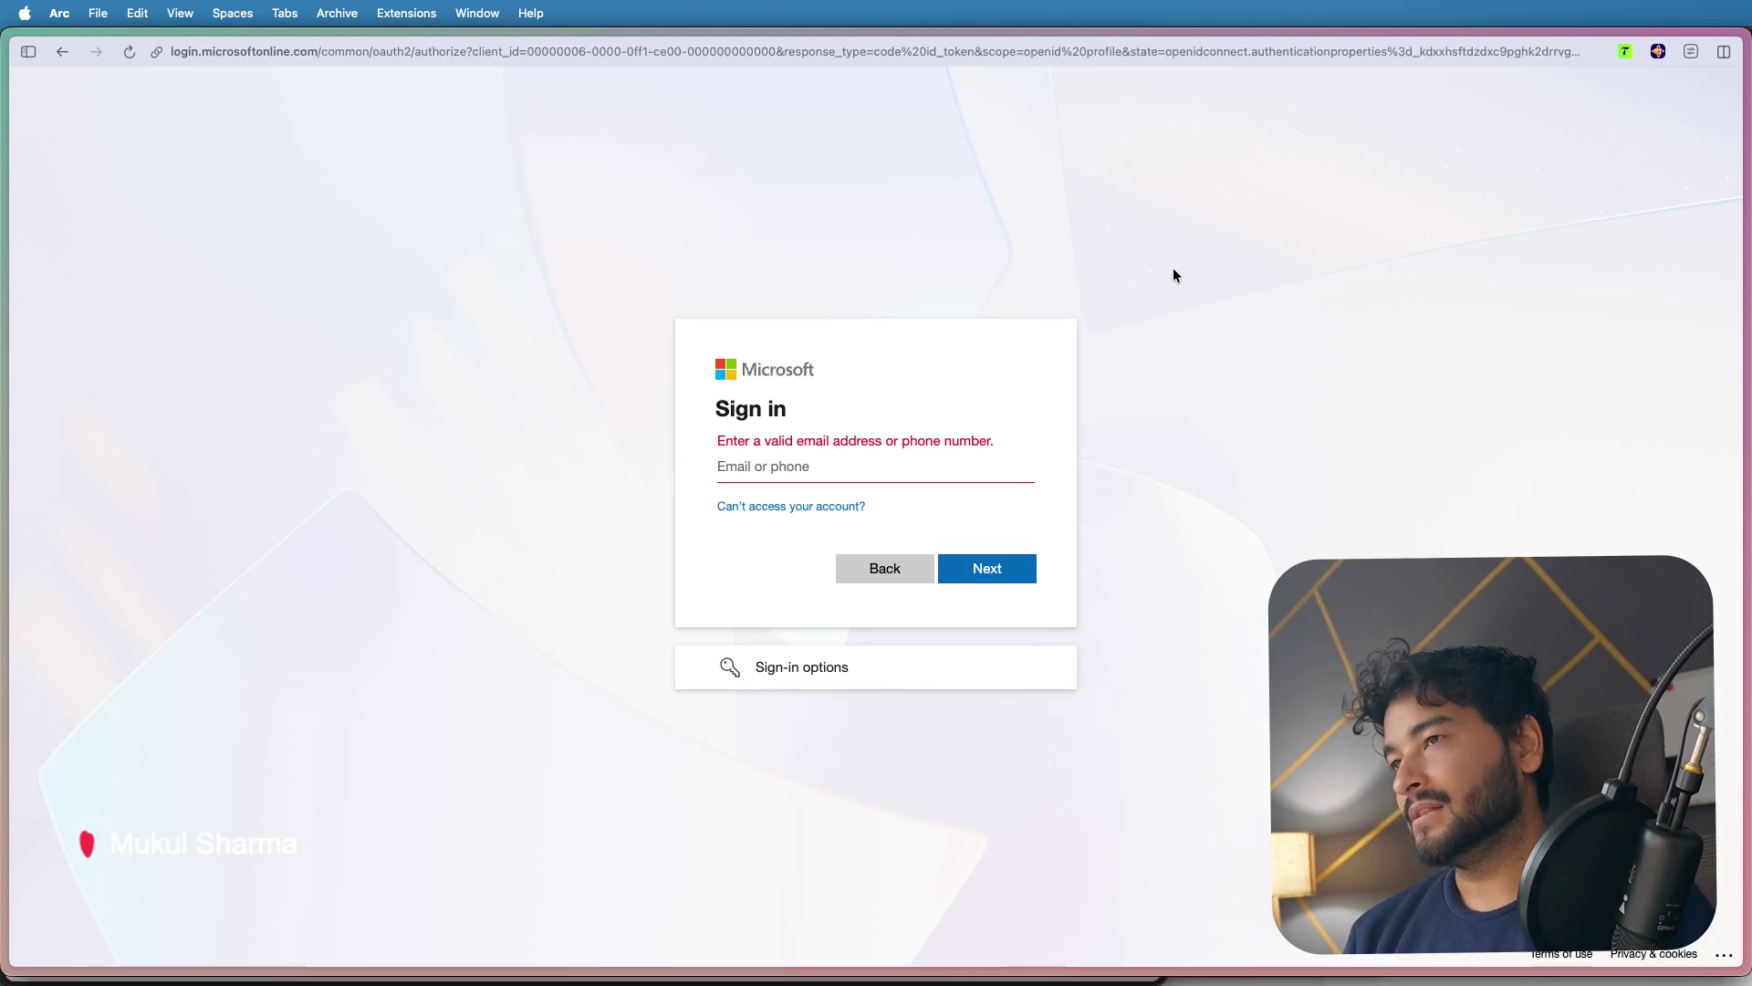
left_click(716, 467)
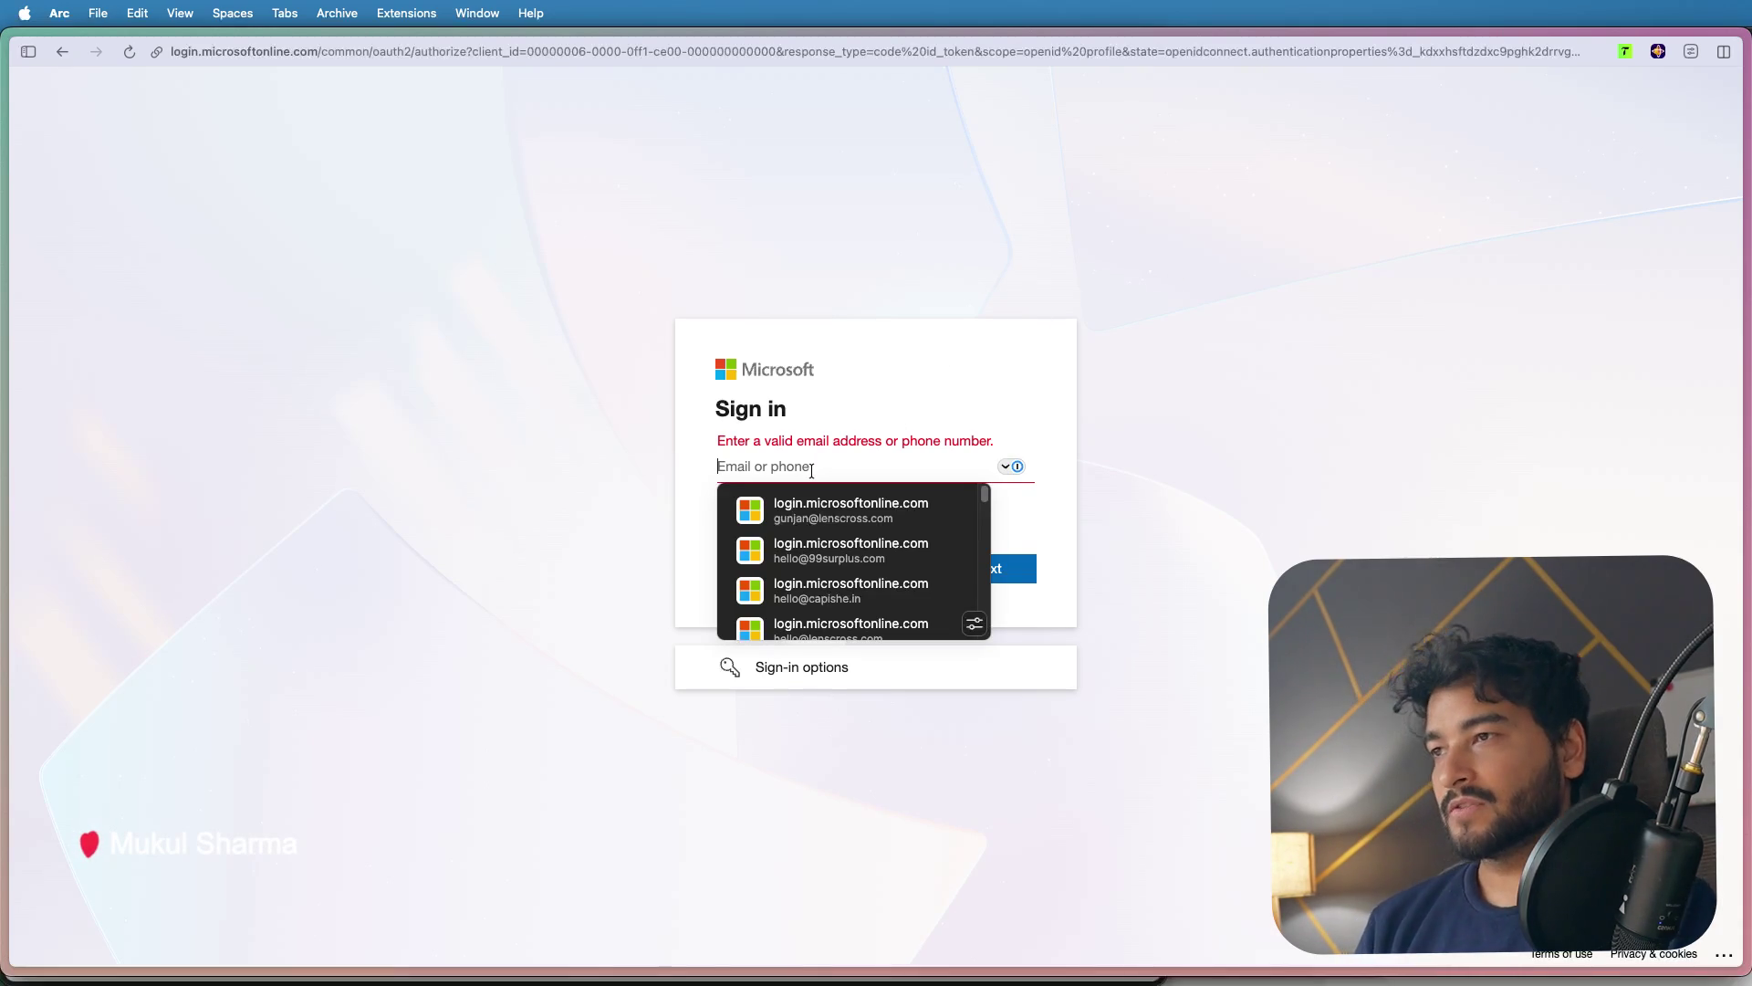
left_click(714, 463)
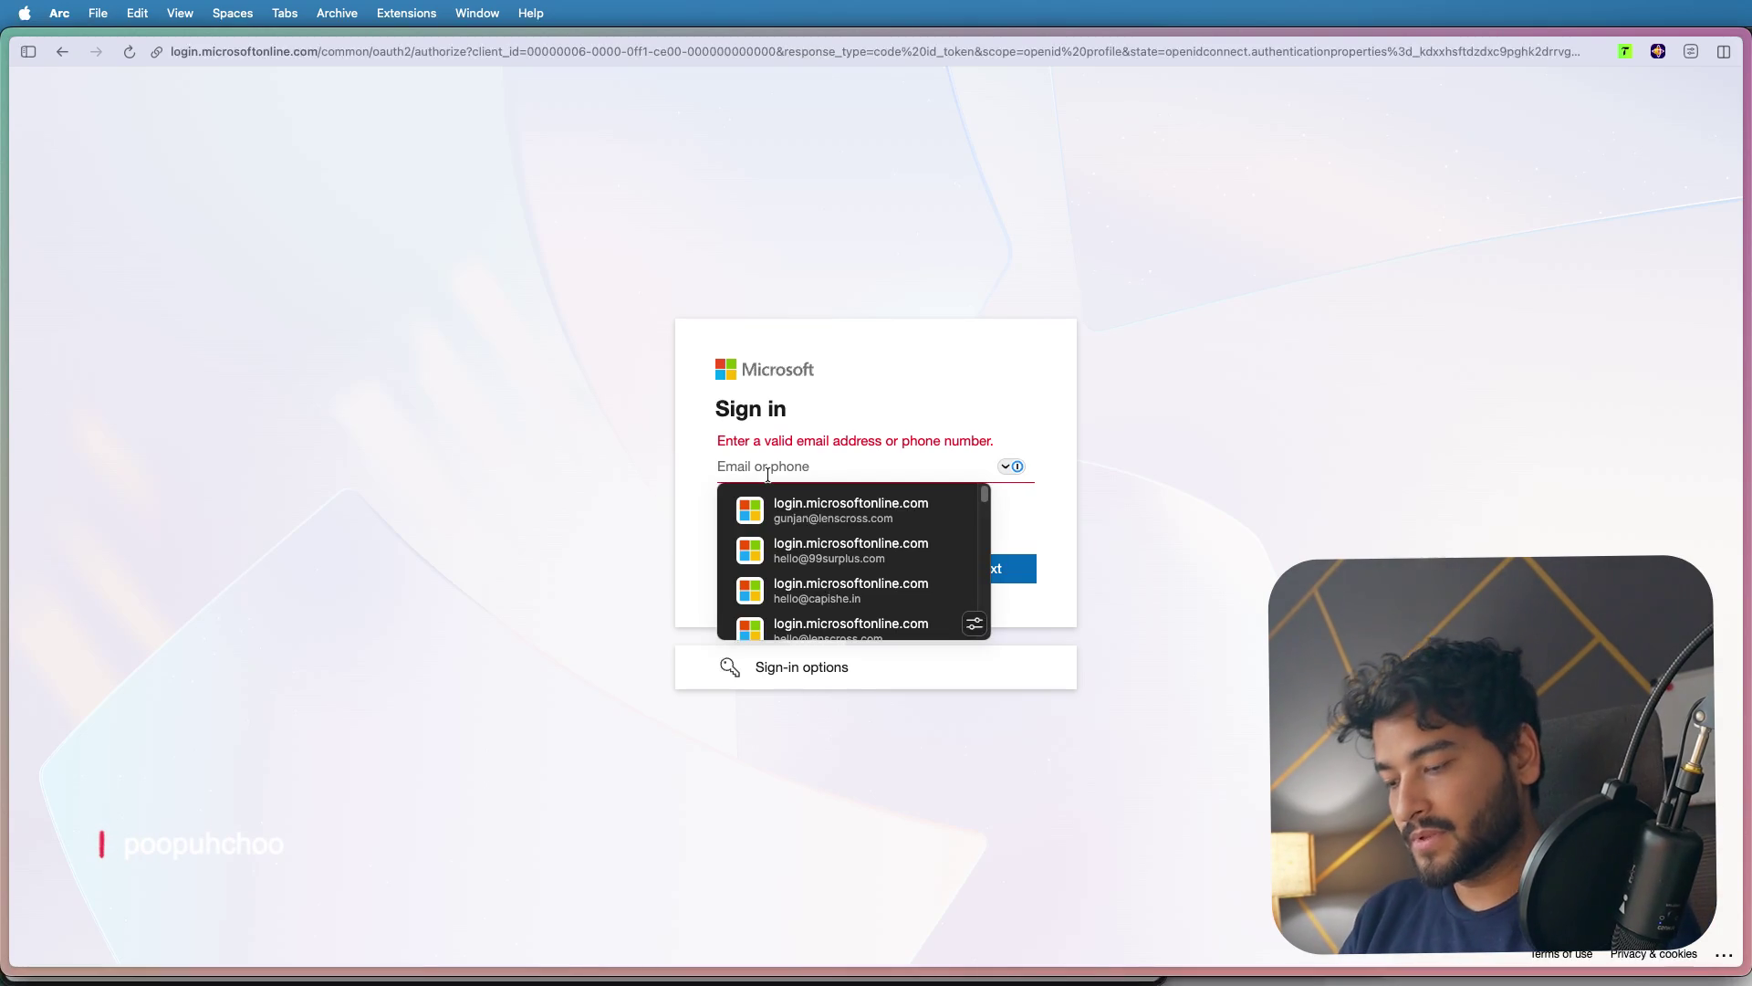
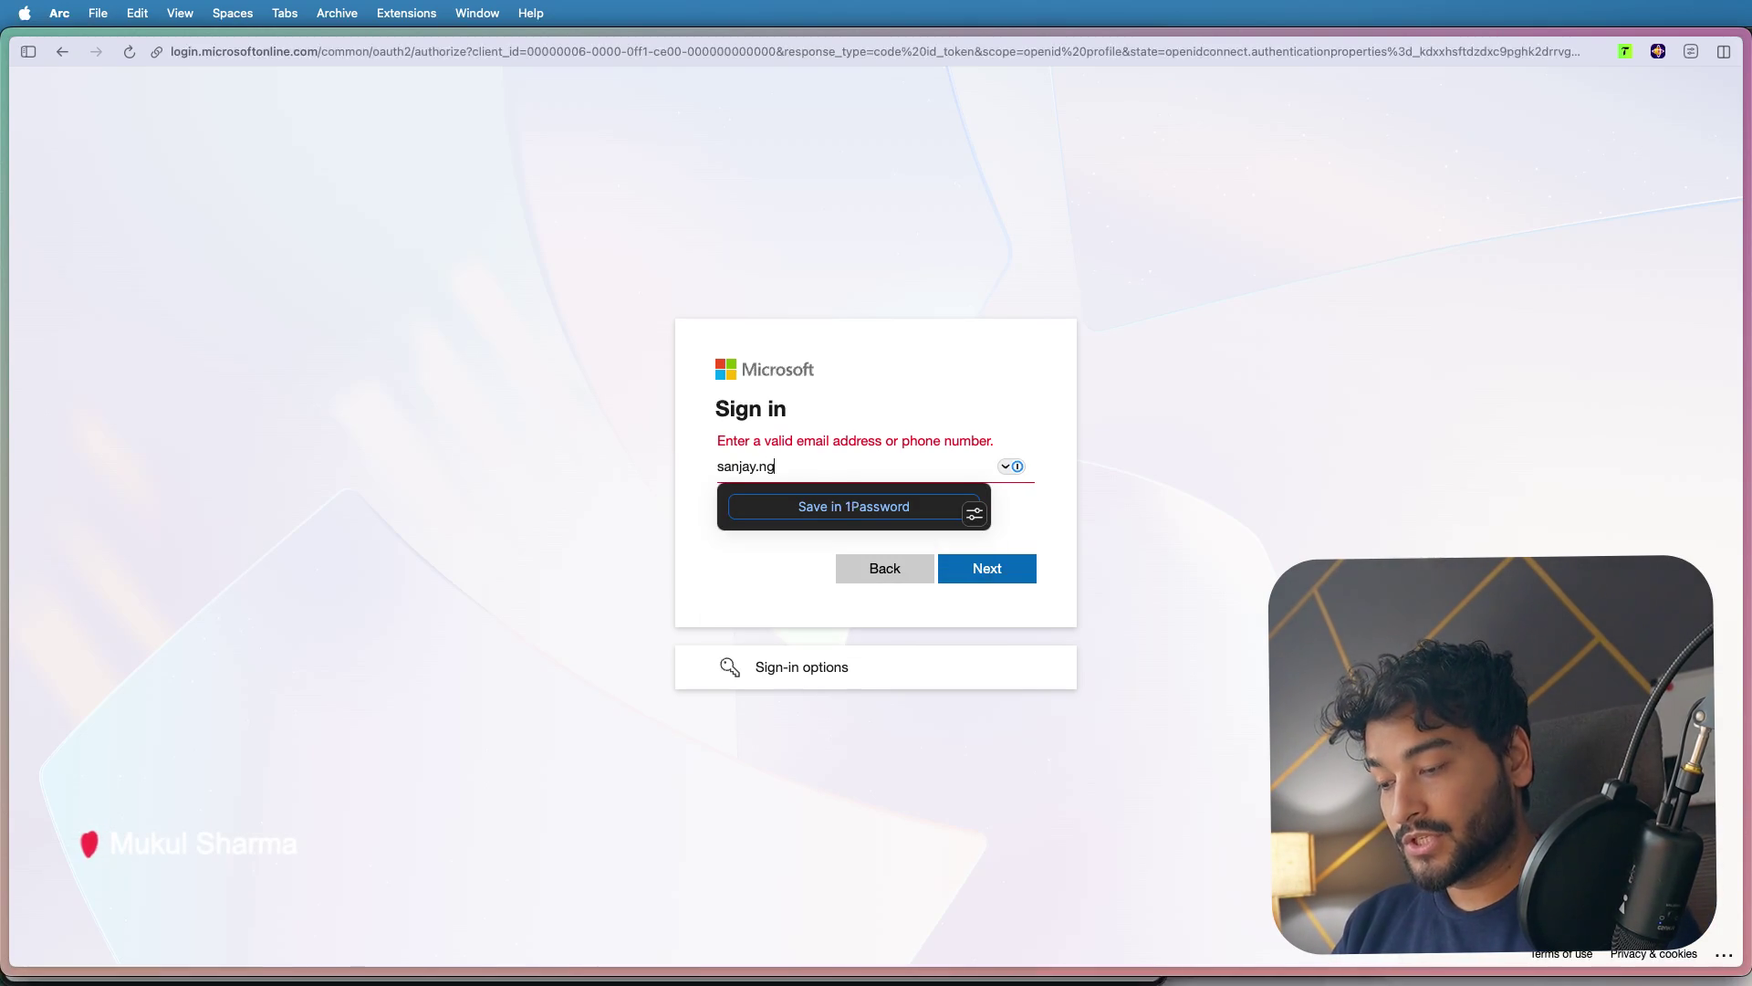
key("Return")
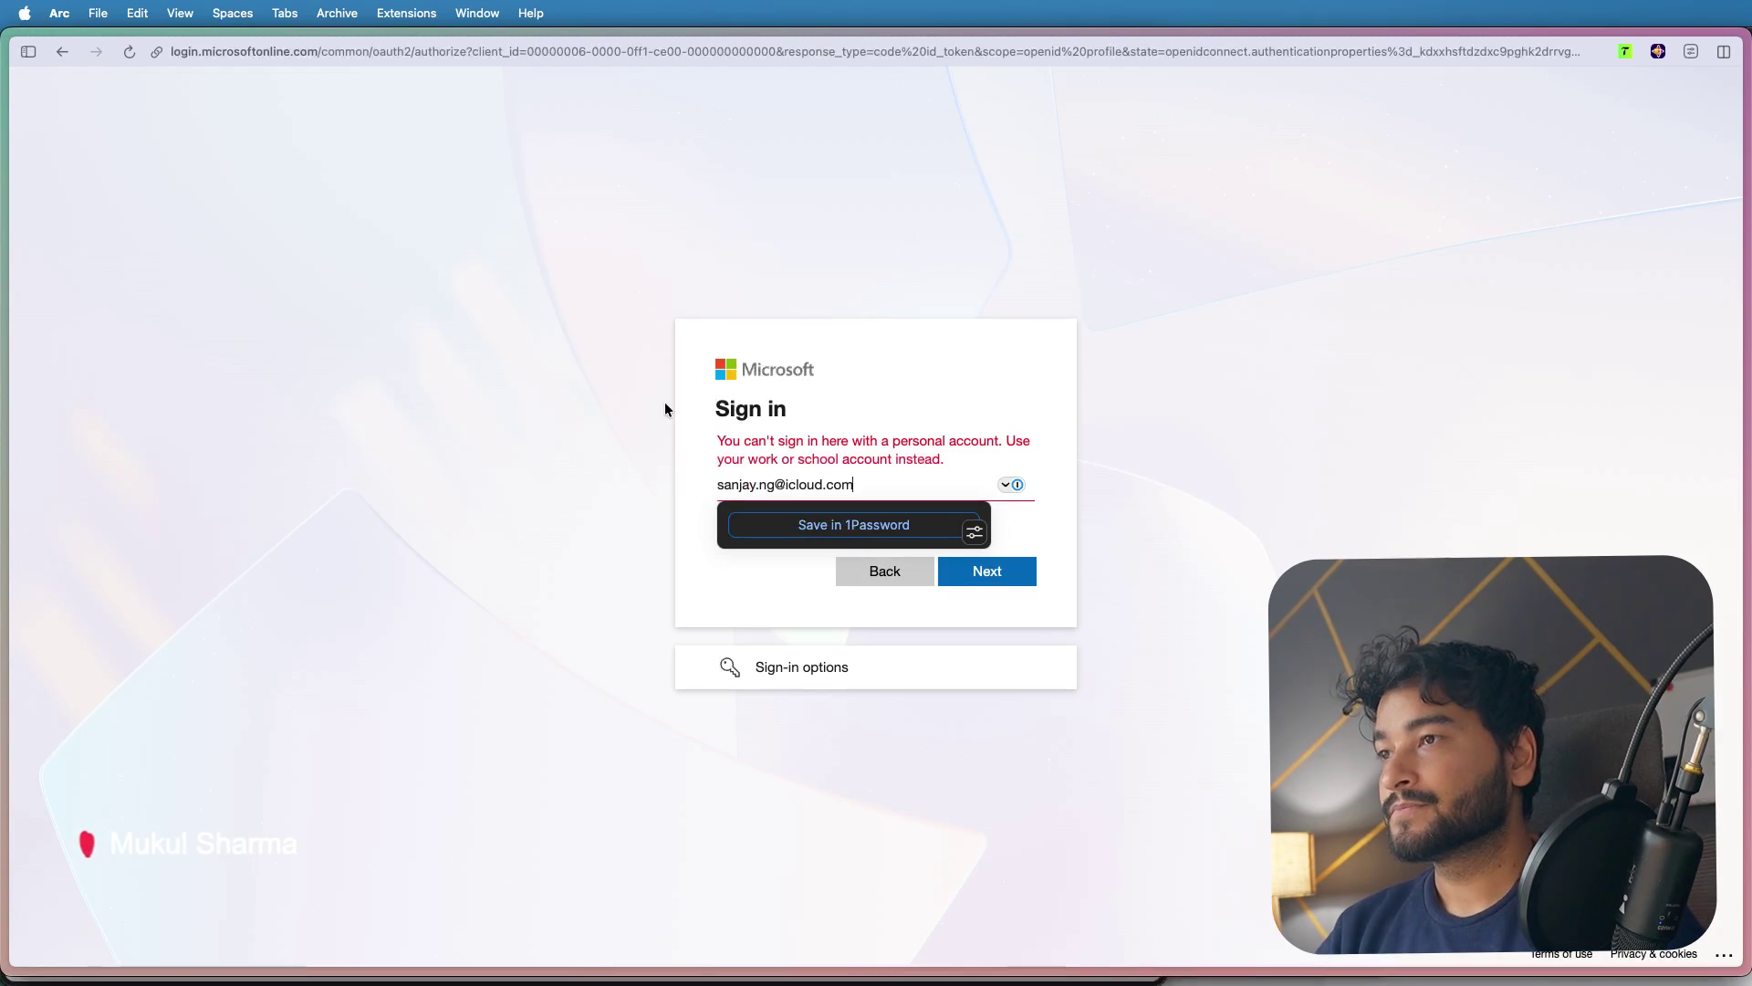
Step: Replace it with the saved work account's email from 1Password and continue to the password step
left_click(883, 484)
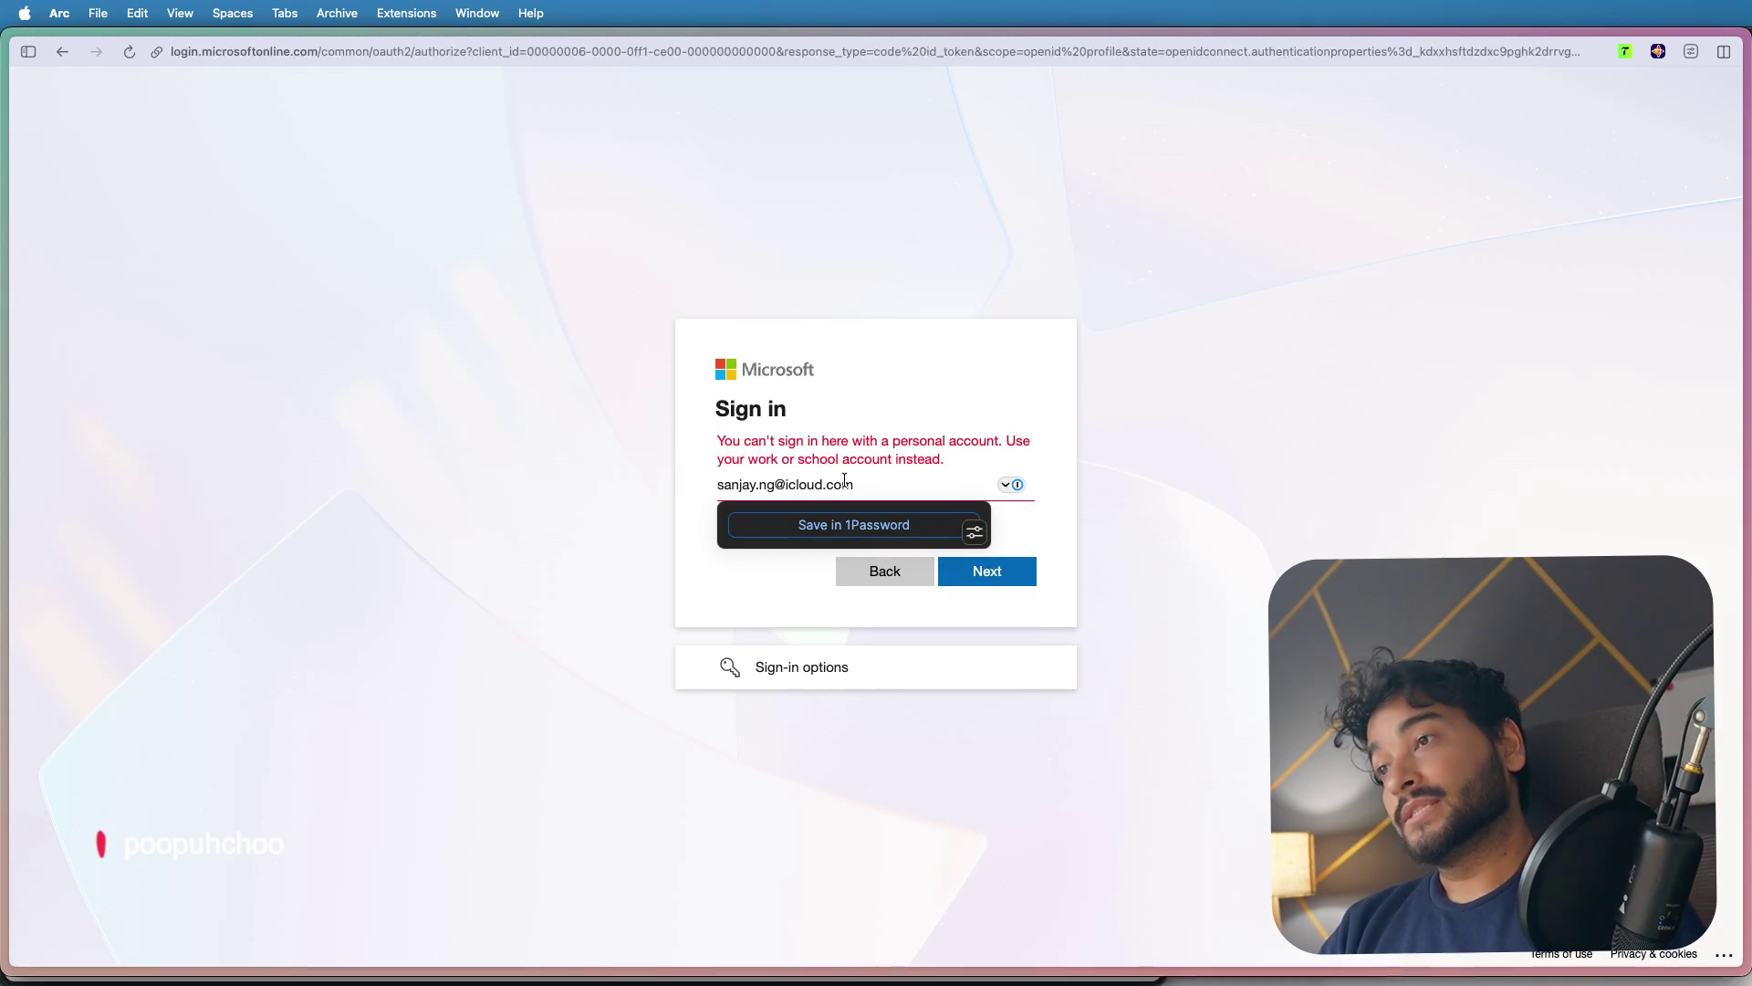
key("super+a")
key("BackSpace")
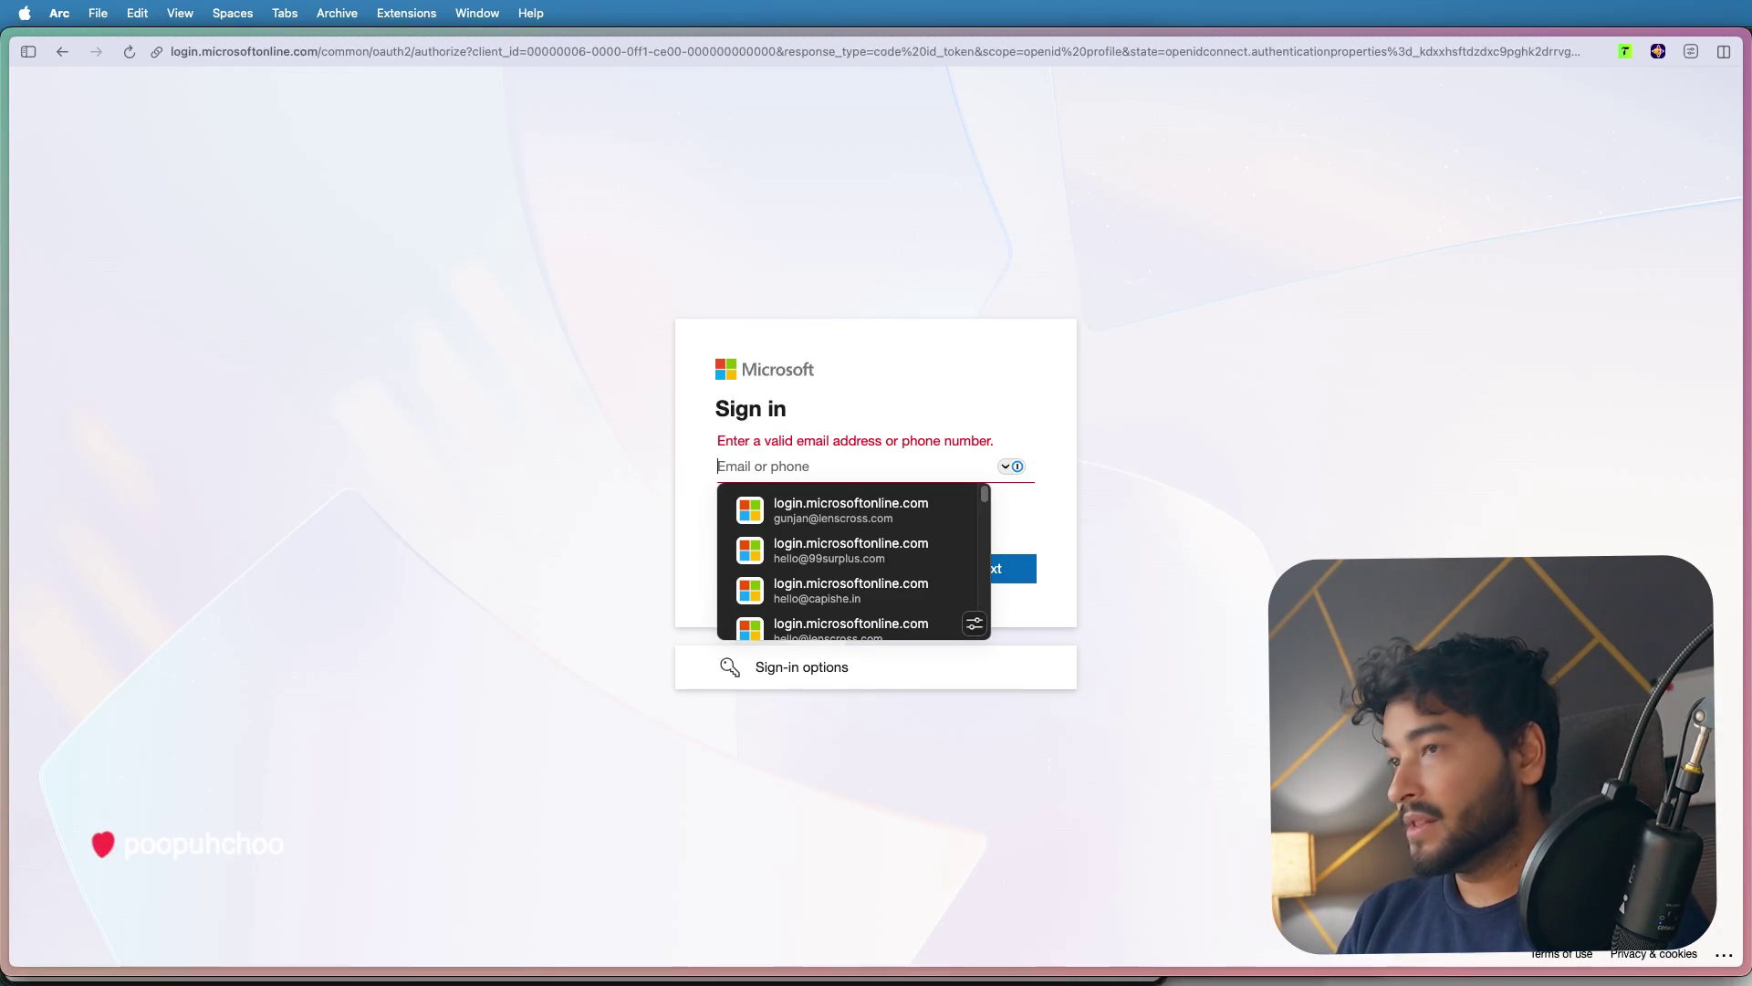
scroll(899, 567, "down", 3)
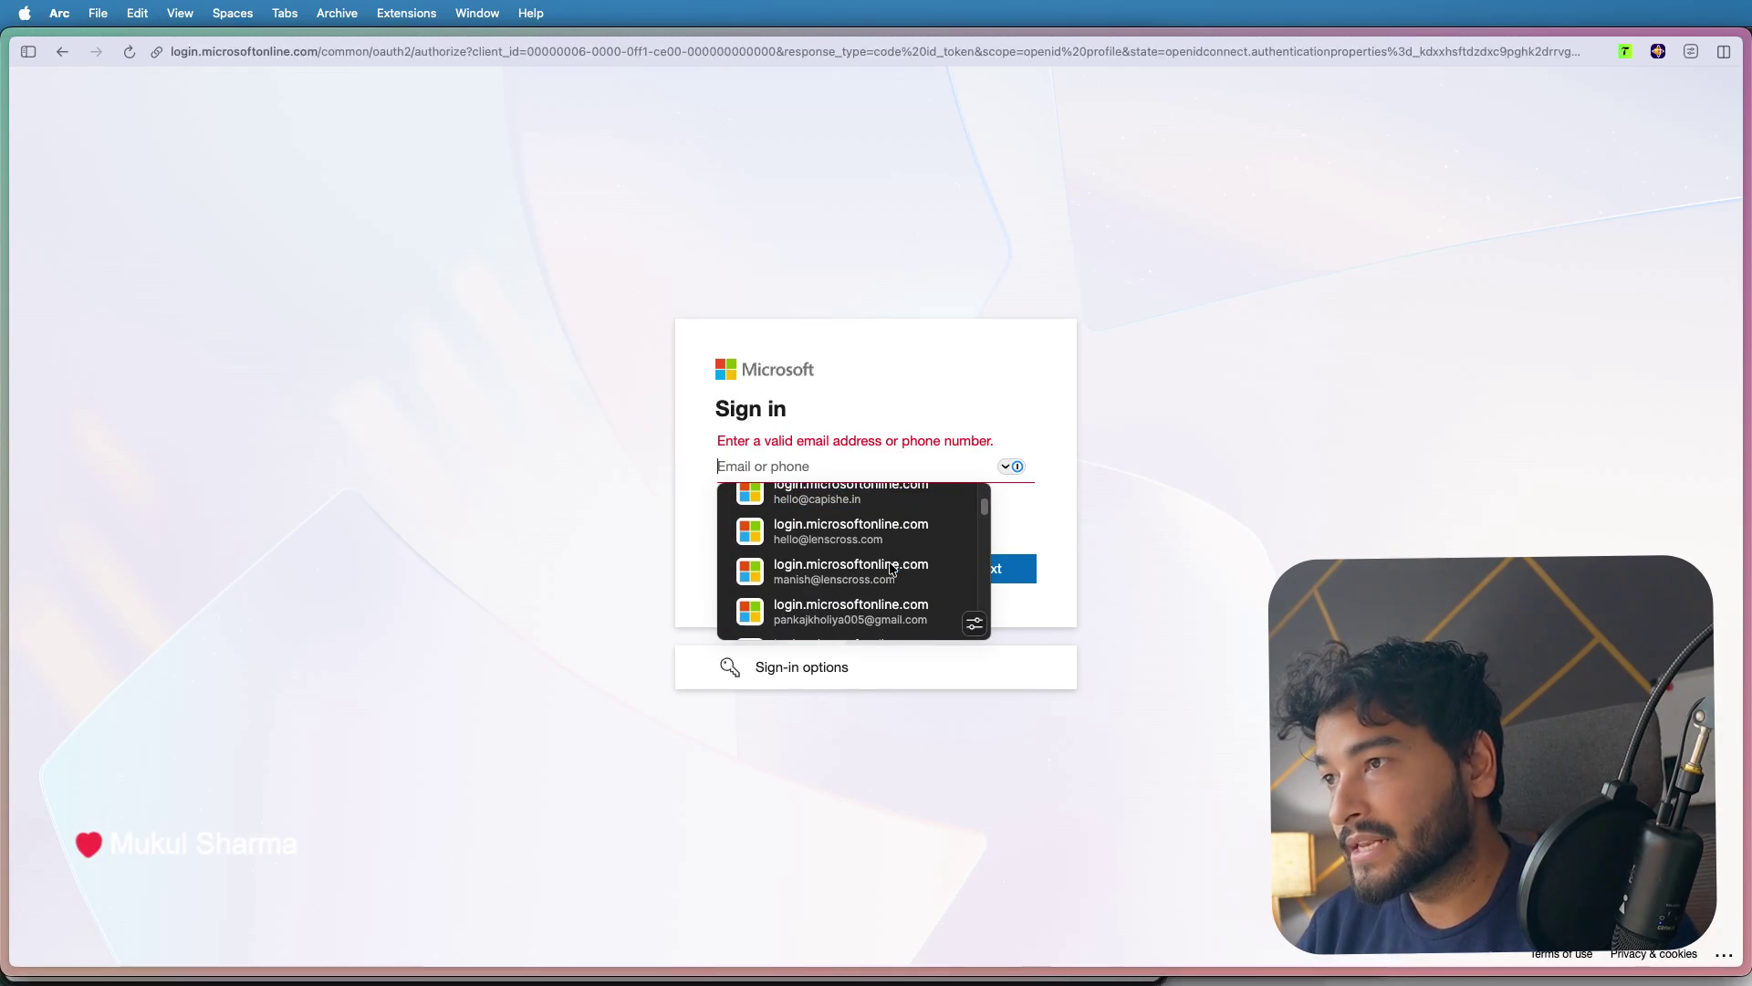
scroll(899, 567, "down", 2)
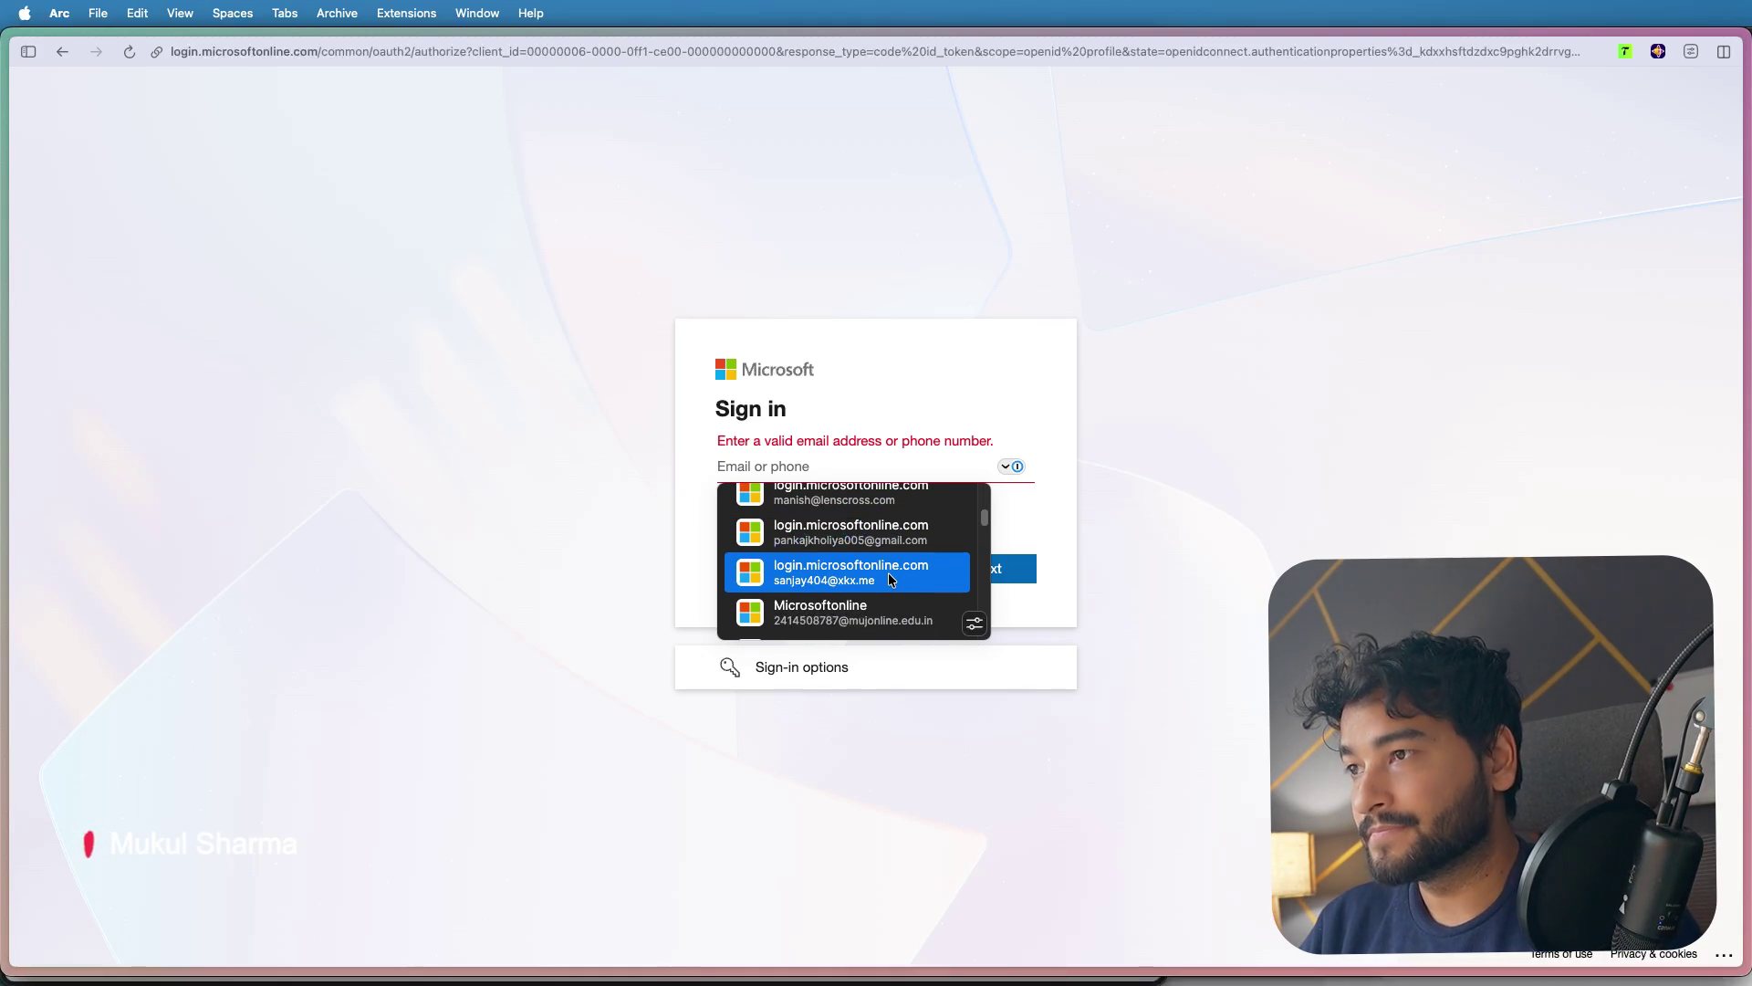
left_click(882, 571)
left_click(995, 567)
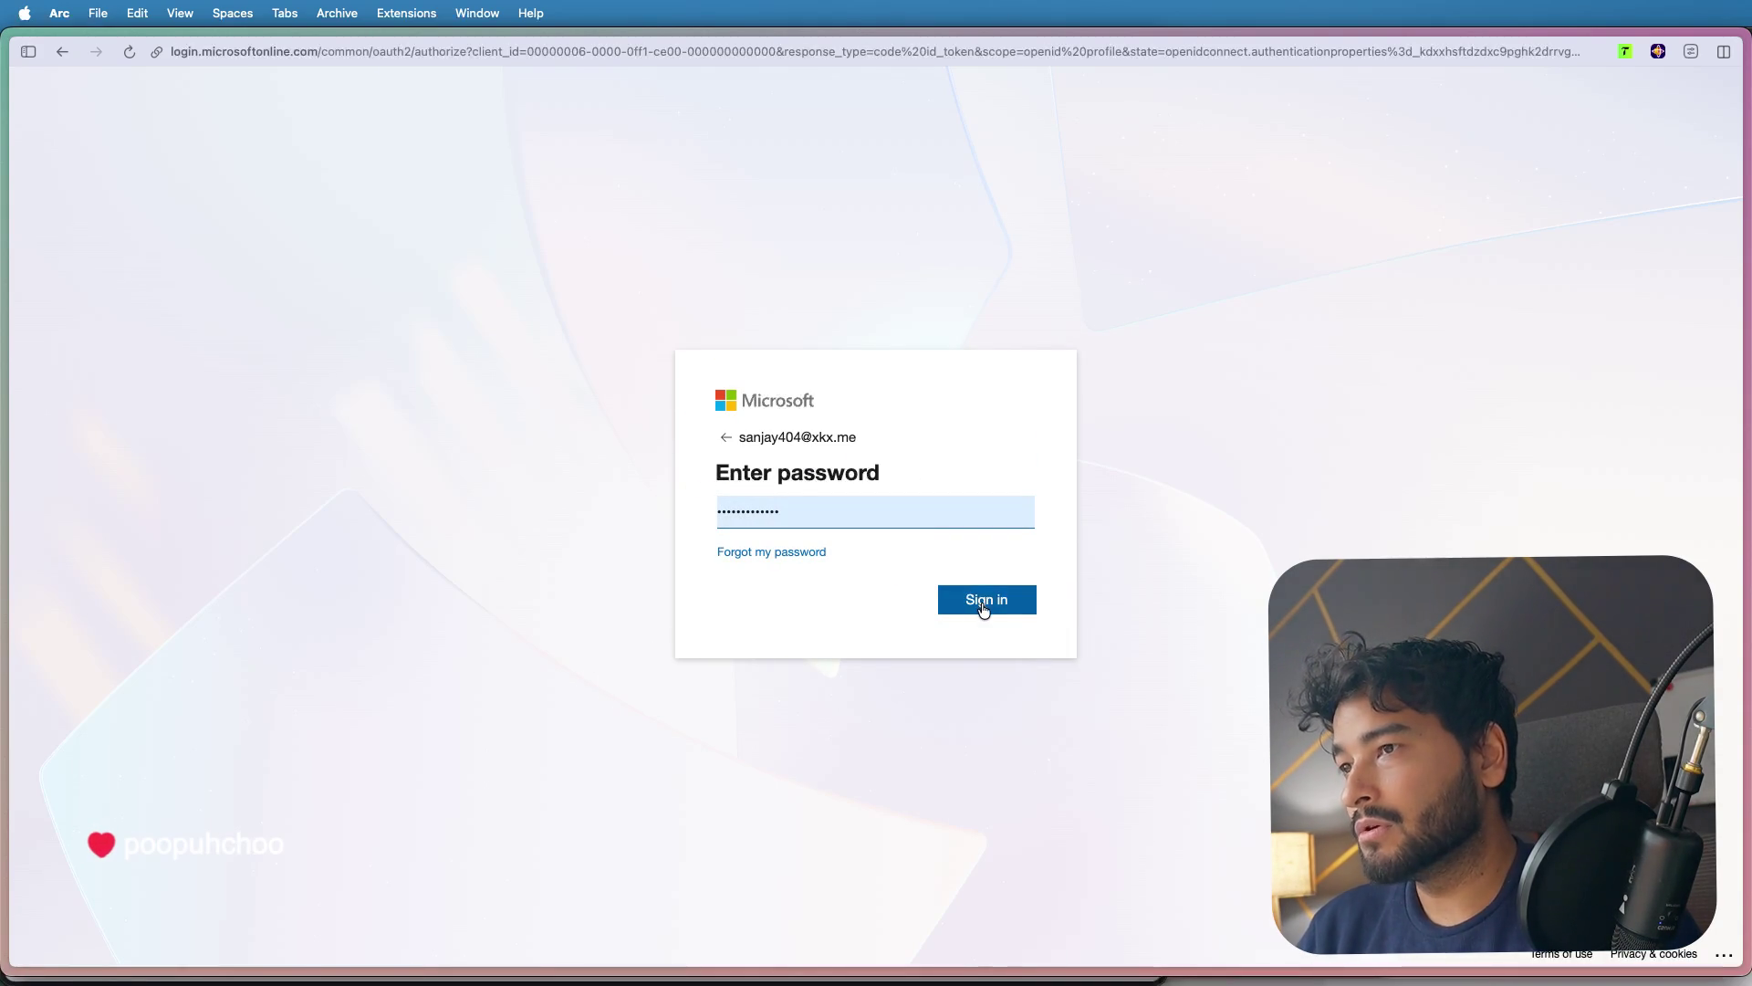
Step: Submit the autofilled password, then fill and clear another saved login's password
left_click(985, 604)
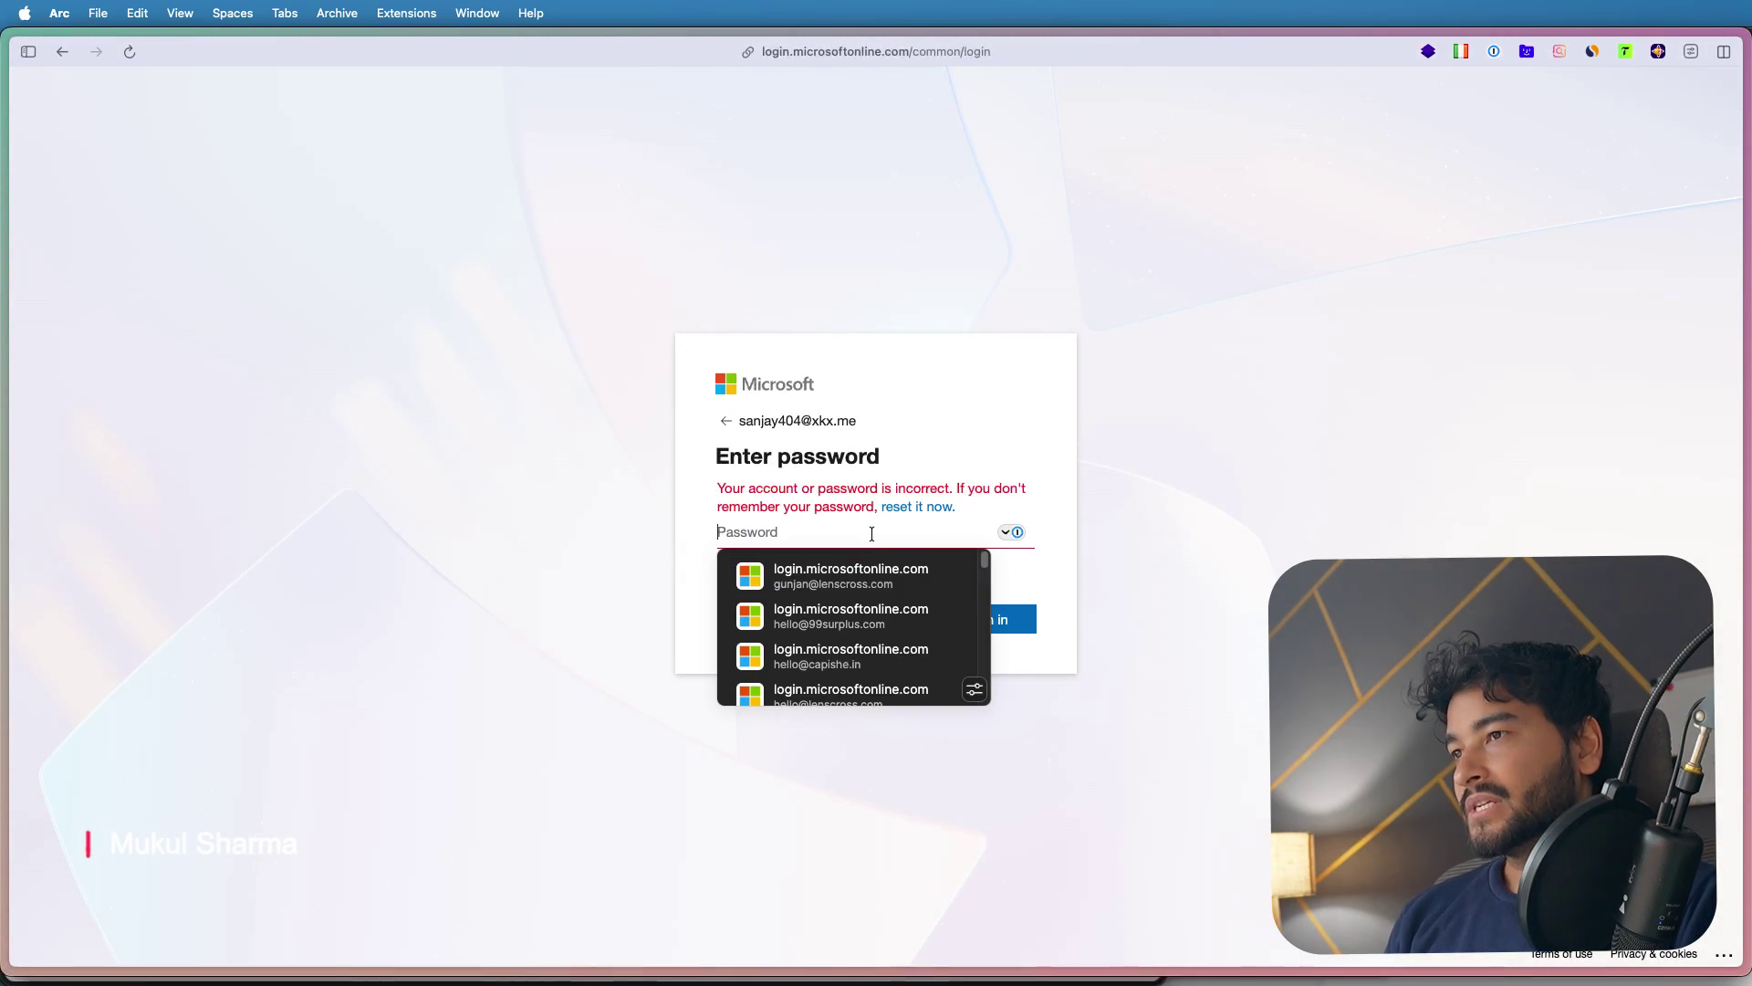
scroll(881, 619, "down", 3)
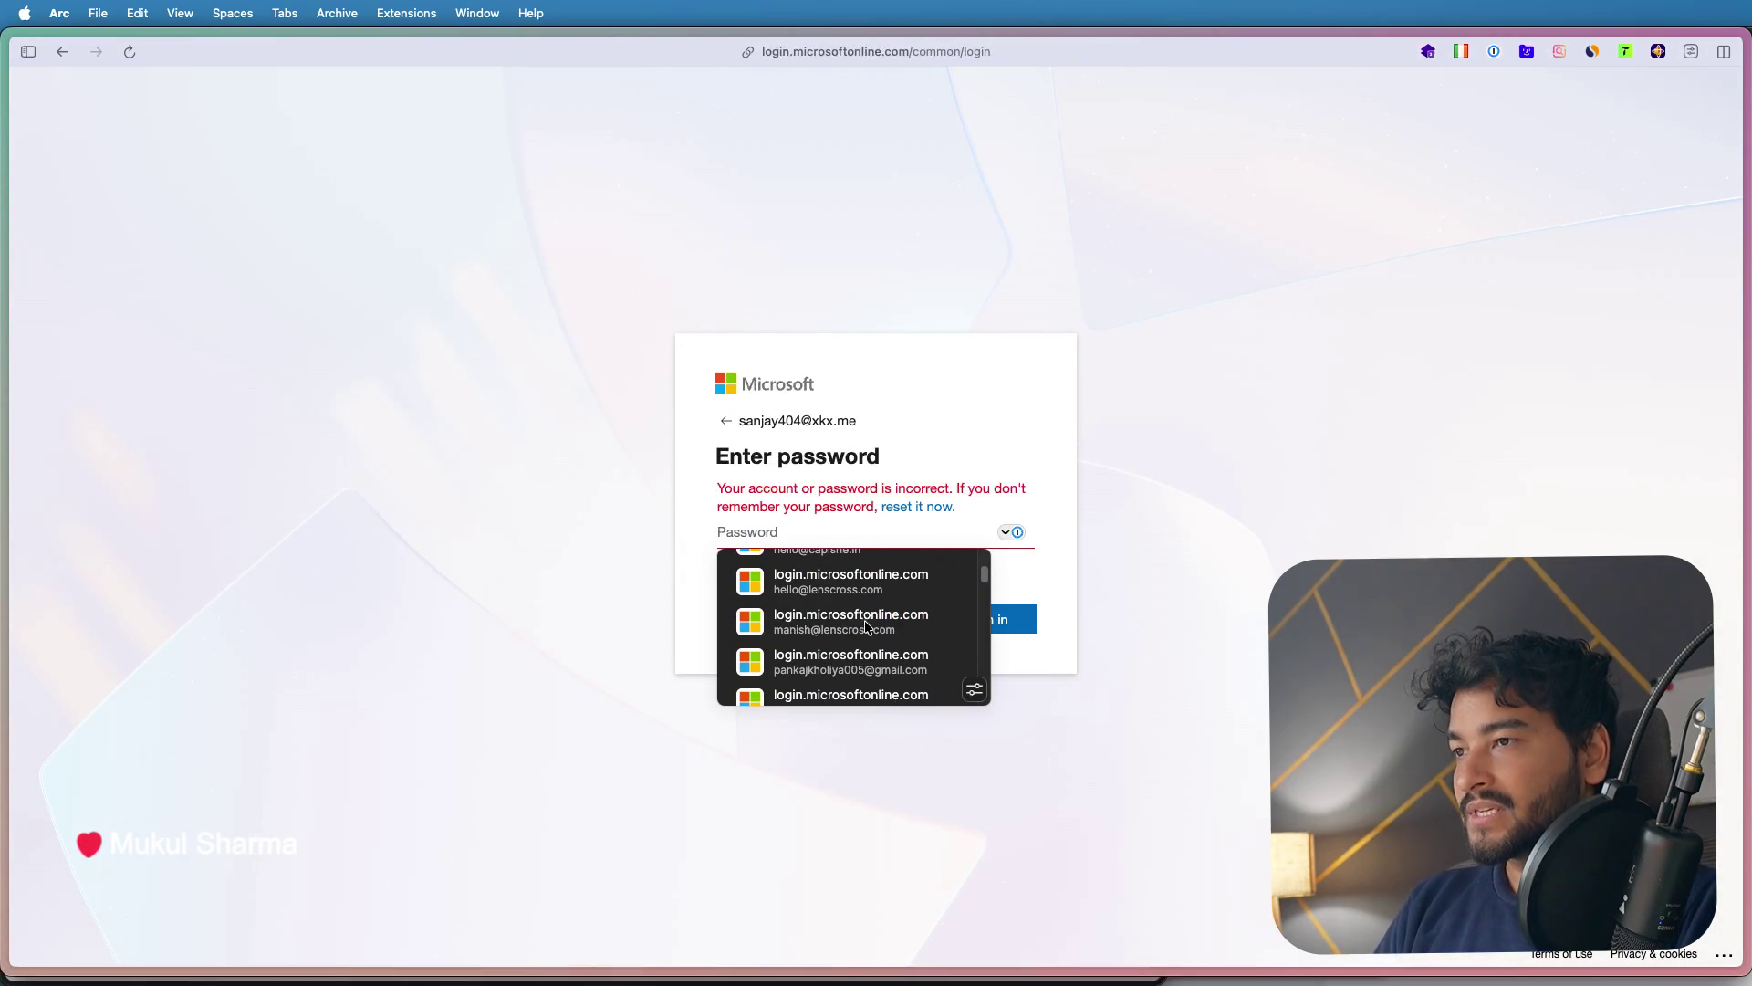
scroll(880, 630, "down", 3)
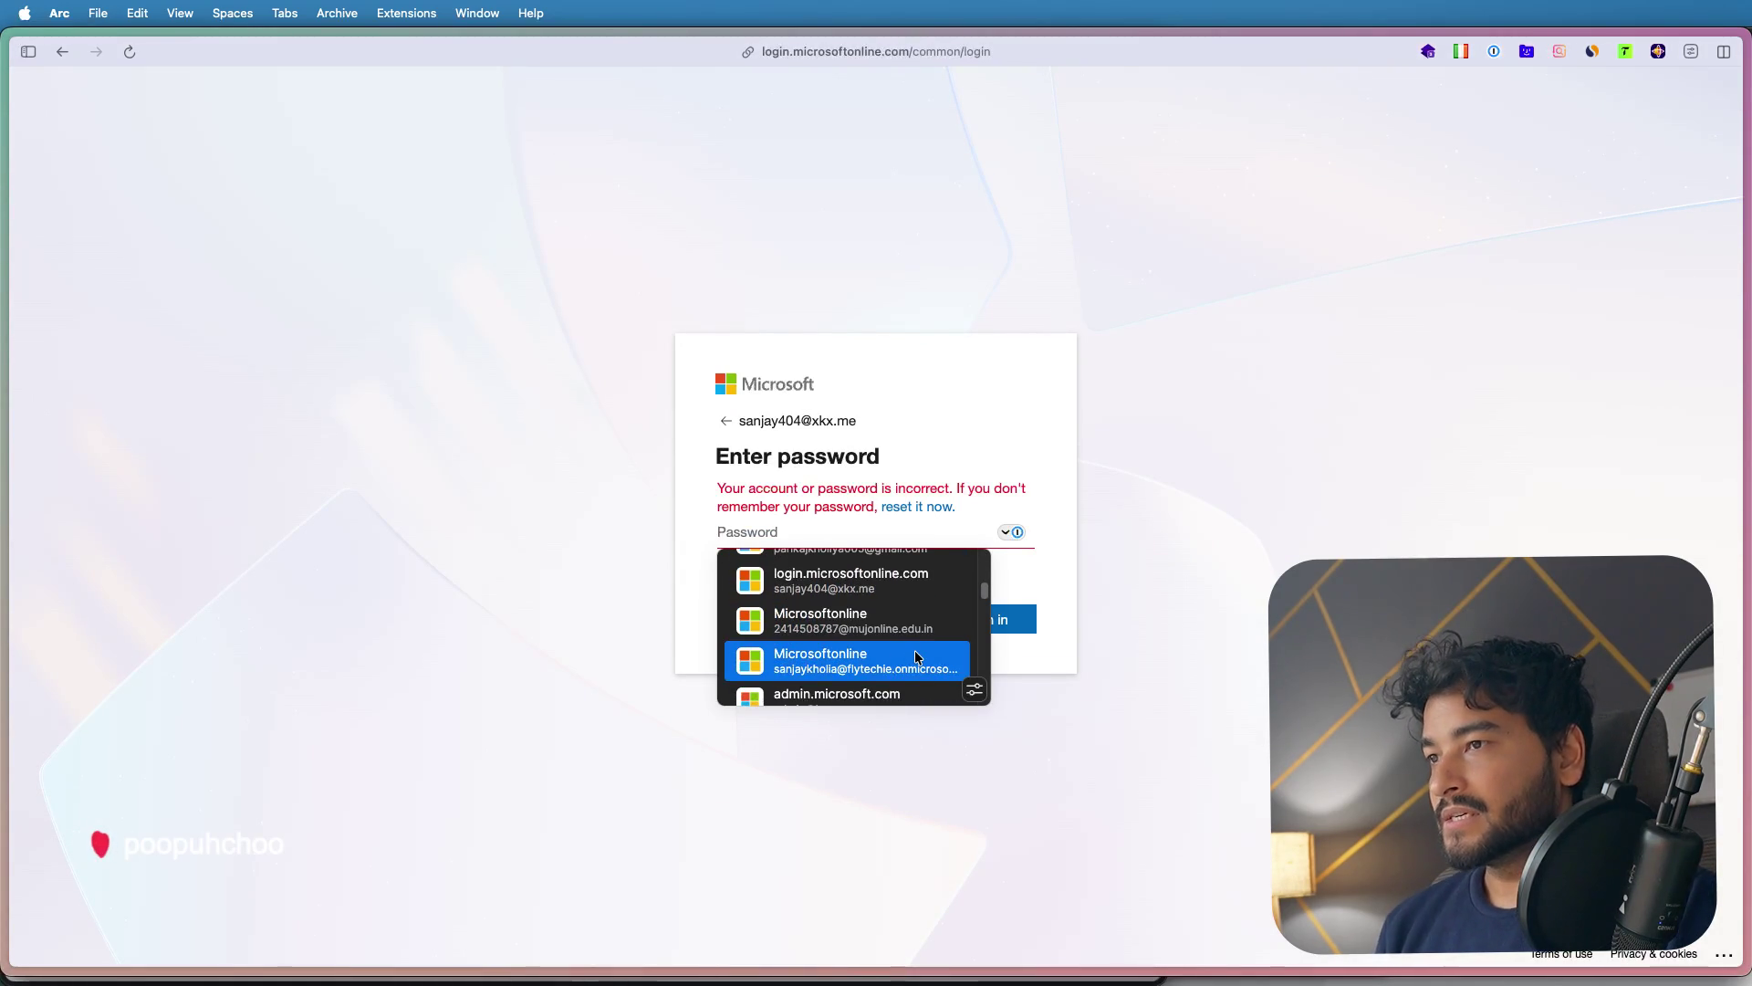
left_click(917, 659)
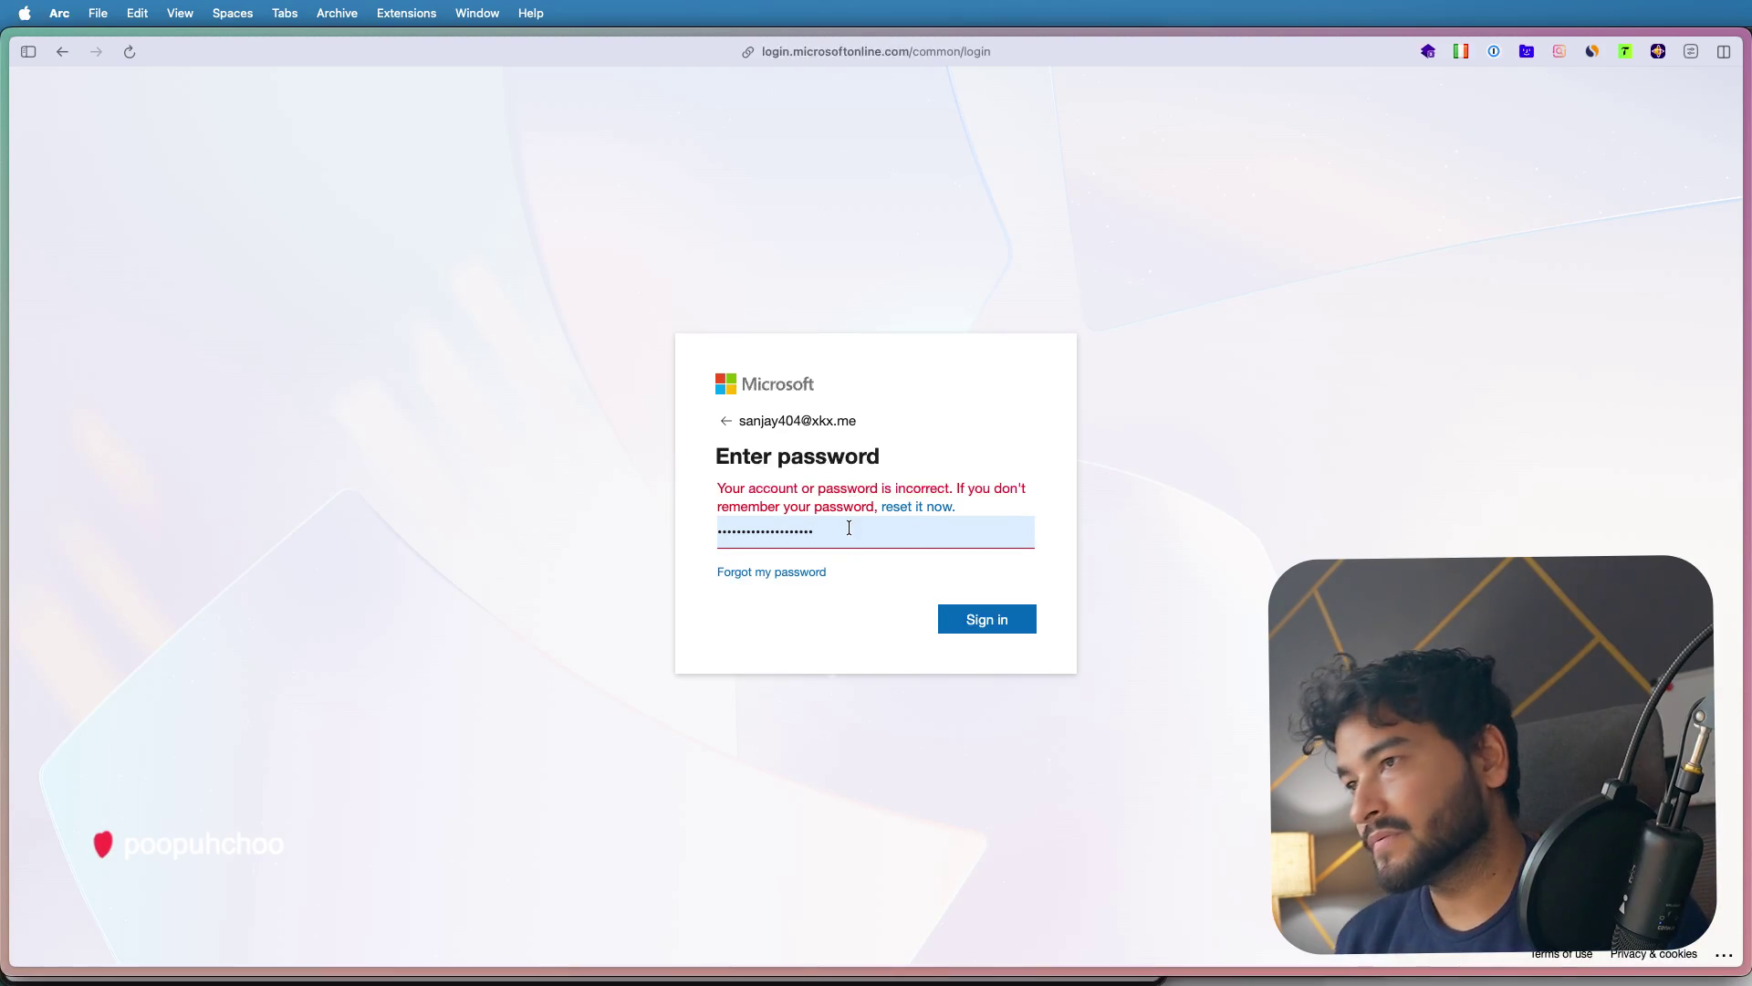
double_click(754, 521)
key("BackSpace")
Step: Try the saved Microsoft 365 password and a typed password, then choose Forgot my password
scroll(876, 620, "down", 5)
scroll(901, 626, "down", 5)
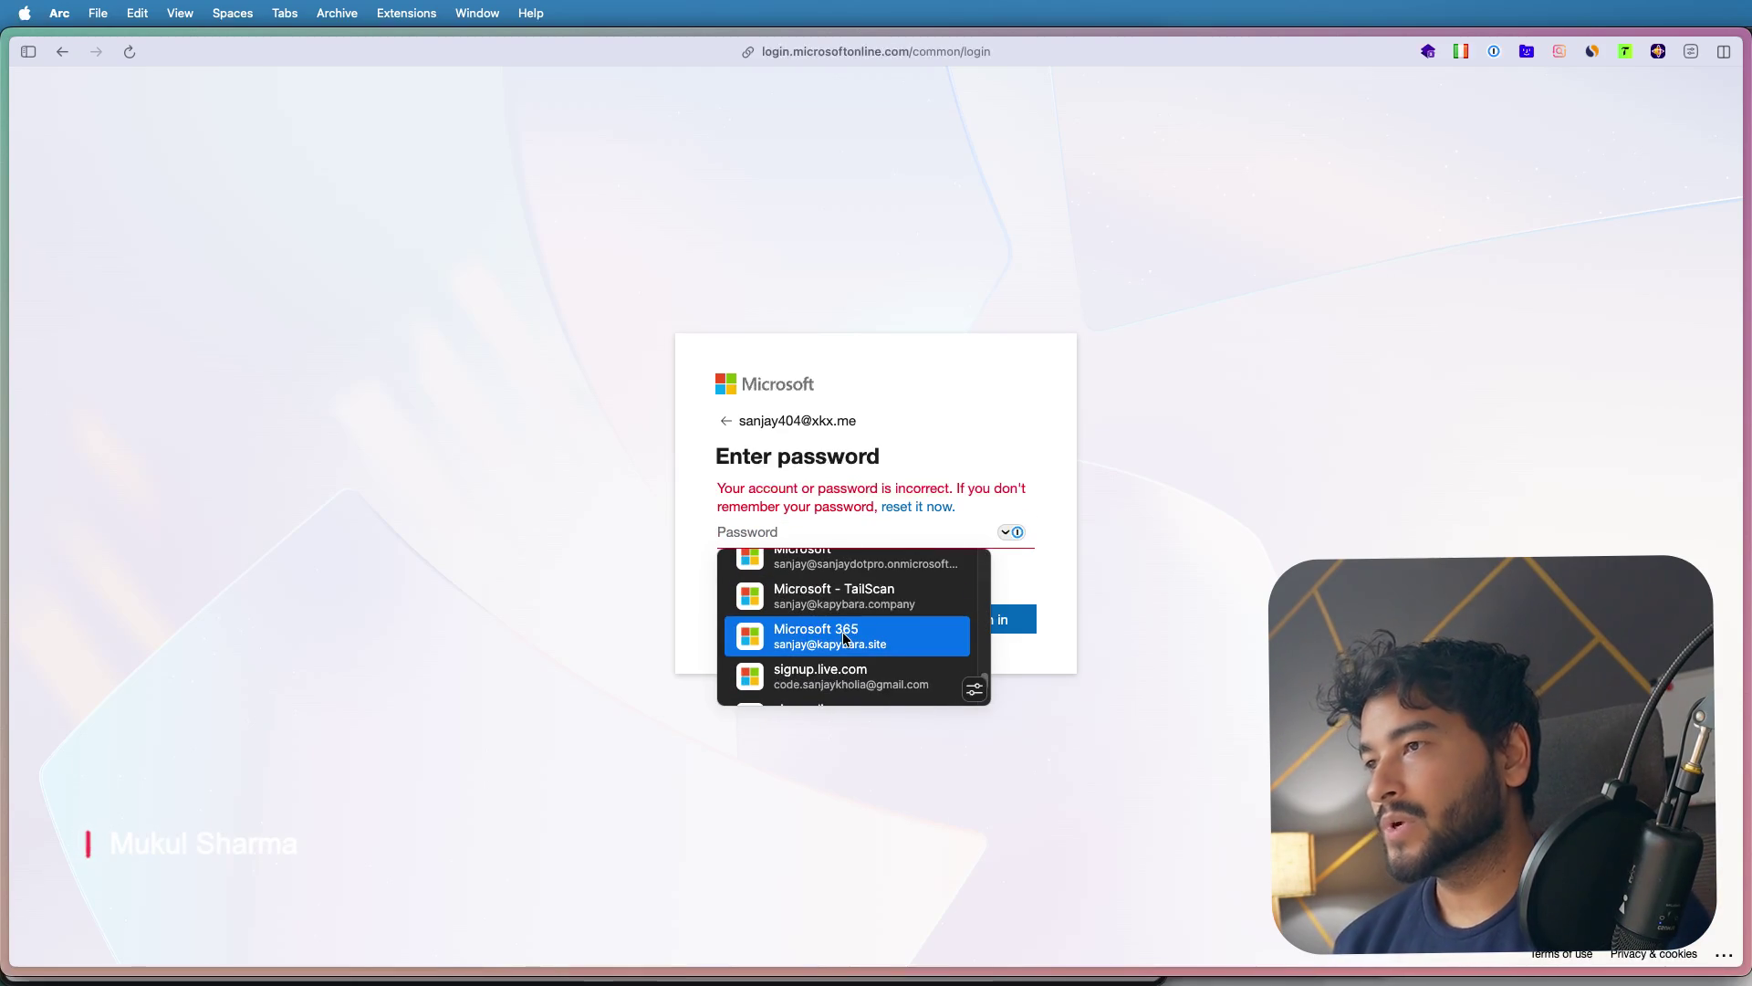
left_click(901, 630)
left_click(991, 618)
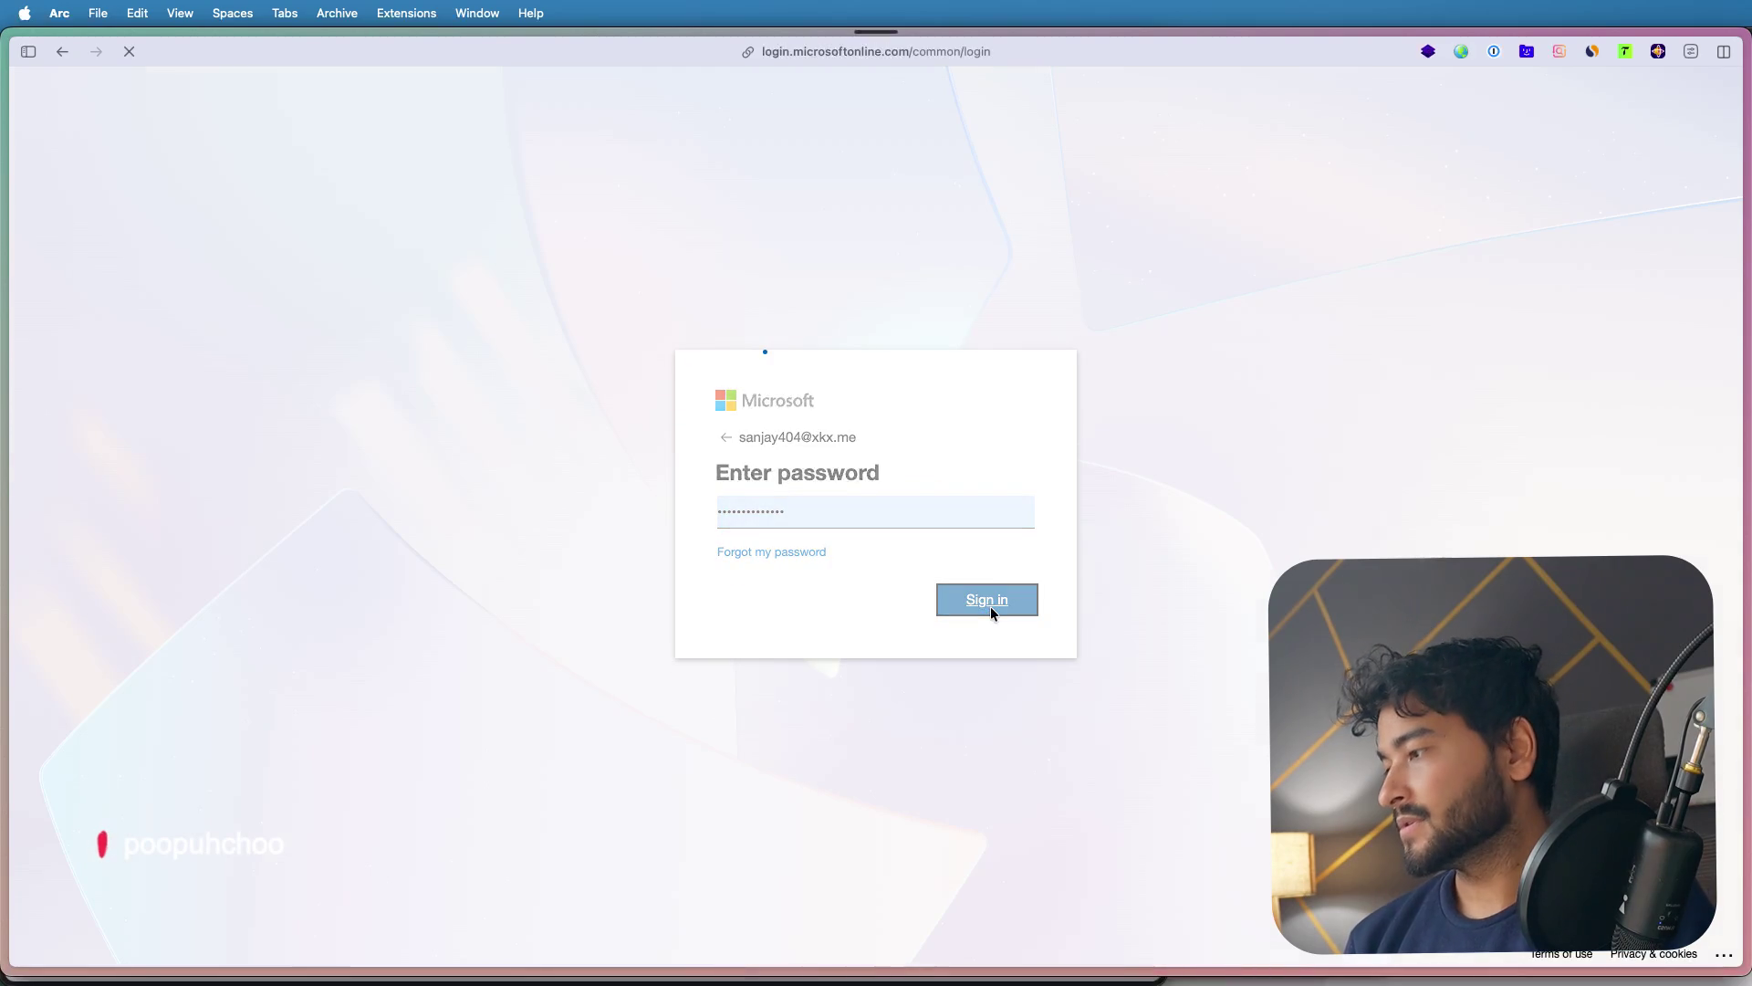
type("ab*********")
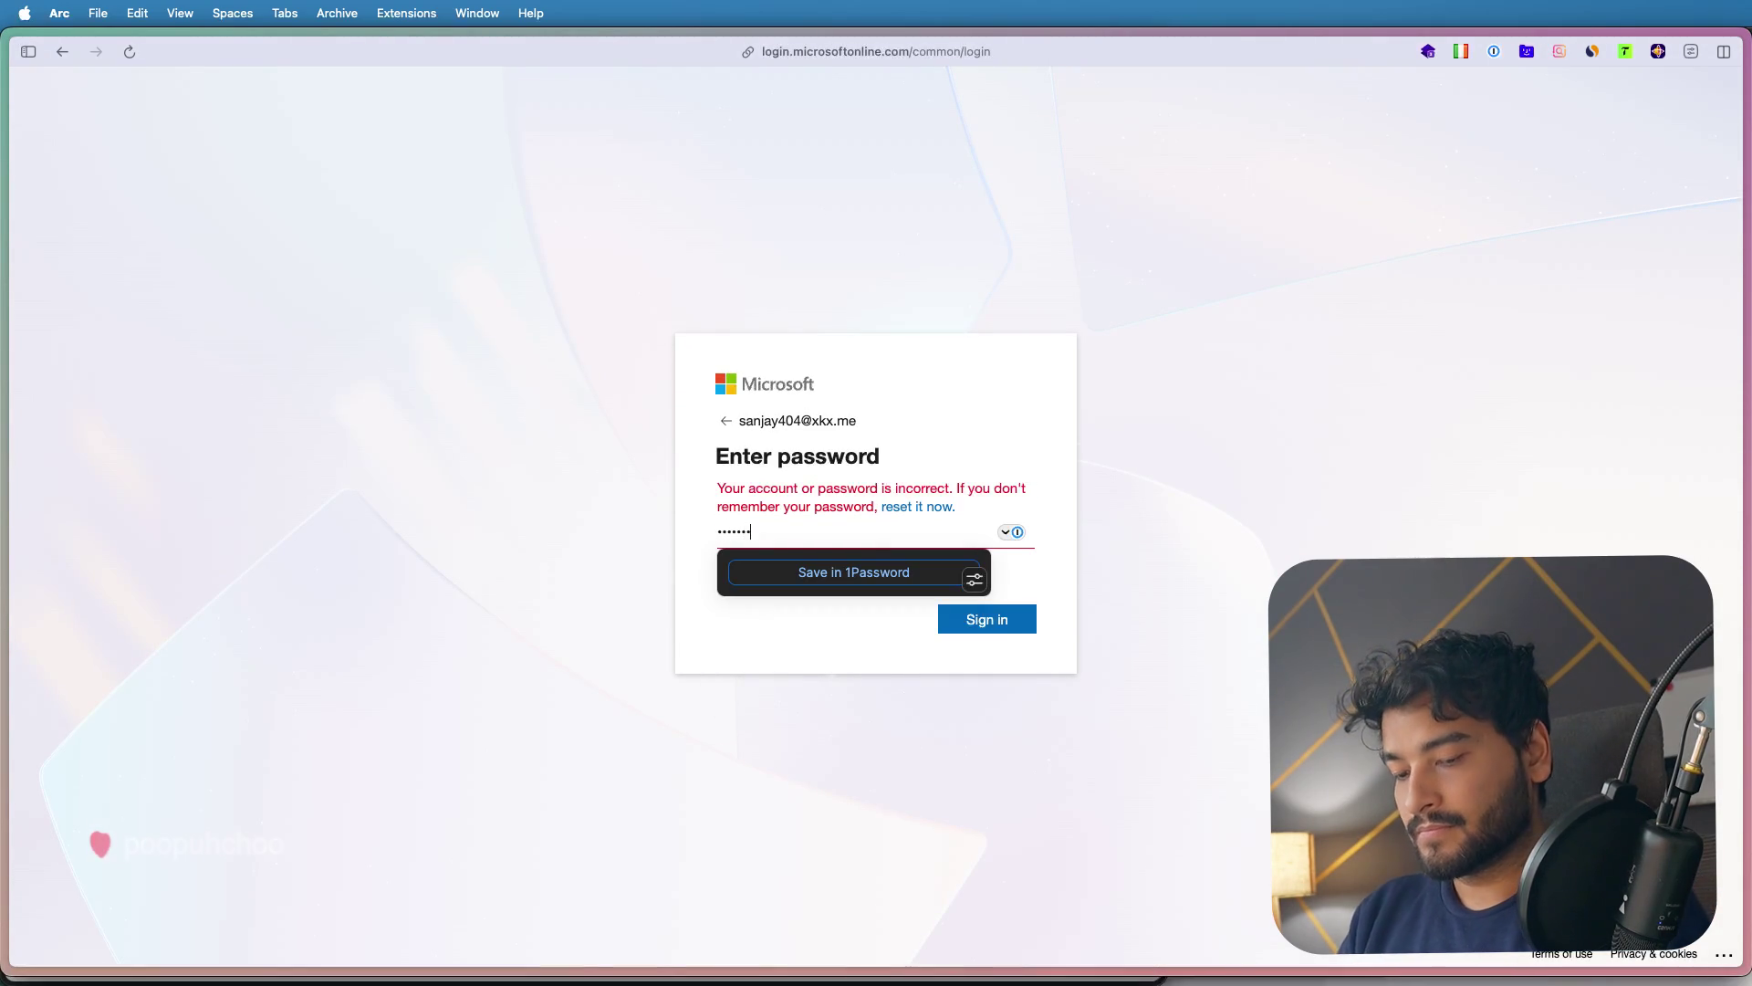
left_click(989, 616)
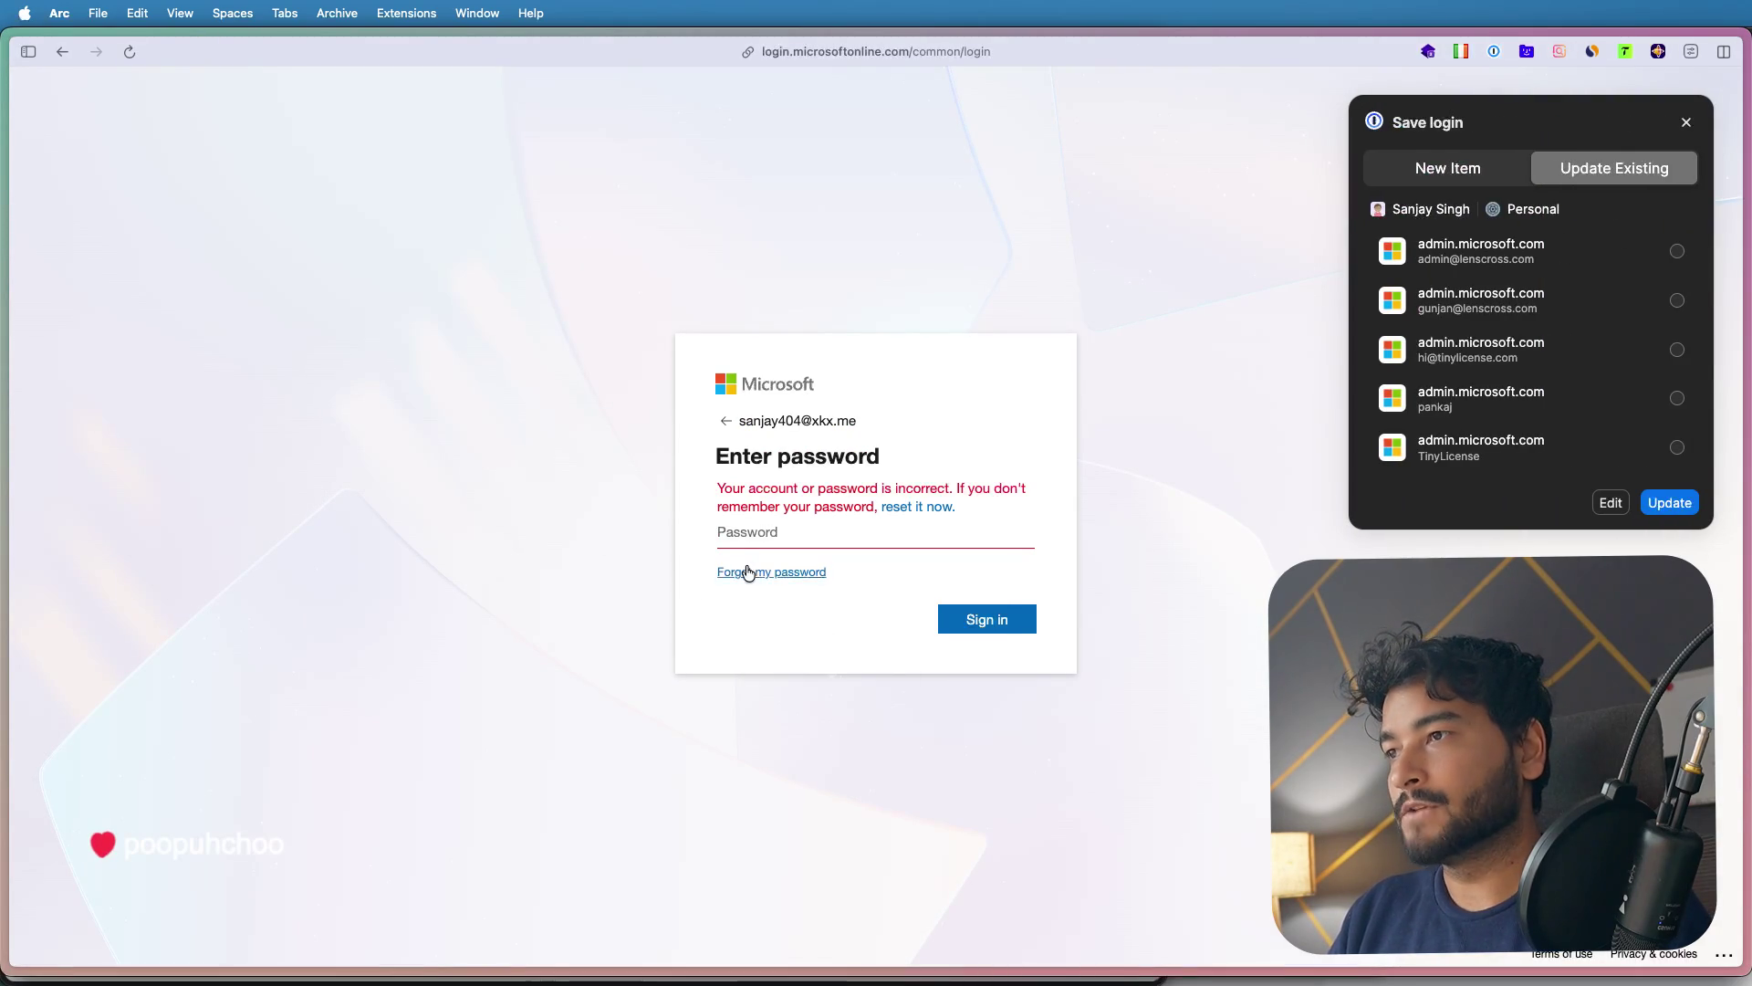
left_click(747, 570)
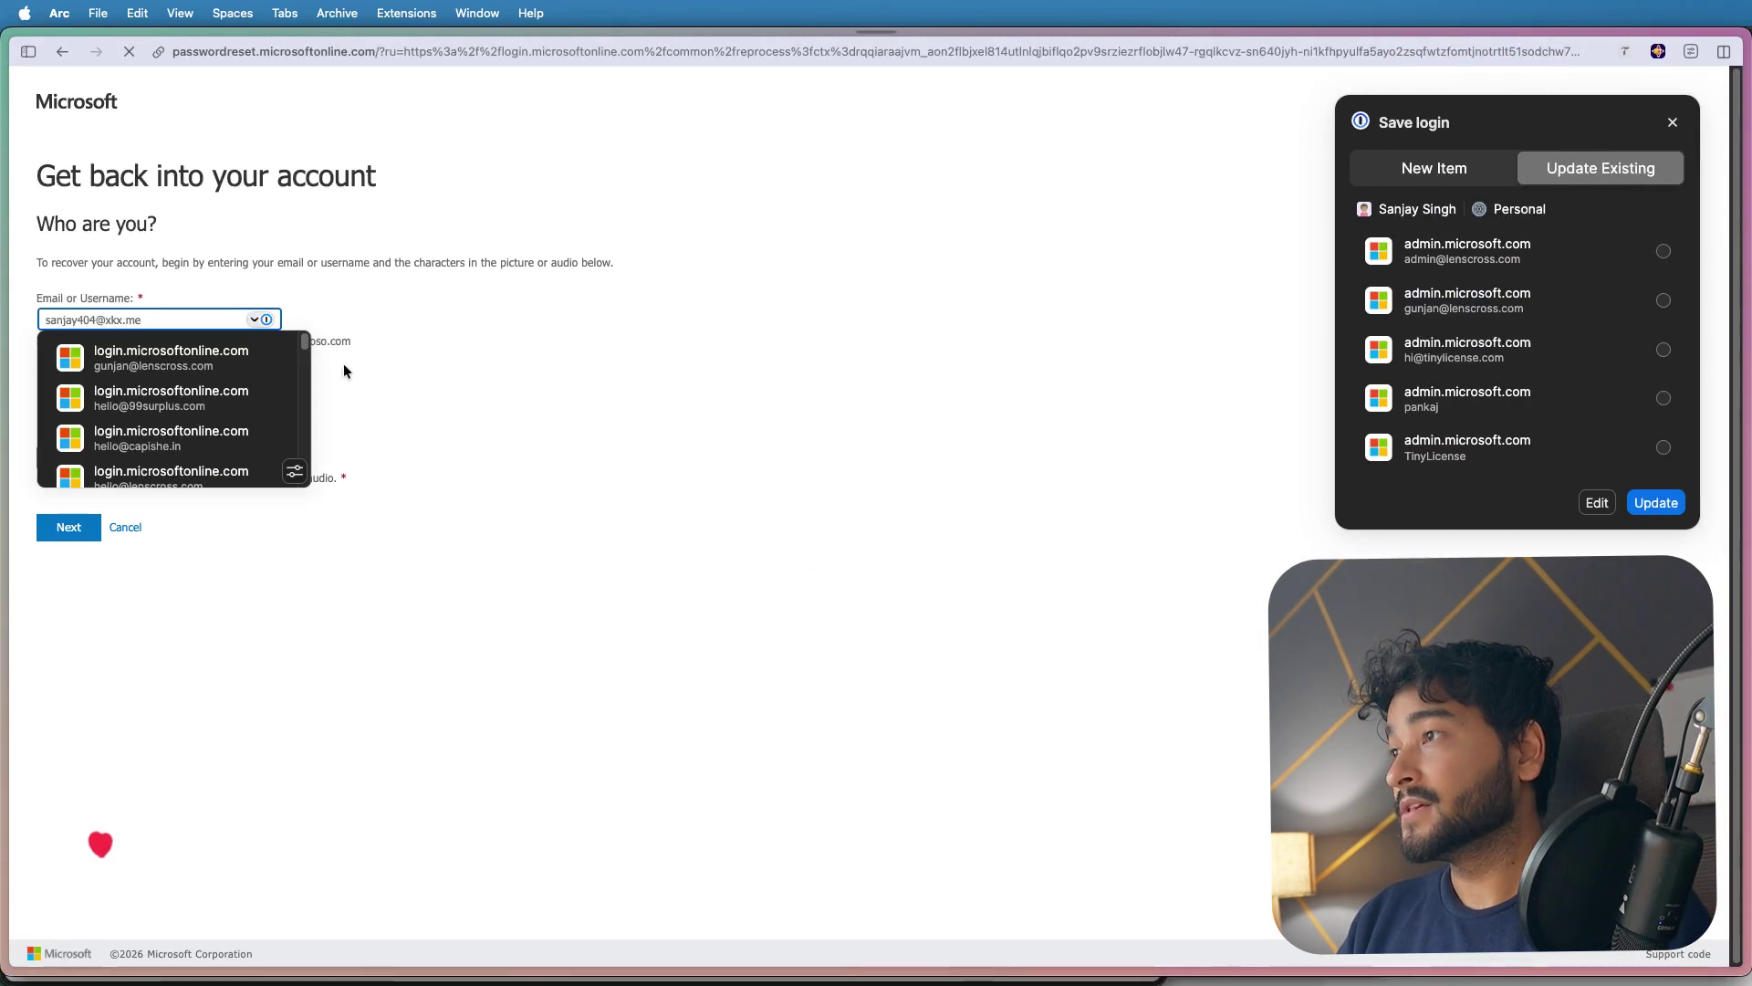
Step: Dismiss the 1Password save prompt, retry the sign-in, and open the admin center invoice list
left_click(87, 458)
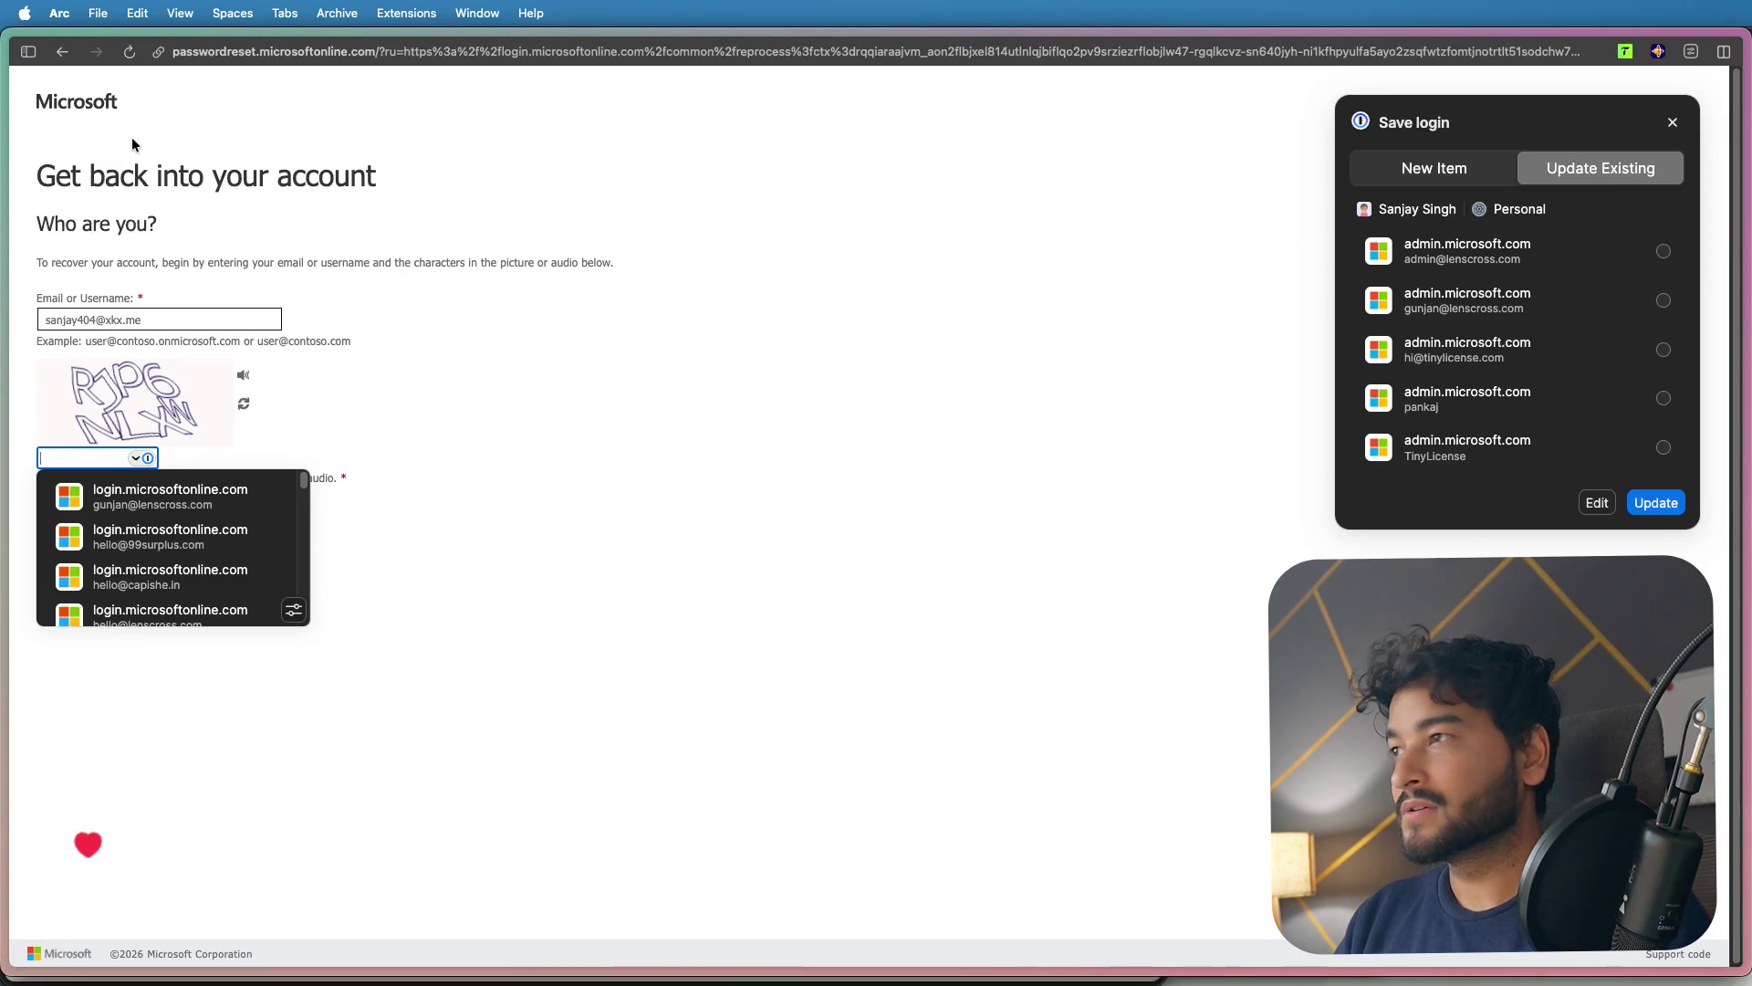
left_click(68, 49)
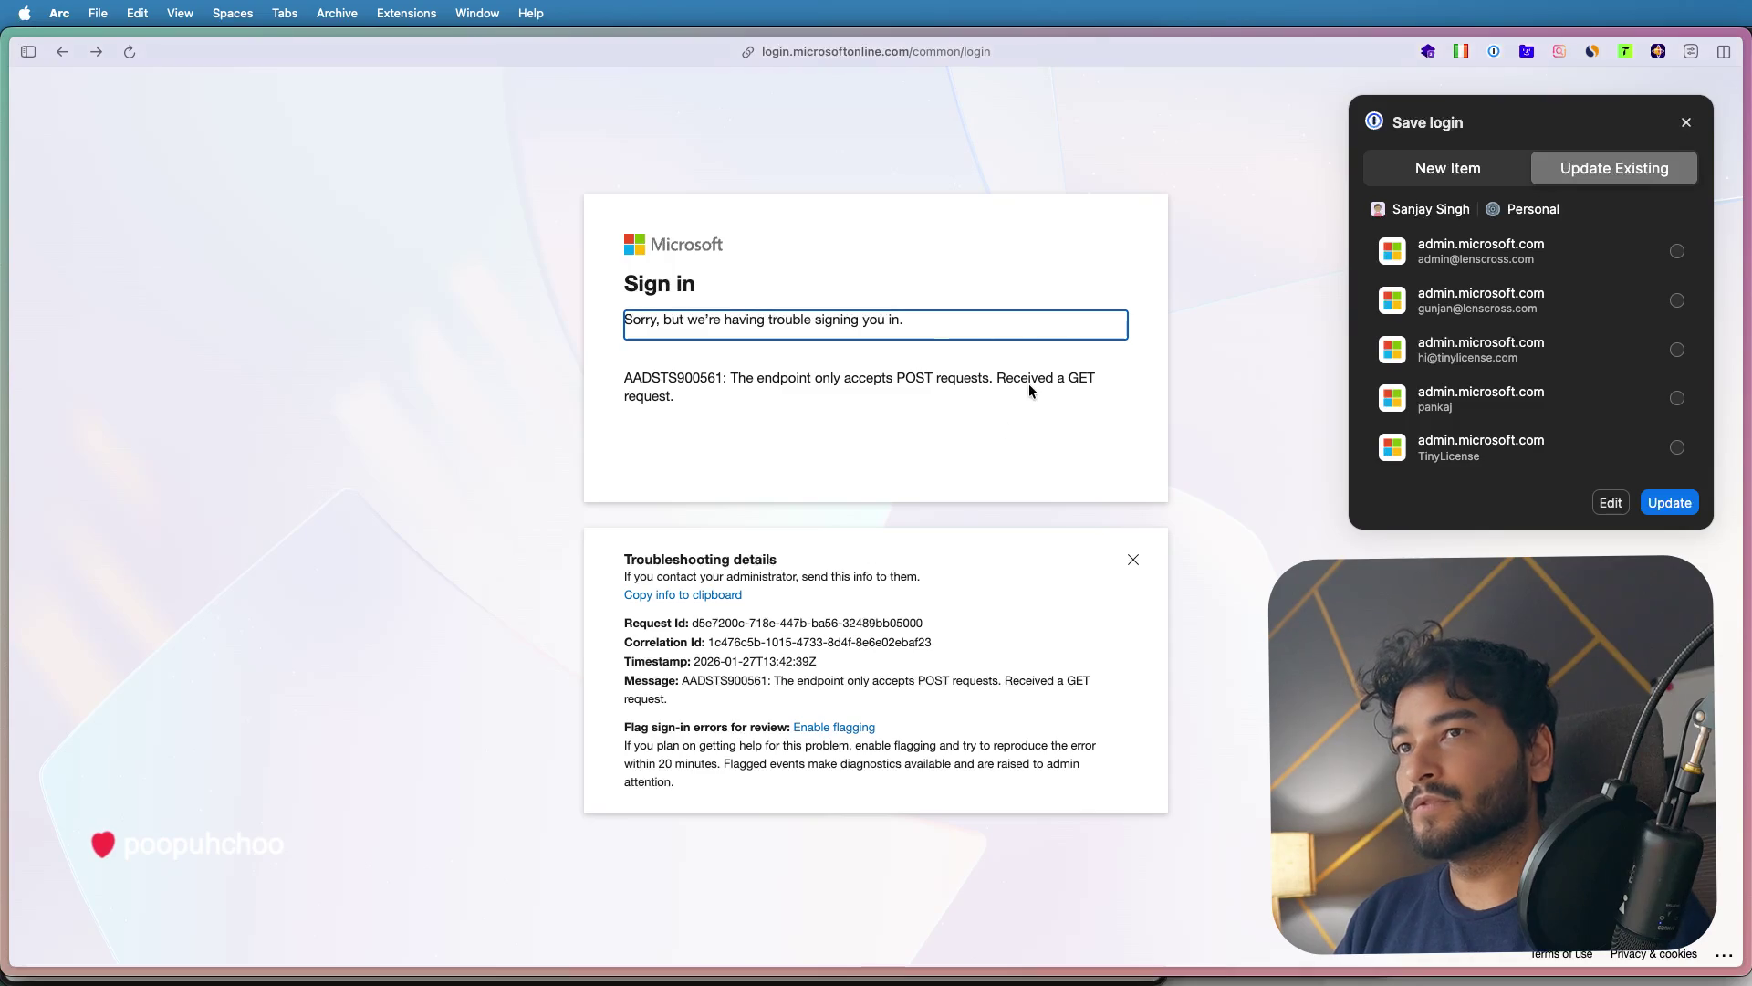
left_click(1687, 122)
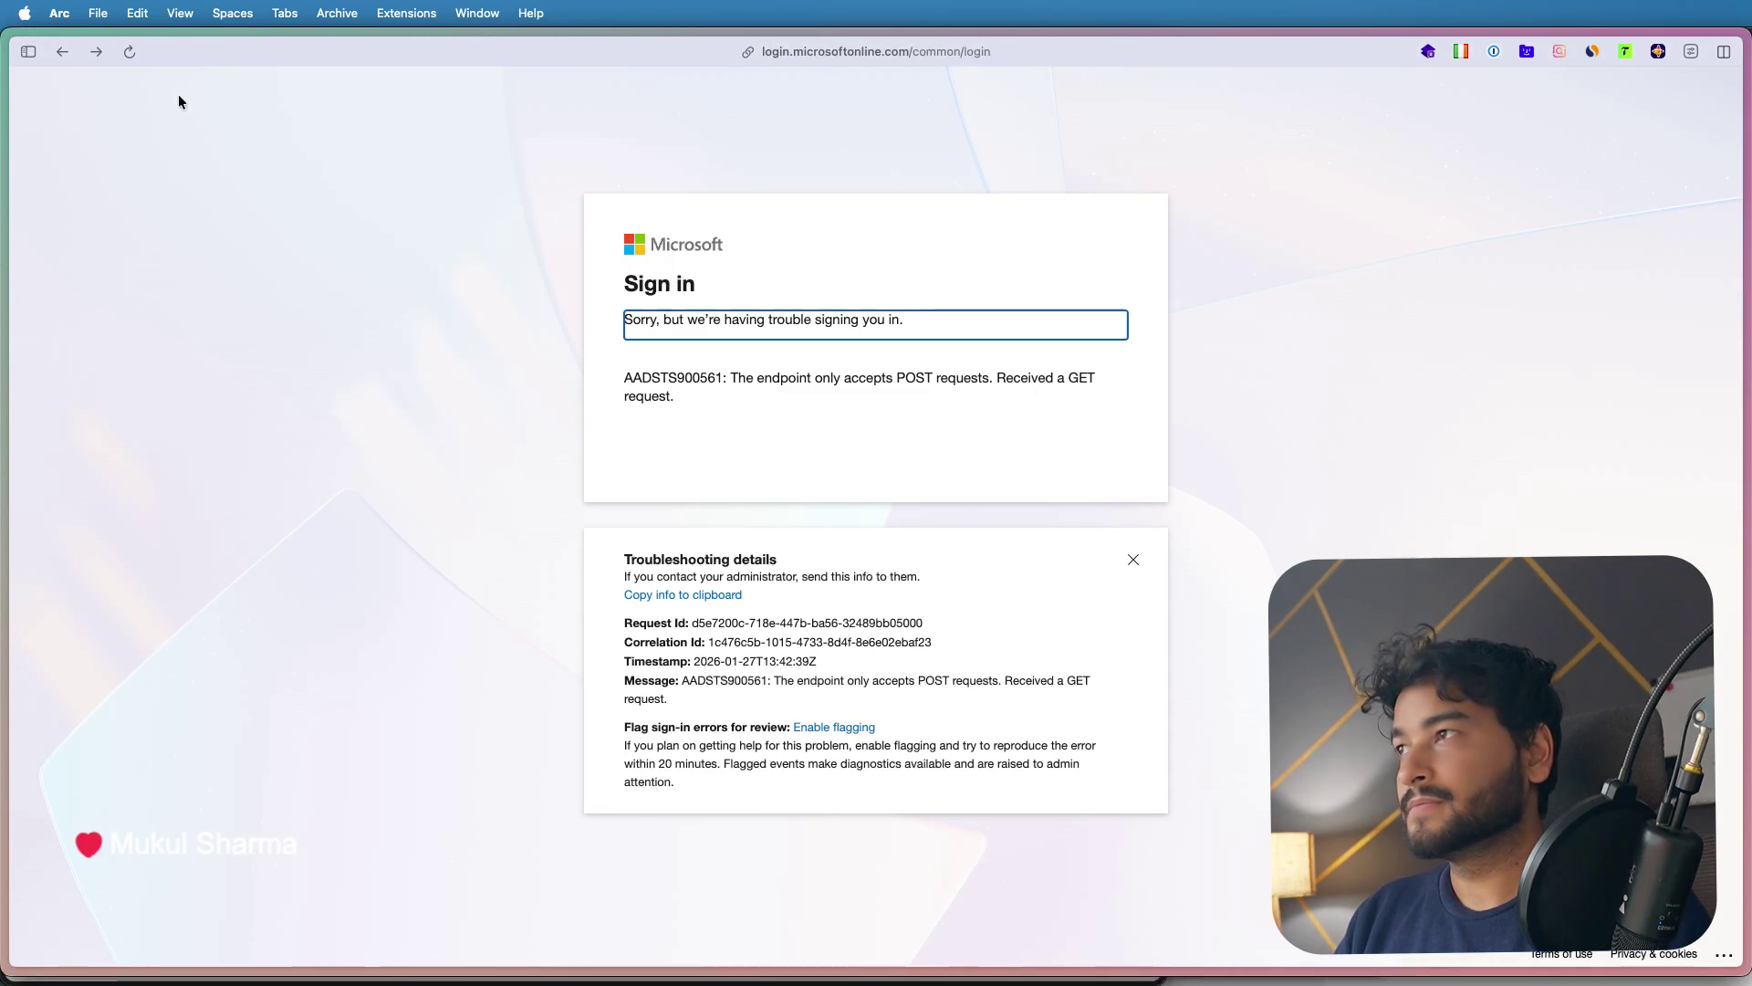
left_click(63, 53)
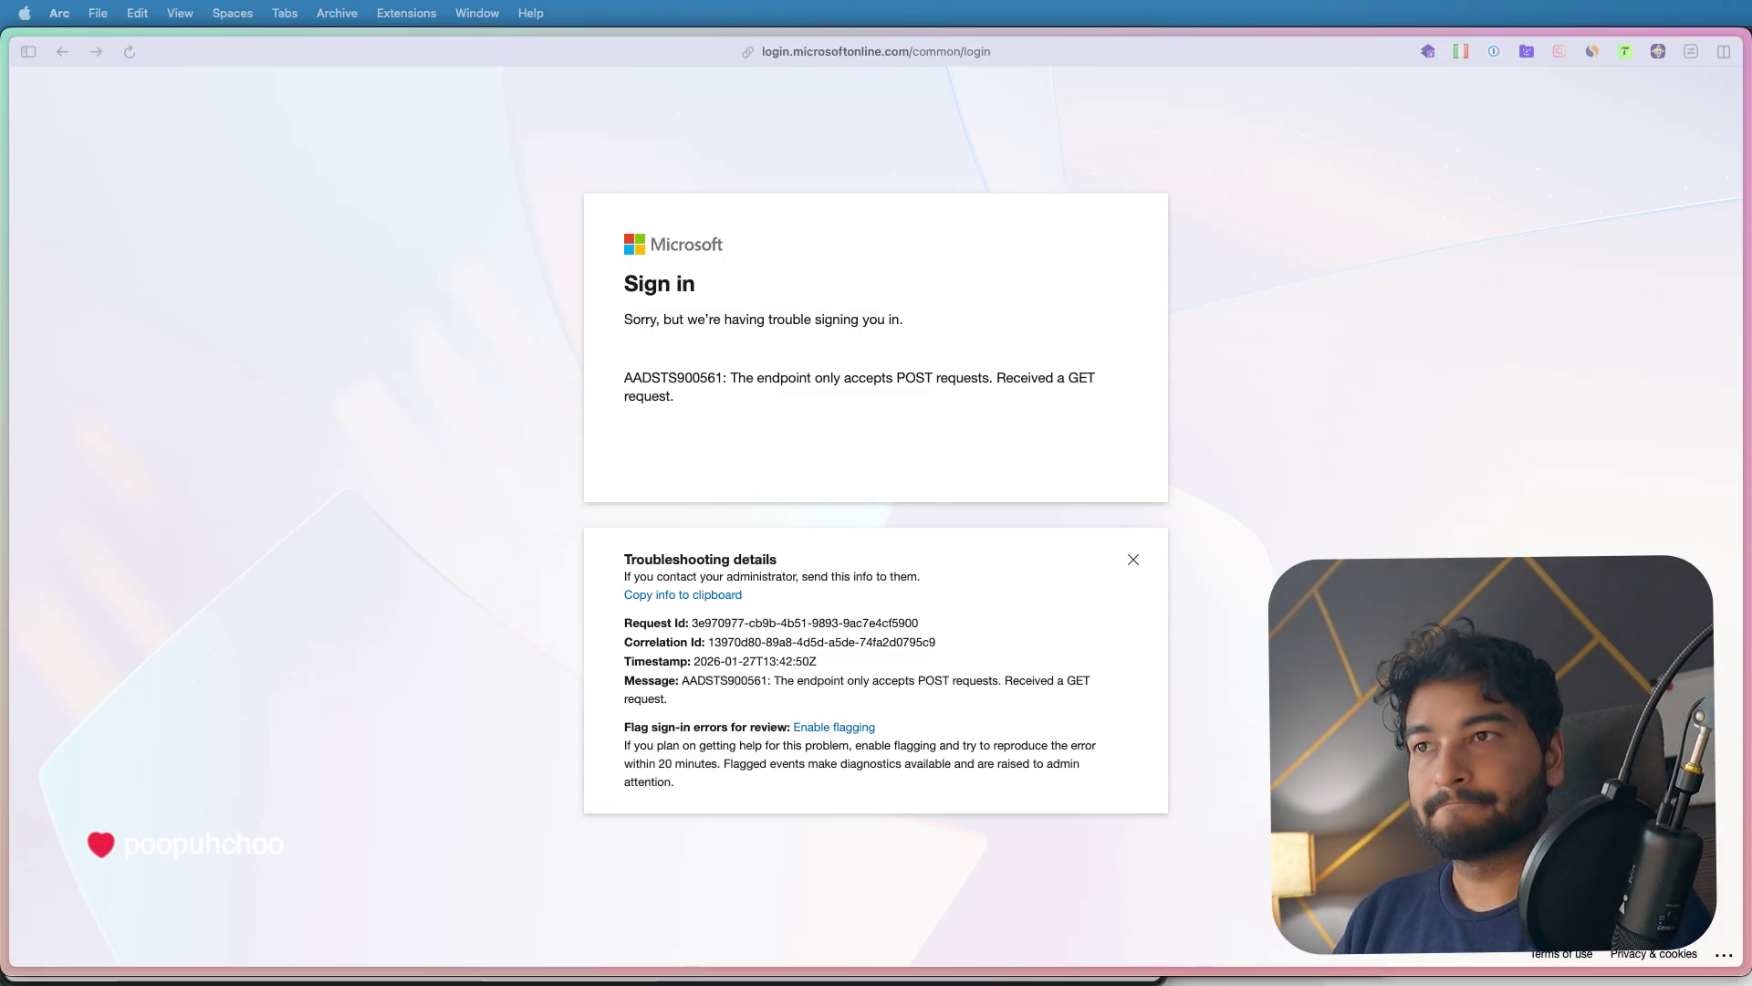
left_click(63, 52)
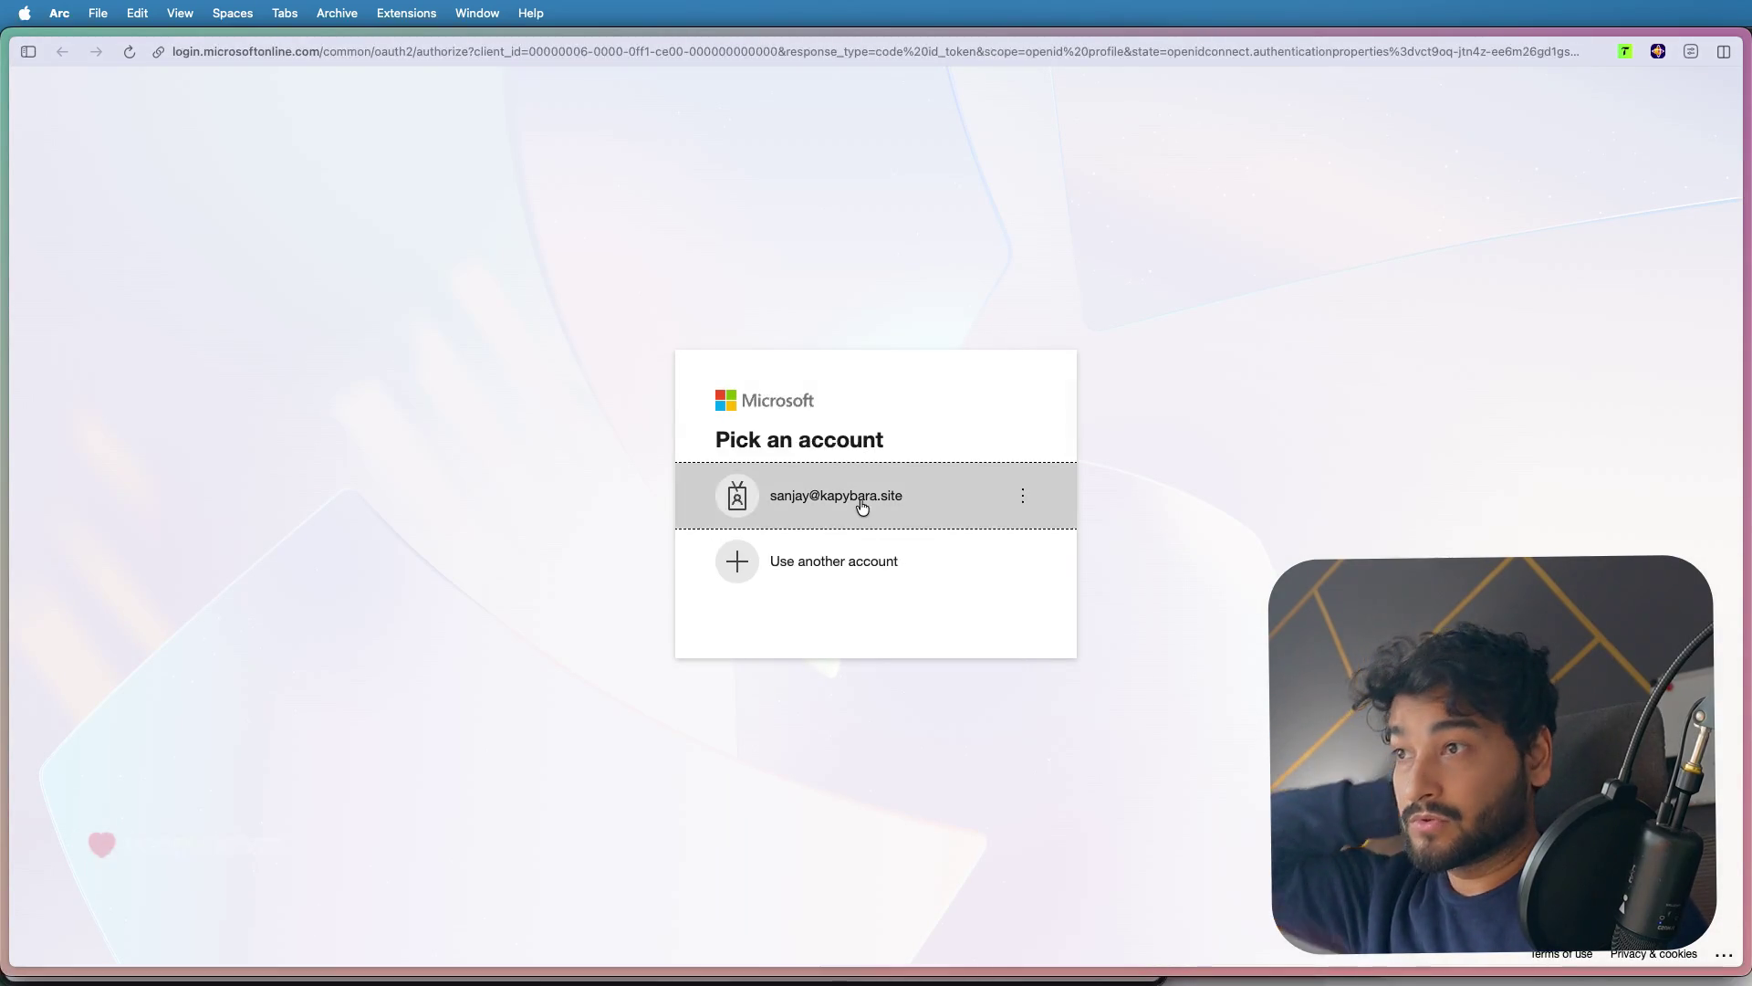
Step: Use another account, fill a saved account's email from 1Password, and continue to the password step
left_click(819, 561)
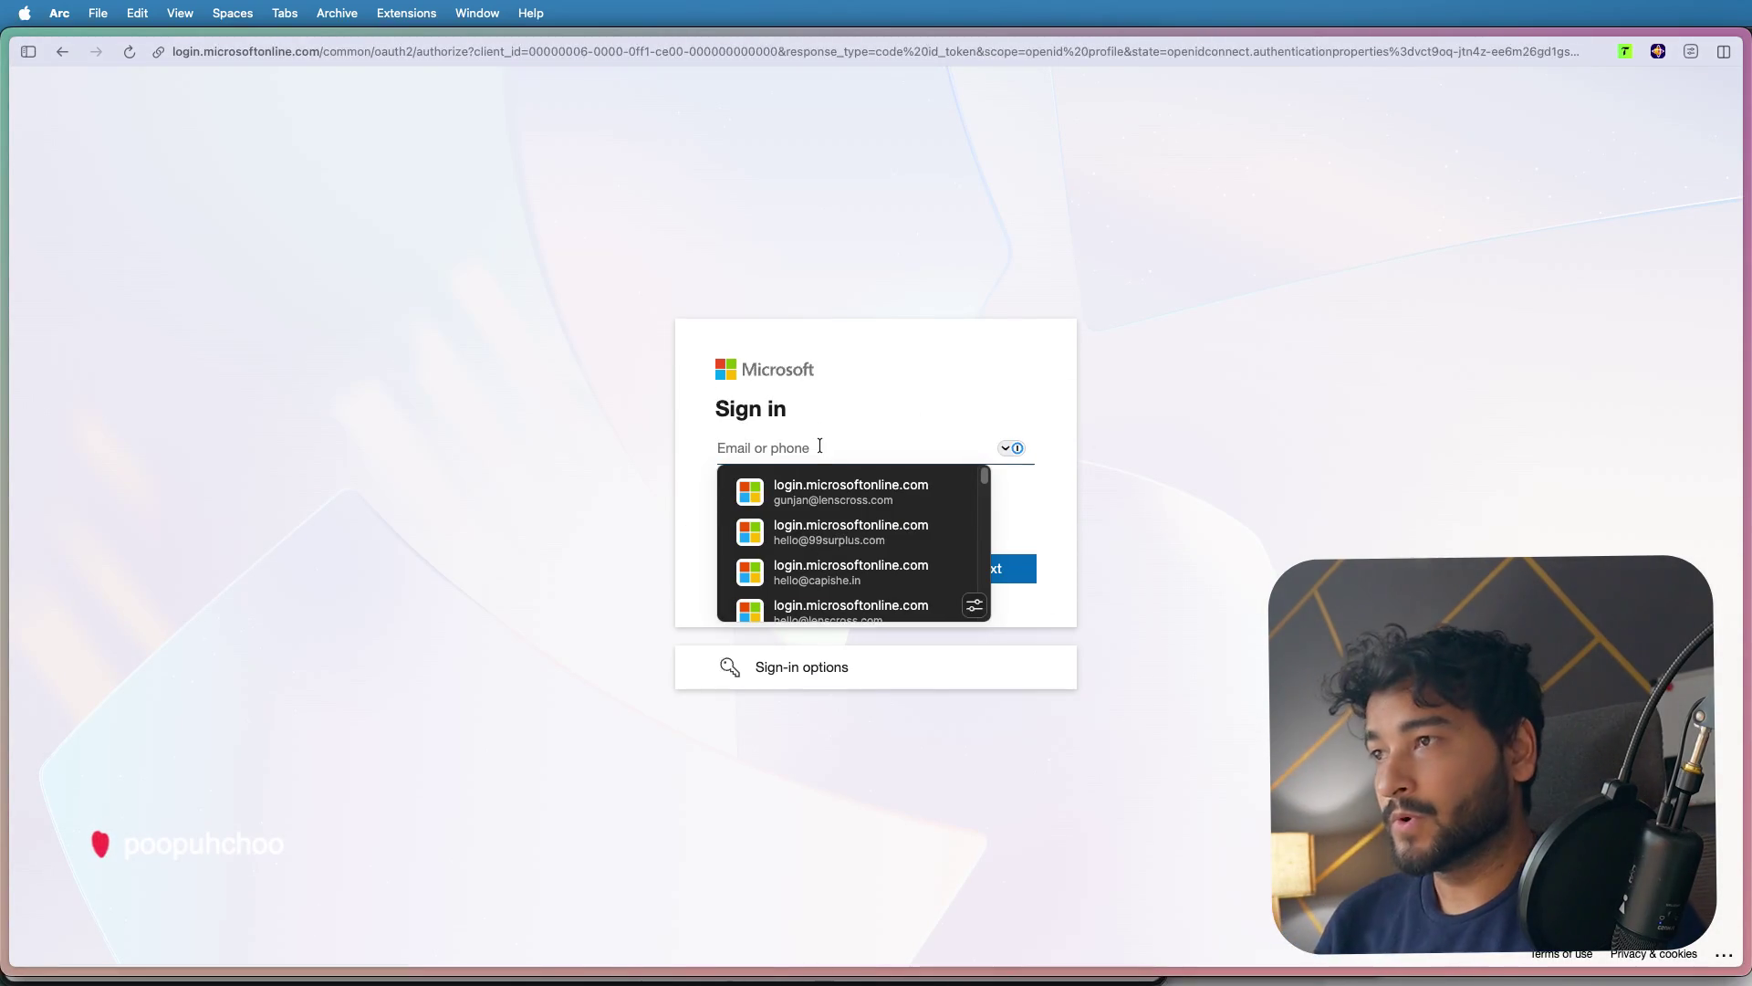
scroll(846, 601, "down", 1)
scroll(846, 601, "down", 5)
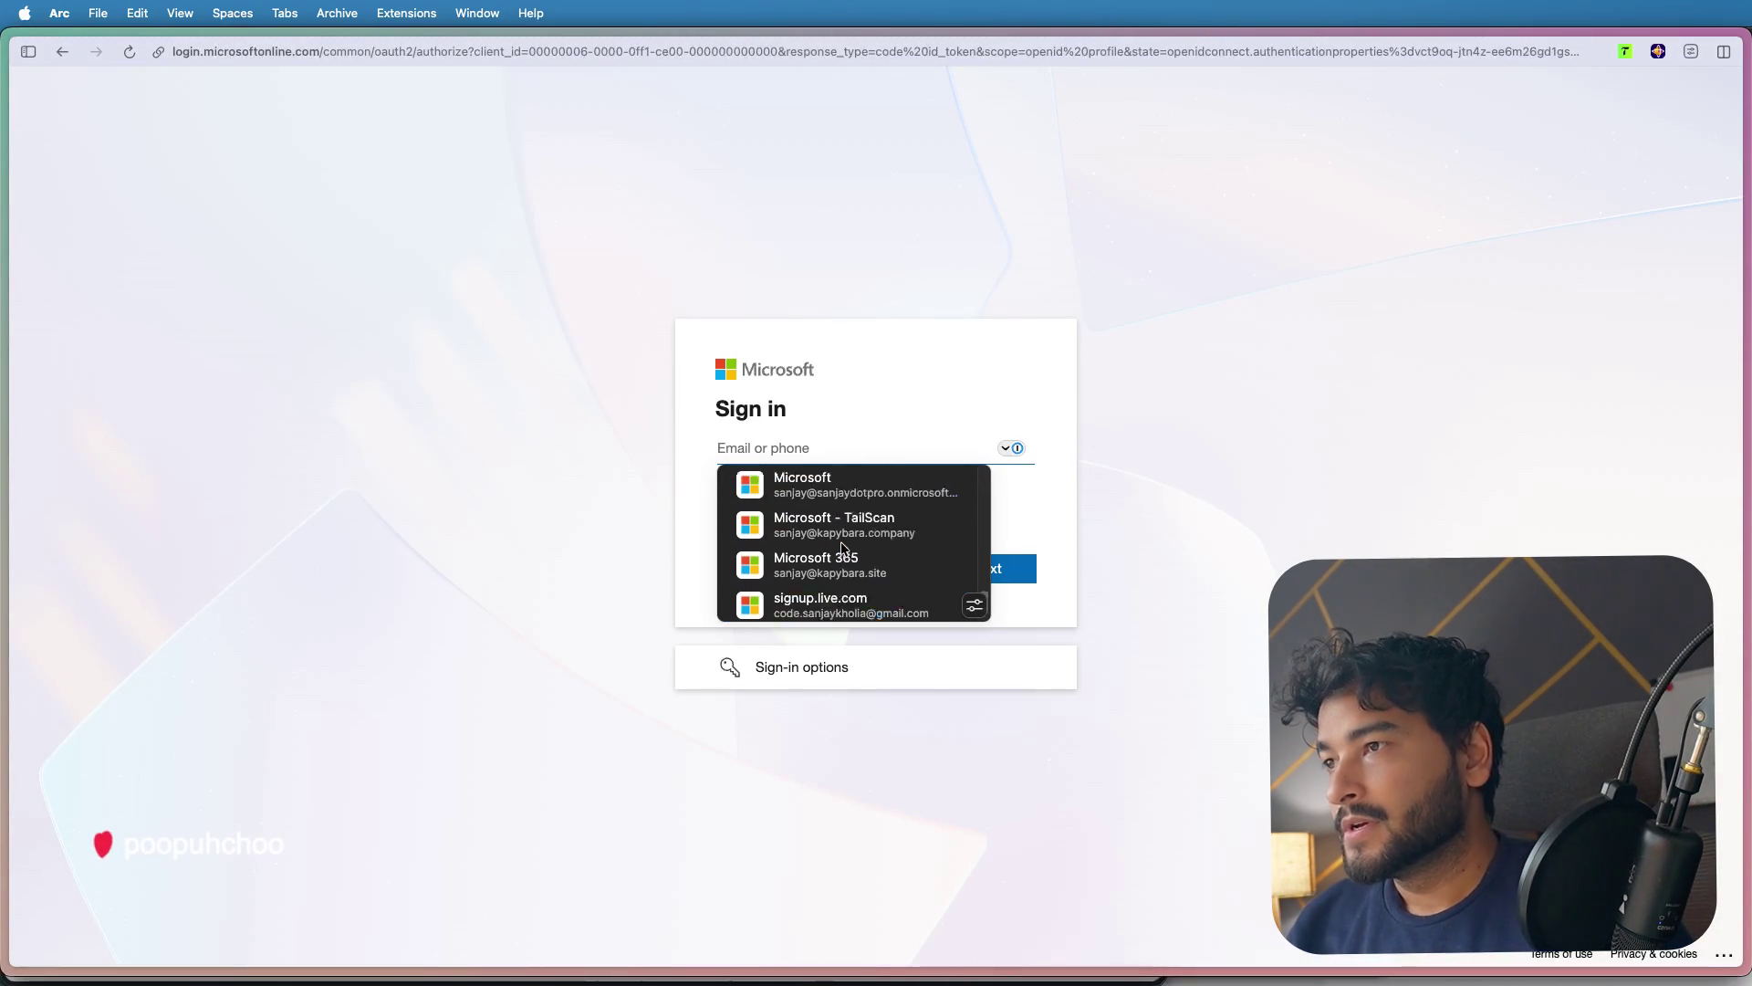
scroll(856, 566, "up", 3)
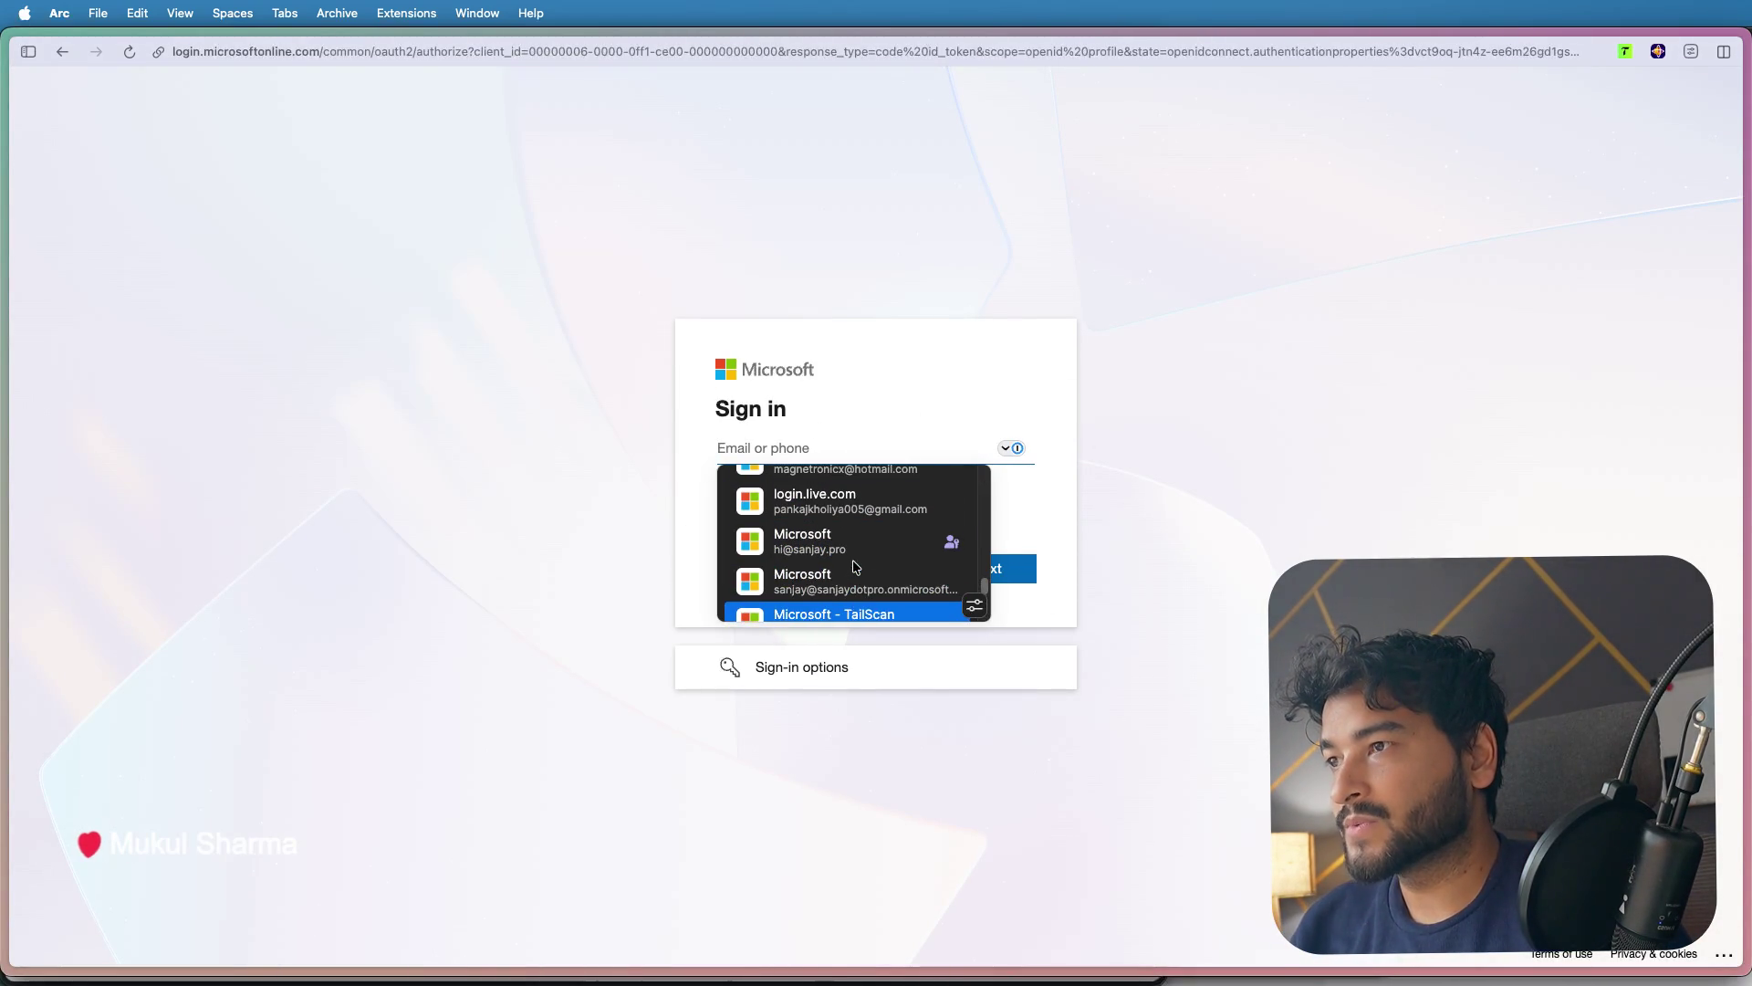
scroll(856, 566, "up", 4)
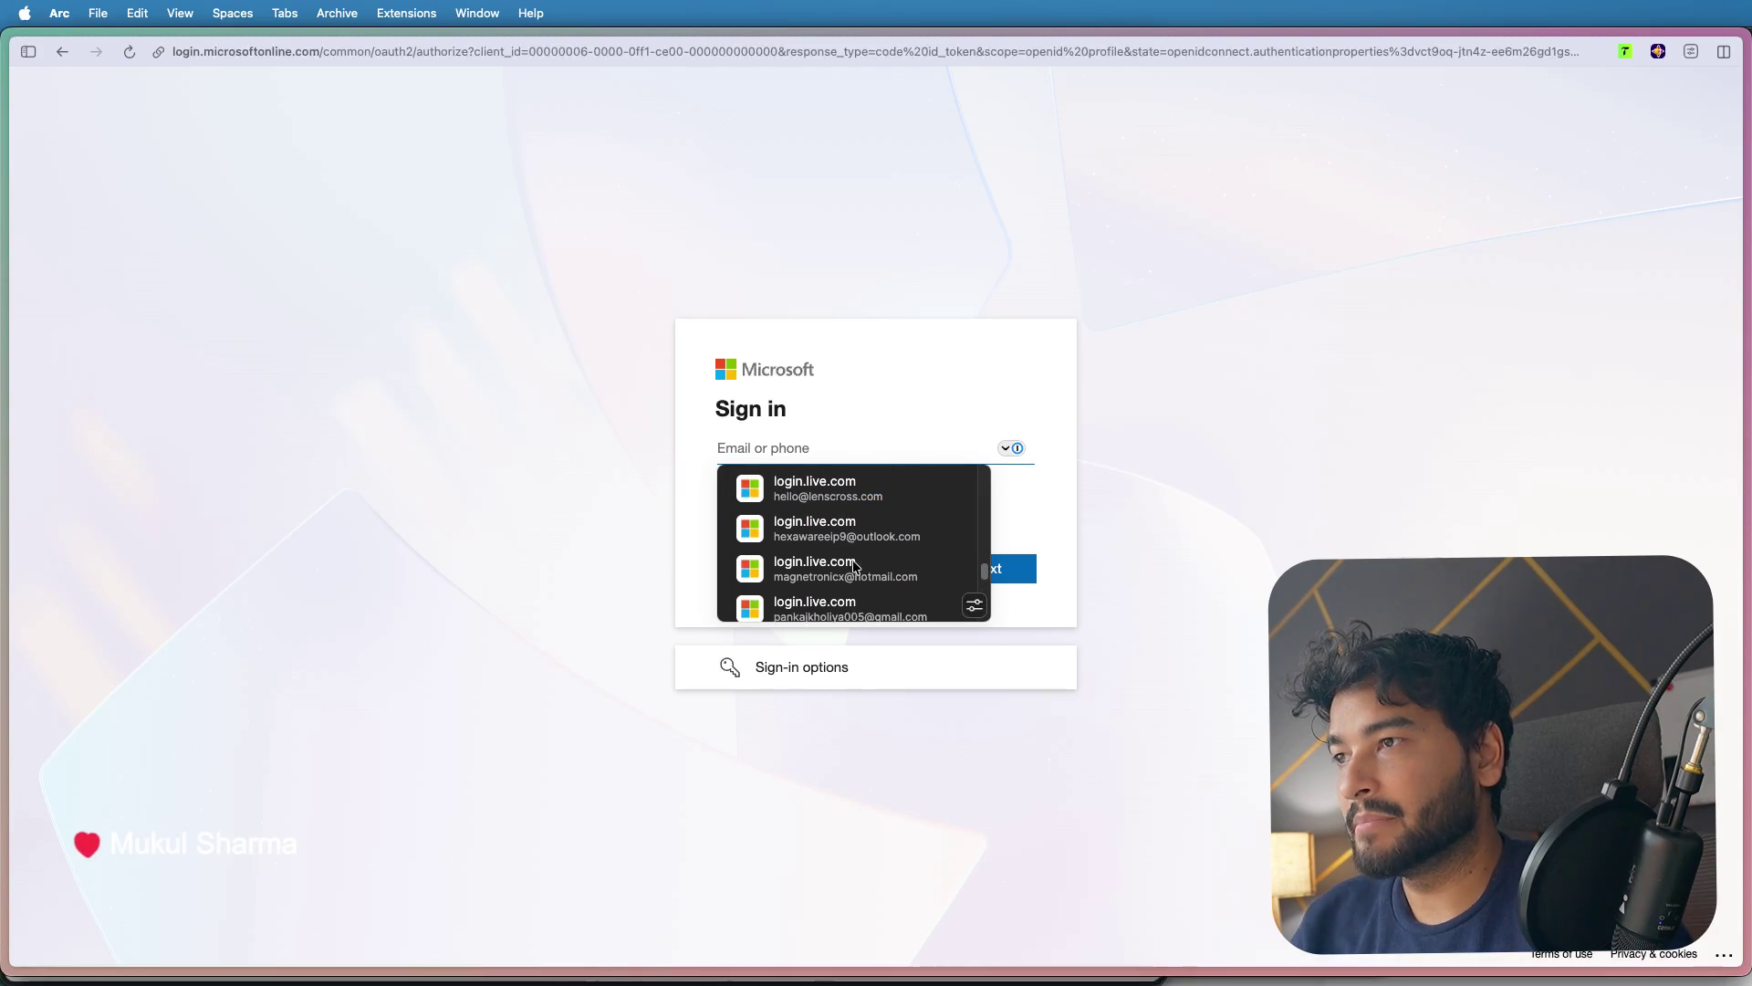
scroll(856, 566, "up", 5)
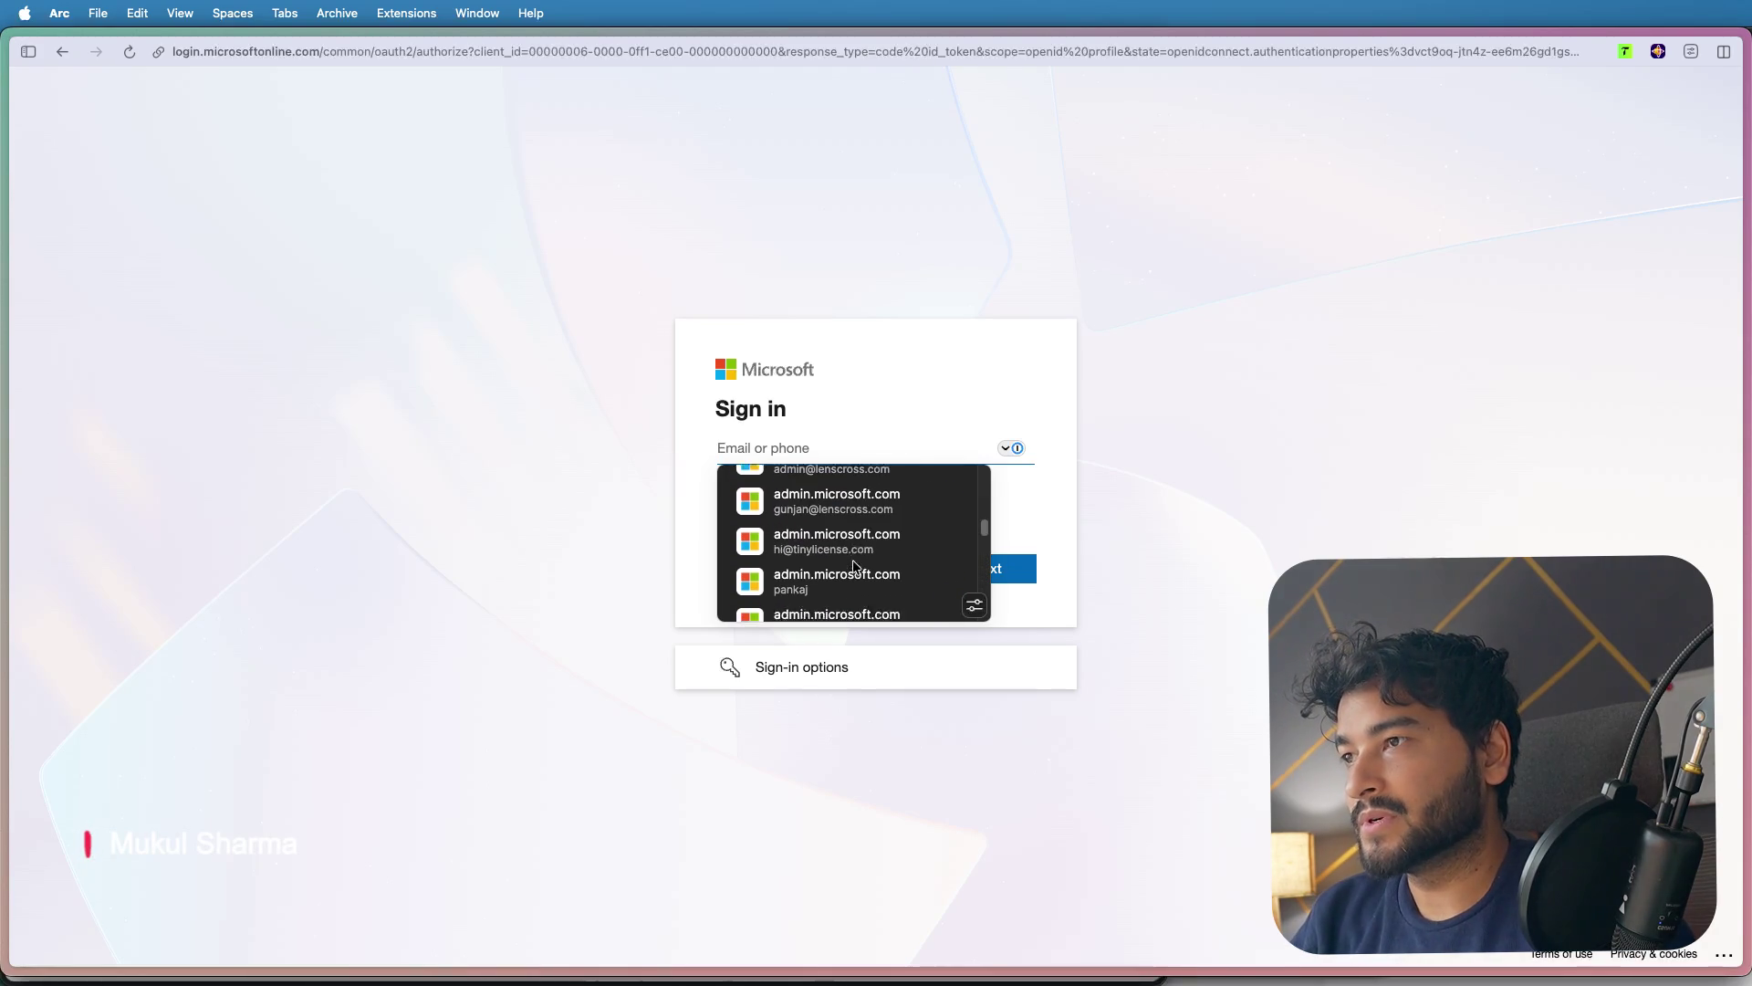
scroll(856, 566, "down", 5)
key("Down")
key("Down")
scroll(849, 580, "up", 8)
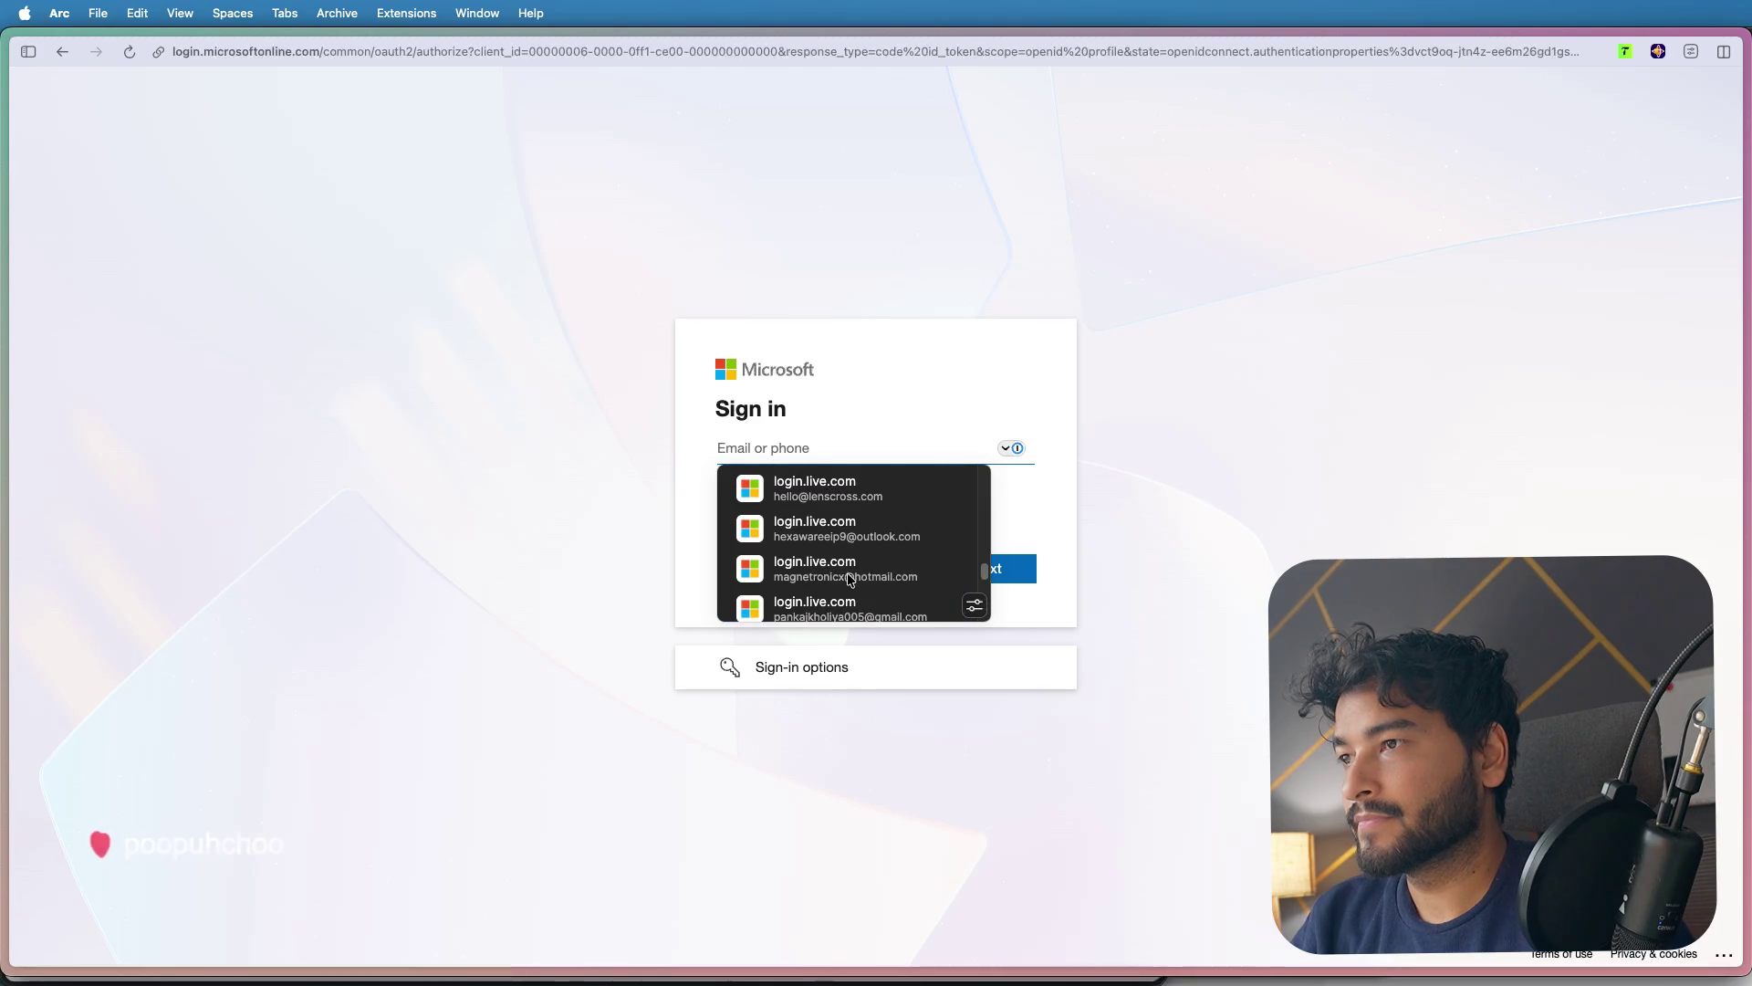
scroll(849, 579, "up", 3)
scroll(849, 580, "up", 2)
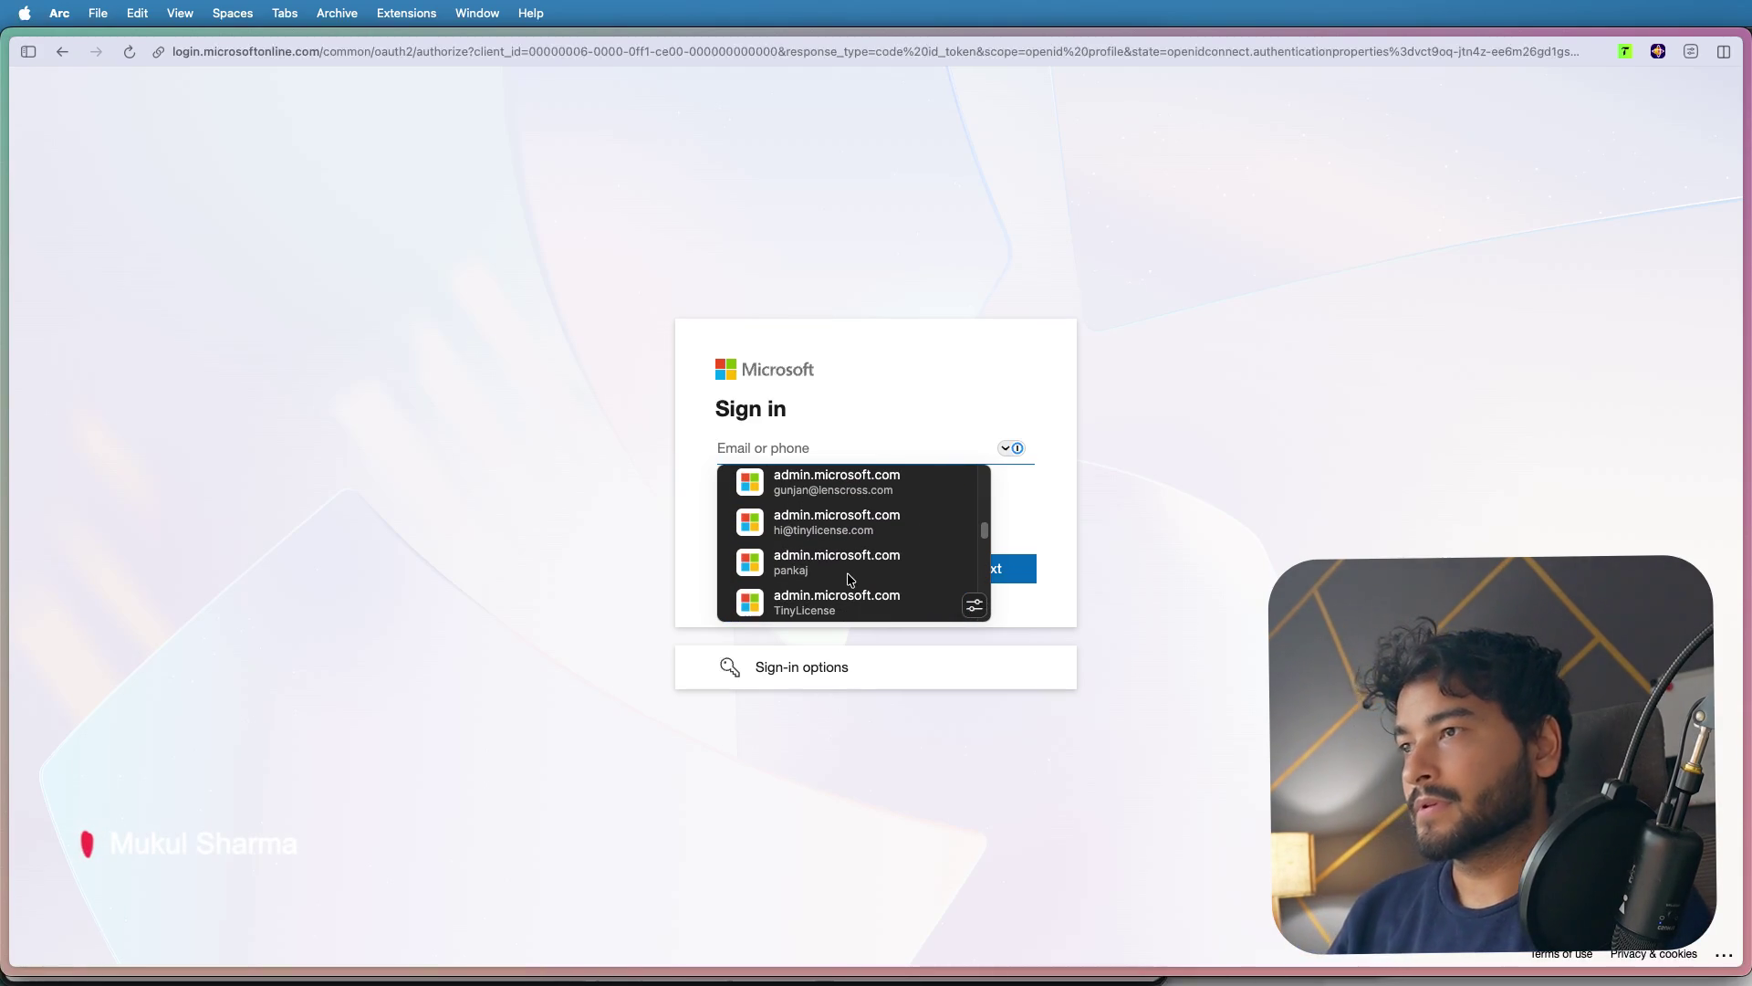
scroll(849, 580, "up", 5)
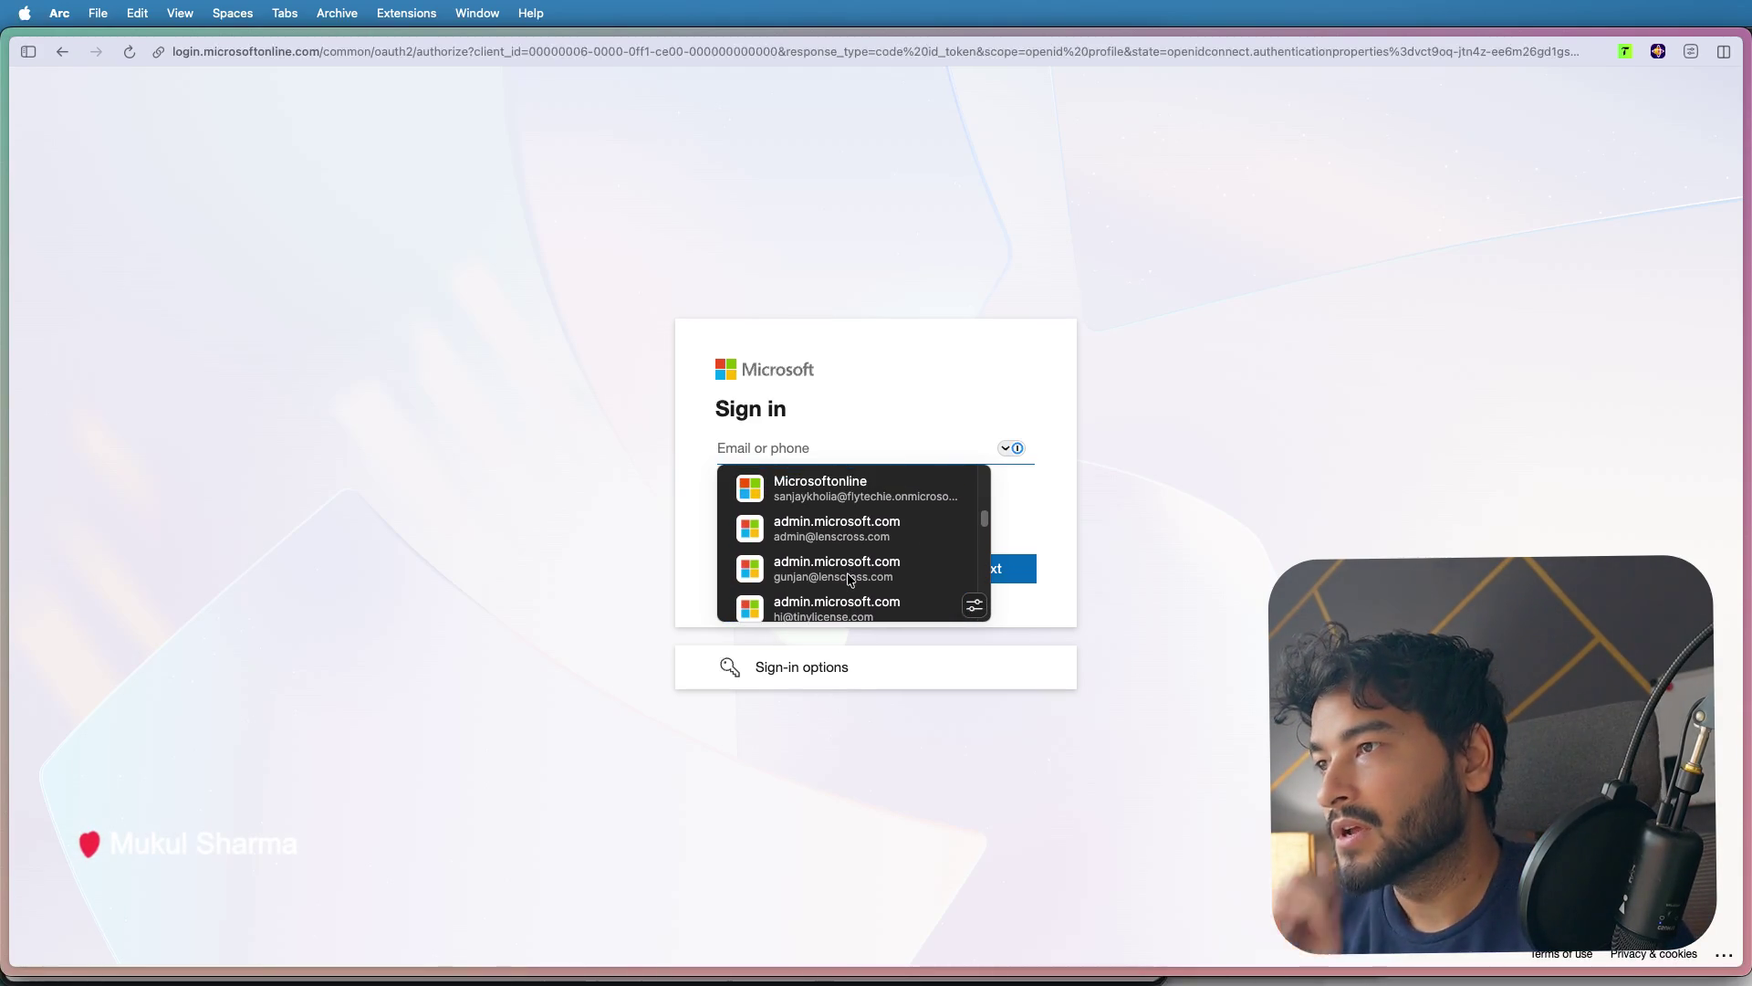
scroll(849, 579, "up", 2)
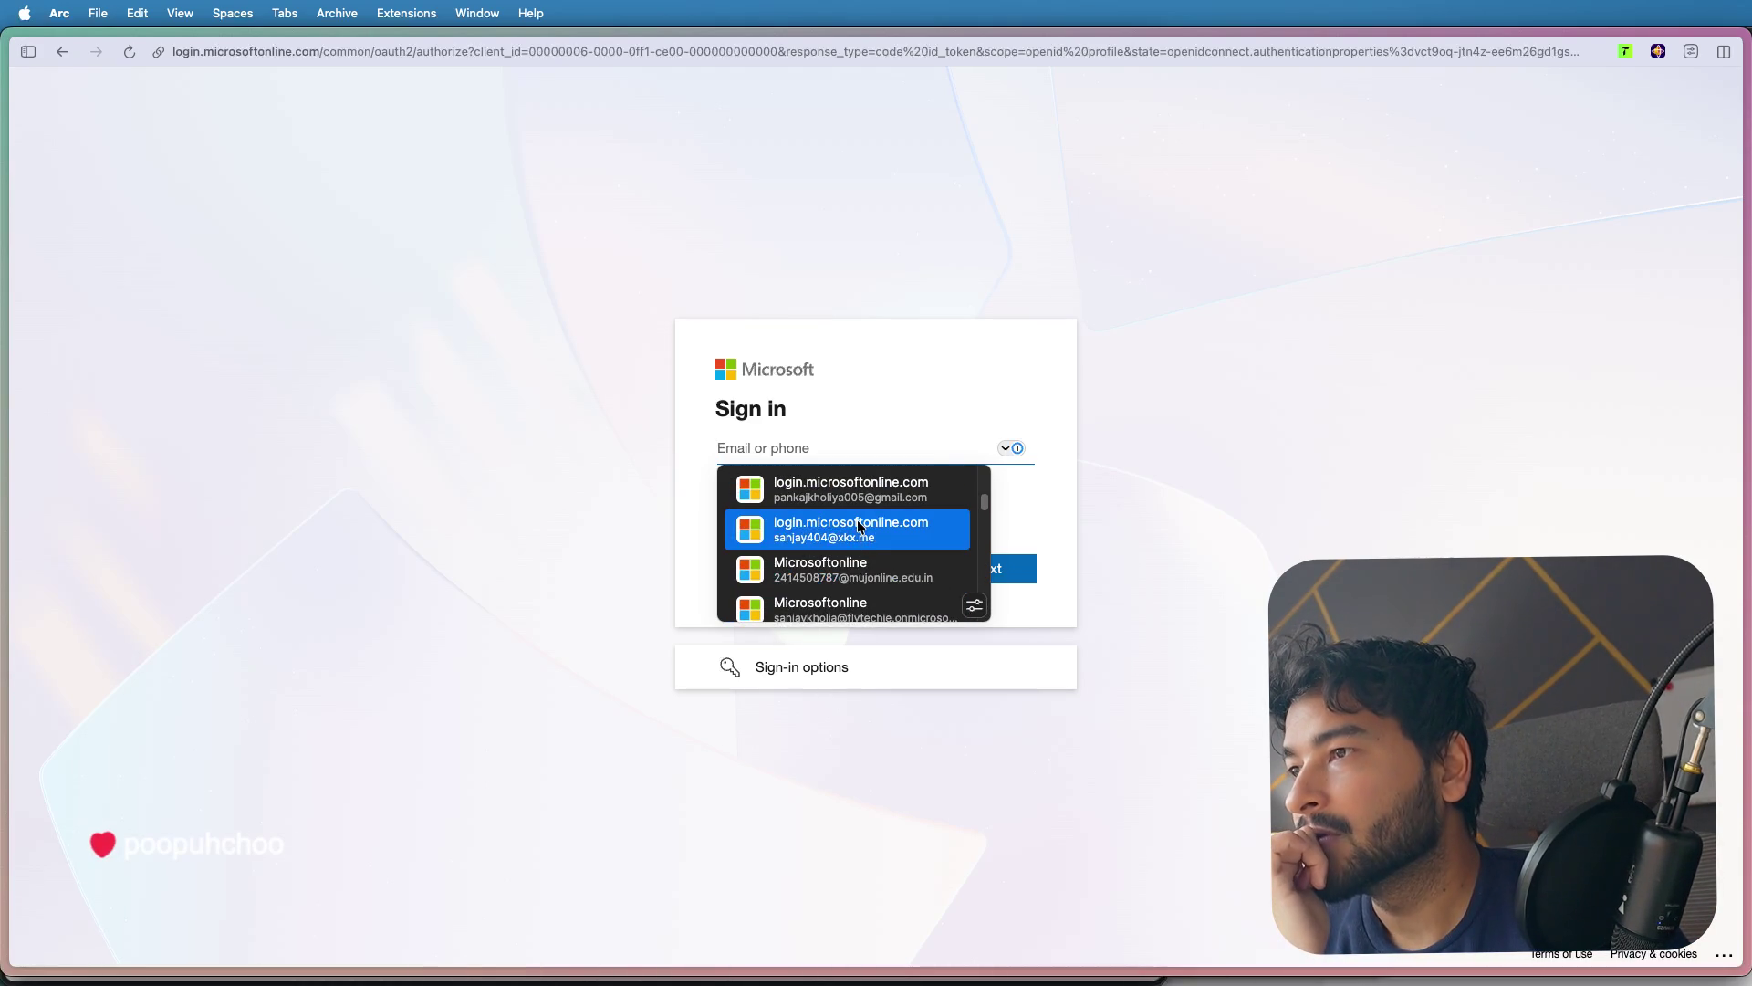
left_click(857, 527)
left_click(1015, 564)
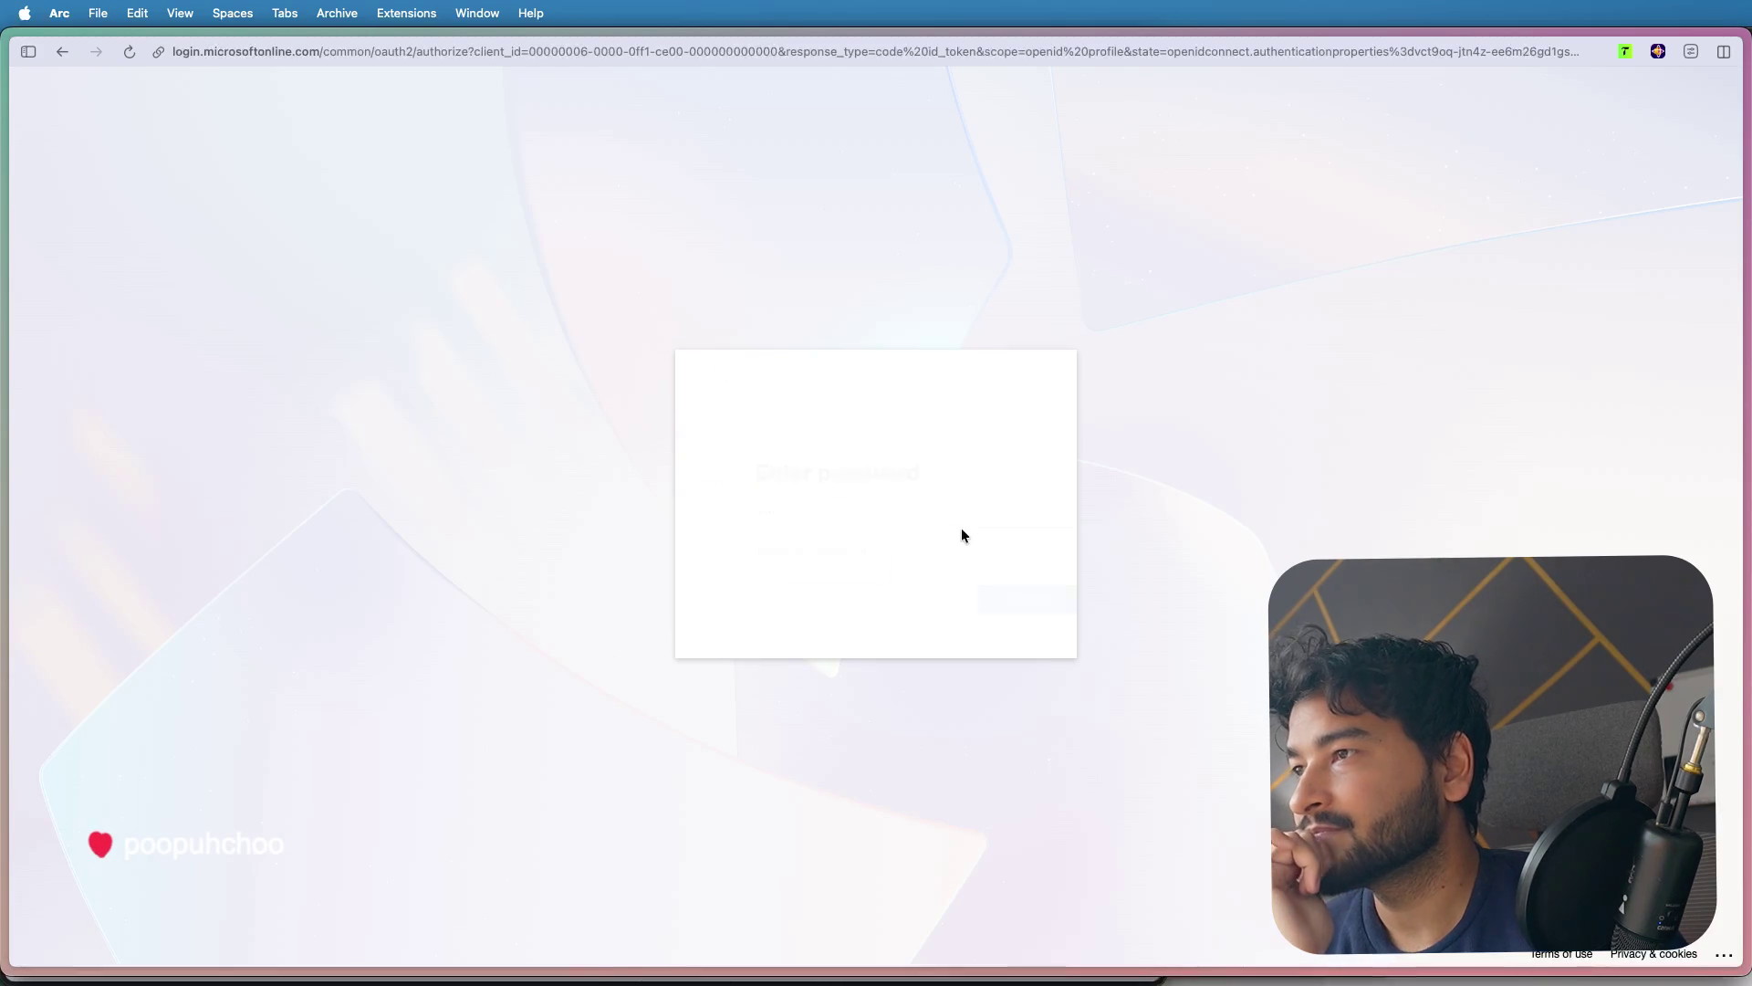
Step: Replace the prefilled password with a saved one and submit the sign-in attempt
left_click_drag(791, 504, 704, 500)
key("BackSpace")
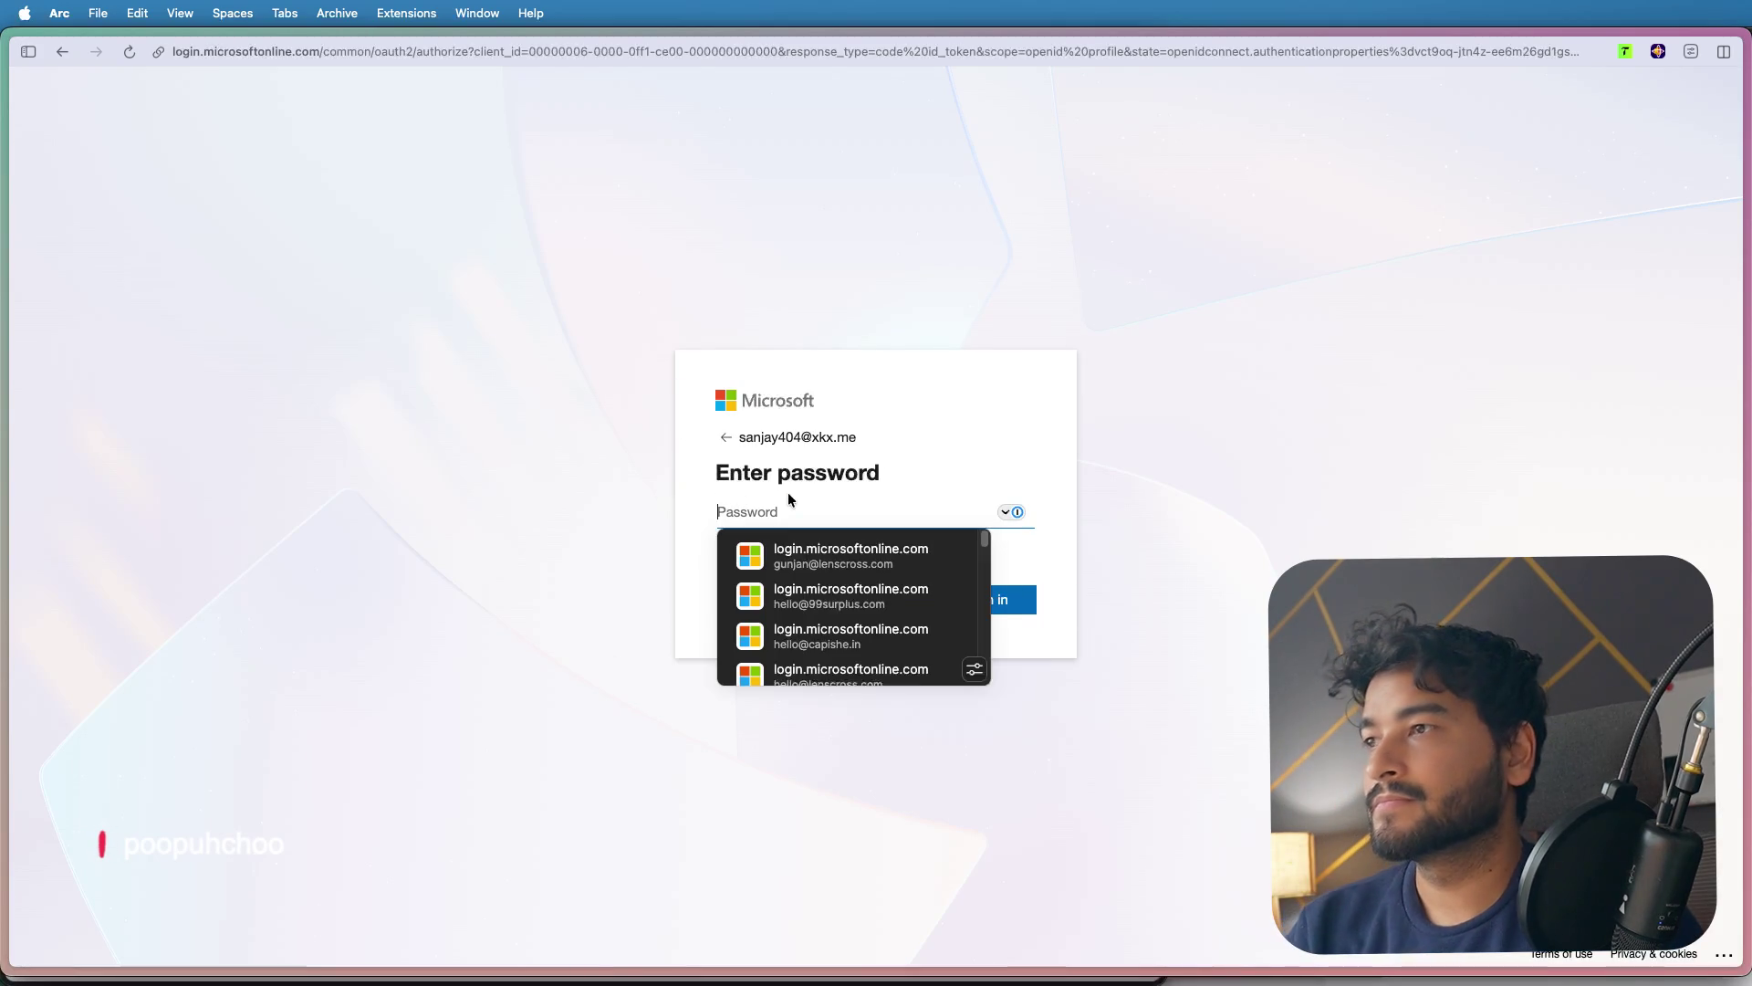
scroll(844, 587, "down", 1)
scroll(840, 602, "down", 5)
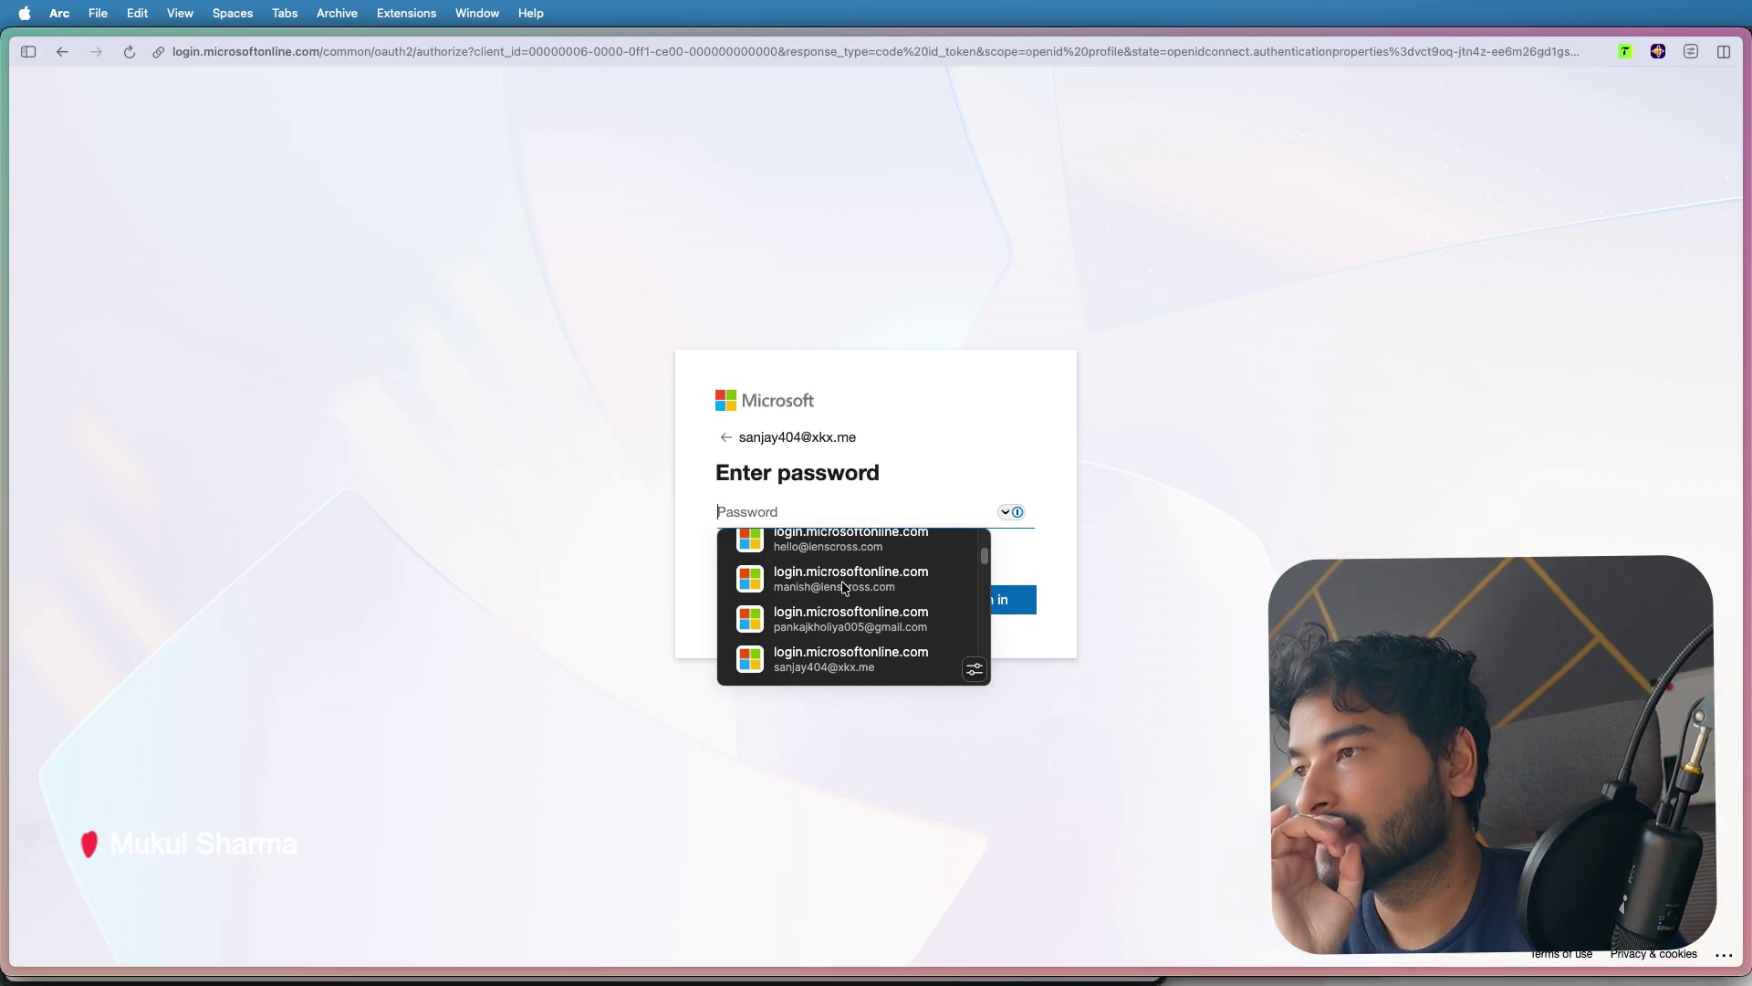
left_click(834, 624)
left_click(979, 598)
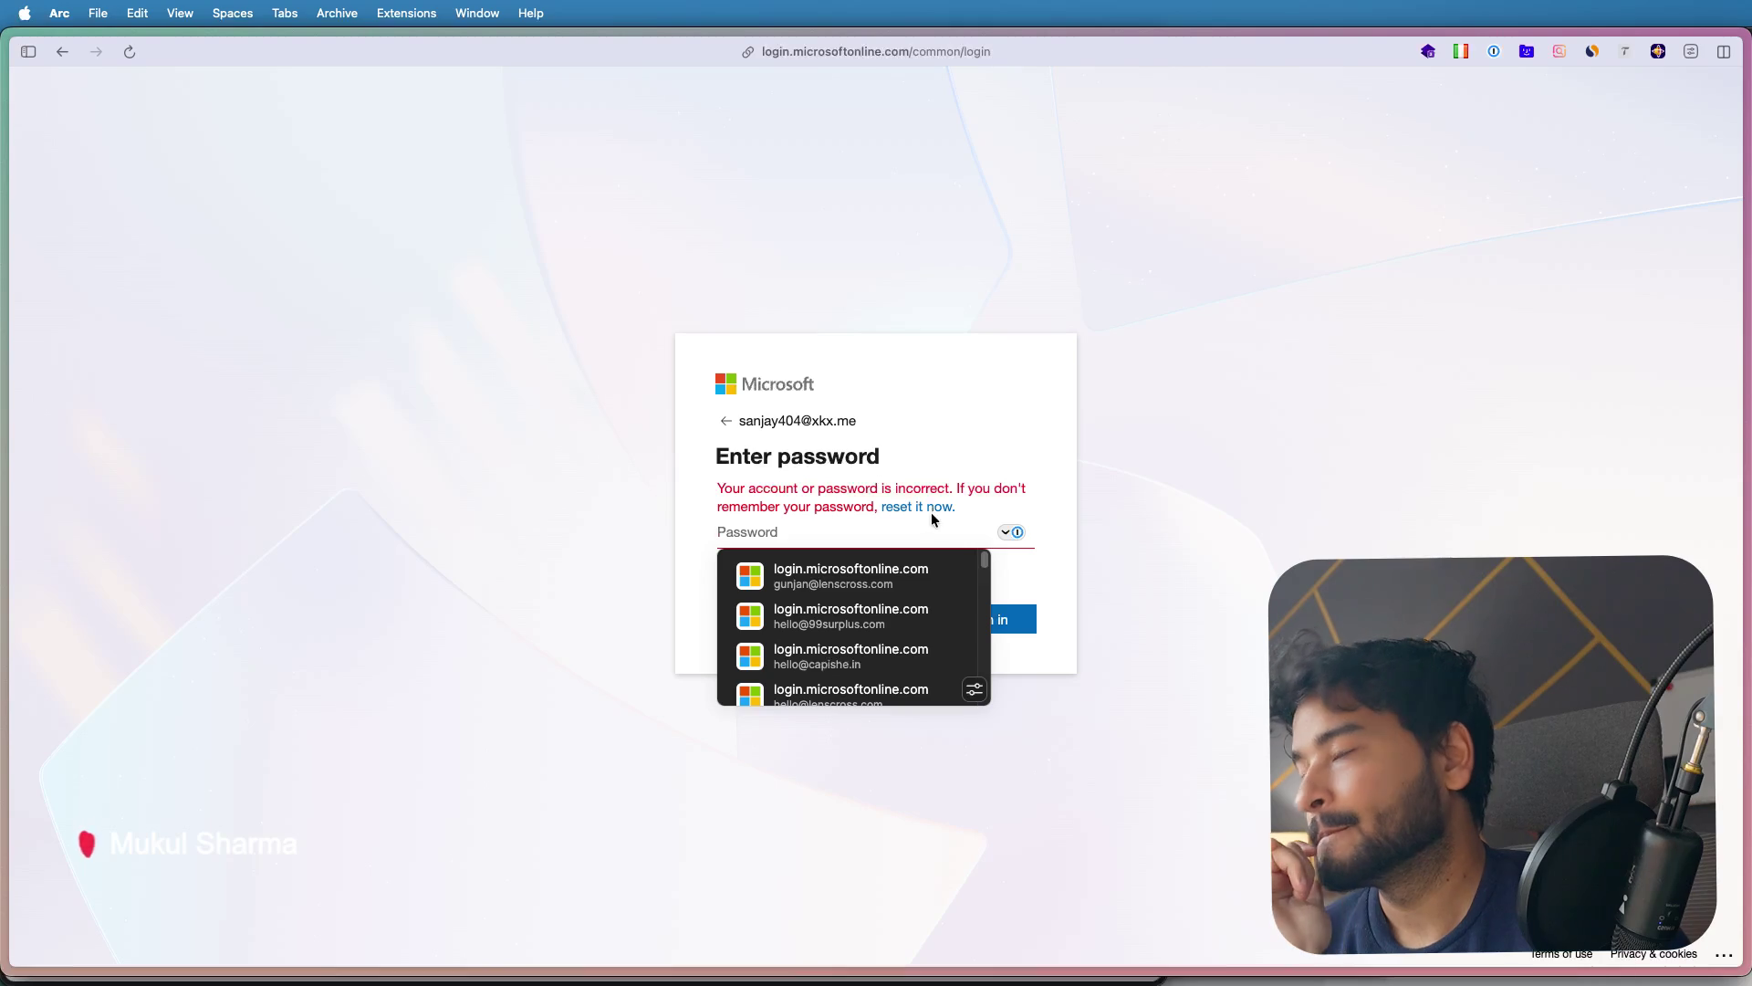
Step: Try a different saved password, then start resetting the forgotten password
scroll(903, 605, "down", 2)
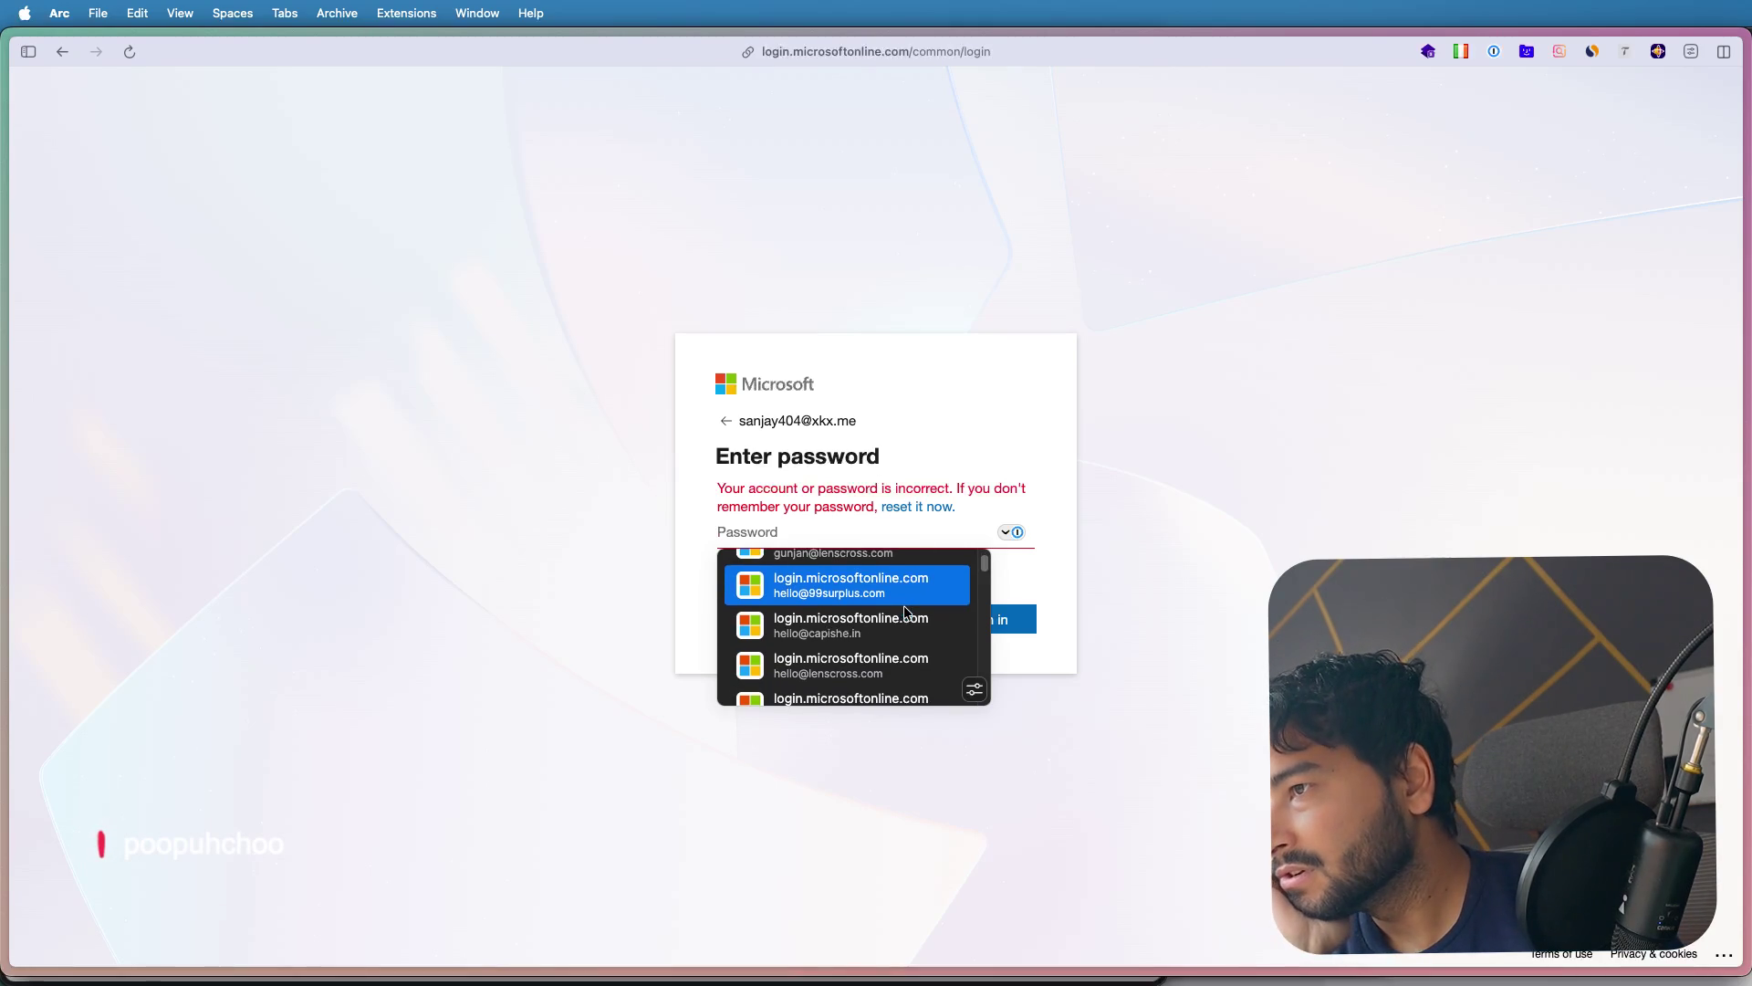
scroll(907, 612, "down", 3)
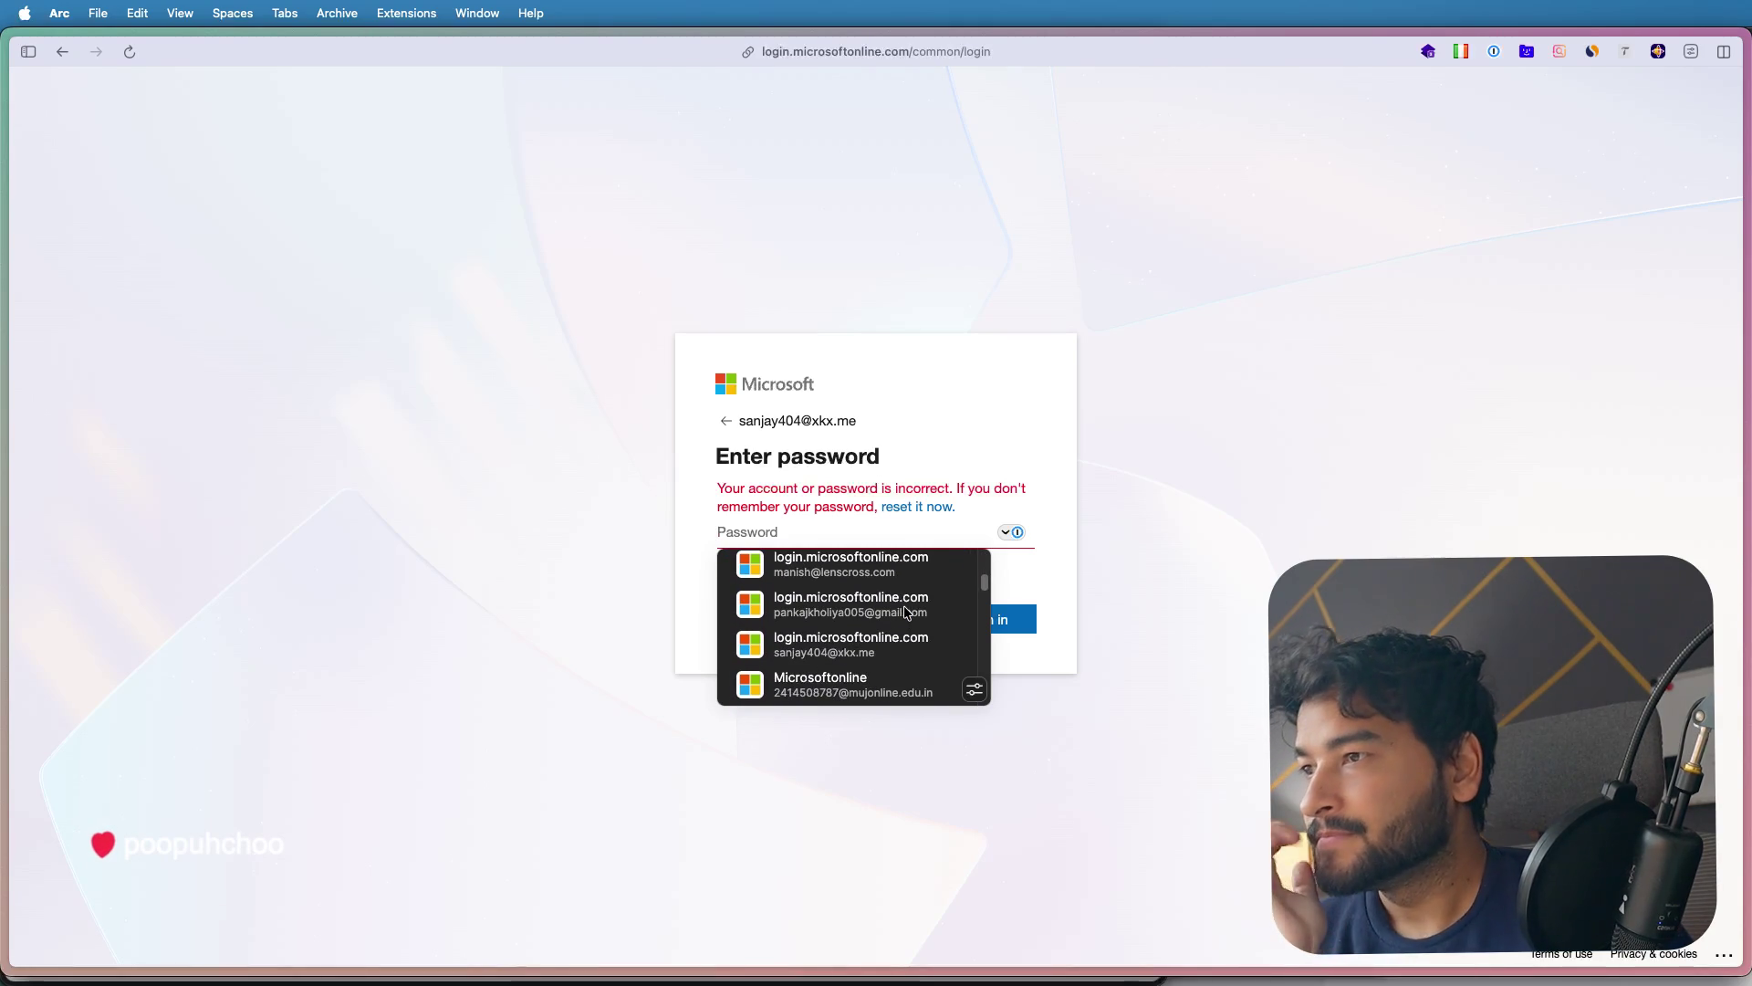
scroll(906, 612, "down", 3)
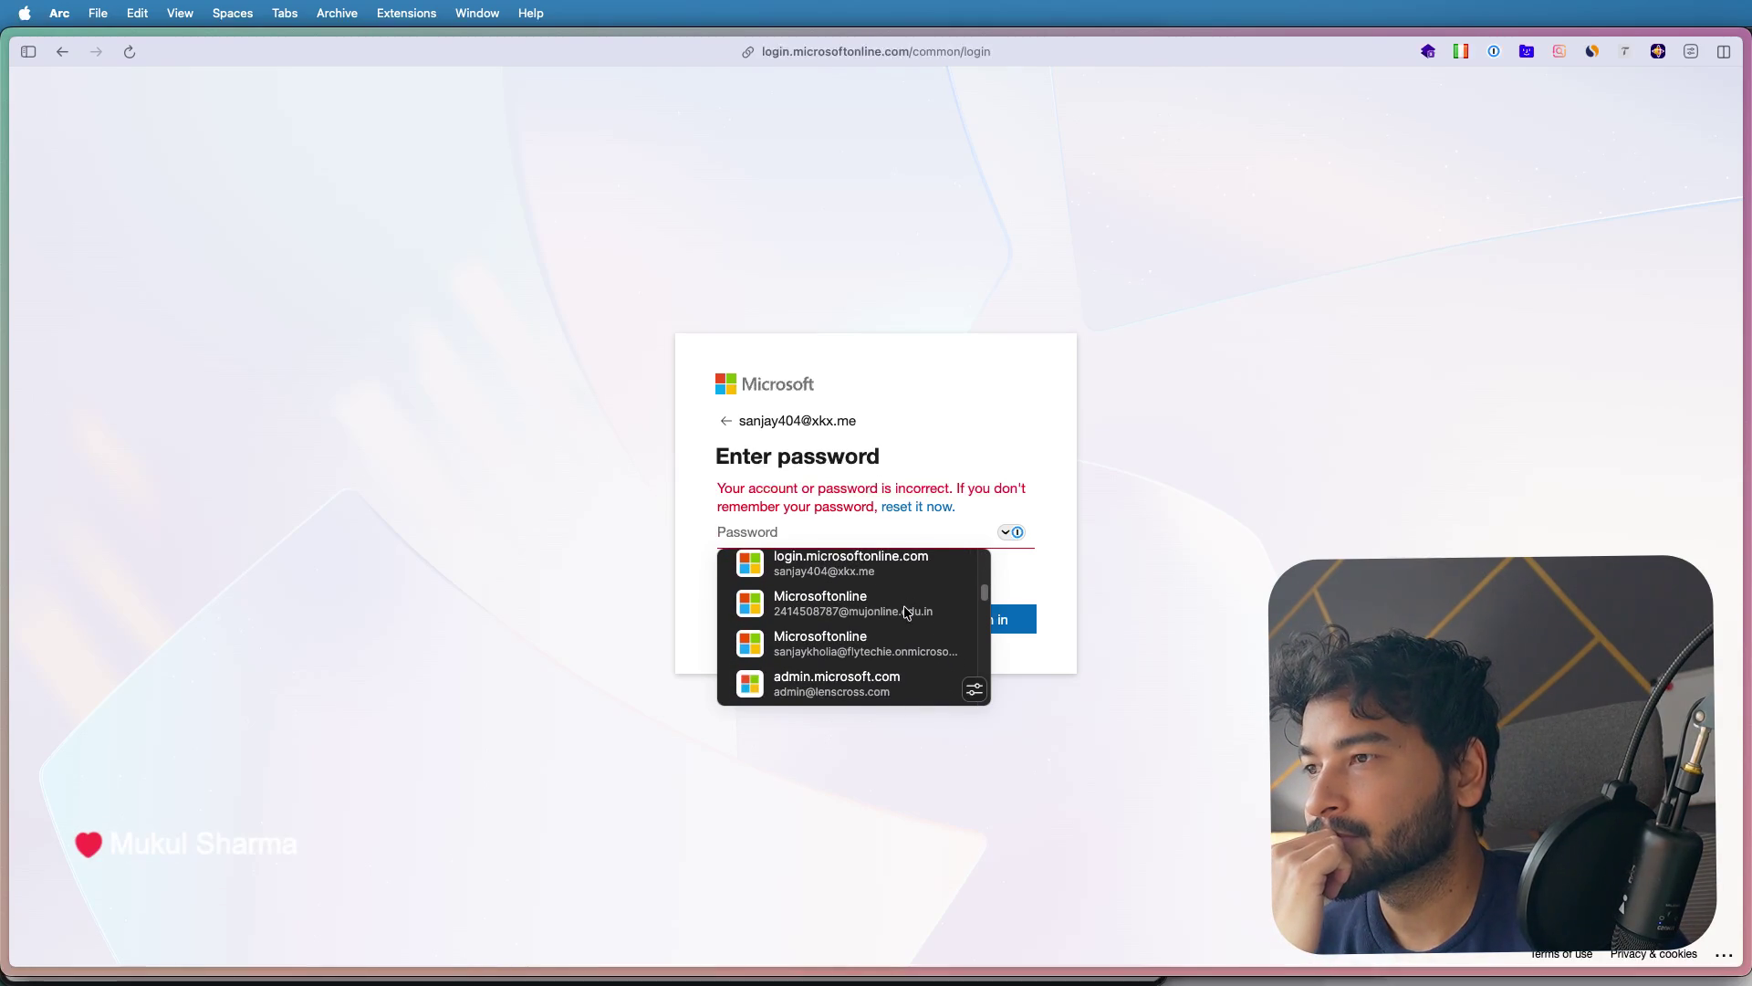
scroll(908, 613, "down", 4)
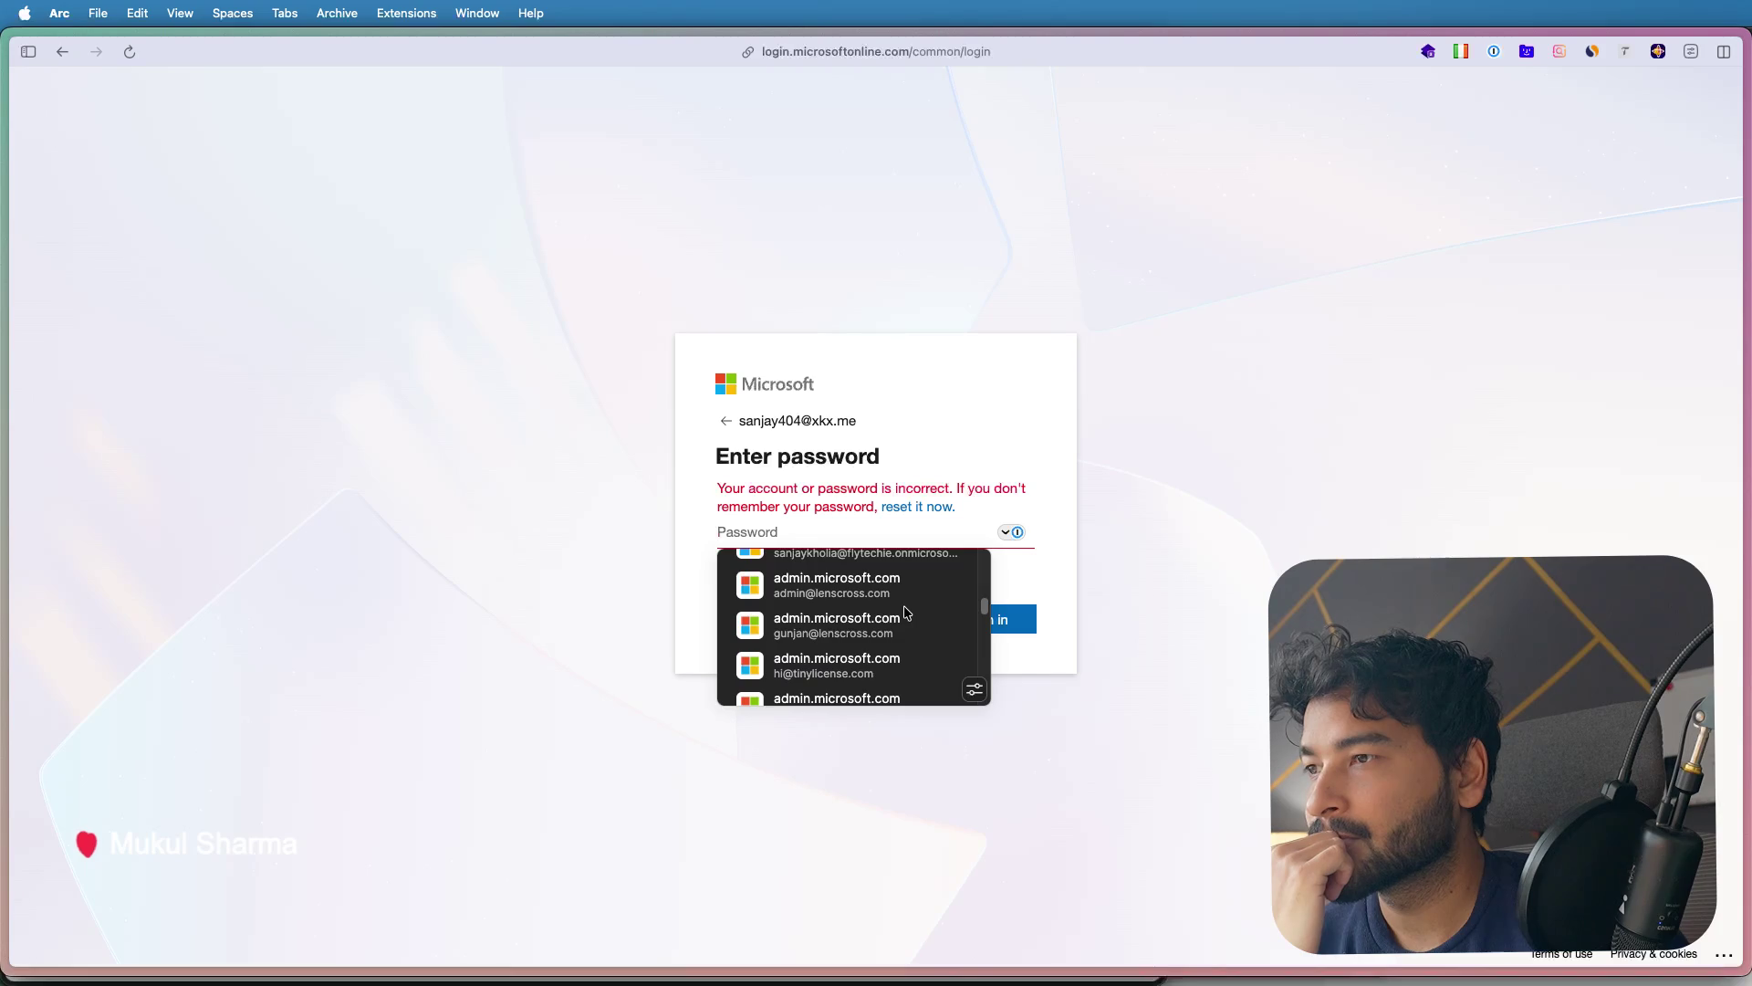
scroll(908, 612, "down", 2)
scroll(906, 613, "down", 4)
scroll(907, 613, "down", 5)
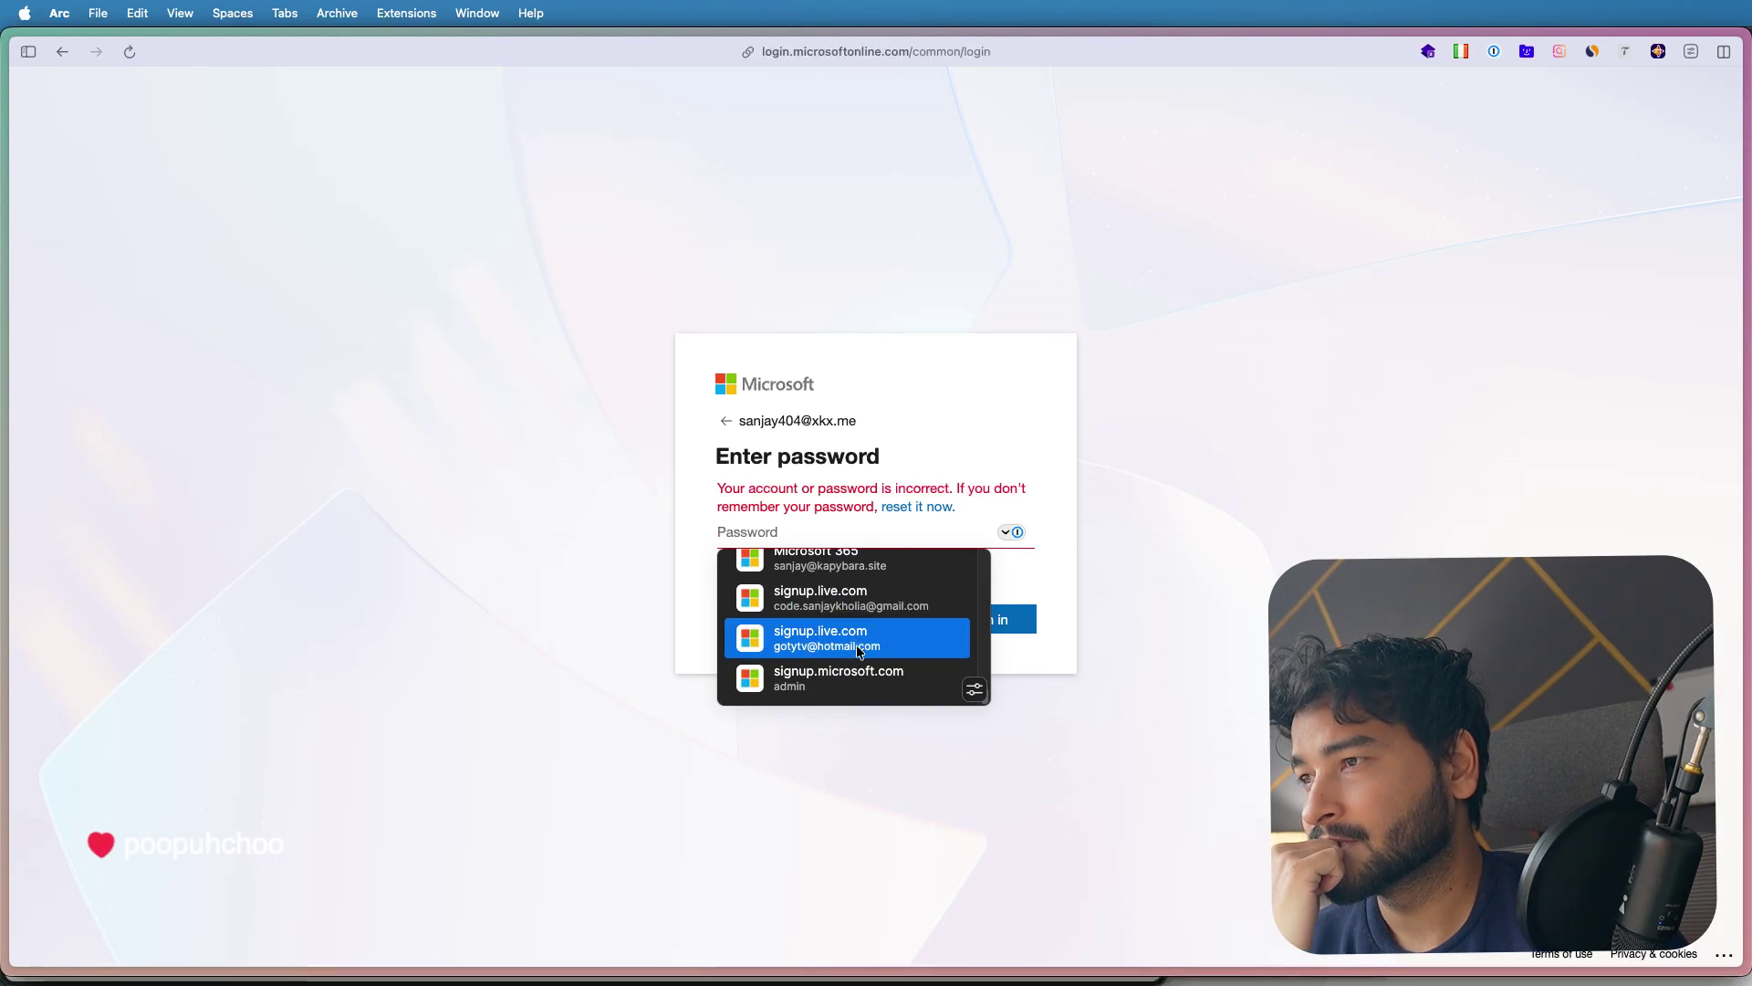
left_click(840, 678)
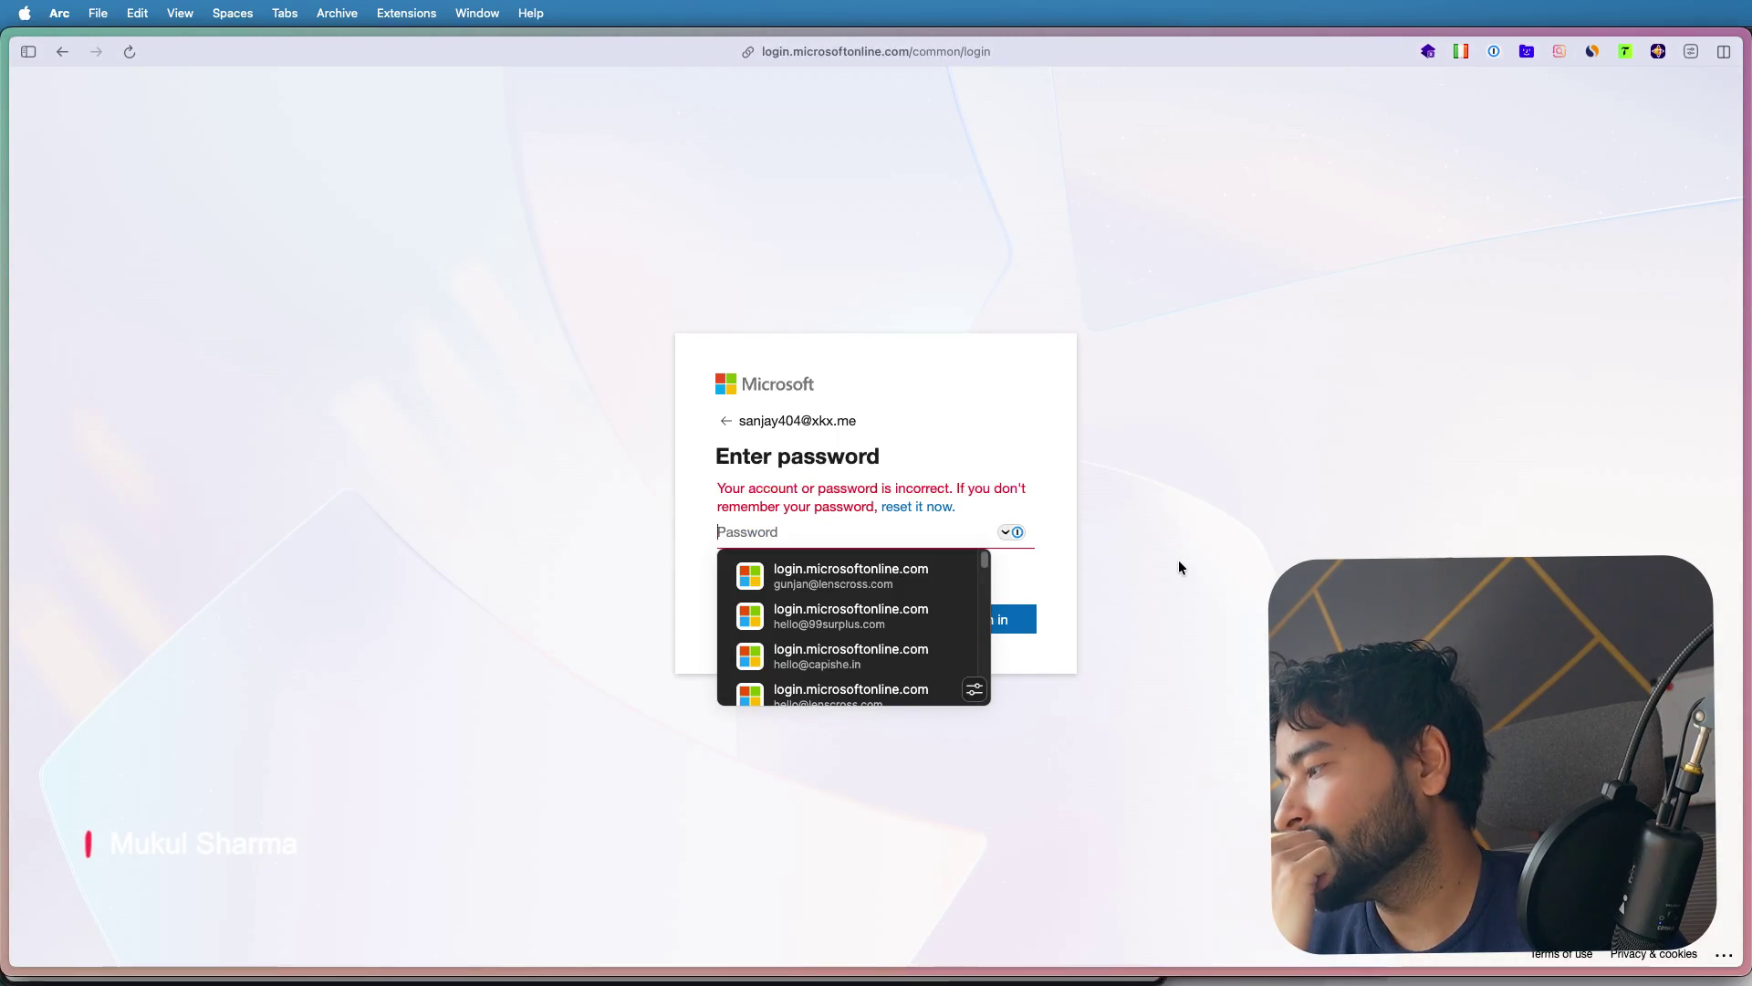
left_click(1179, 567)
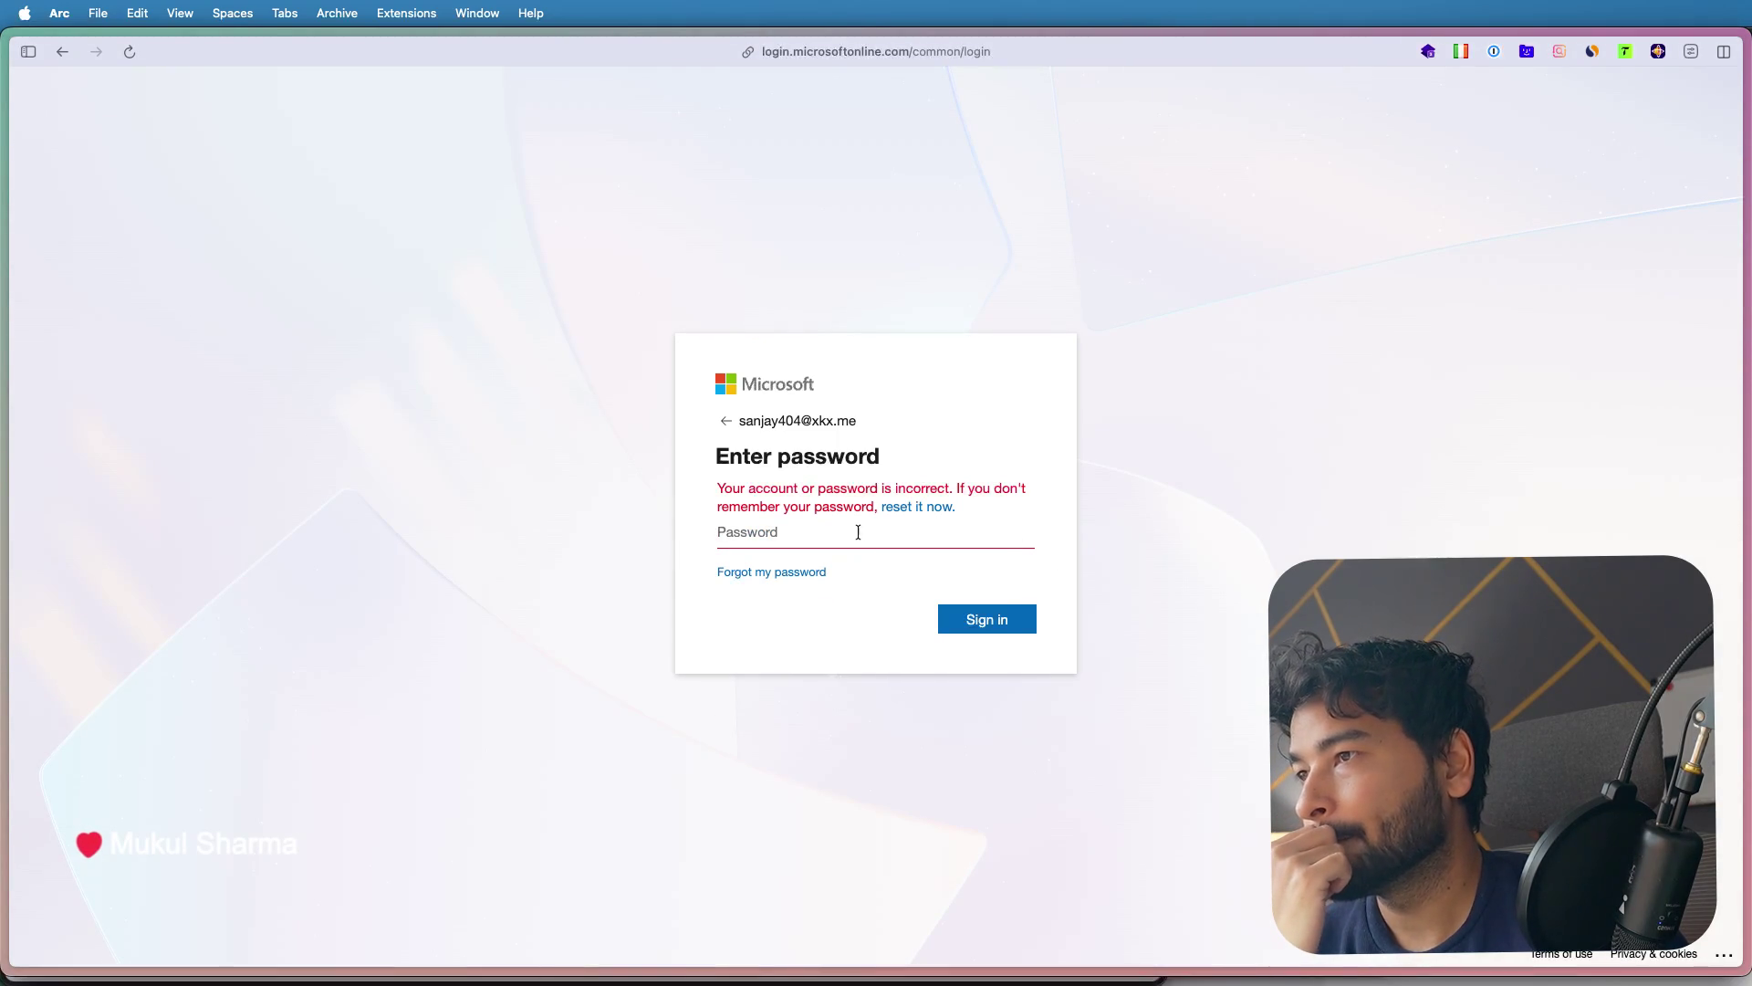
left_click(907, 507)
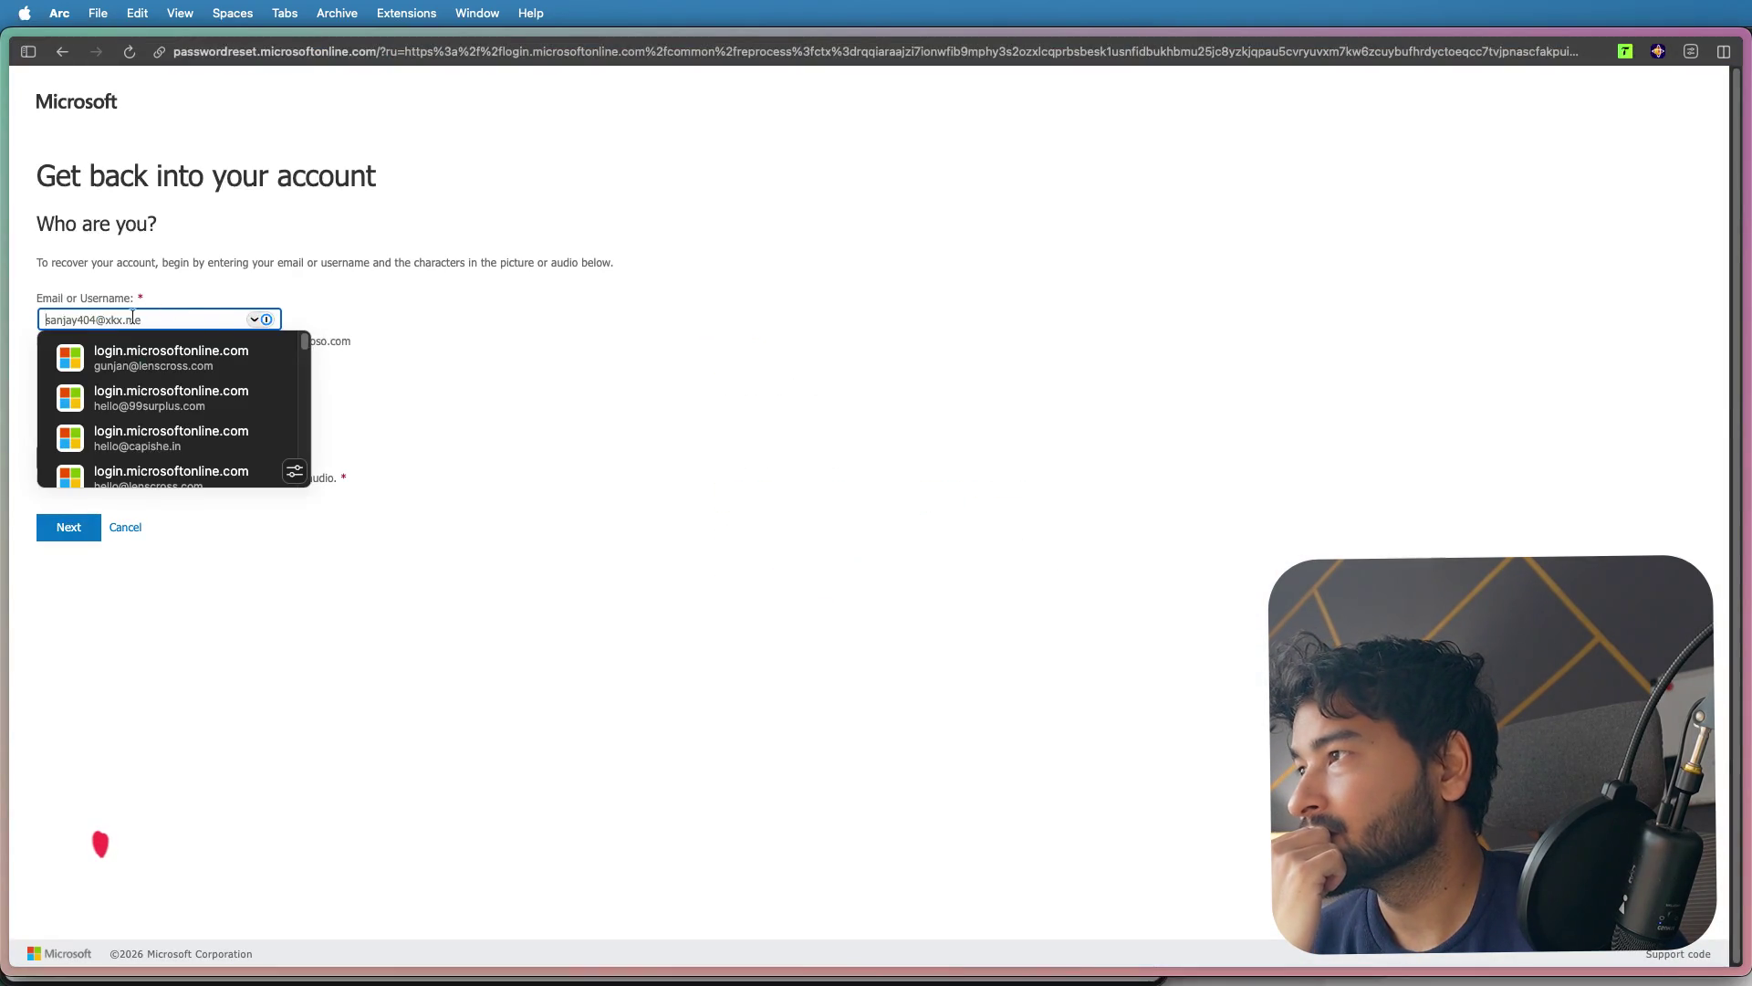
Step: Enter the captcha characters QN4P and submit the account for recovery
left_click(176, 358)
left_click(94, 453)
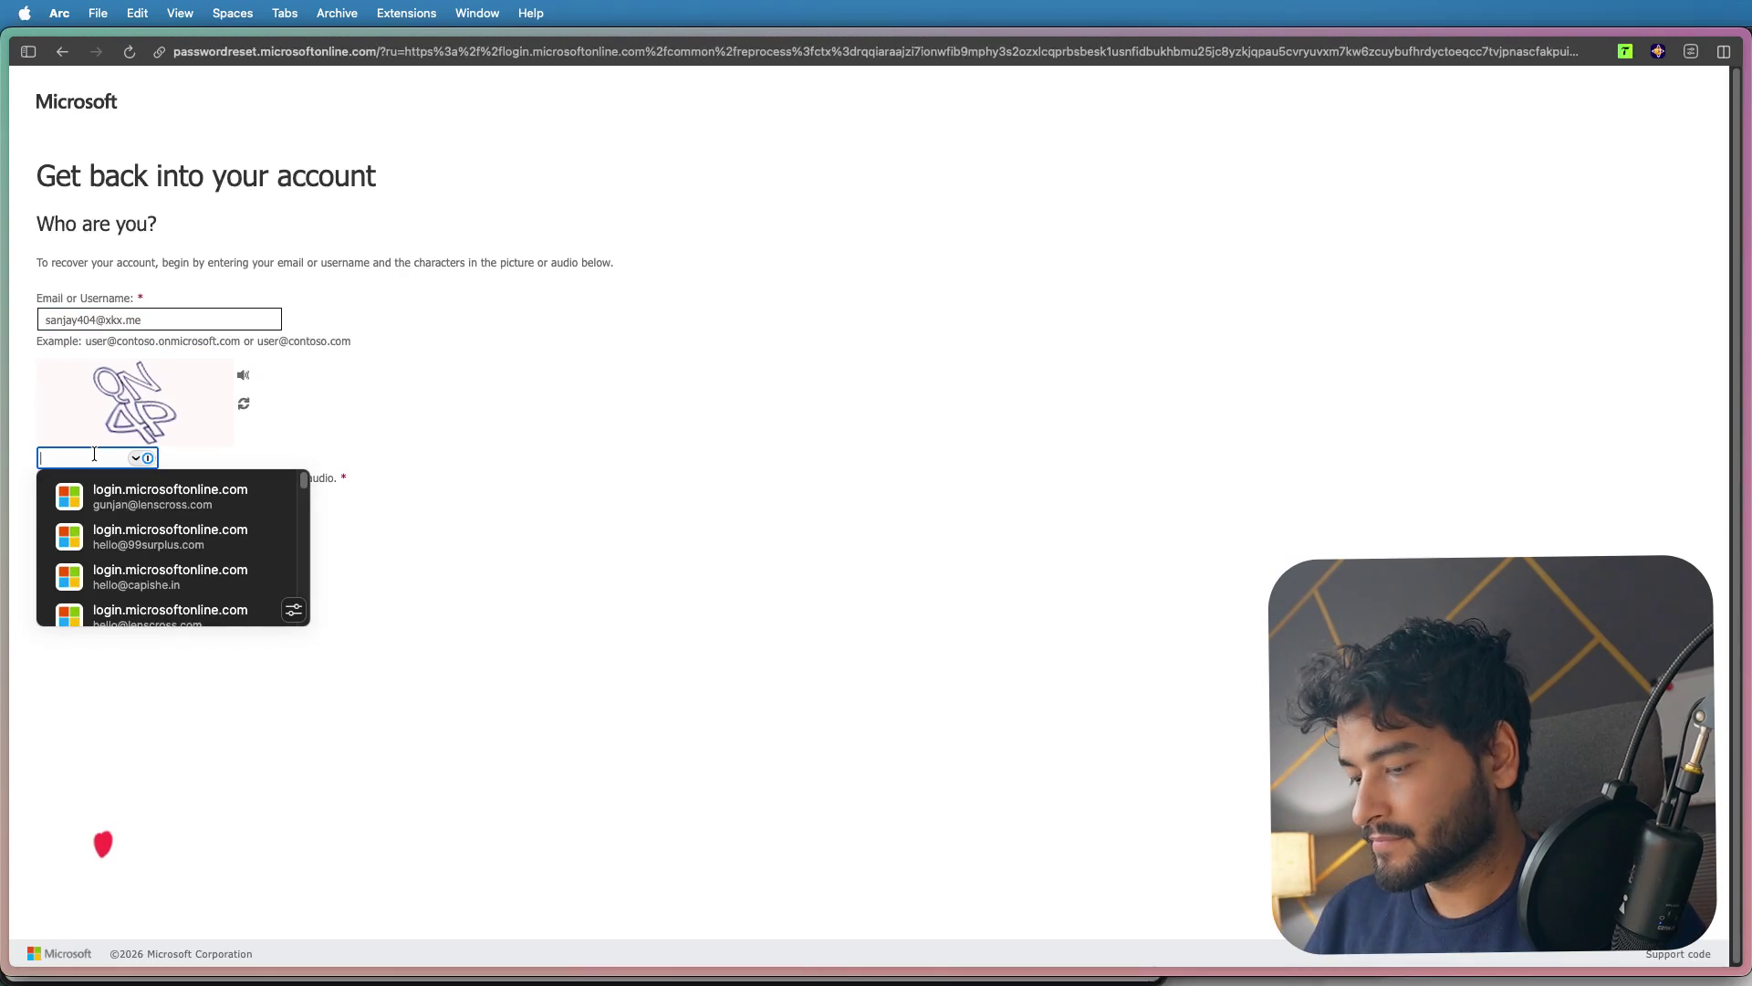
type("QN")
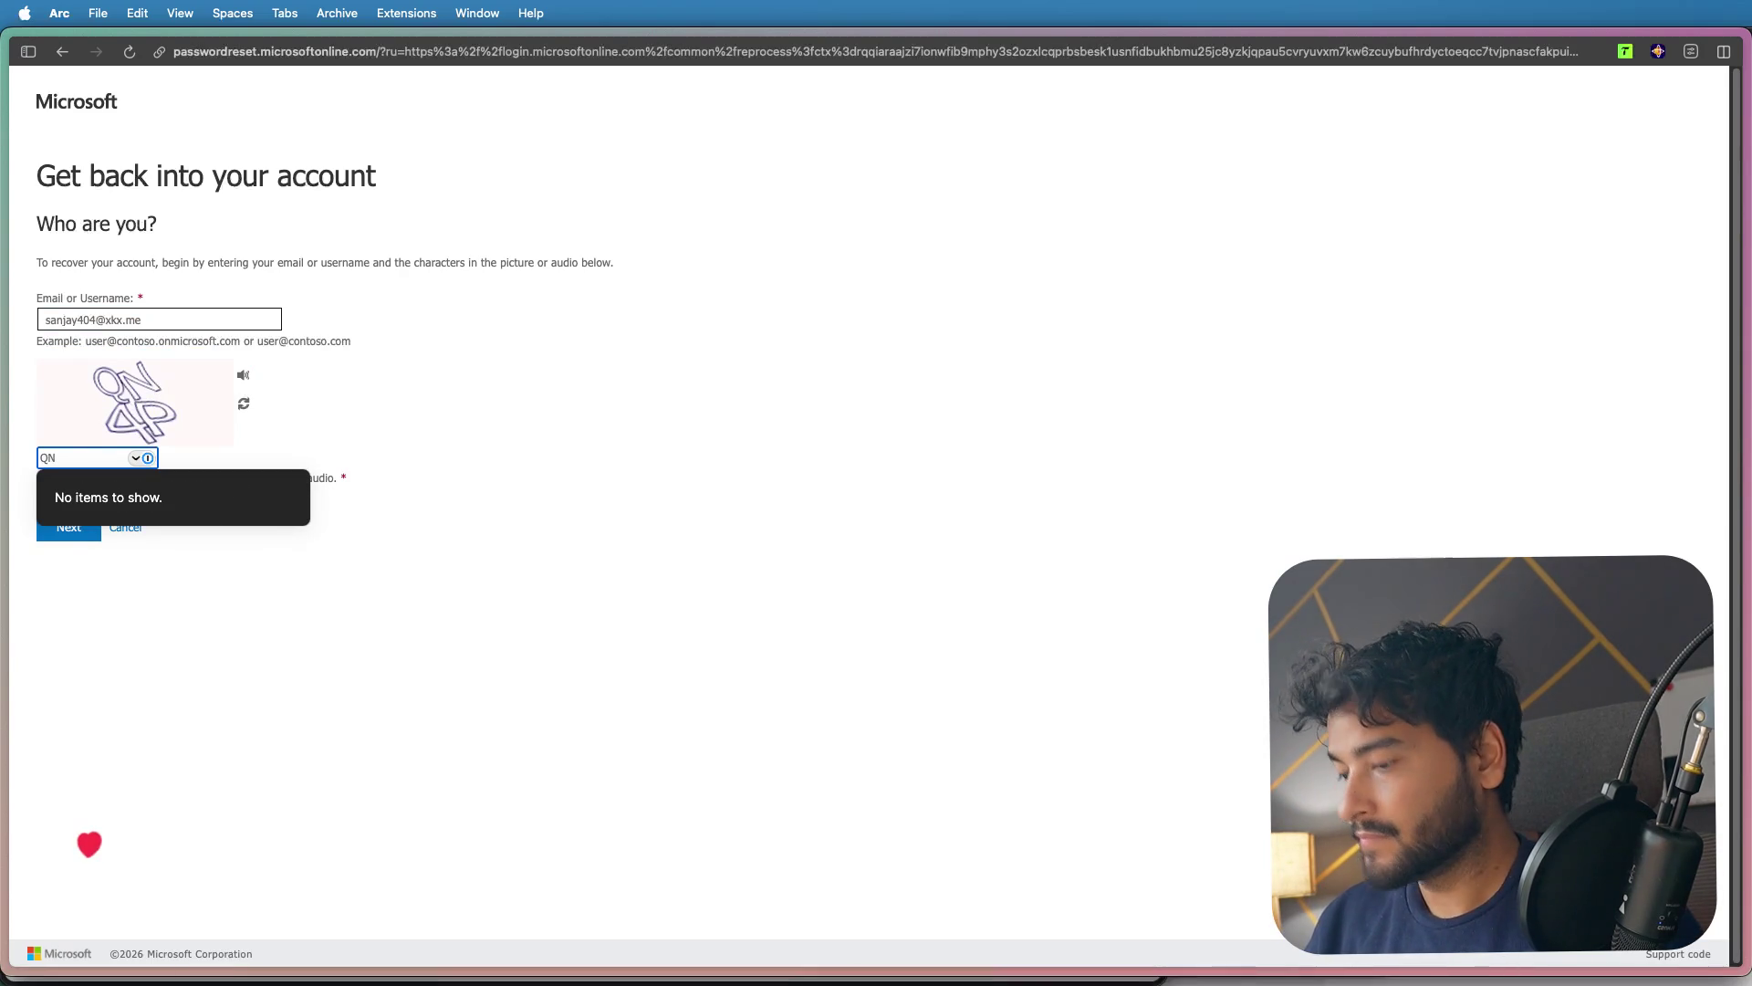
type("4P")
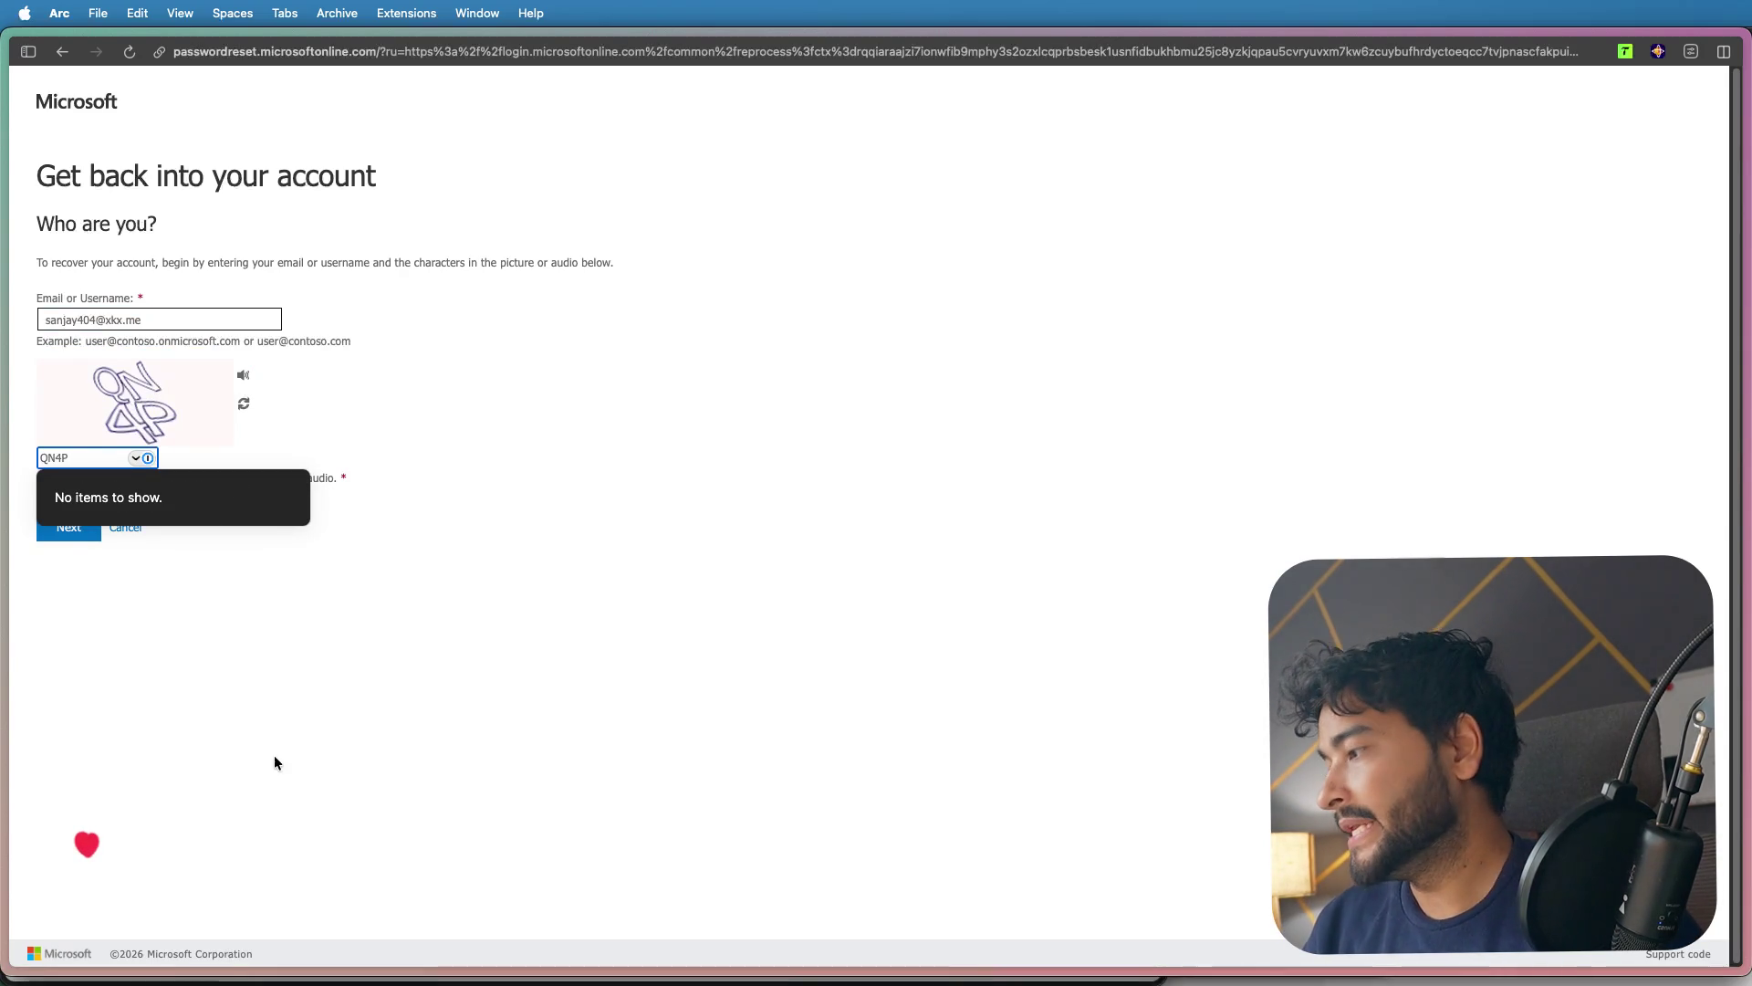
left_click(69, 532)
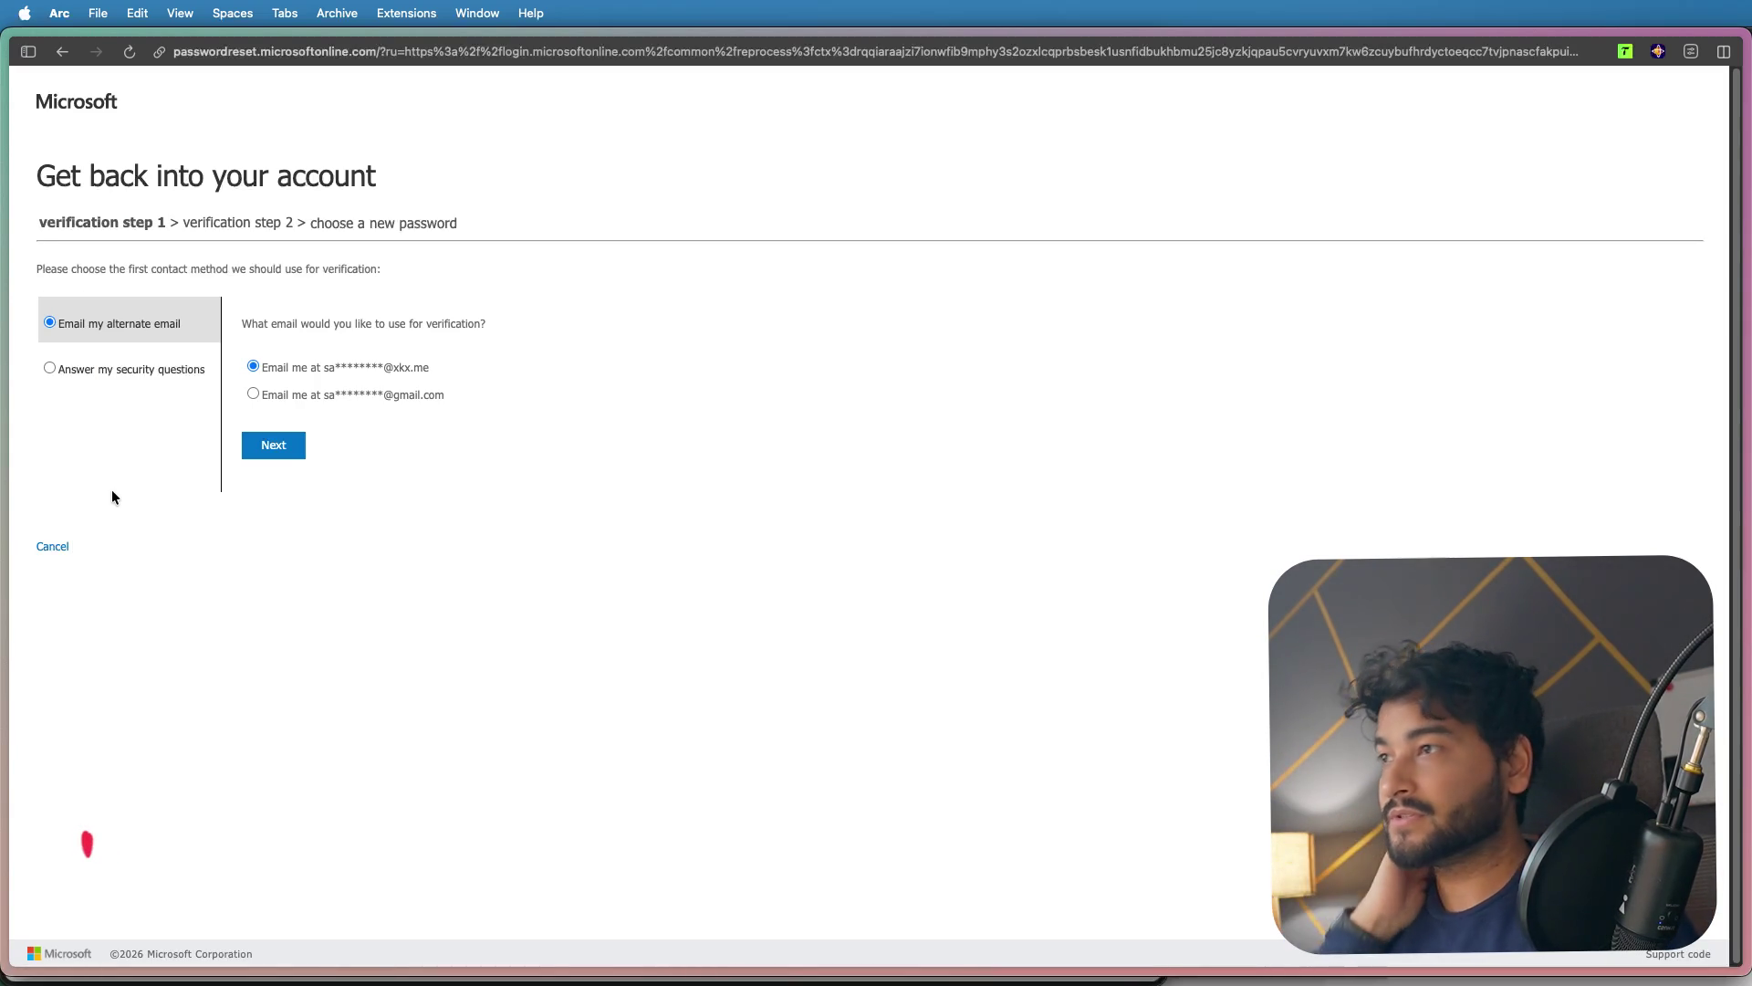
Step: Choose the alternate Gmail address and have the verification code emailed there
left_click(252, 393)
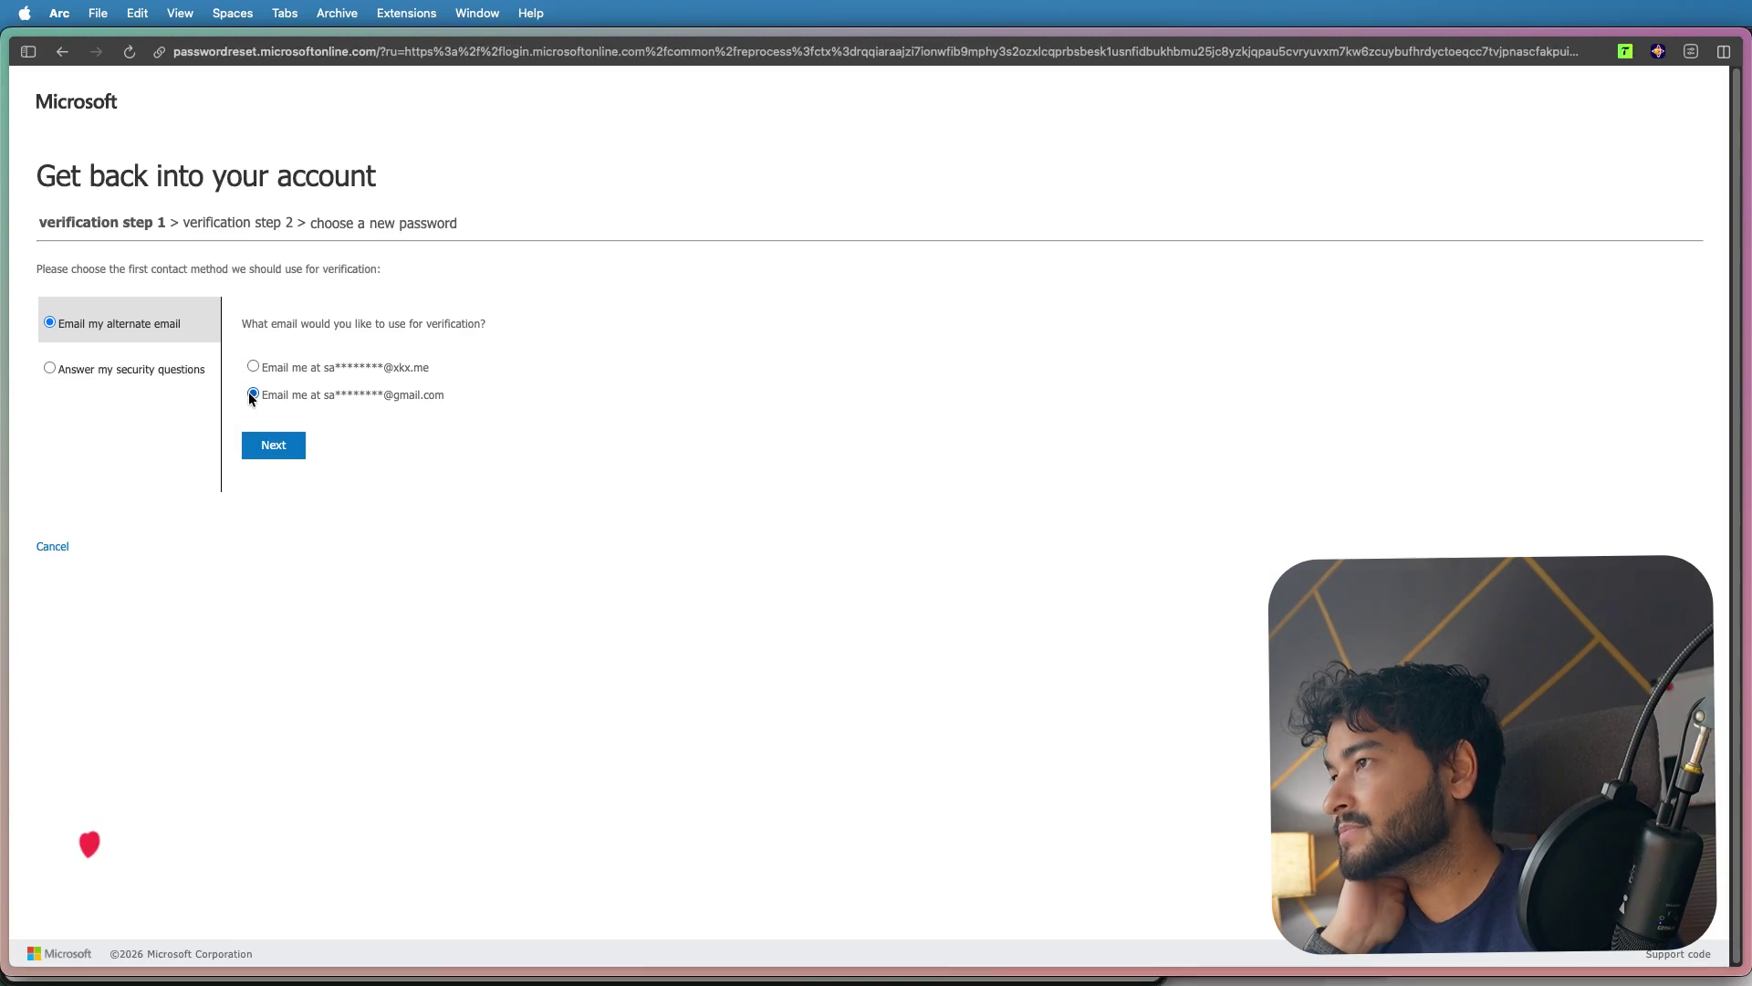
left_click(259, 452)
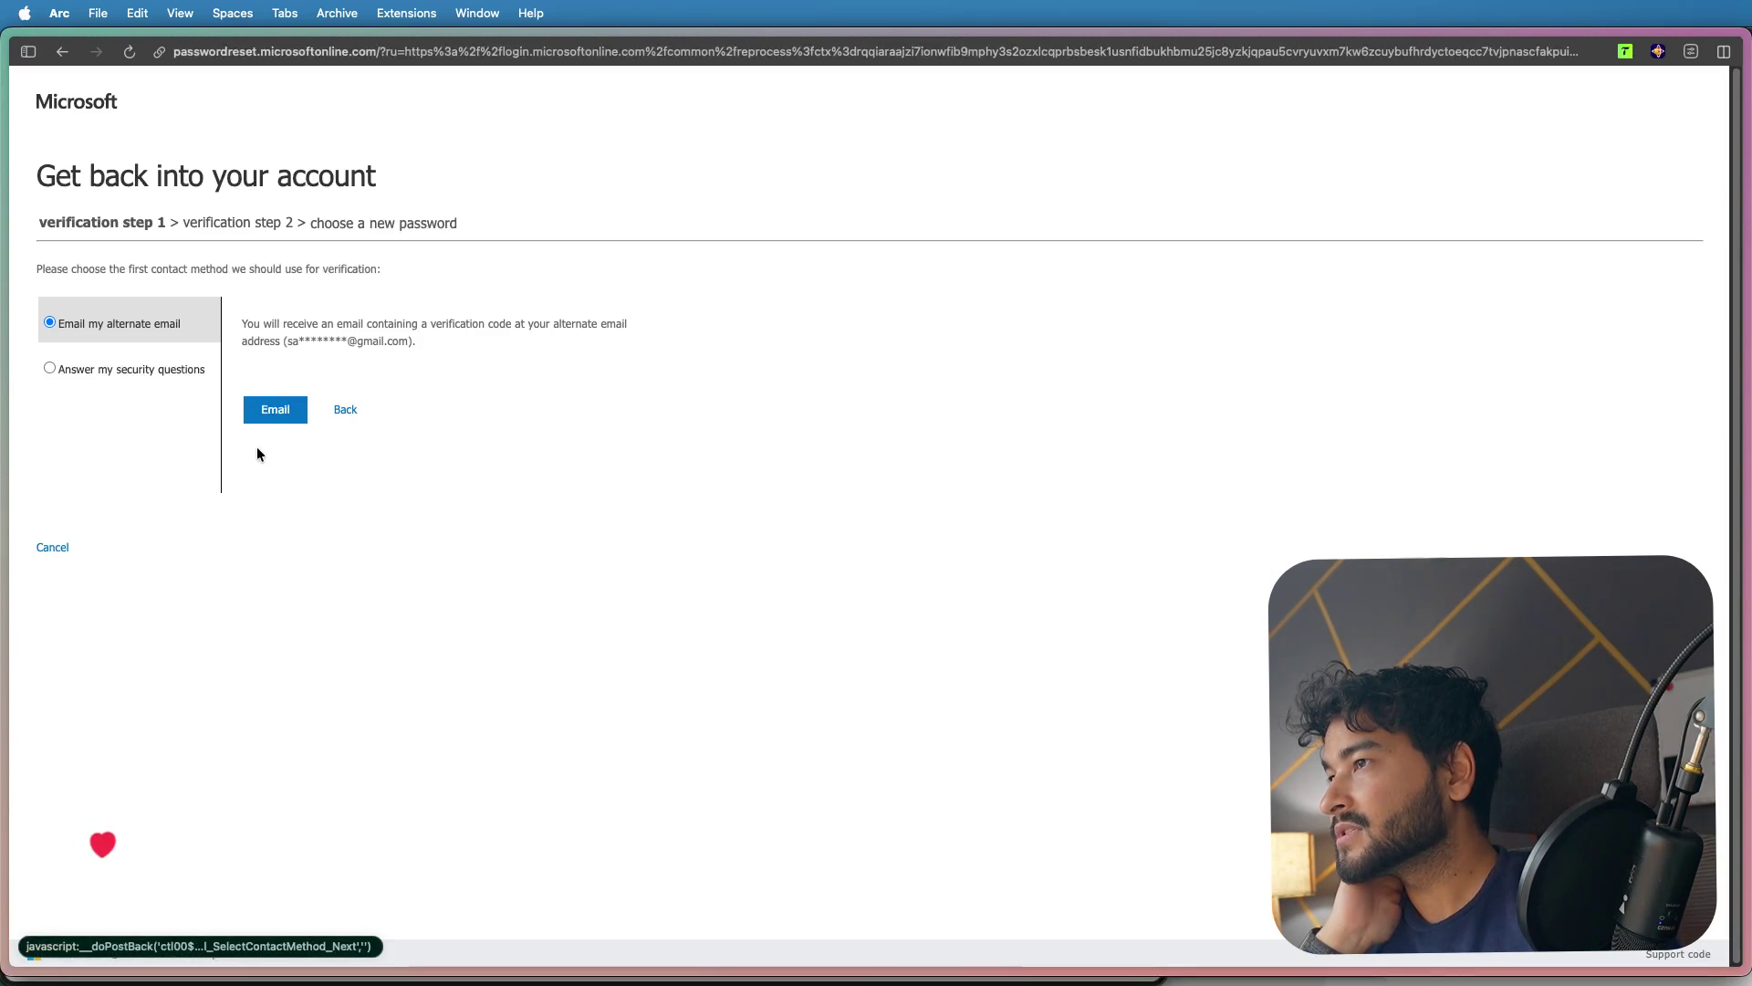
left_click(280, 414)
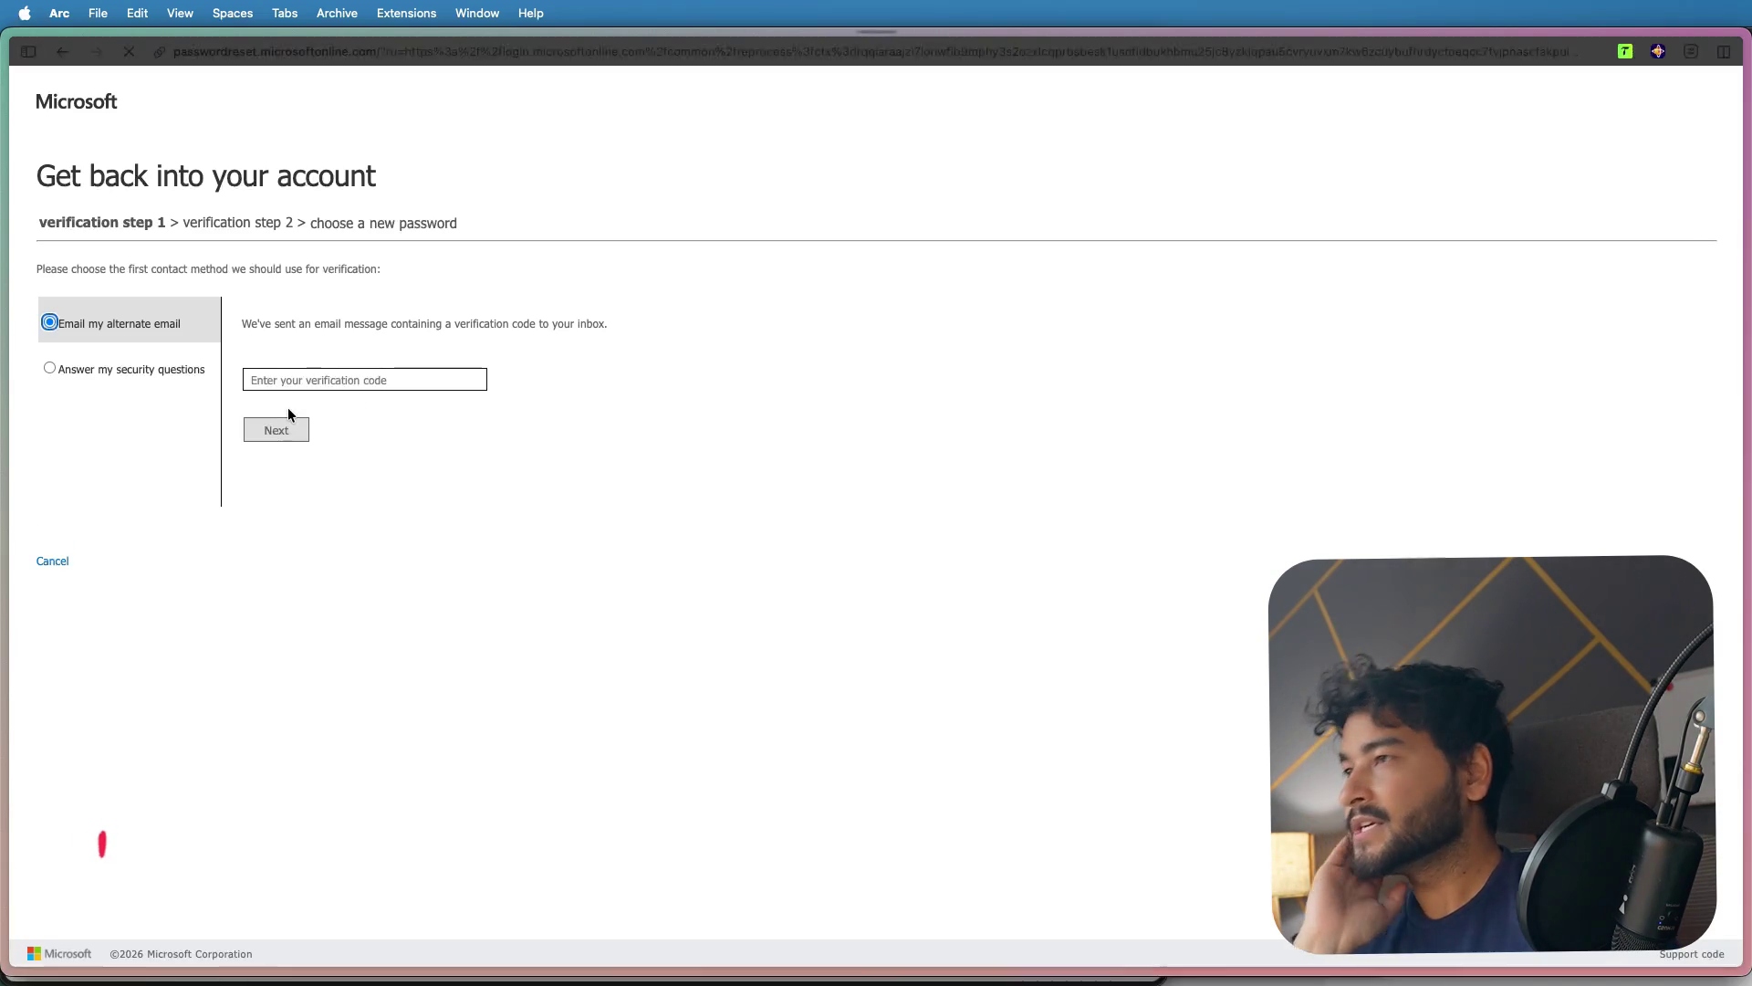
left_click(295, 380)
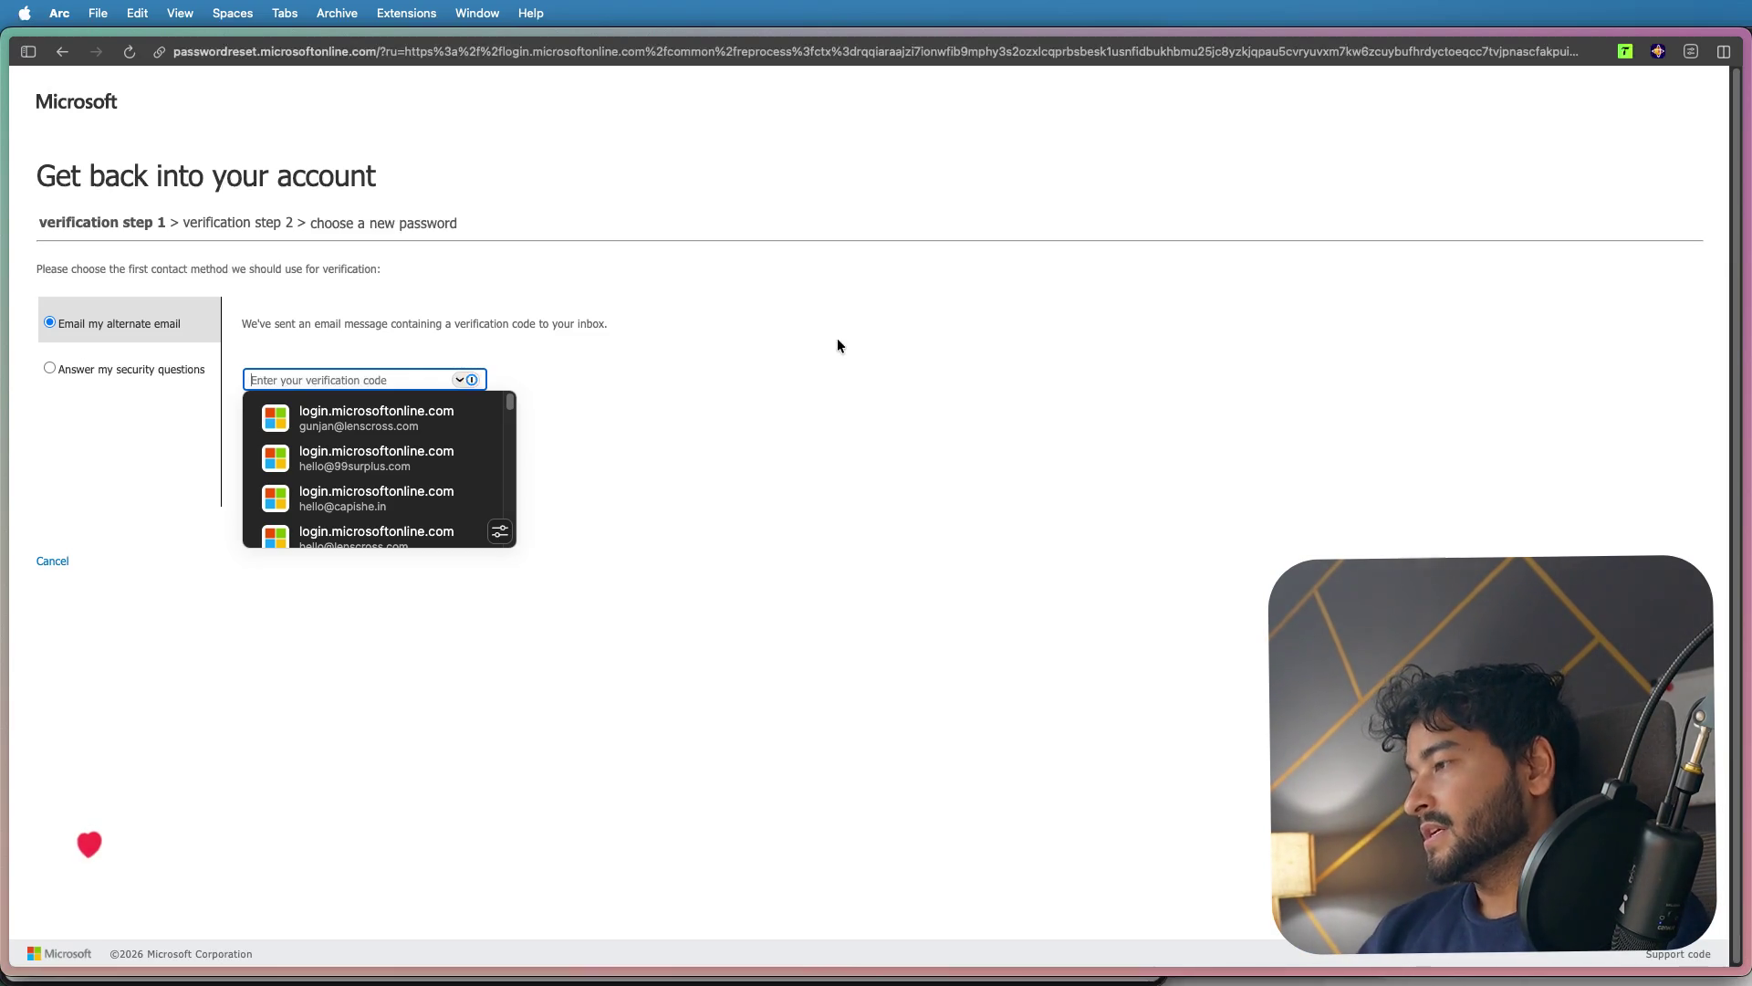
left_click(256, 358)
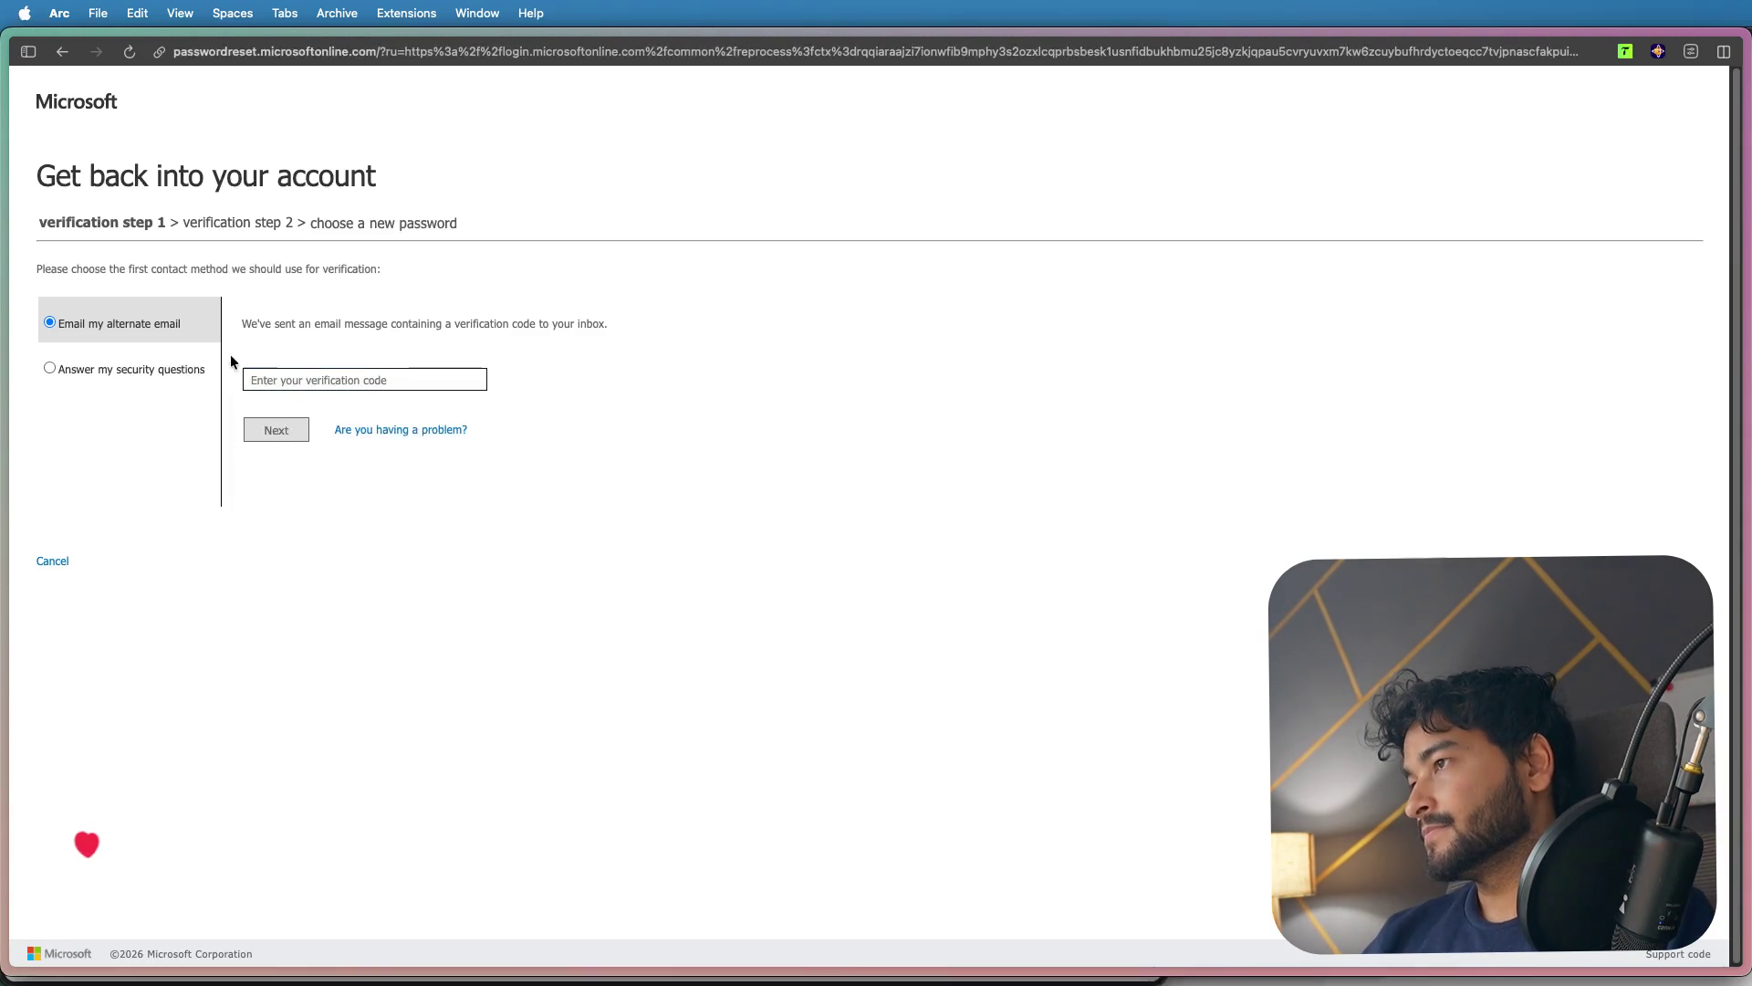
Step: Stay with email verification and submit the emailed verification code
left_click(139, 370)
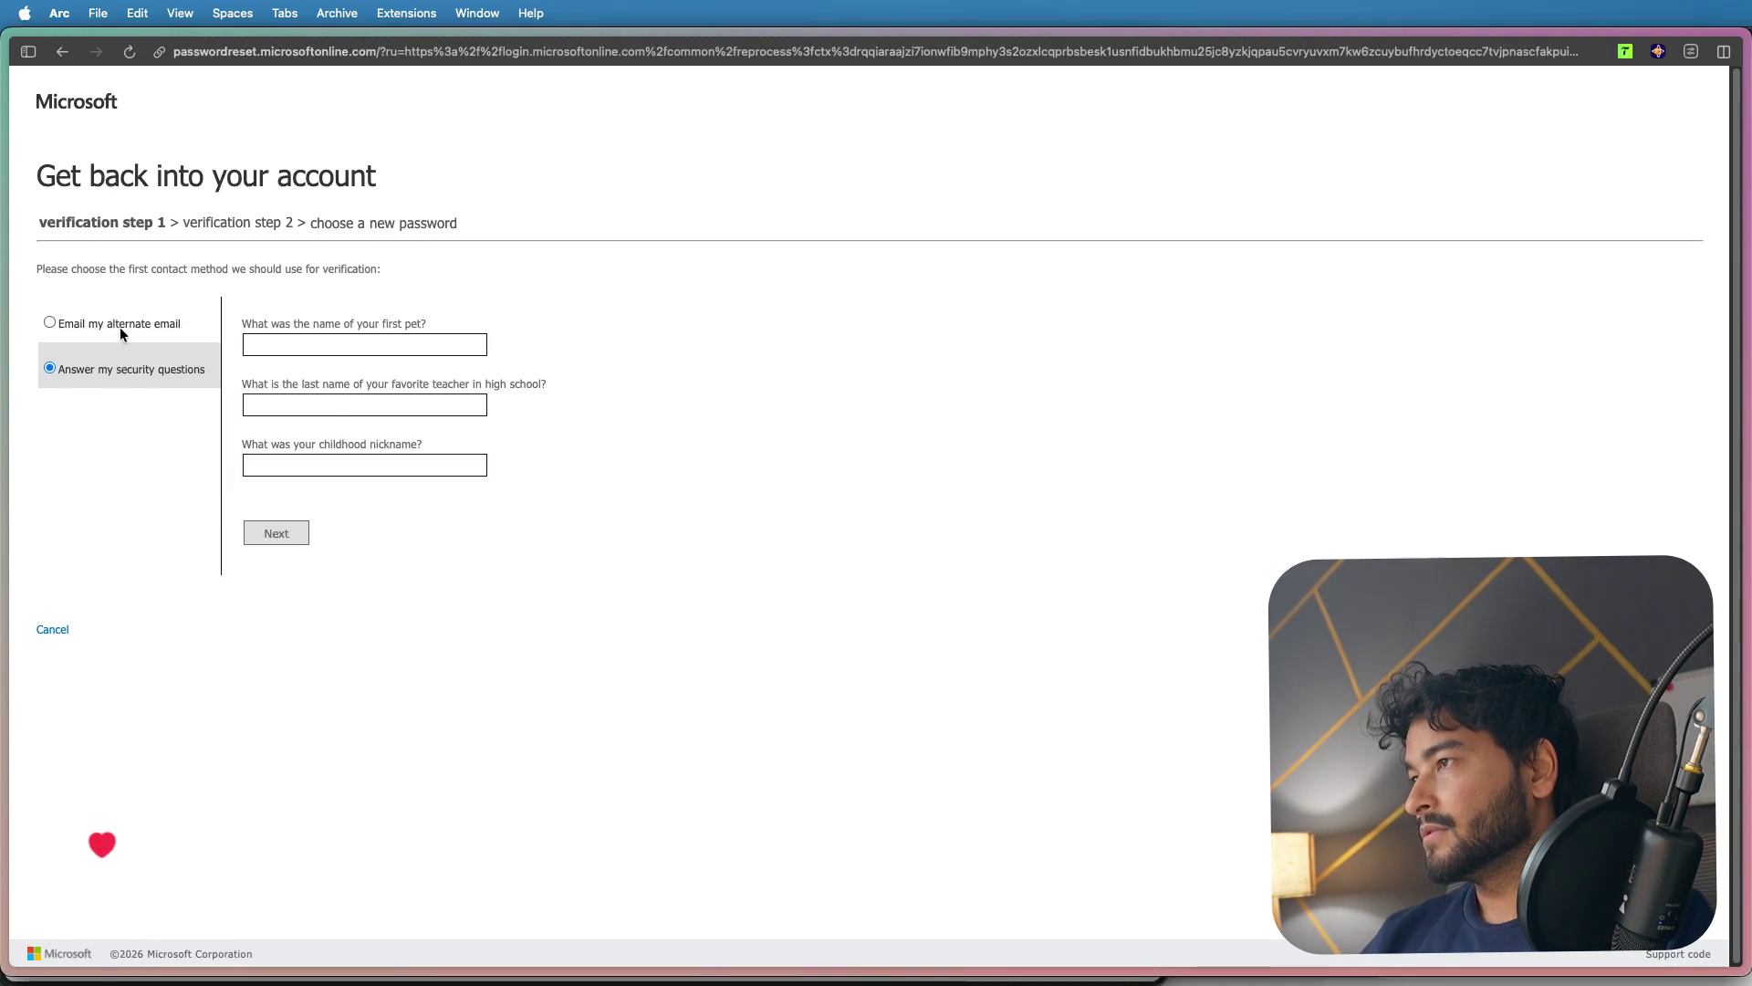
left_click(120, 328)
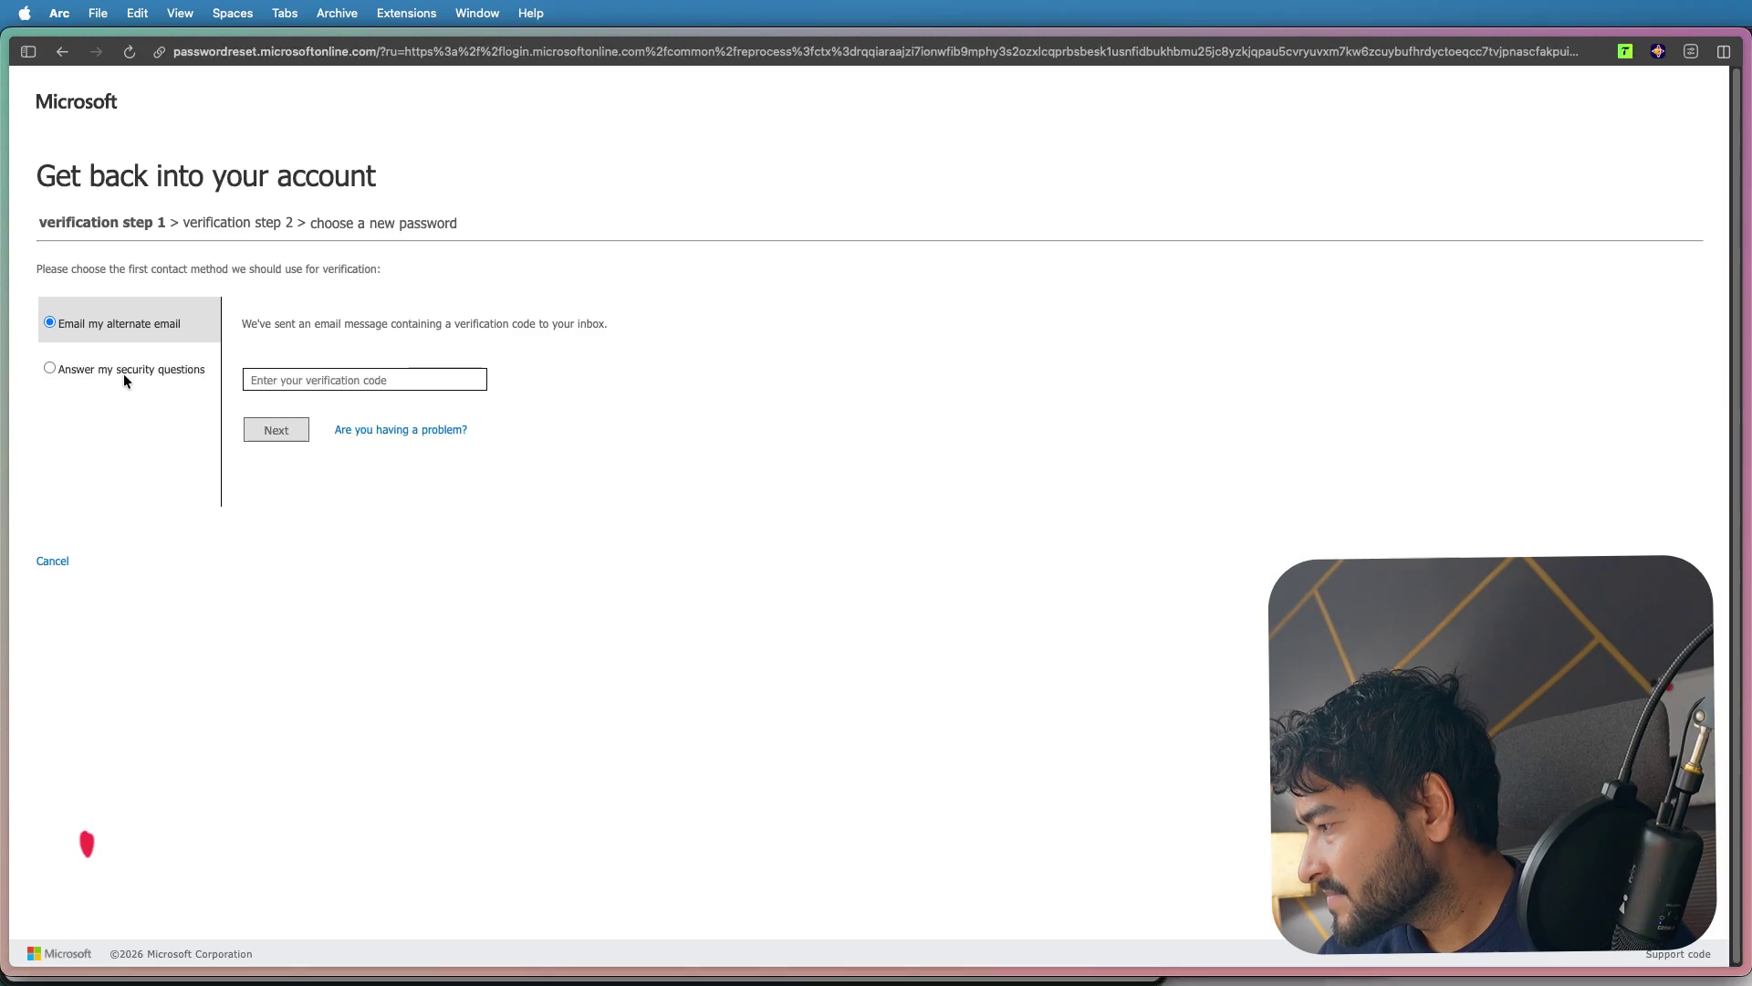
left_click(343, 381)
left_click(276, 430)
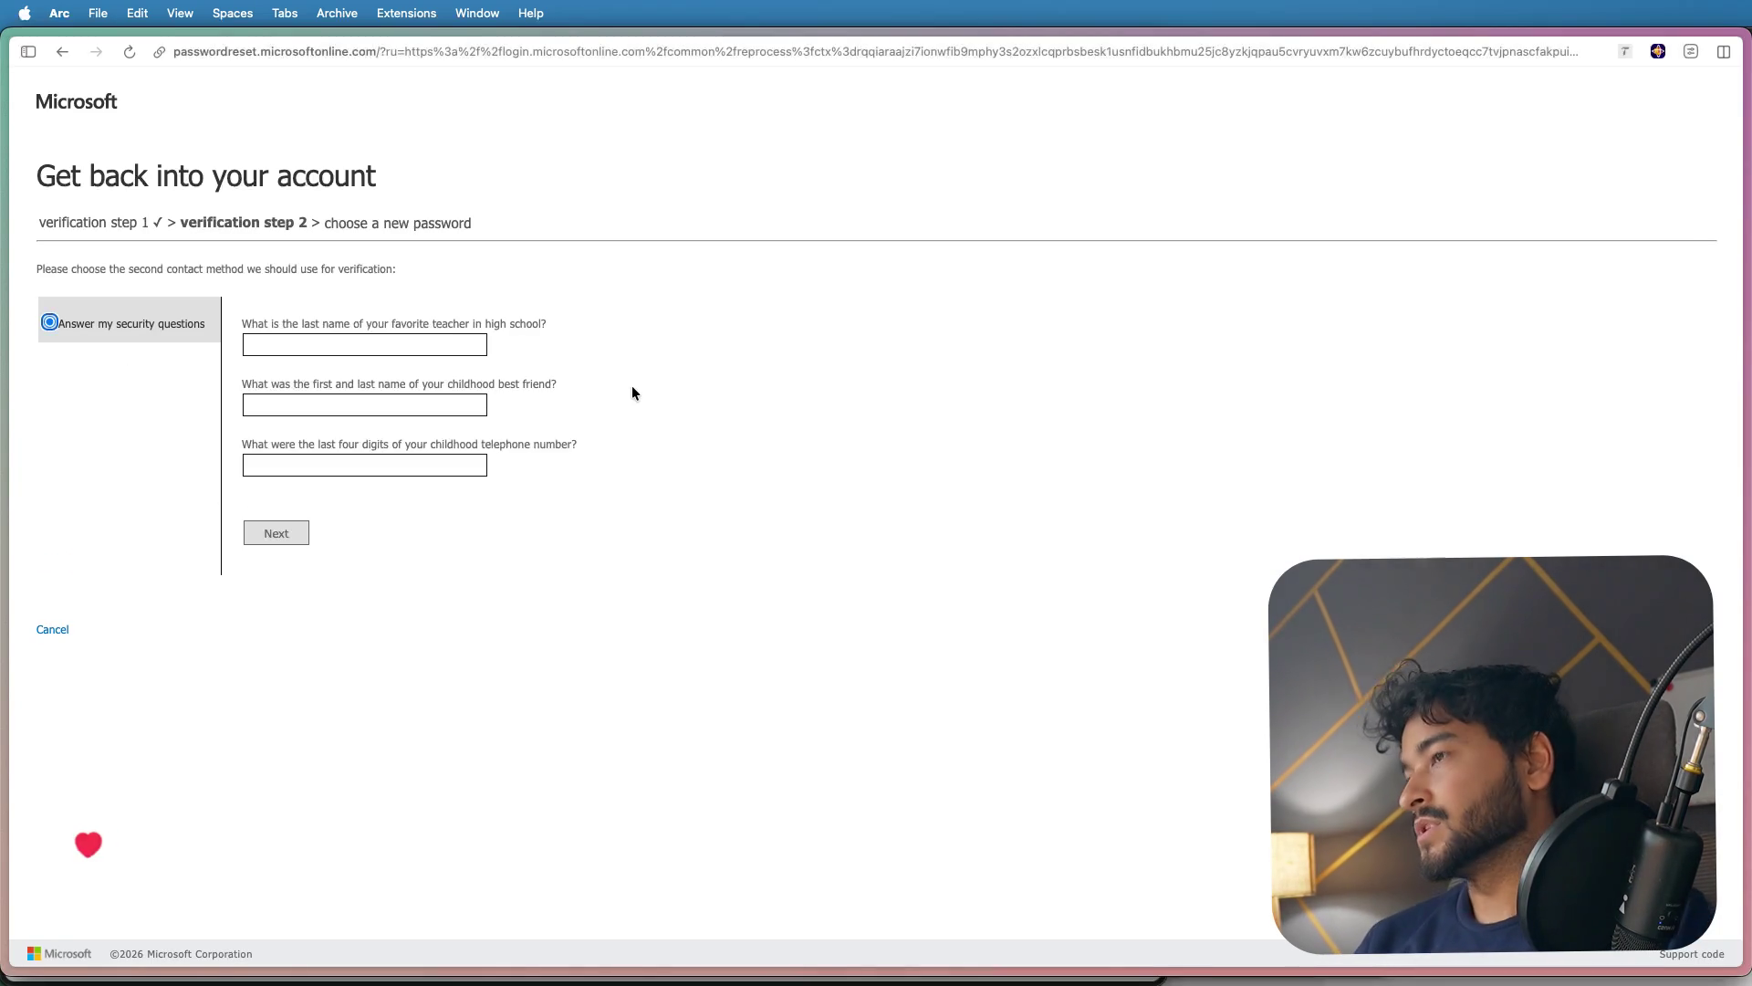
Step: Begin answering the first of the three security questions
left_click(400, 347)
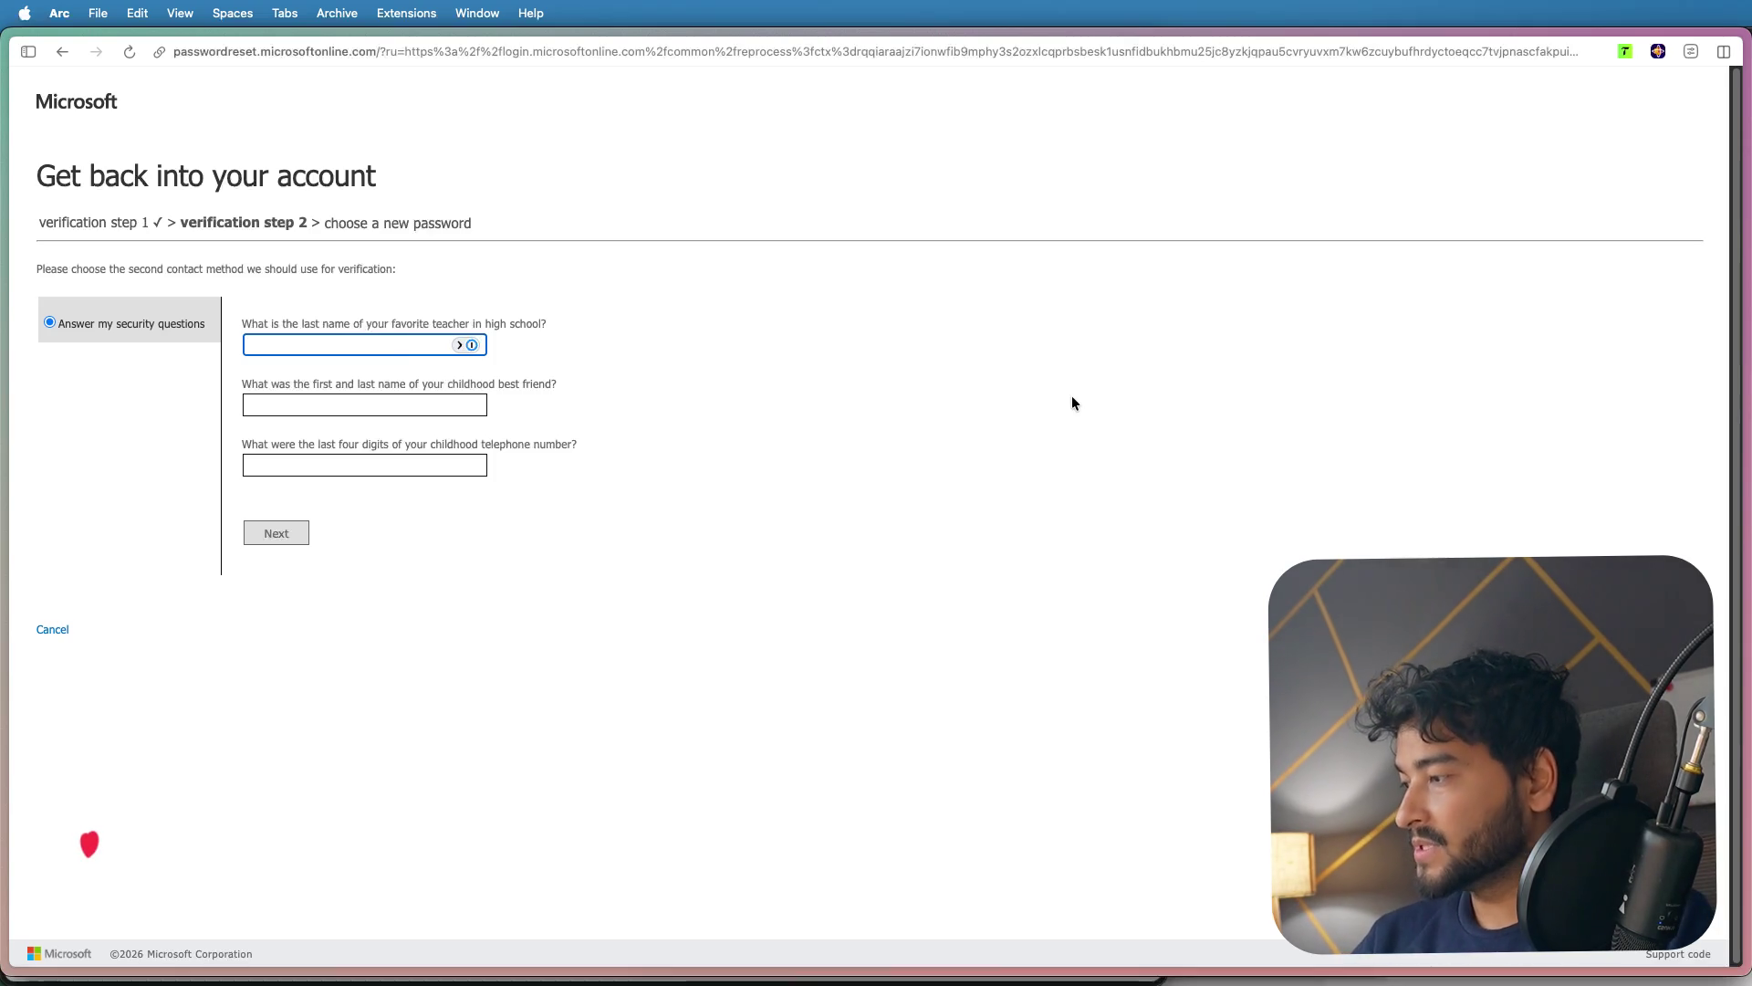
left_click(87, 844)
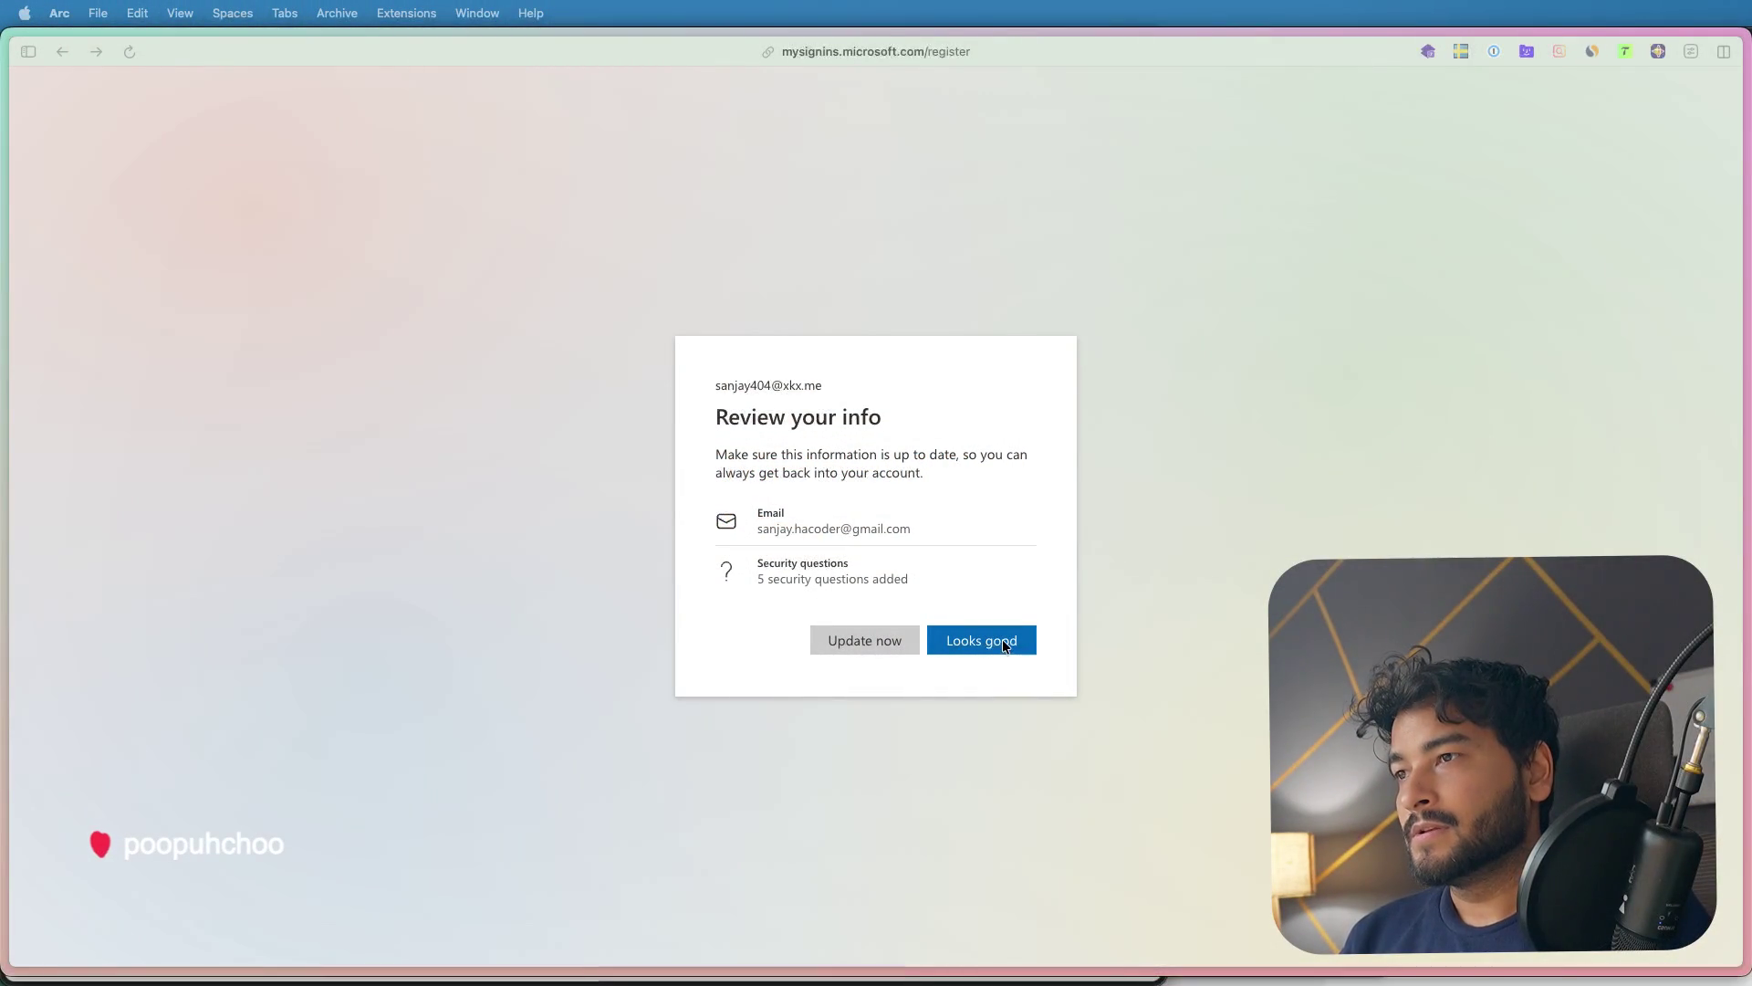
Step: Confirm the recovery info, tick Don't show this again, and choose Yes to stay signed in
left_click(993, 640)
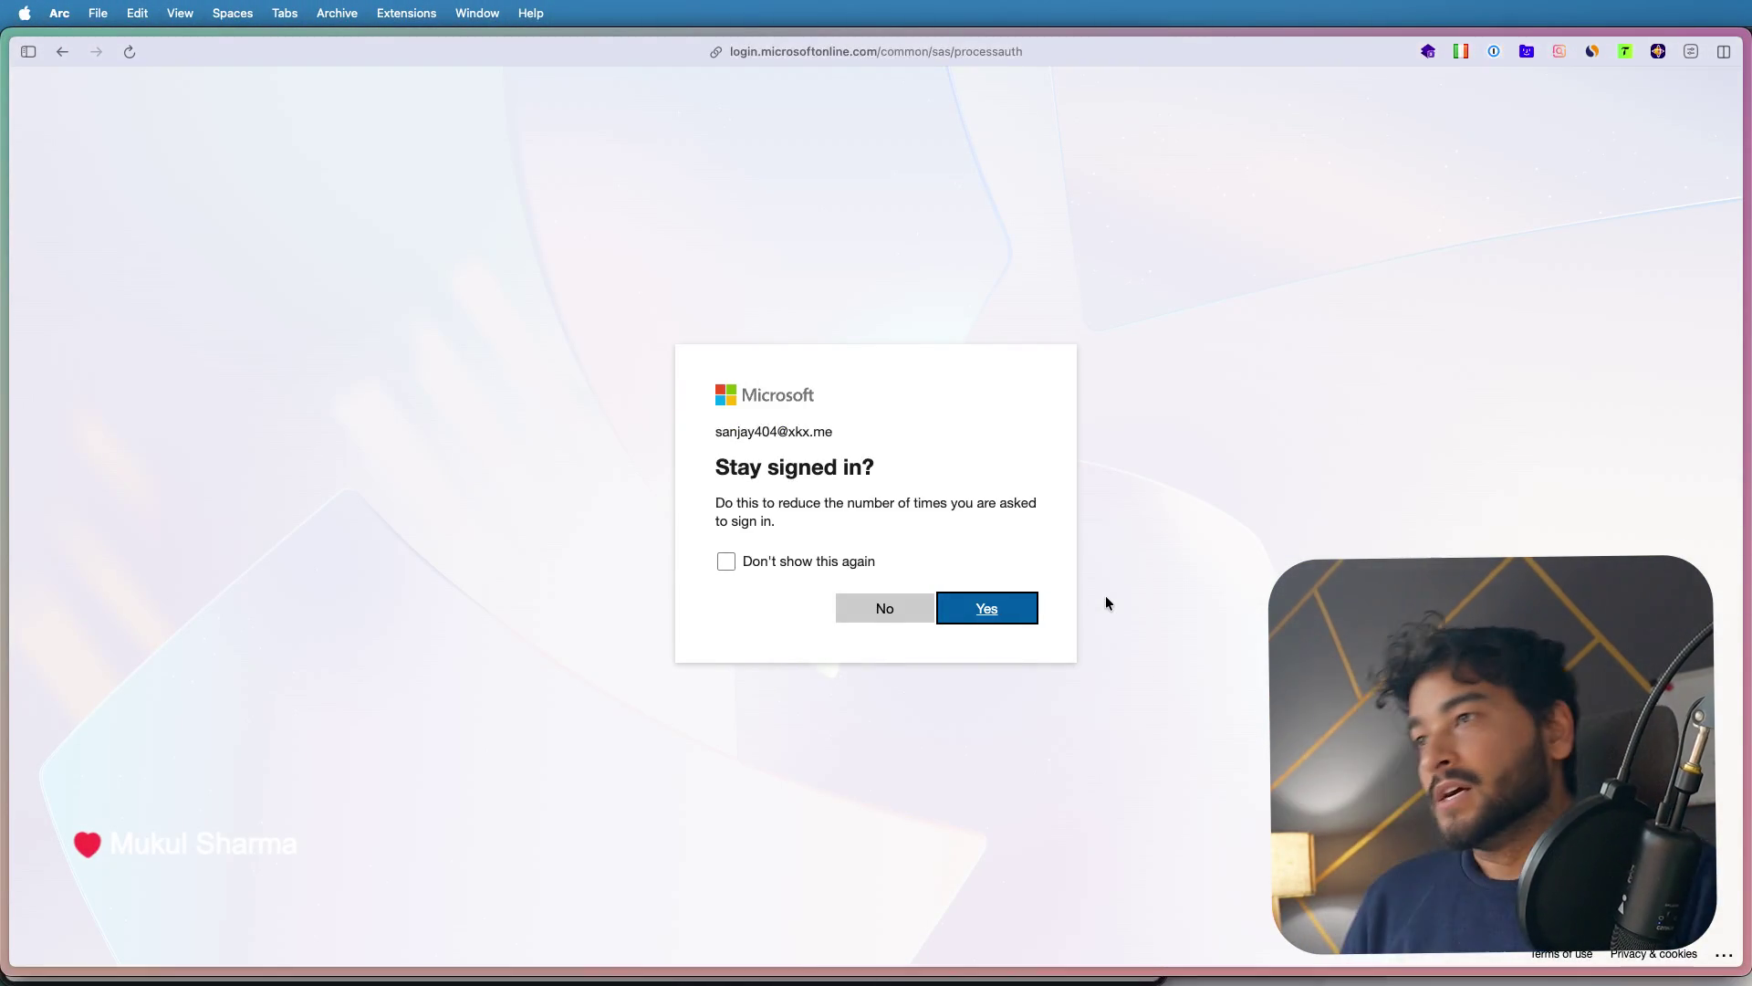
left_click(867, 563)
left_click(980, 603)
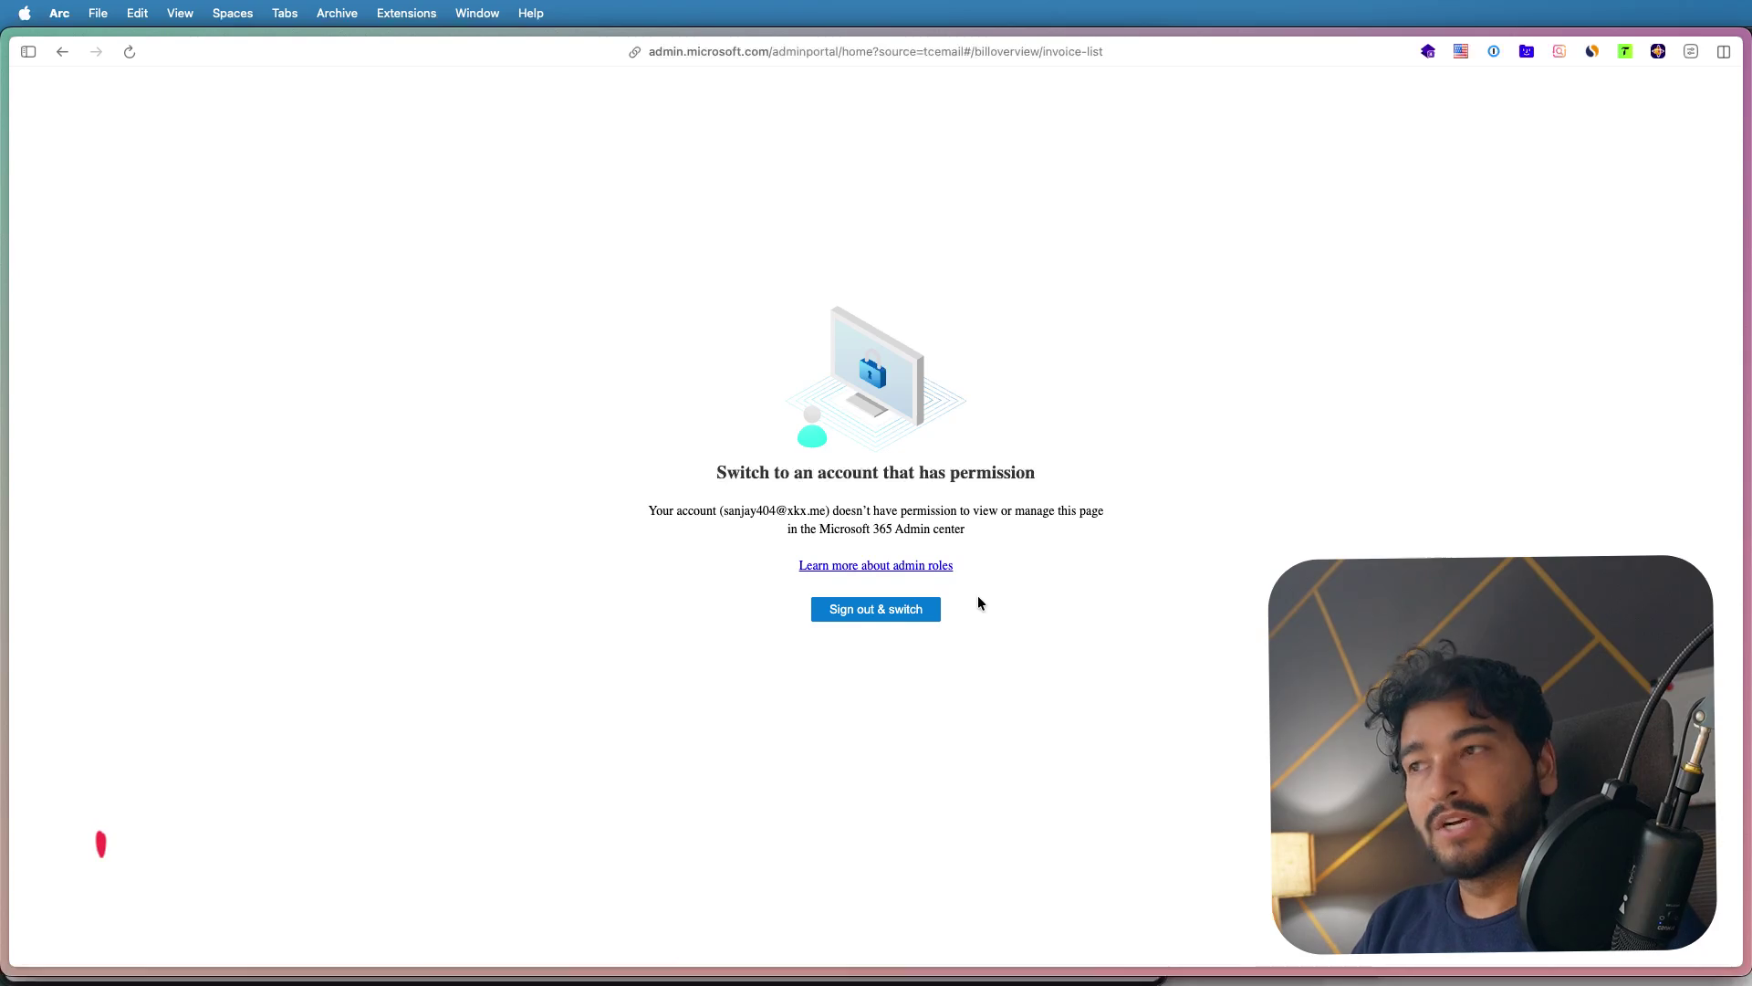
Step: Use Sign out & switch on the permission error page to leave the non-admin account
left_click(870, 624)
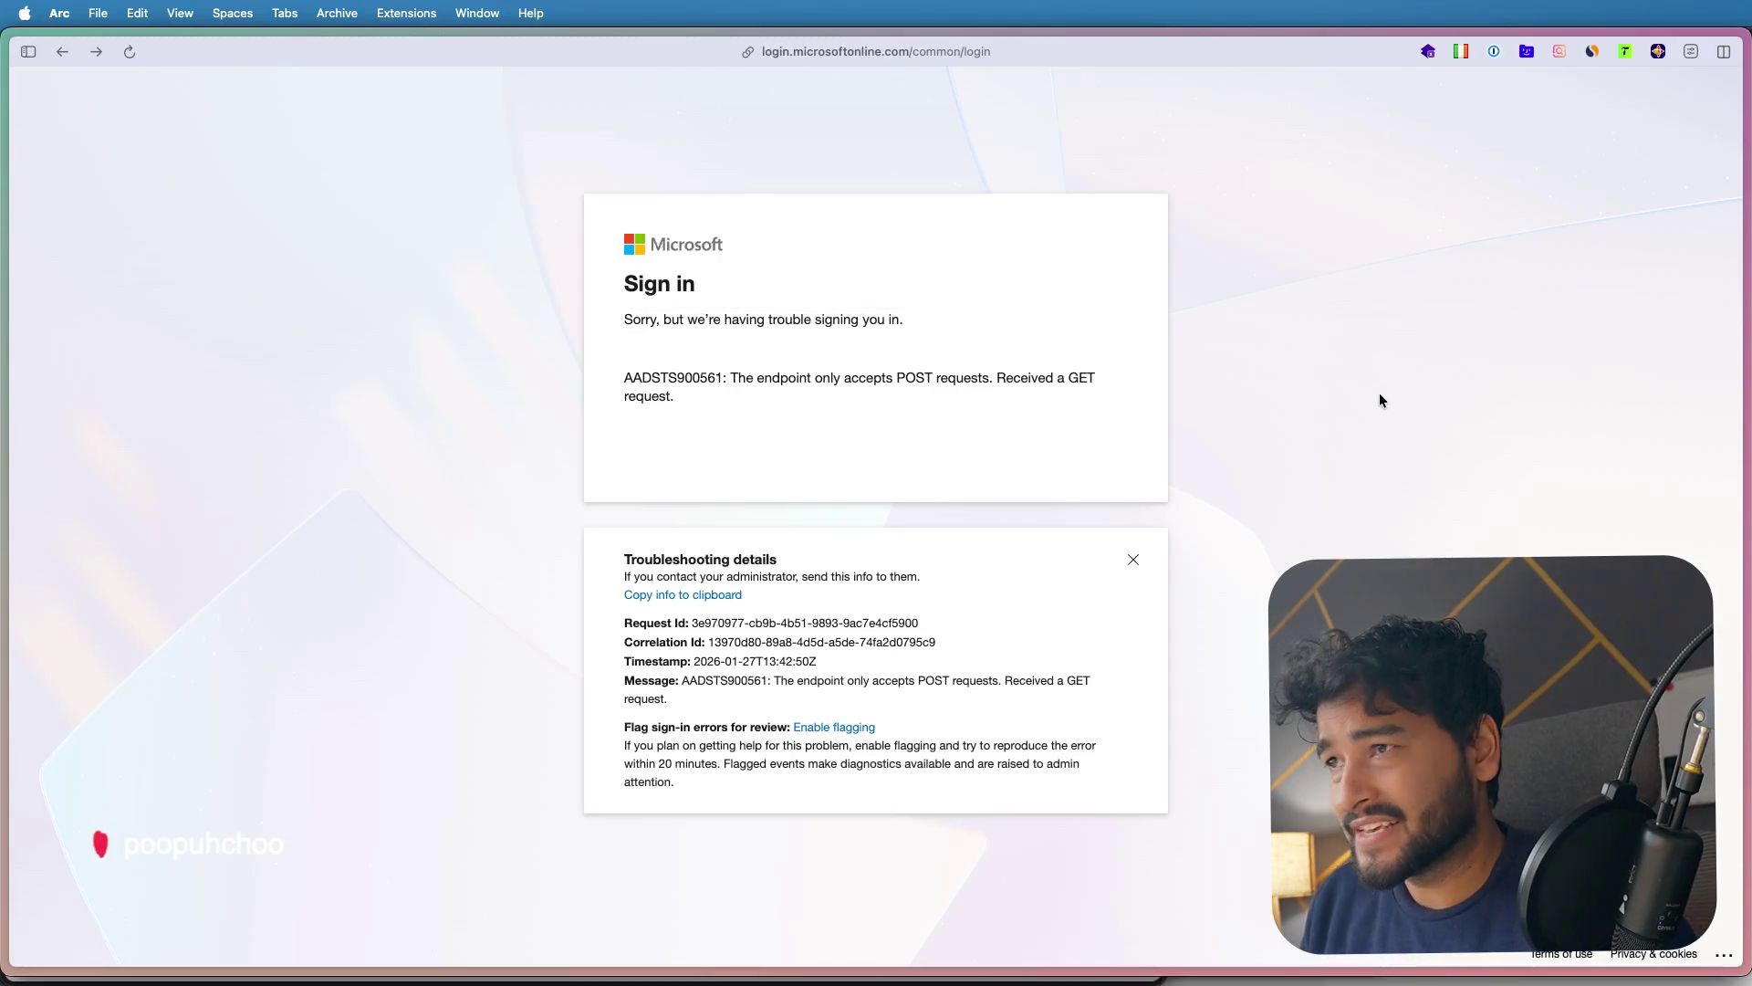
Step: Cycle past the Microsoft sign-in tabs and bring up the three-page split view
key("super+w")
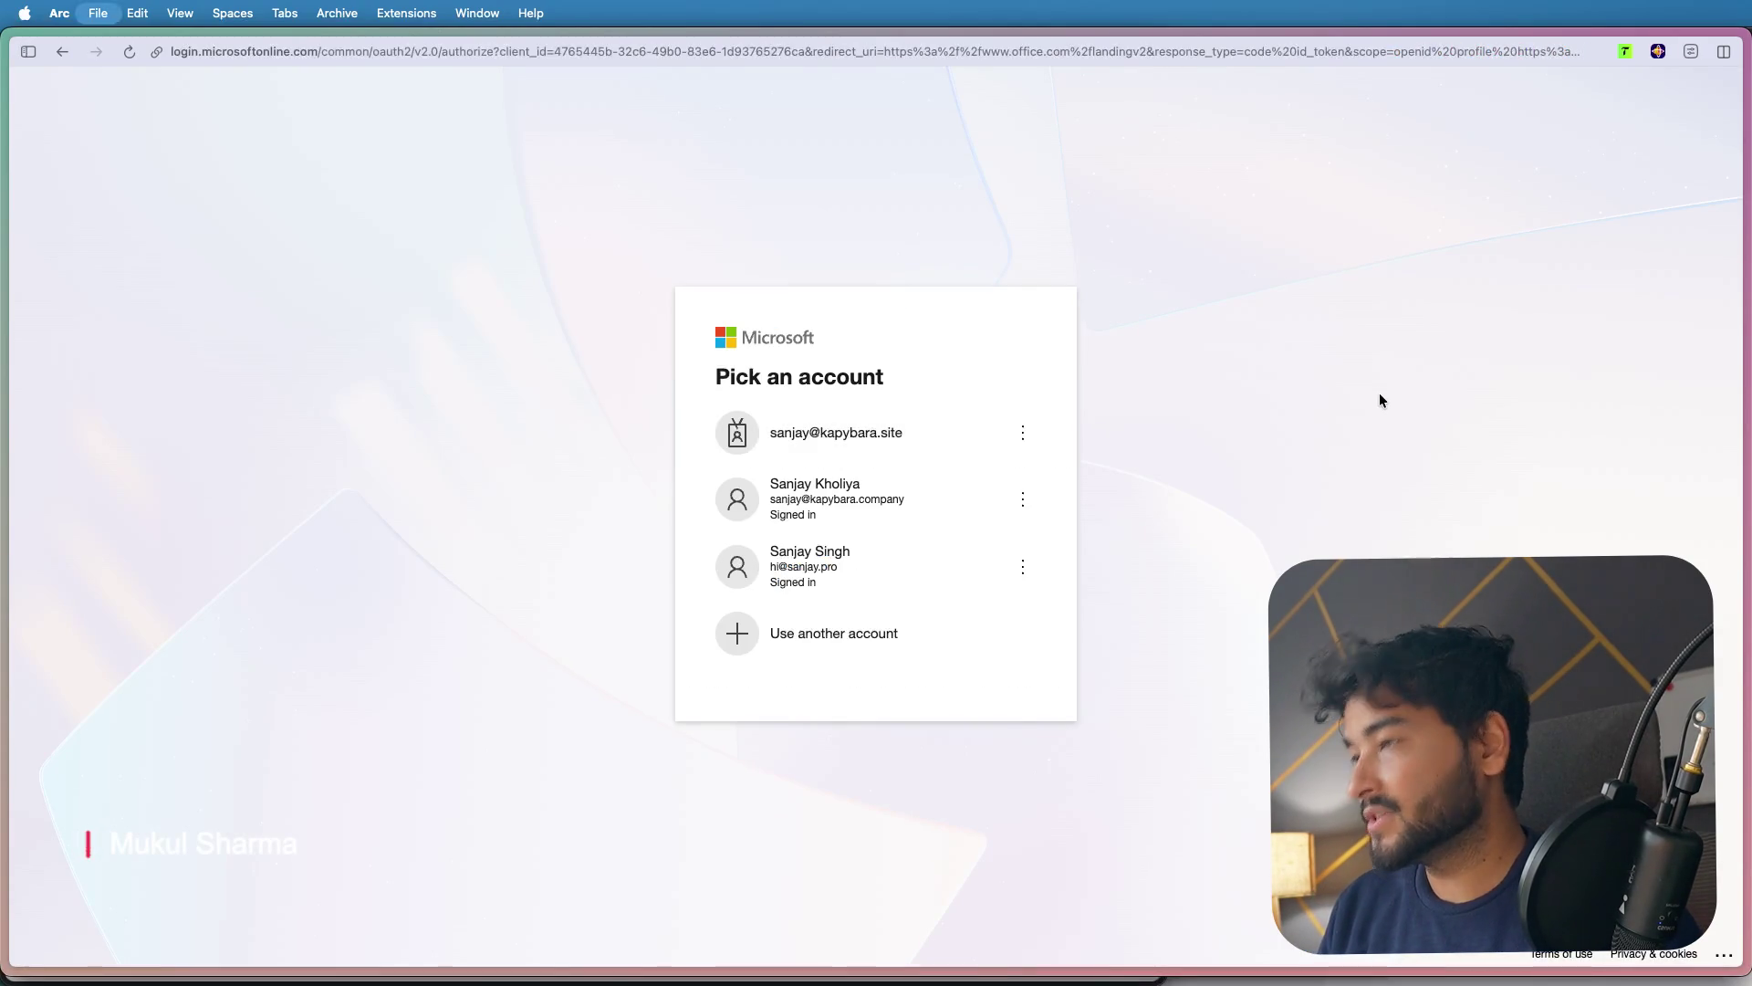
key("super+w")
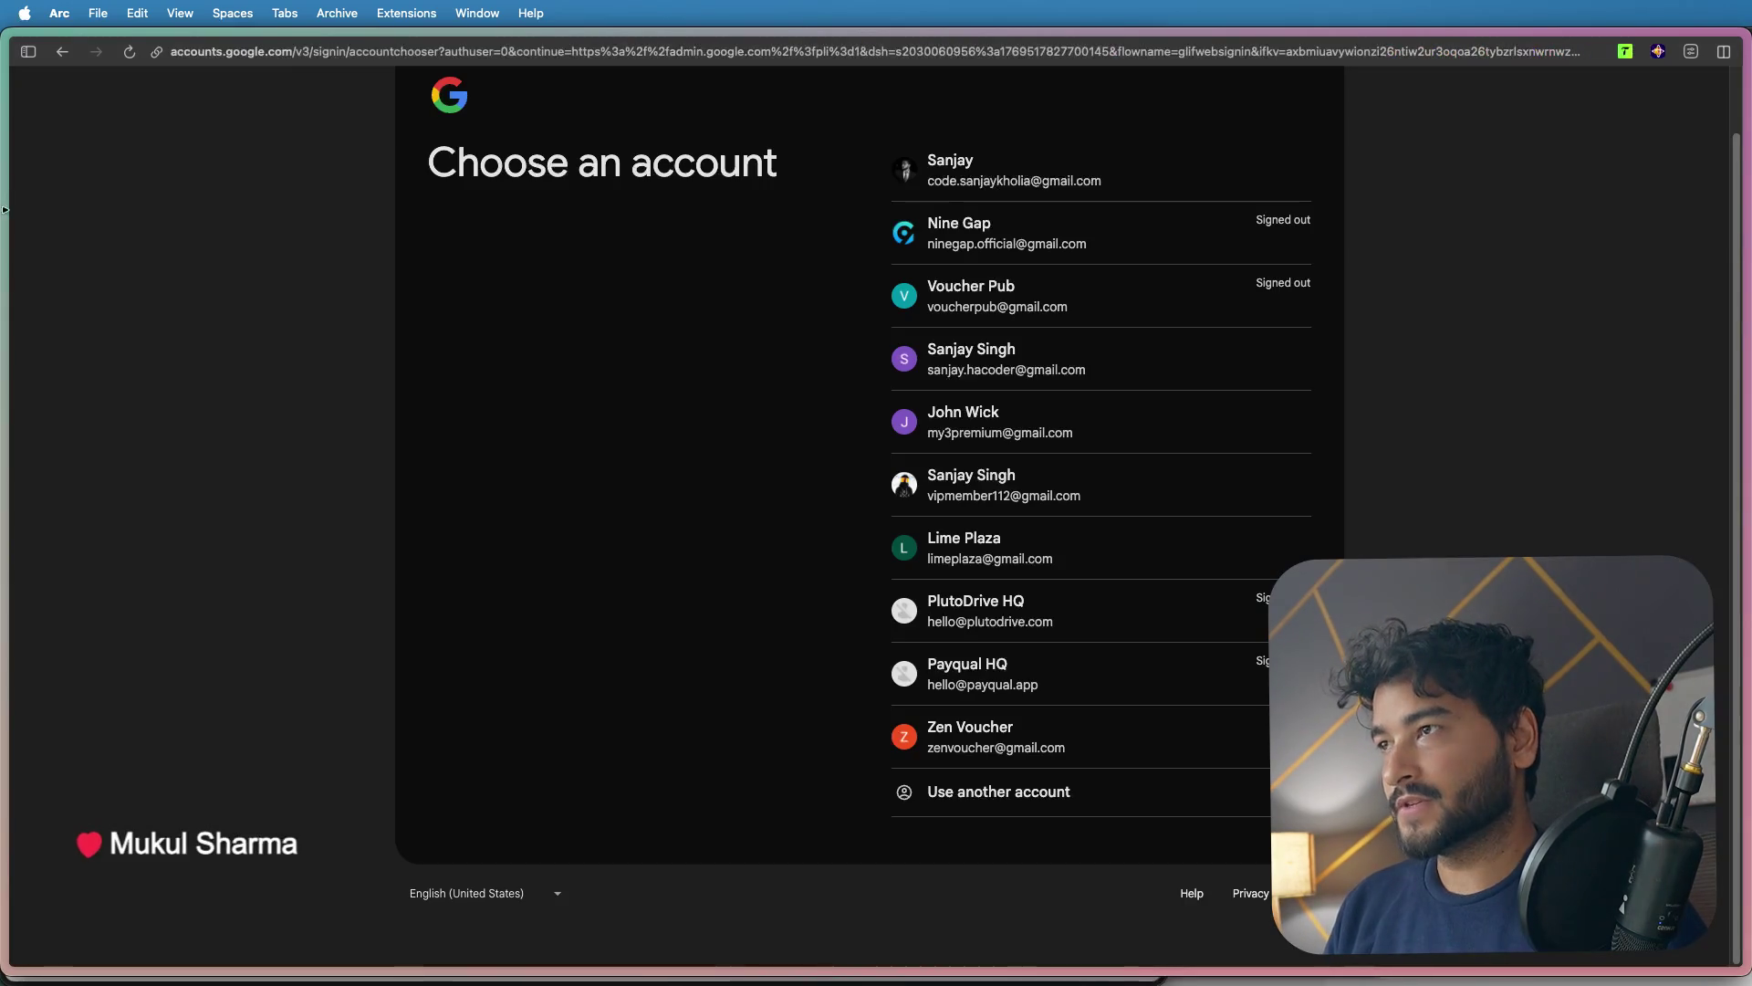
left_click(158, 365)
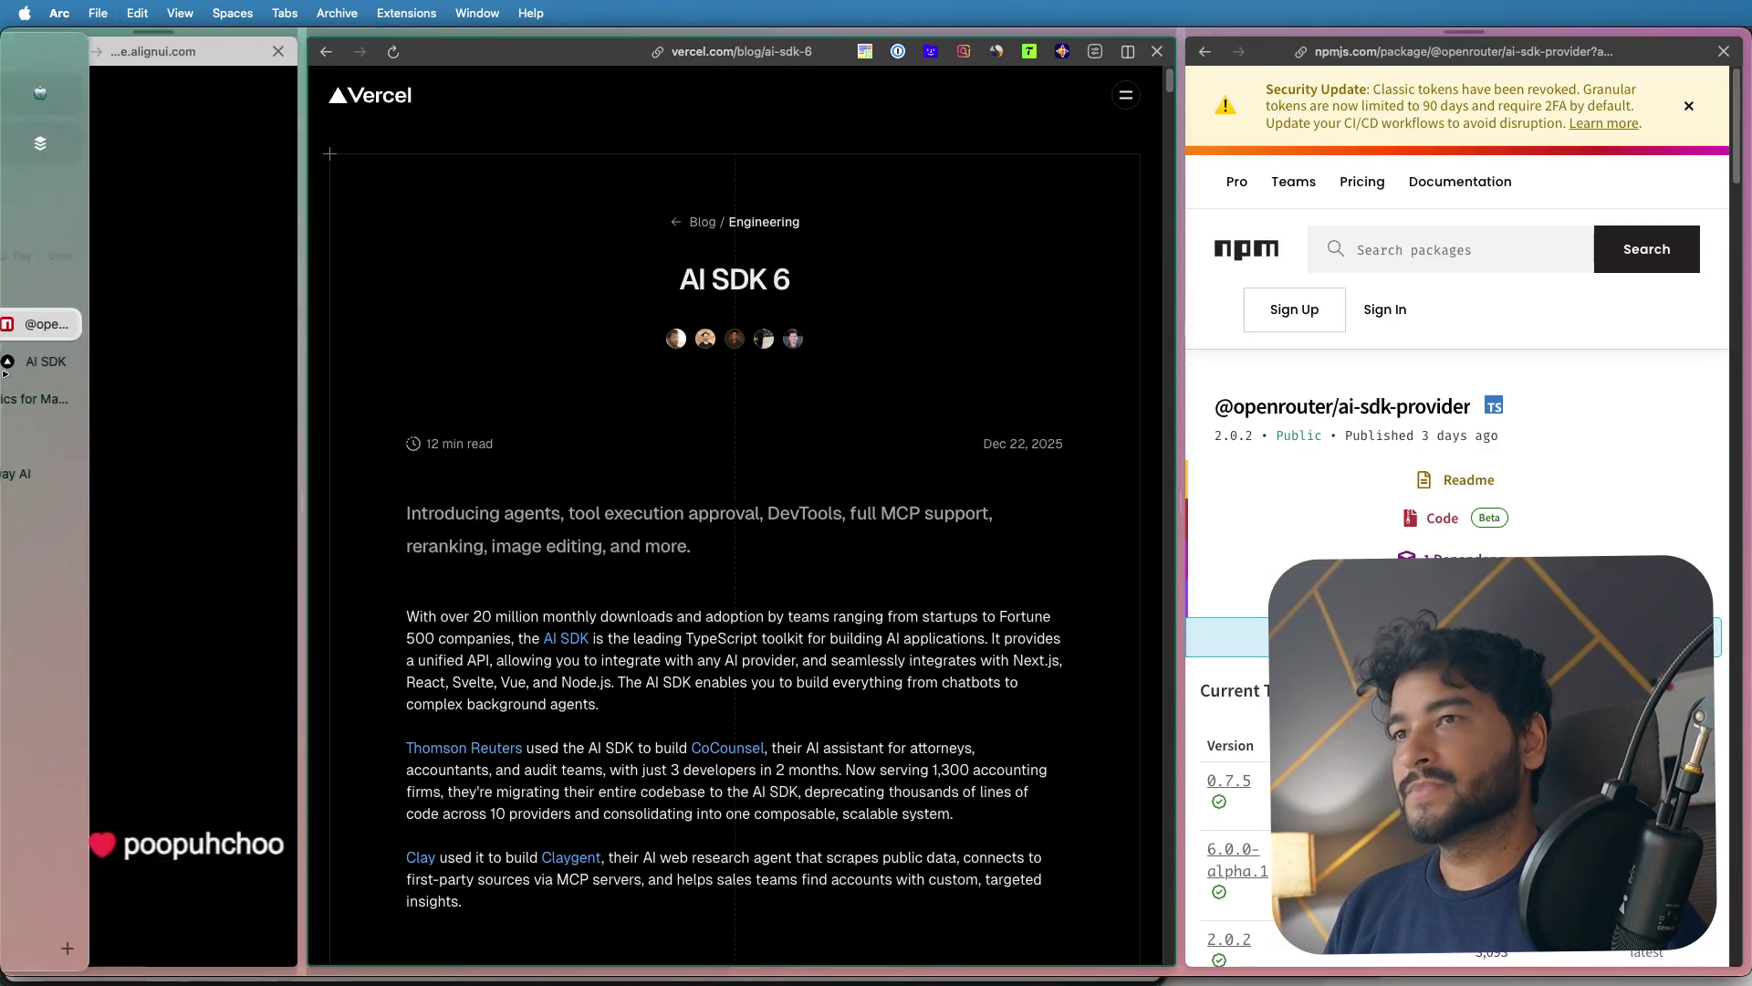
Step: Close the npm page in the split view and switch to the other Arc space
key("super+w")
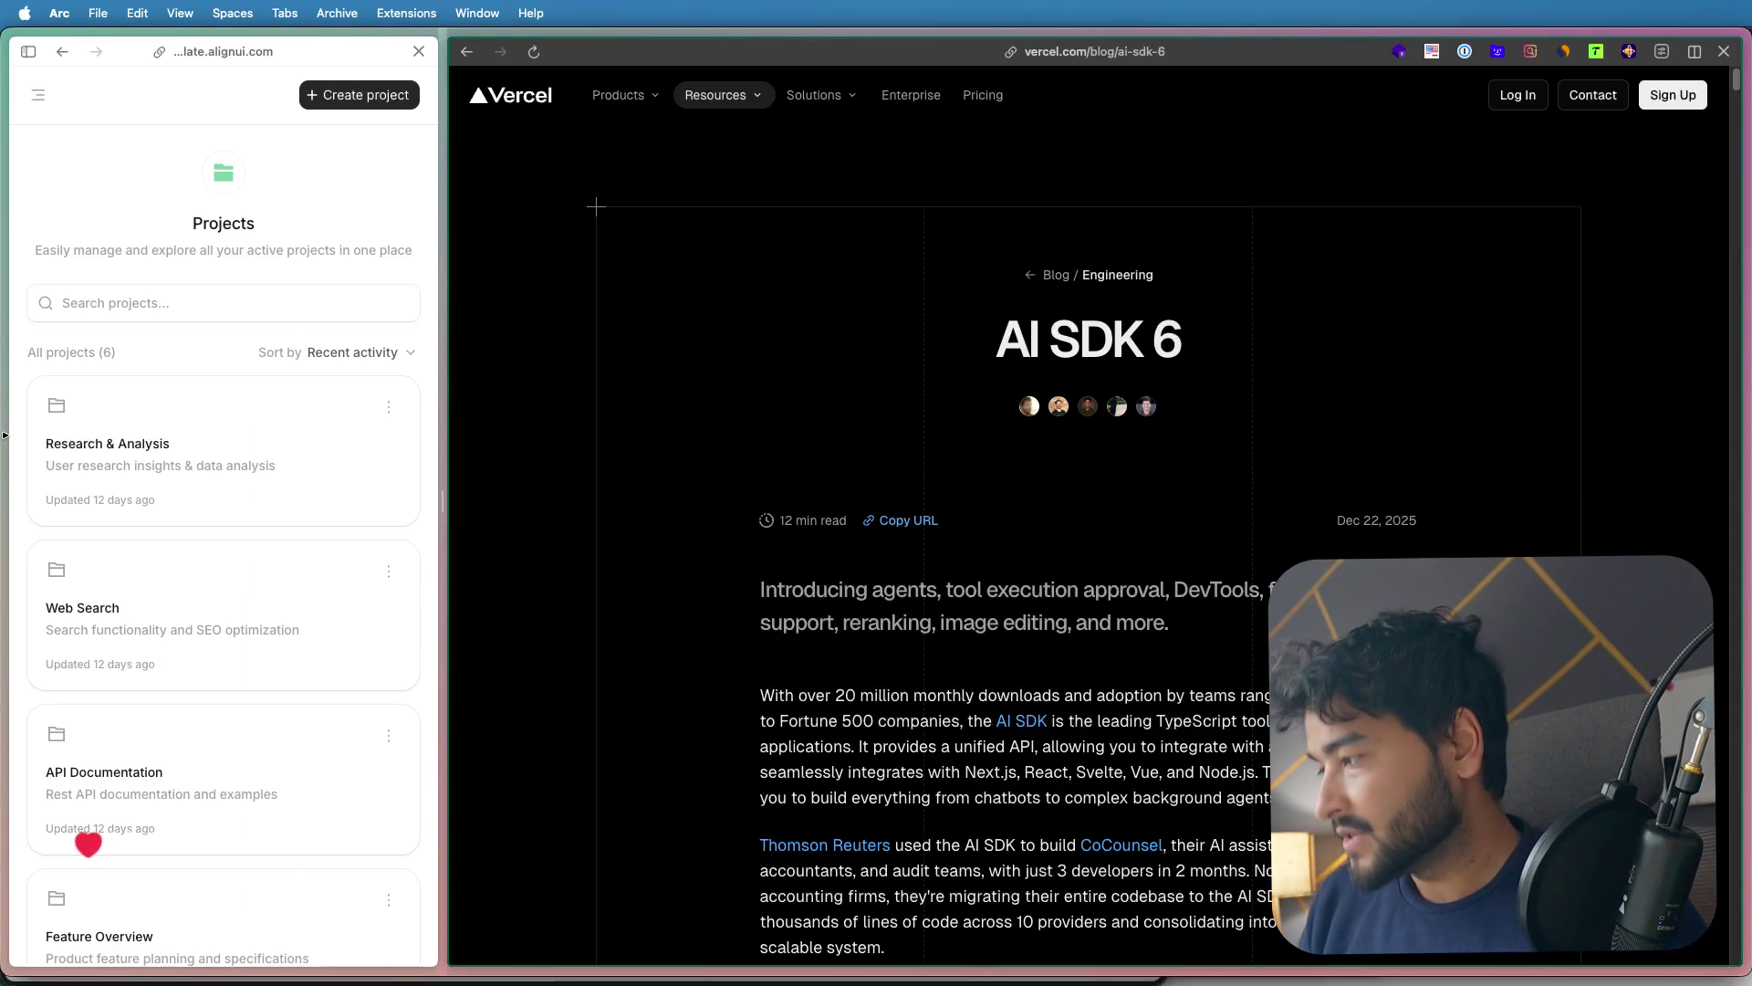
mouse_move(9, 841)
left_click(153, 954)
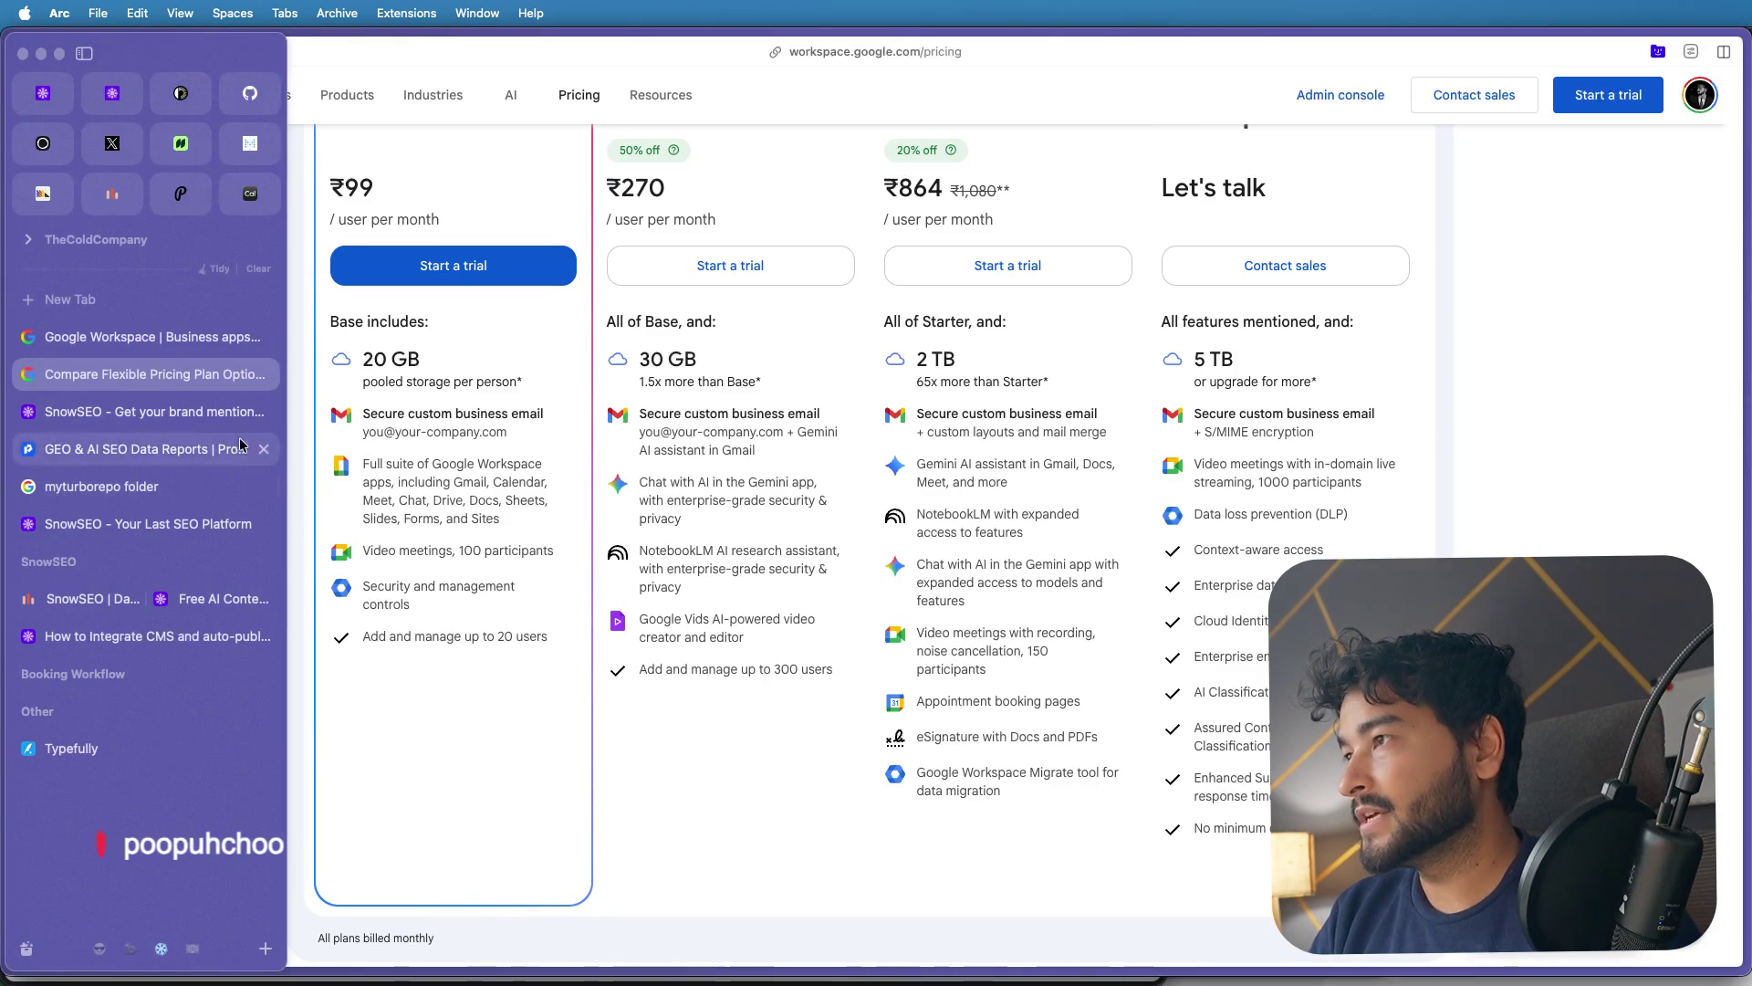
Step: Close the pricing comparison and Google Workspace tabs, then hide the sidebar
left_click(265, 374)
left_click(264, 338)
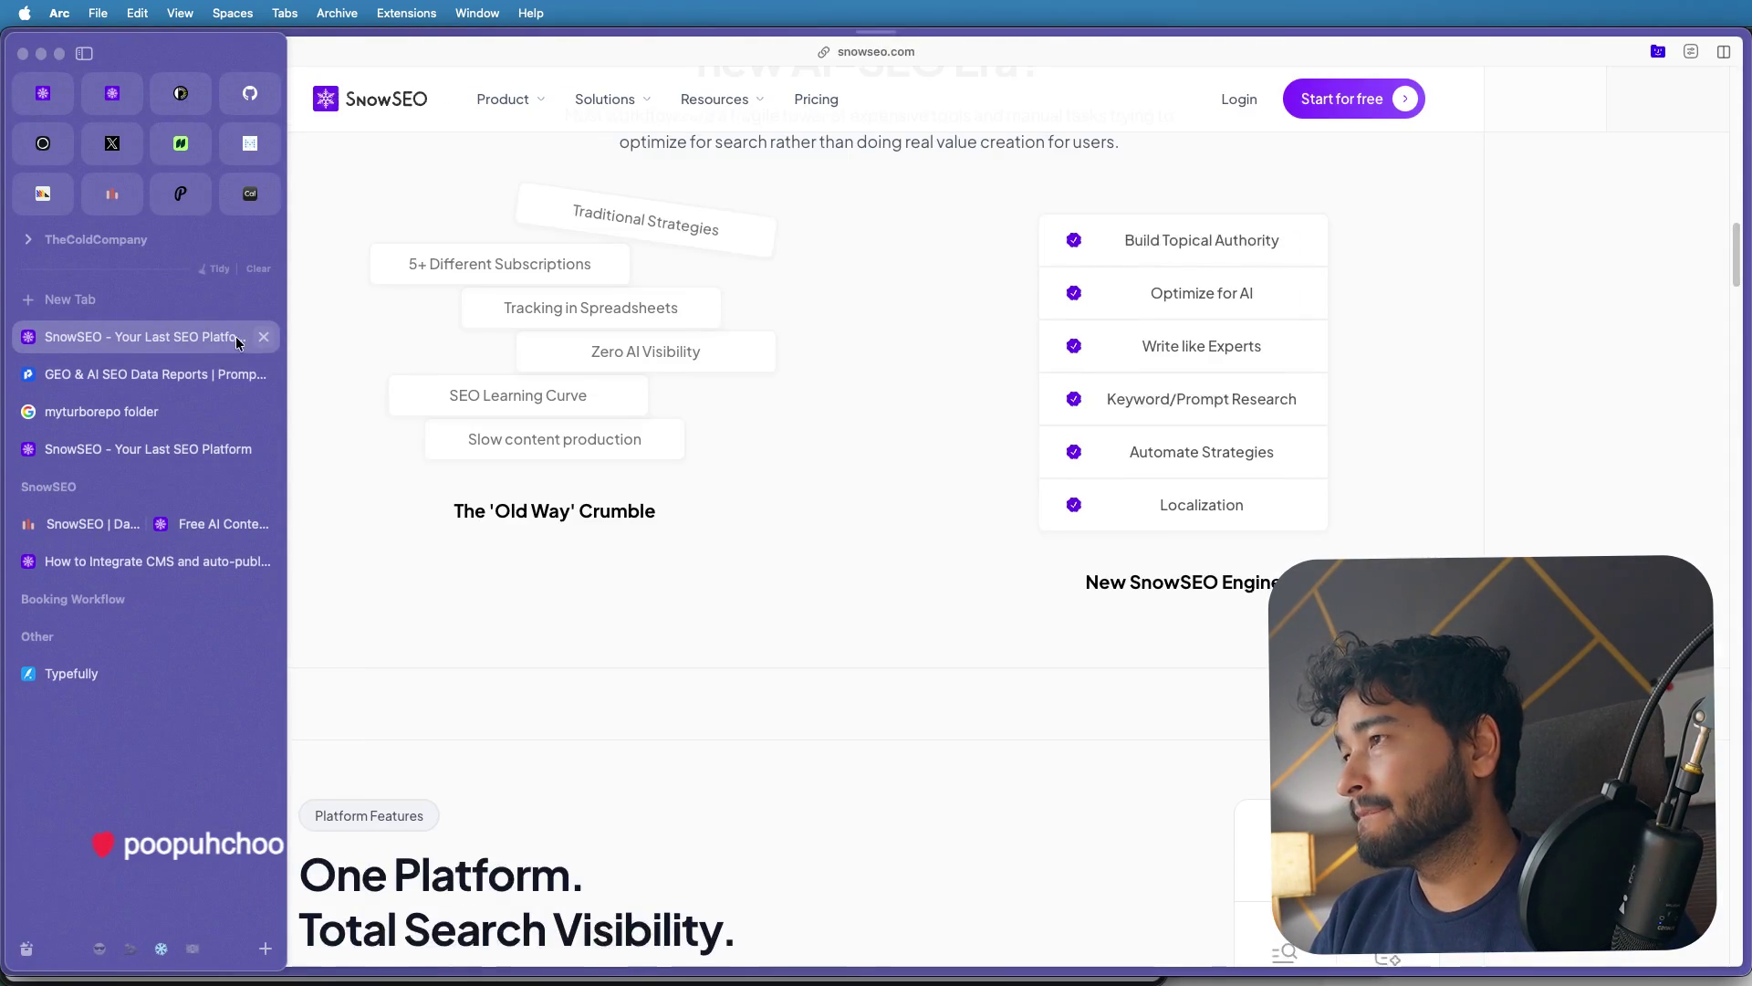
key("super+s")
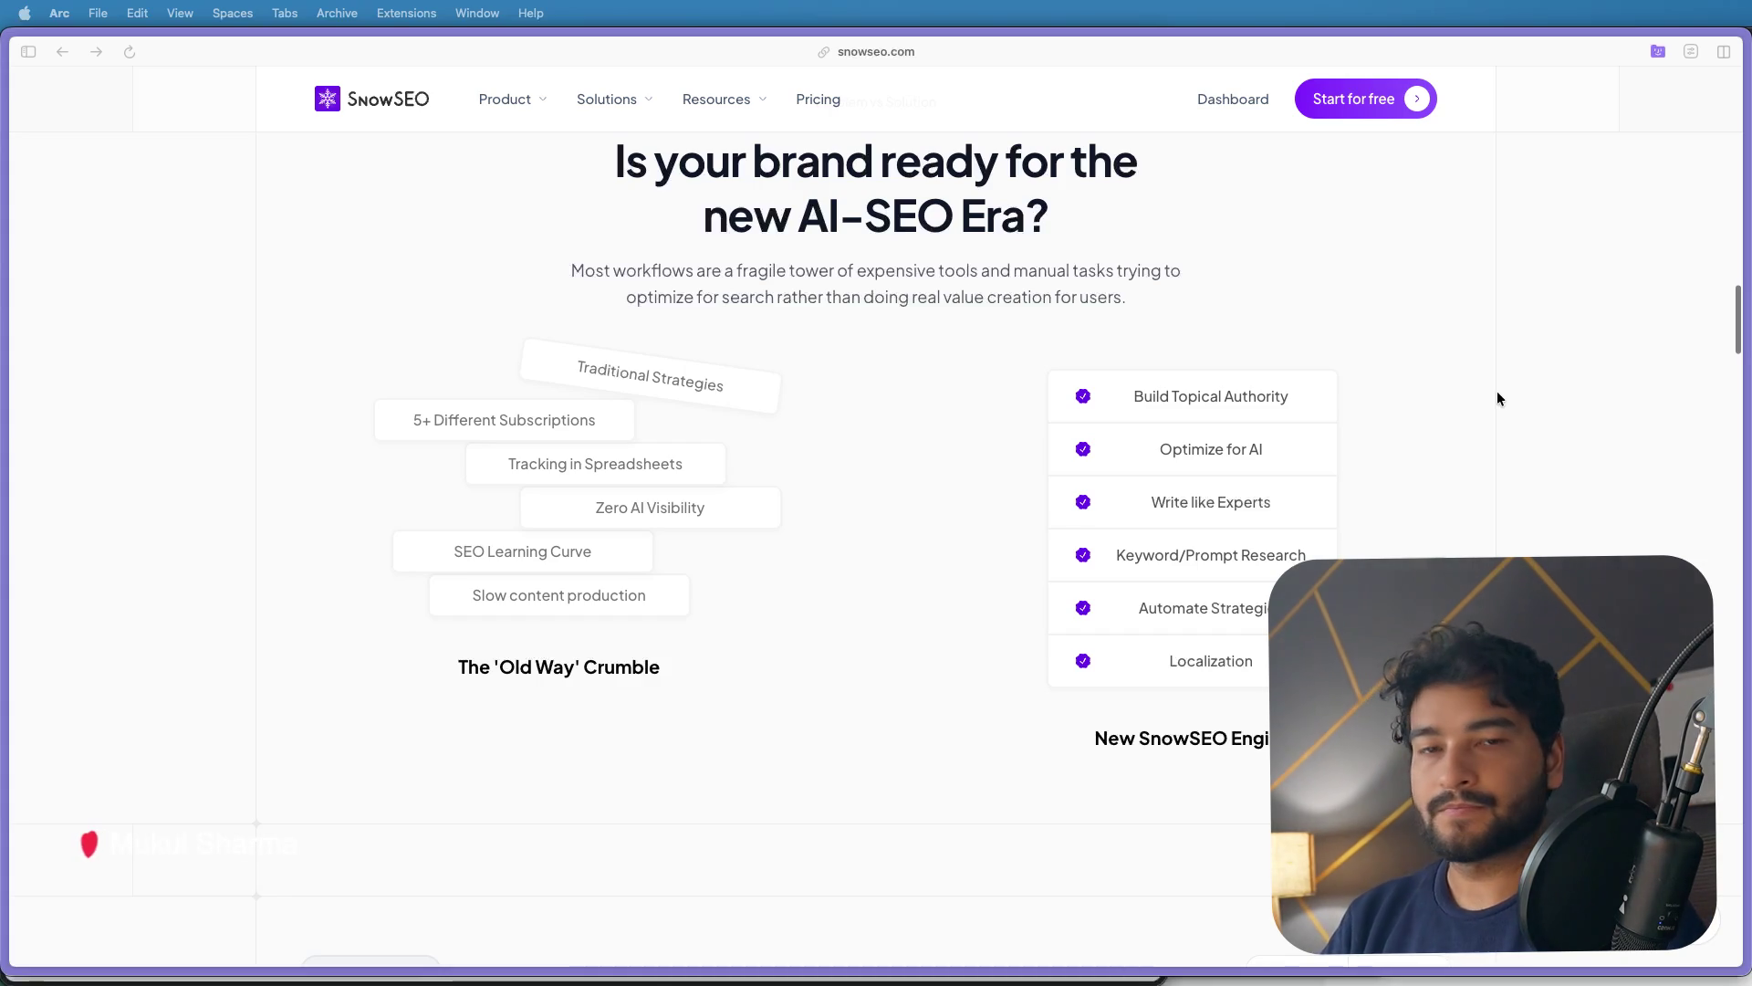
Step: Scroll the snowseo.com feature sections, then pan Figma's SnowSEO file to the landing page frames
scroll(1468, 468, "down", 10)
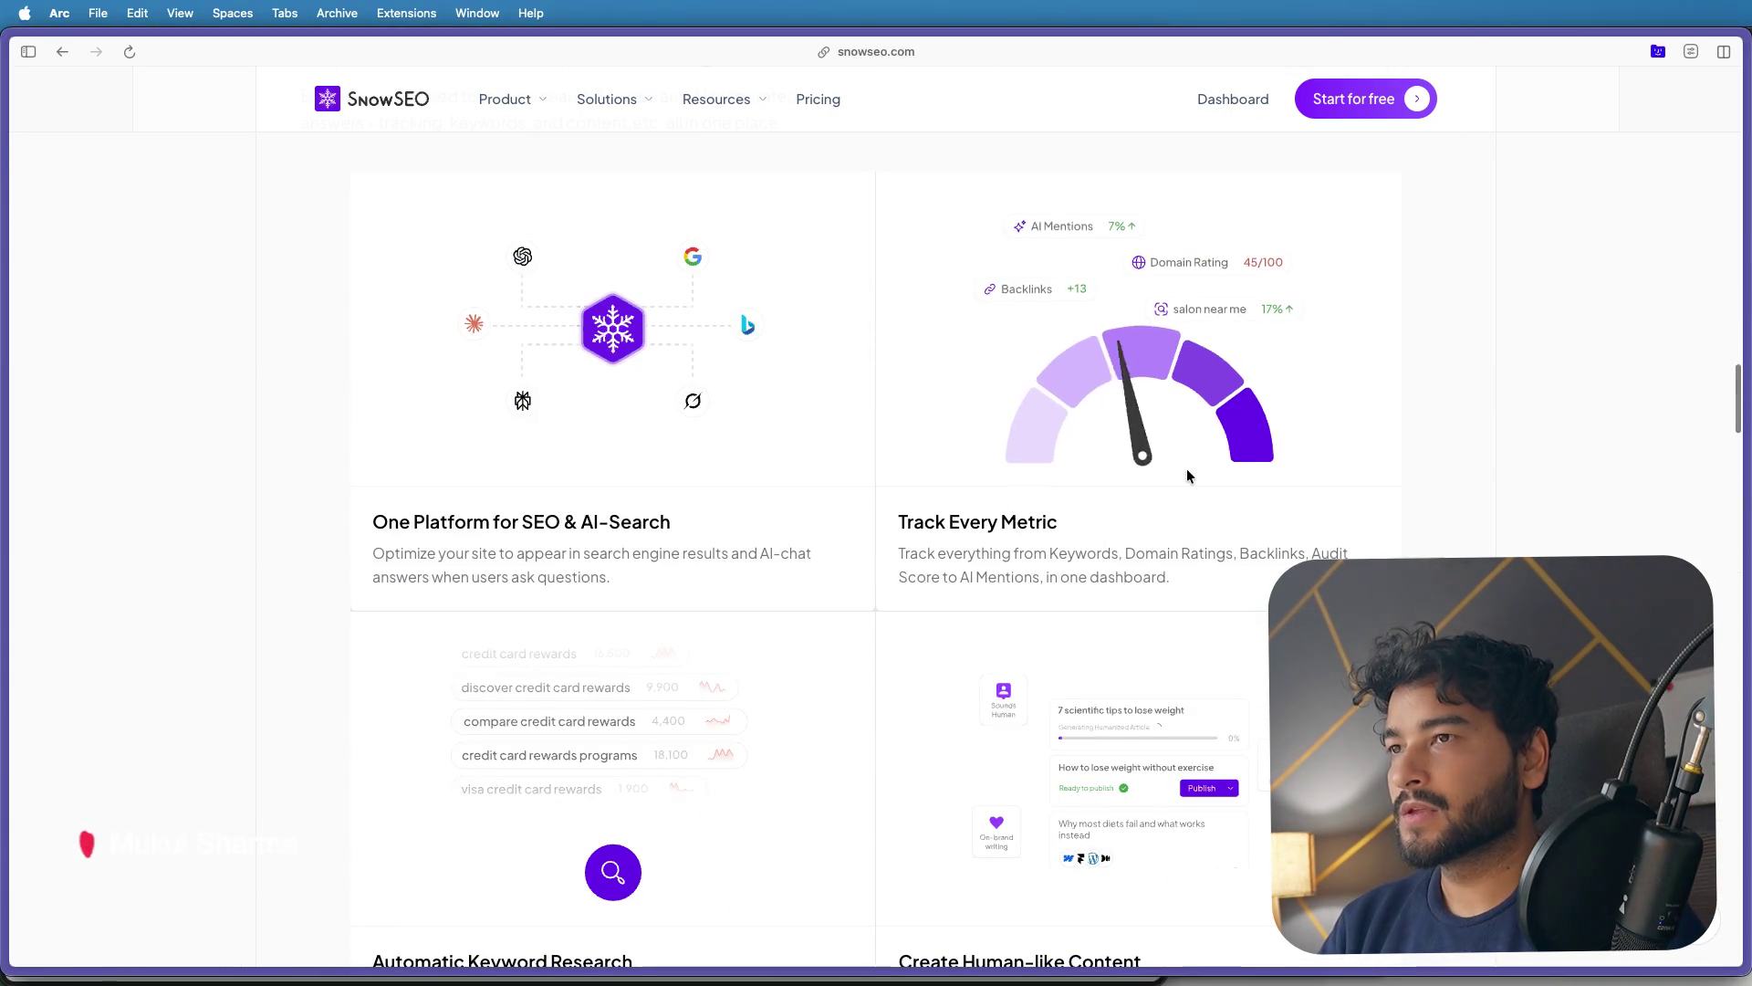
scroll(1187, 469, "down", 10)
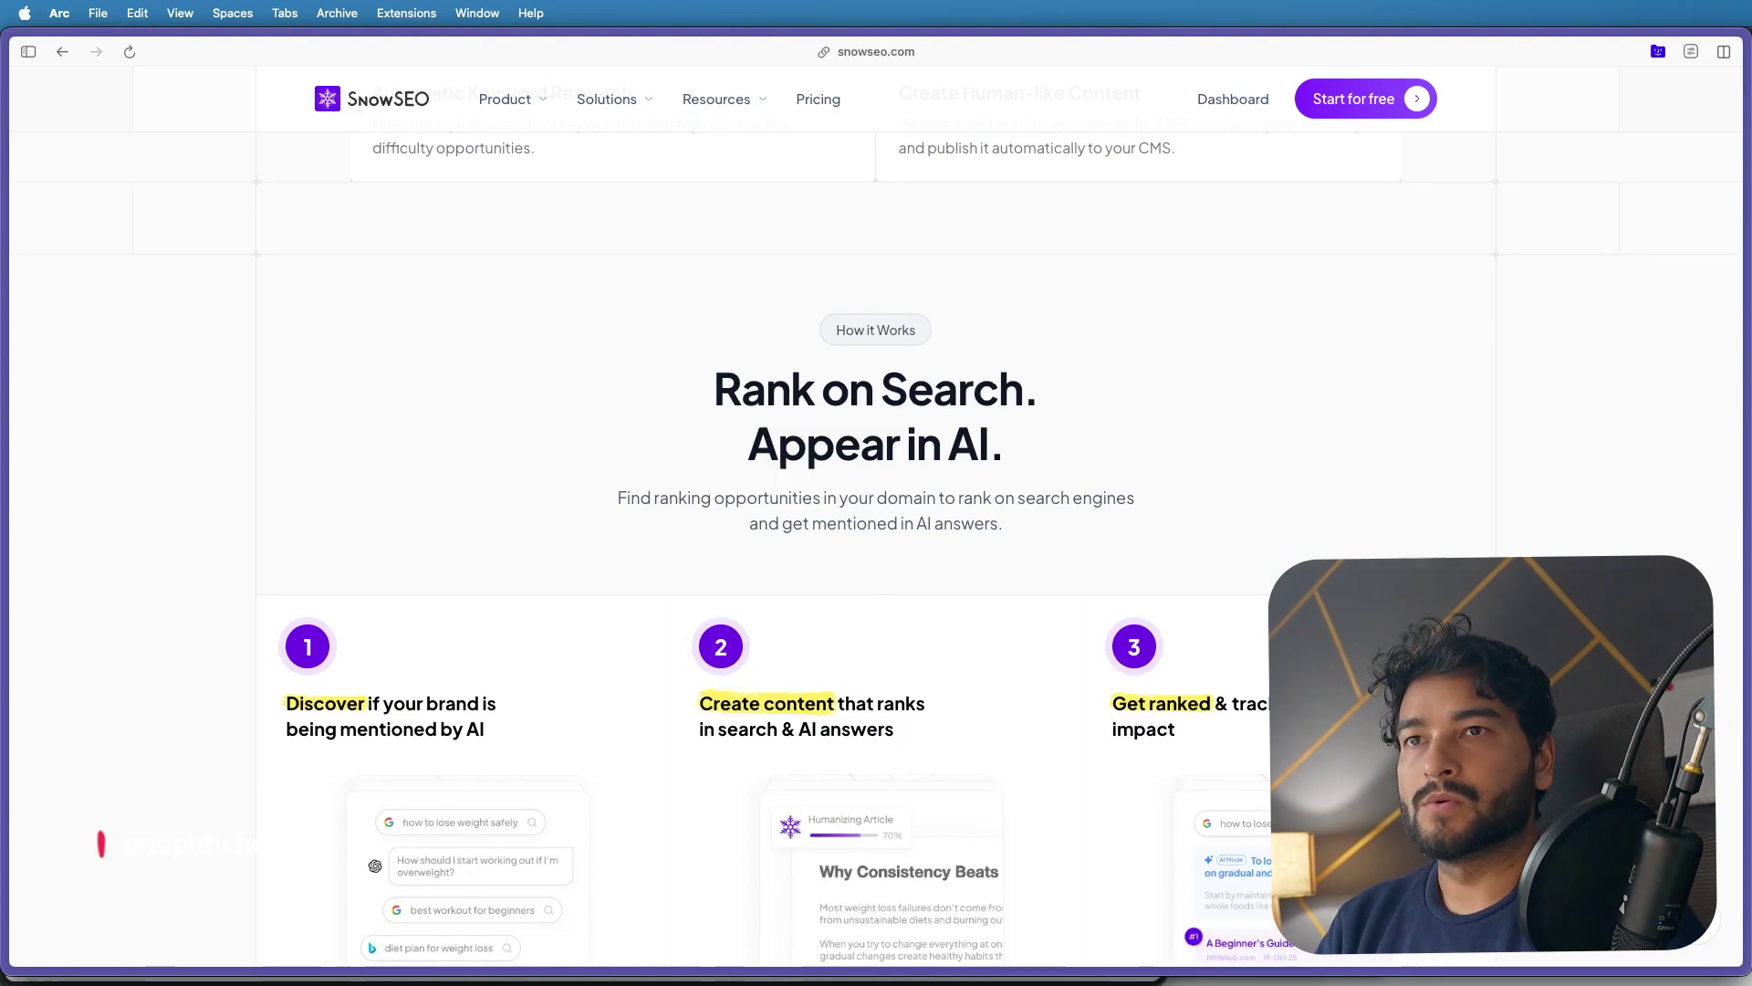
key("super+Tab")
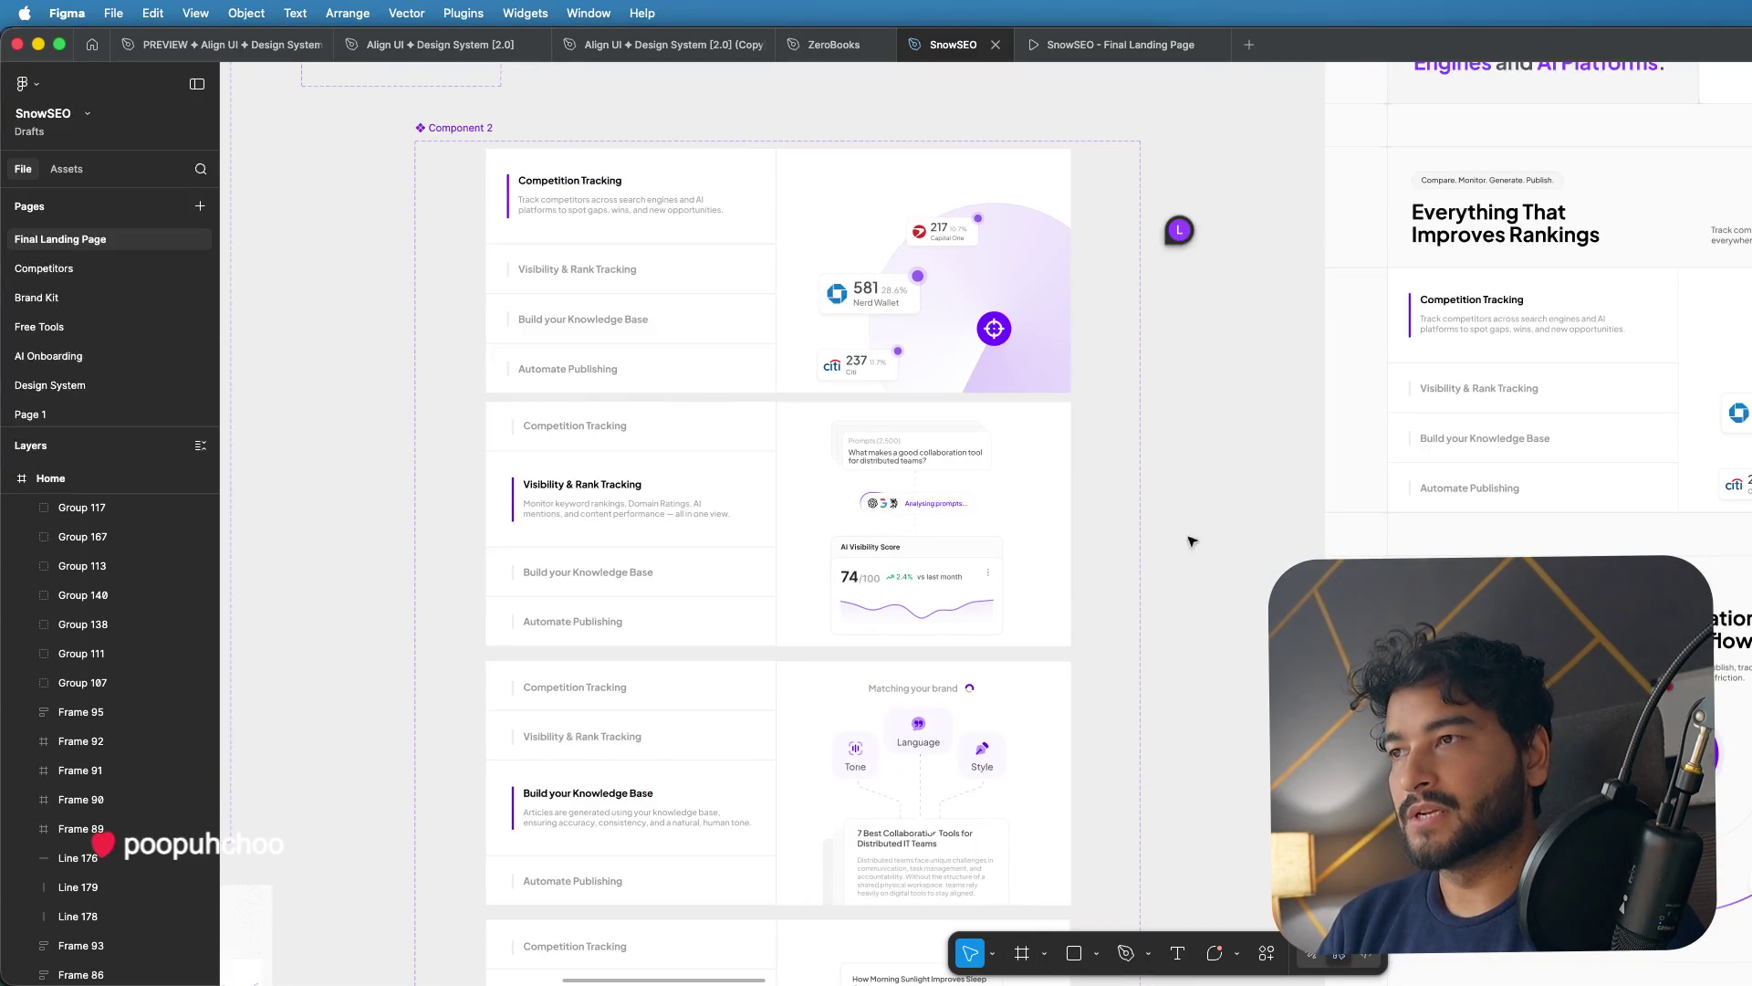
left_click_drag(1224, 454, 832, 554)
scroll(931, 508, "up", 2)
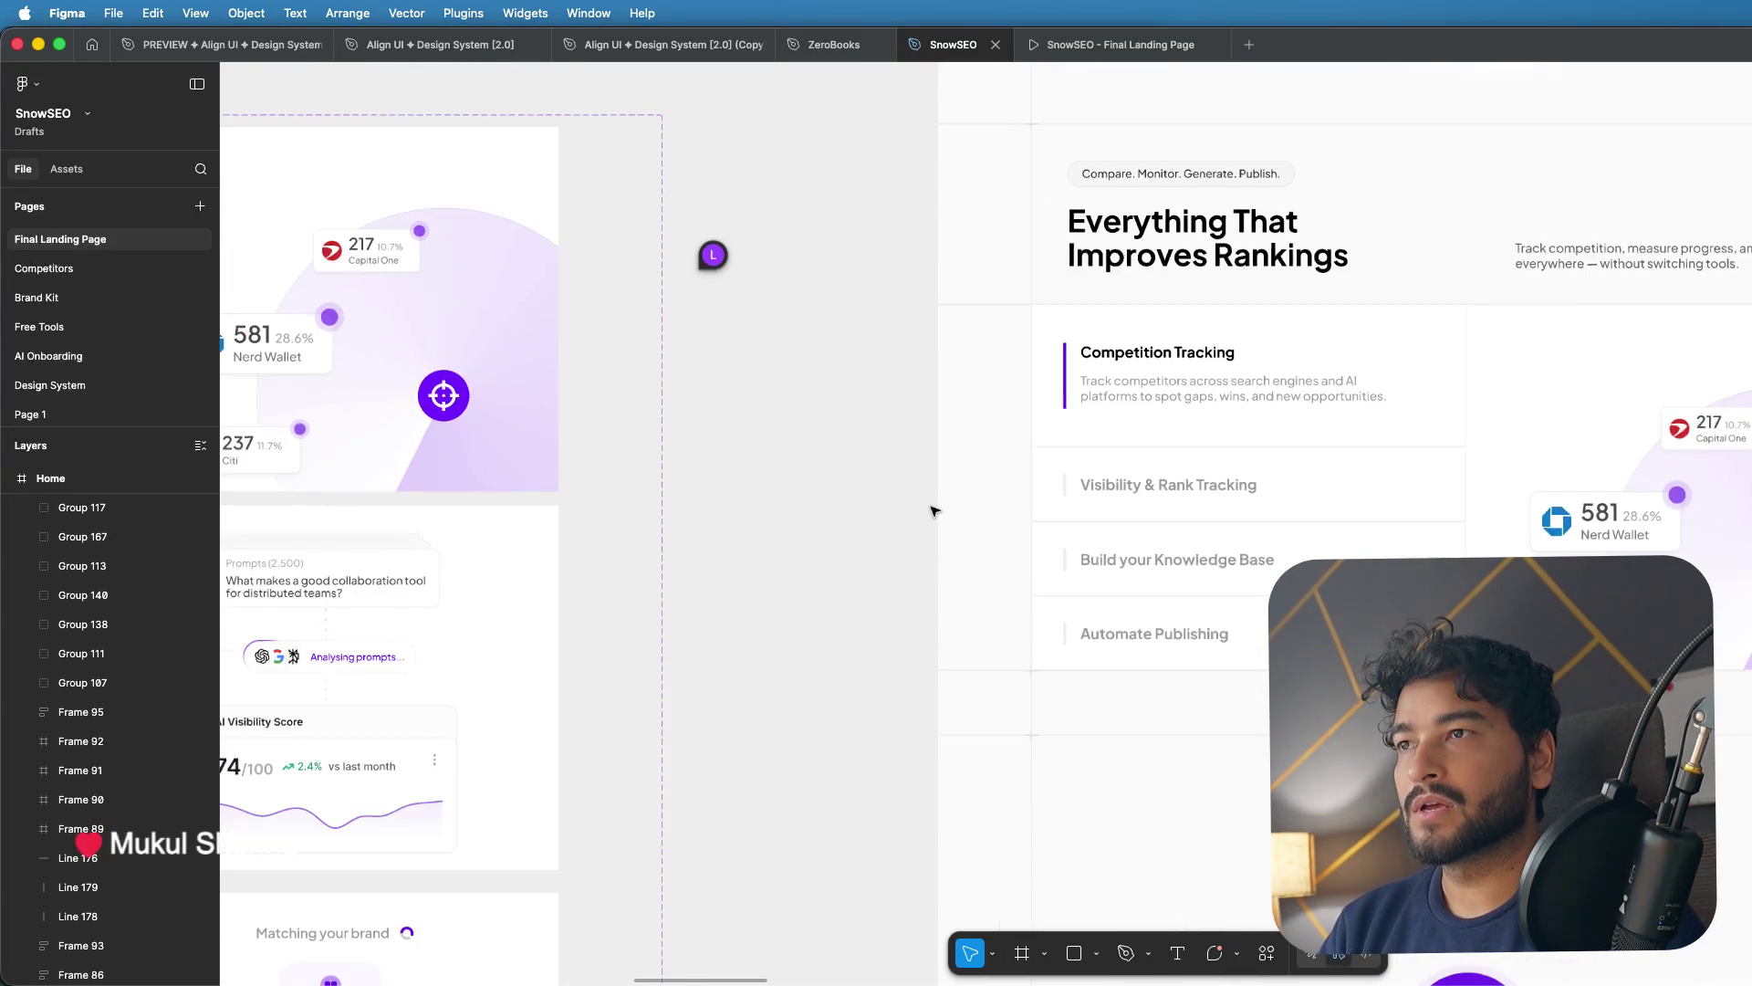
scroll(933, 509, "down", 5)
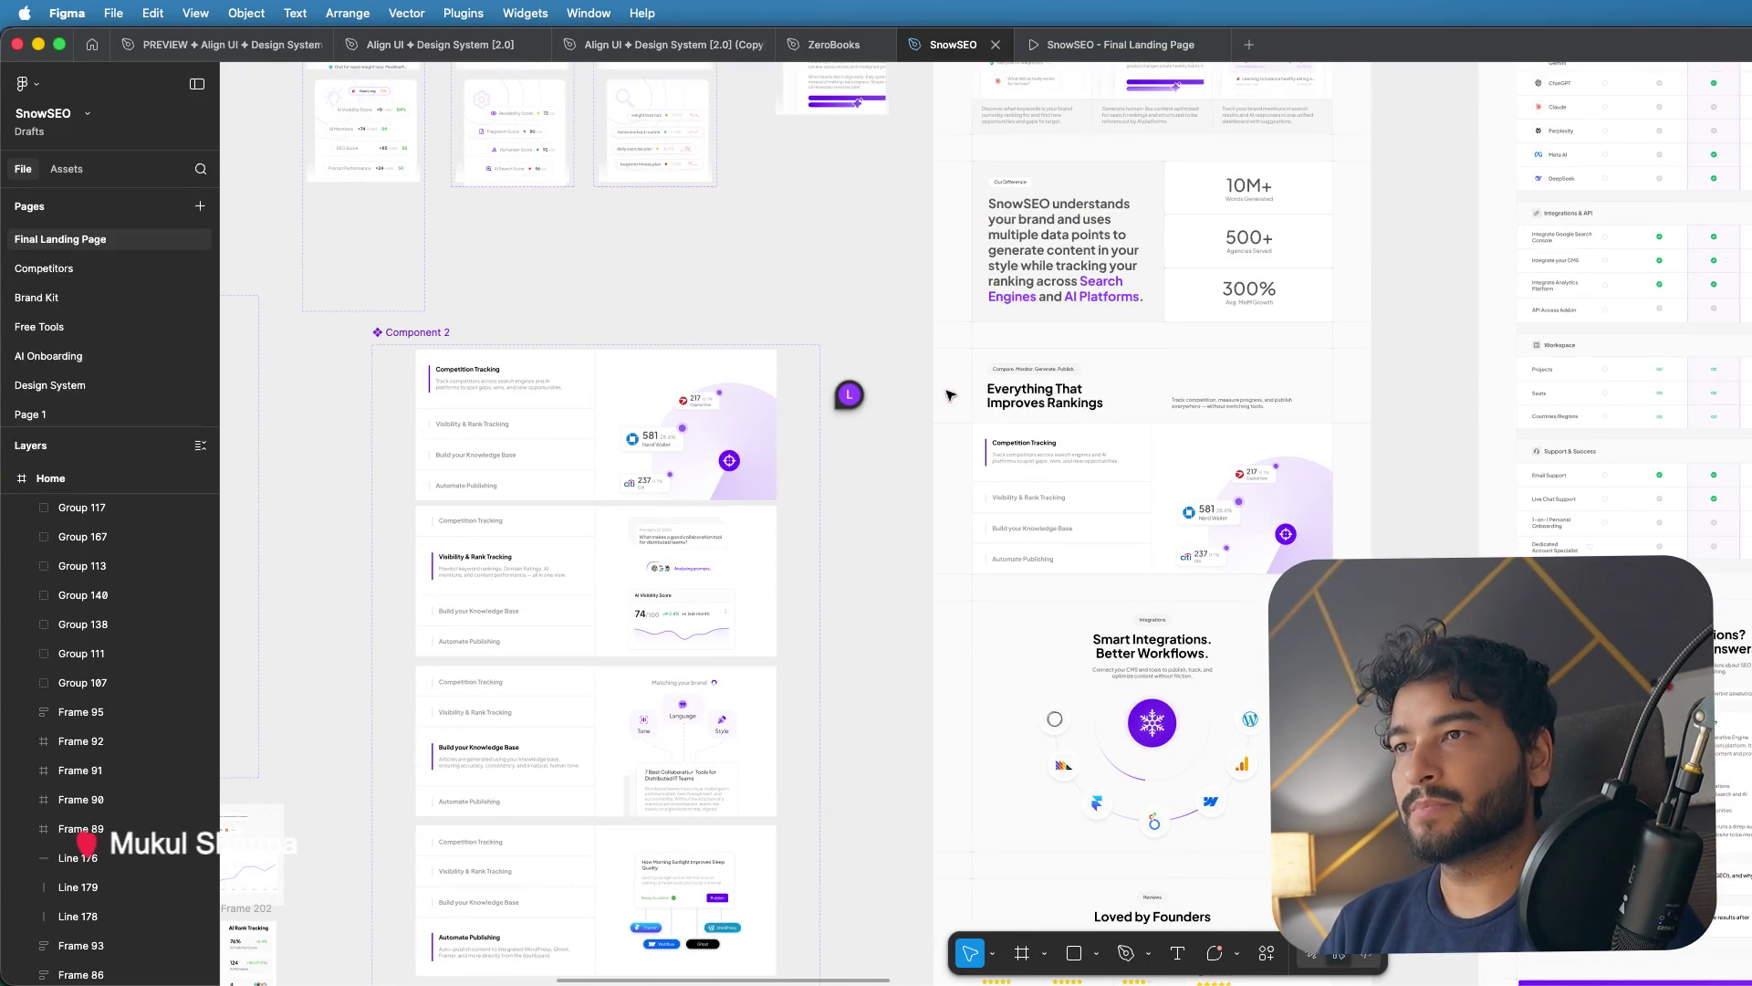
scroll(950, 394, "up", 10)
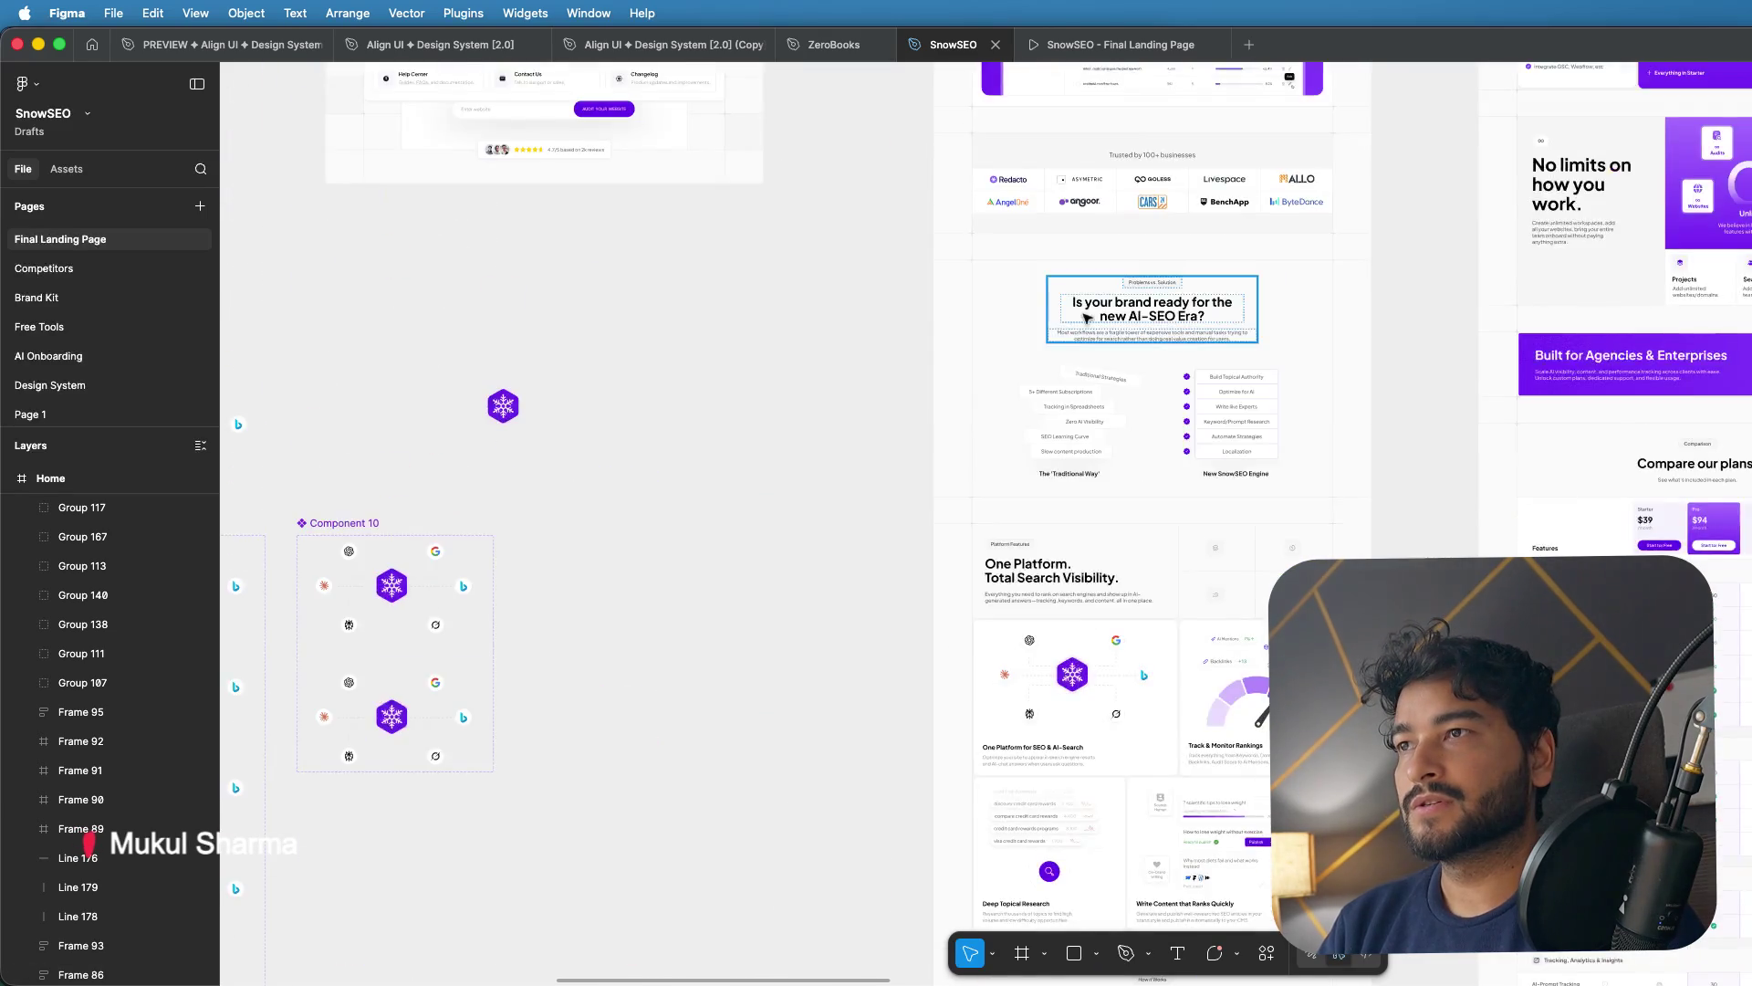
Step: Select the Home frame and switch to the SnowSEO - Final Landing Page prototype
scroll(1118, 324, "up", 5)
left_click(945, 273)
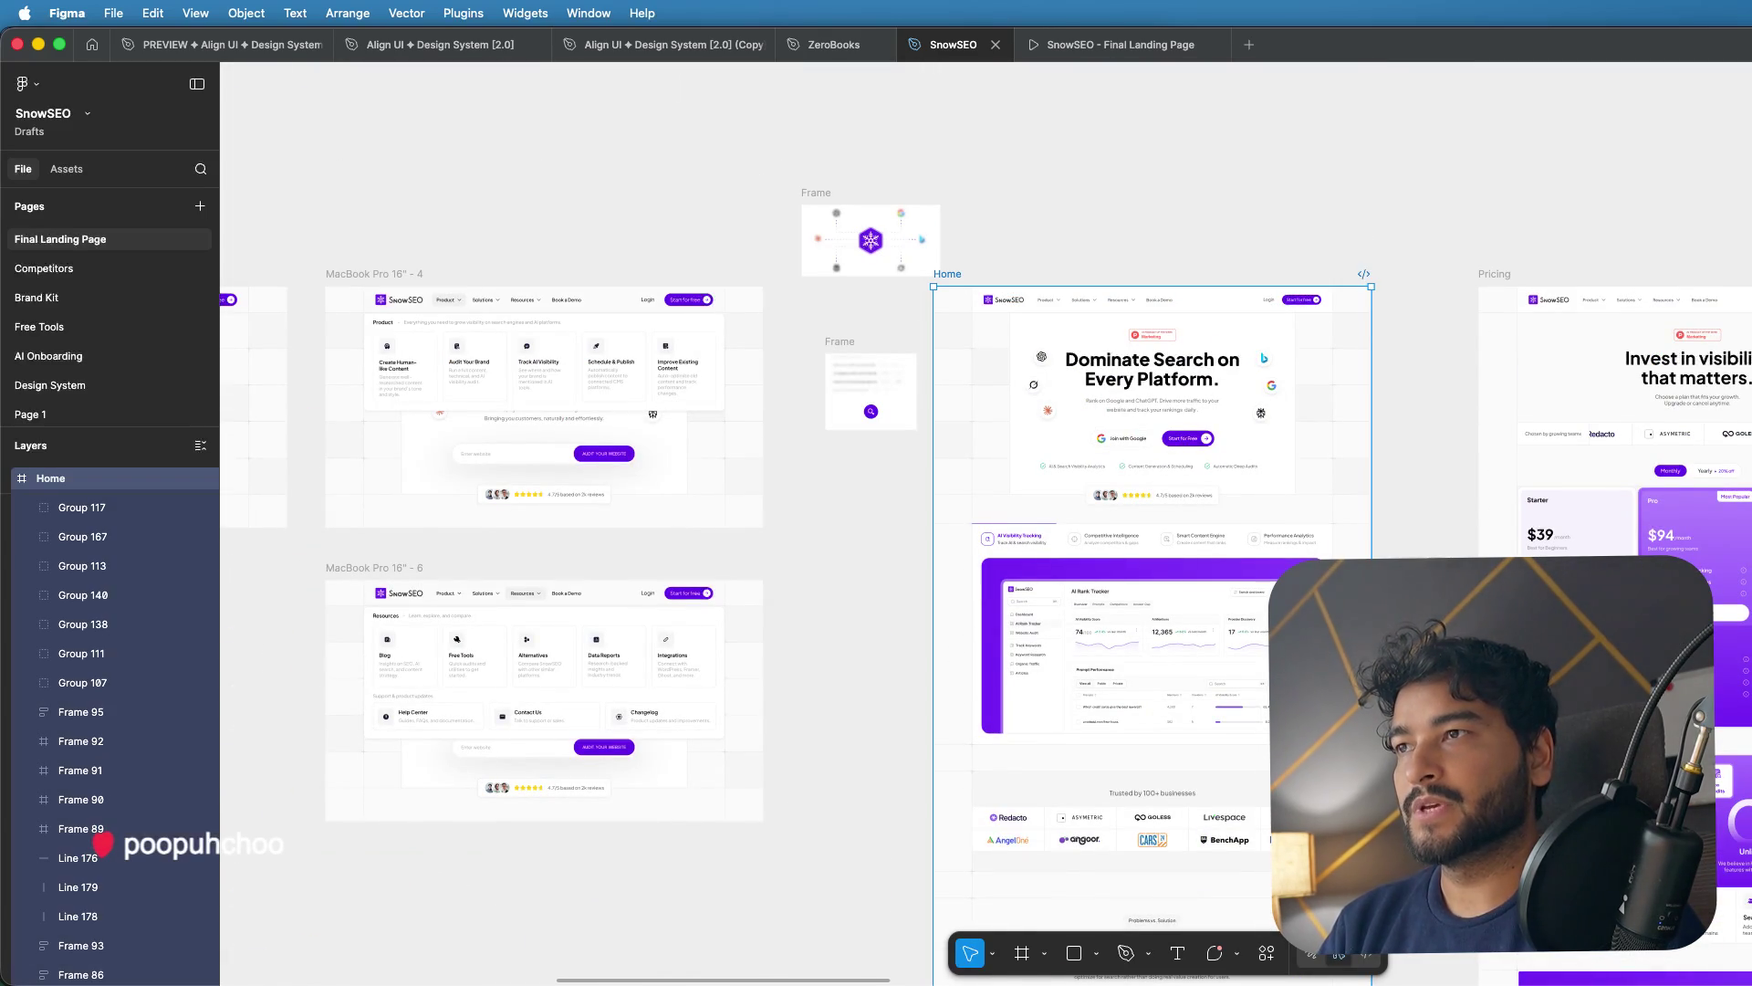
key("ctrl+Tab")
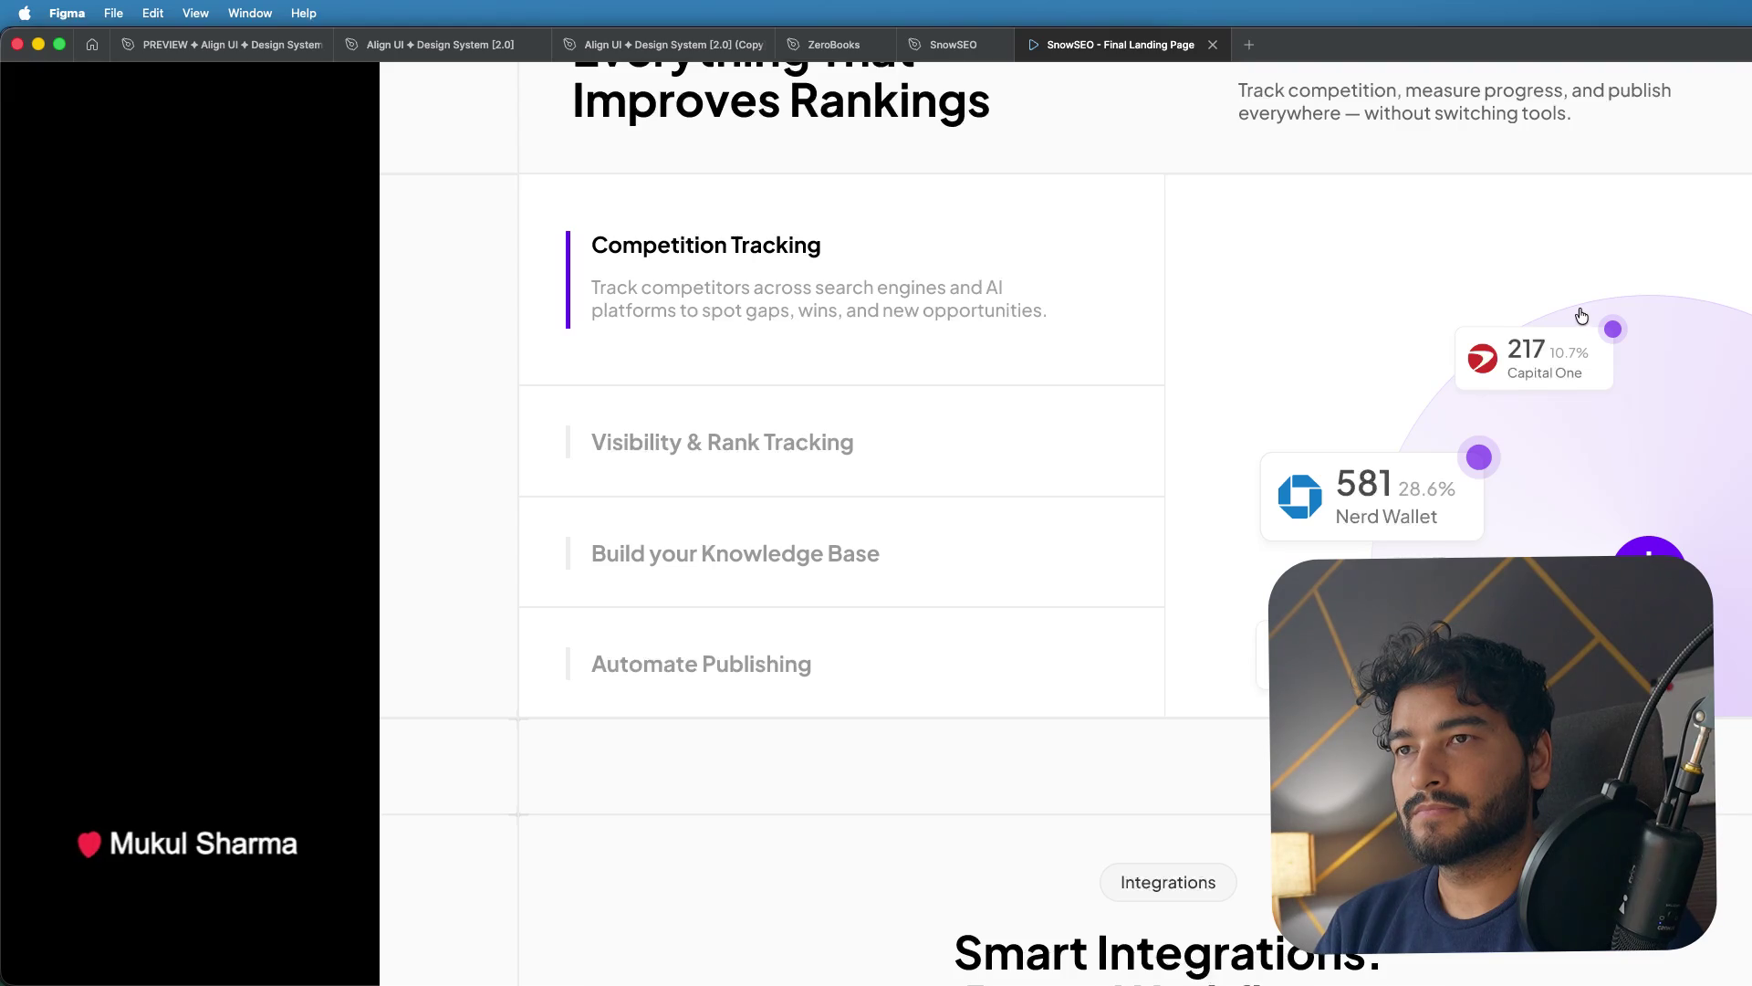
Step: Step the prototype to Visibility & Rank Tracking, then Build your Knowledge Base
left_click(806, 429)
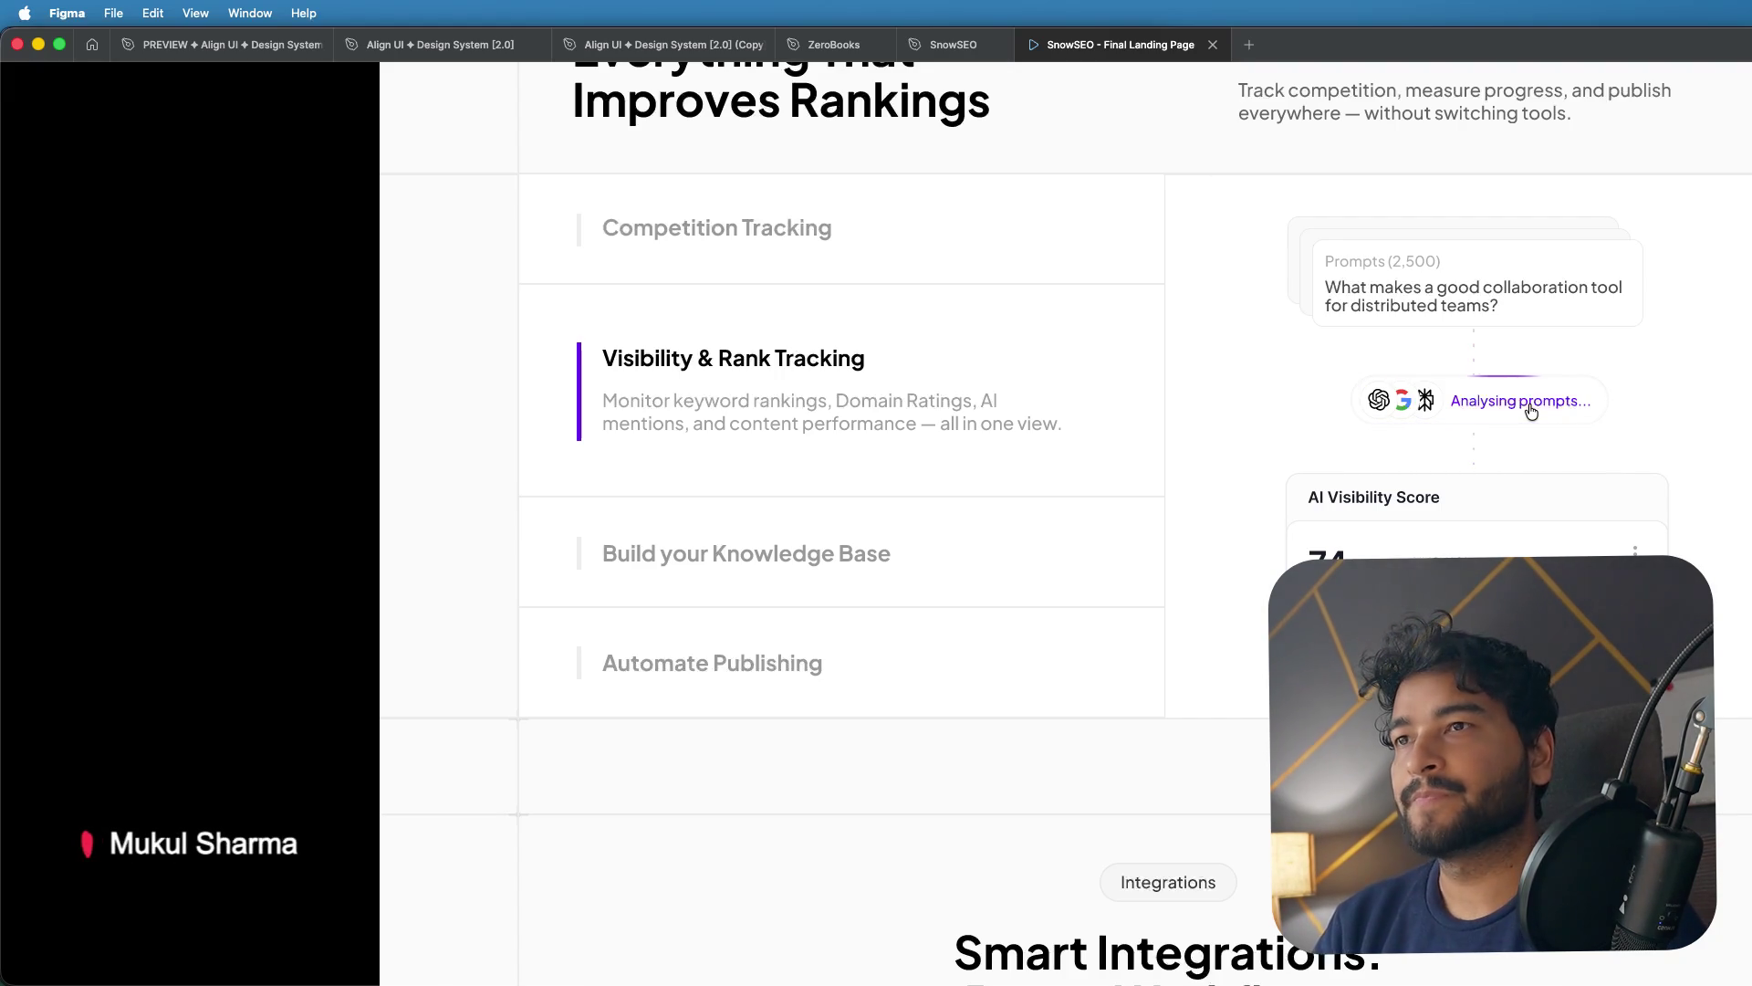
left_click(950, 539)
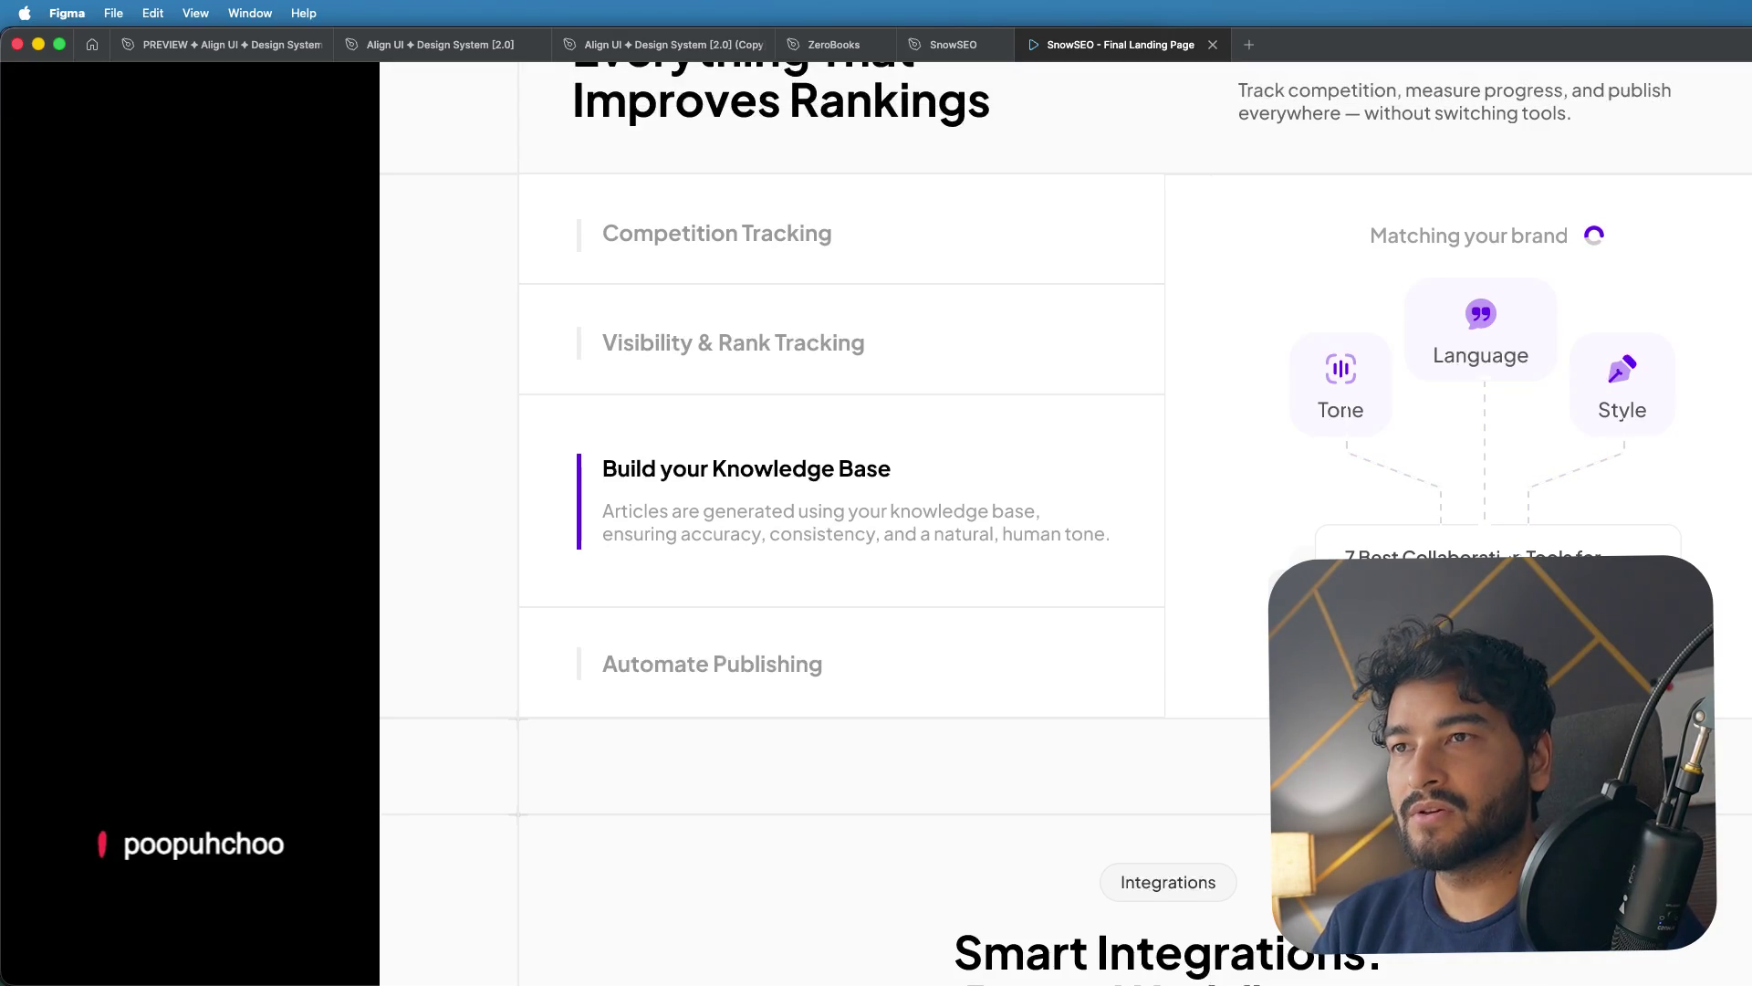
scroll(1317, 561, "up", 5)
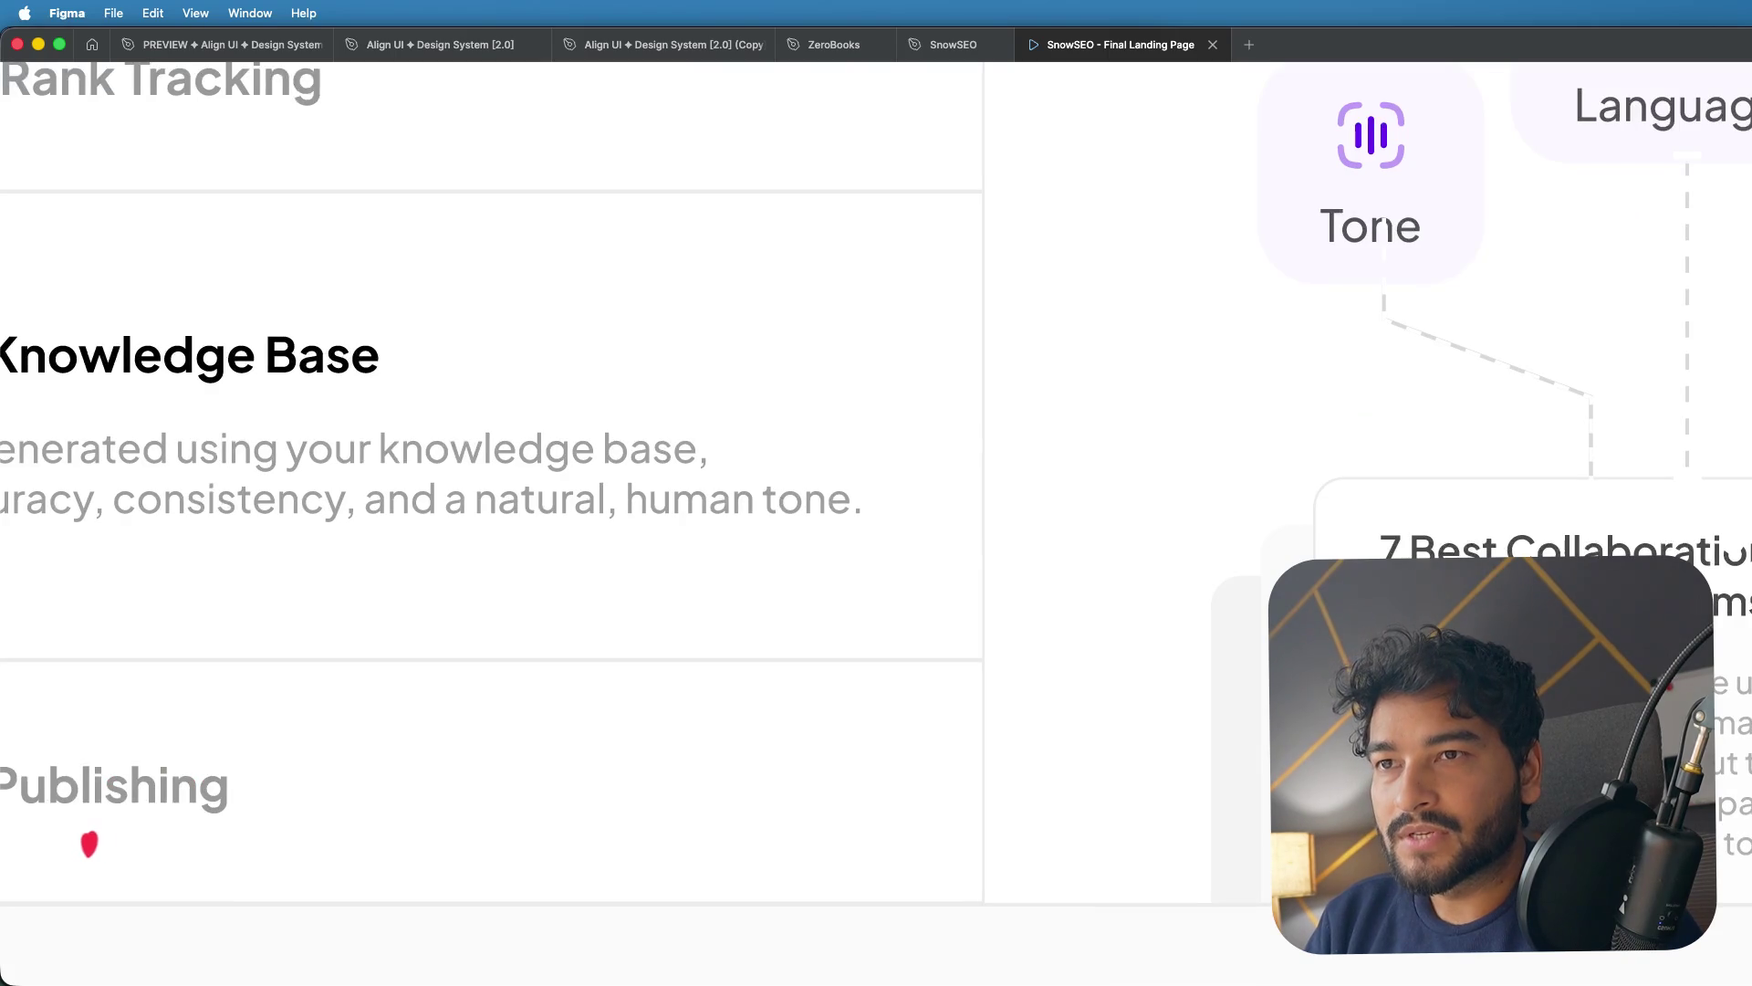
scroll(1733, 552, "up", 5)
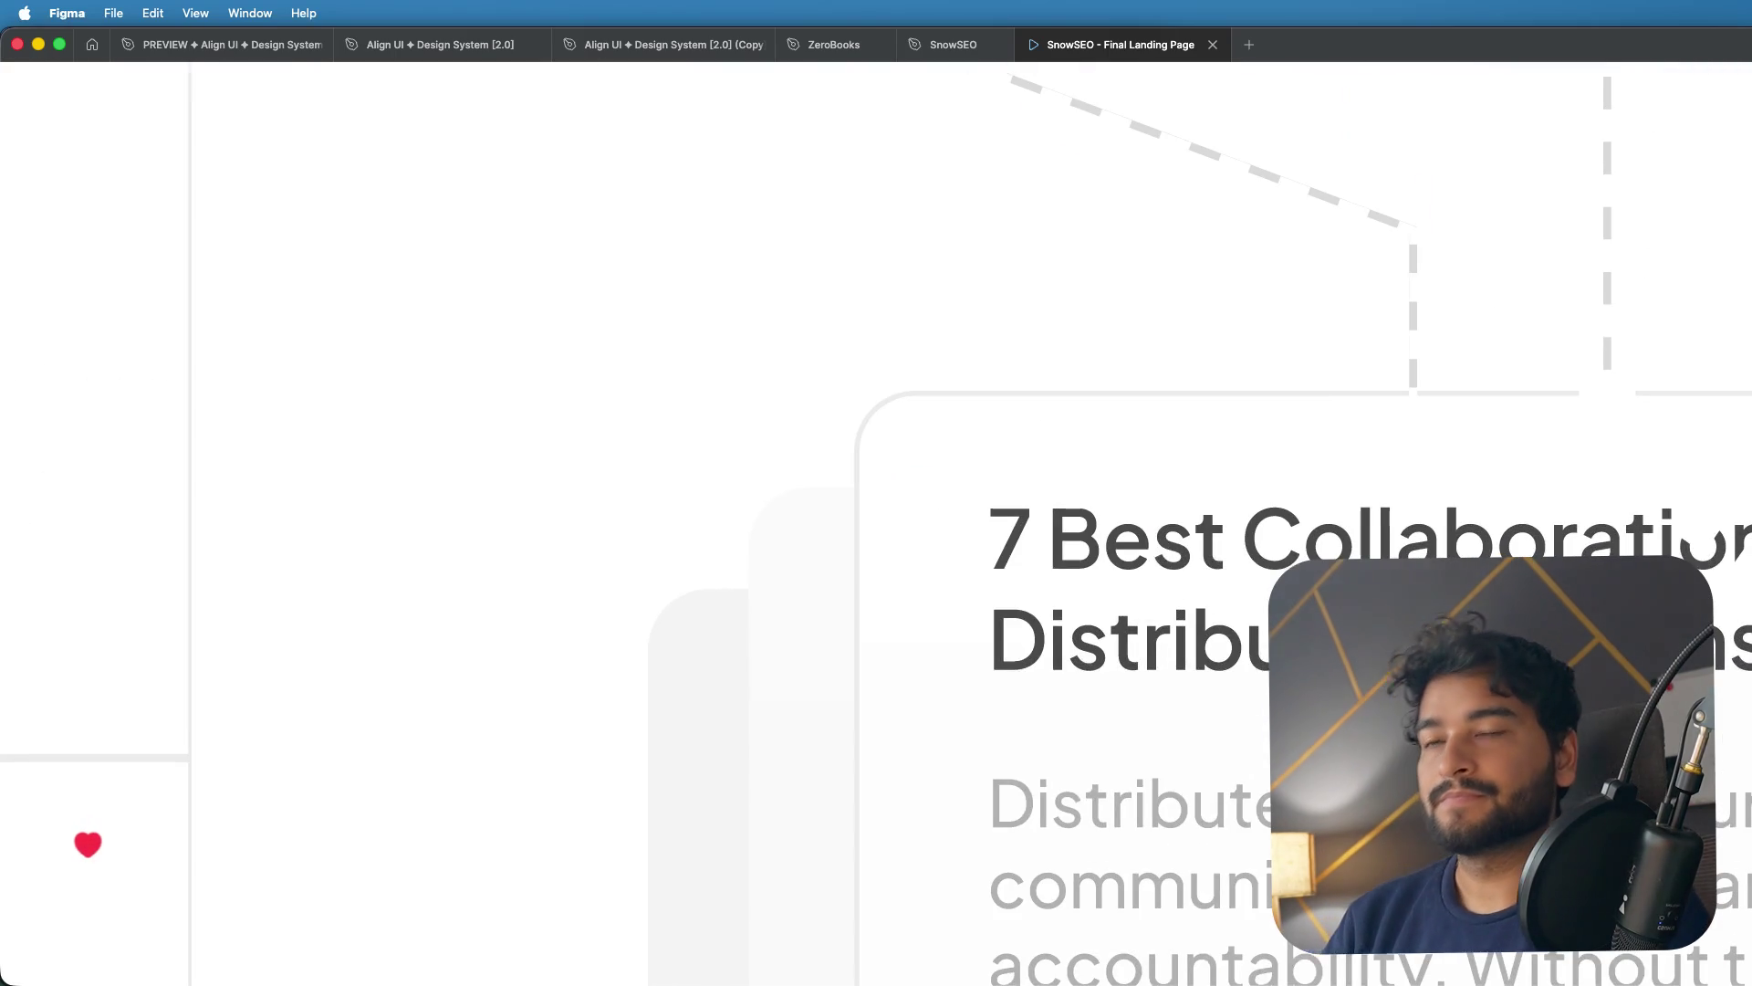
scroll(1704, 545, "down", 5)
scroll(88, 843, "down", 2)
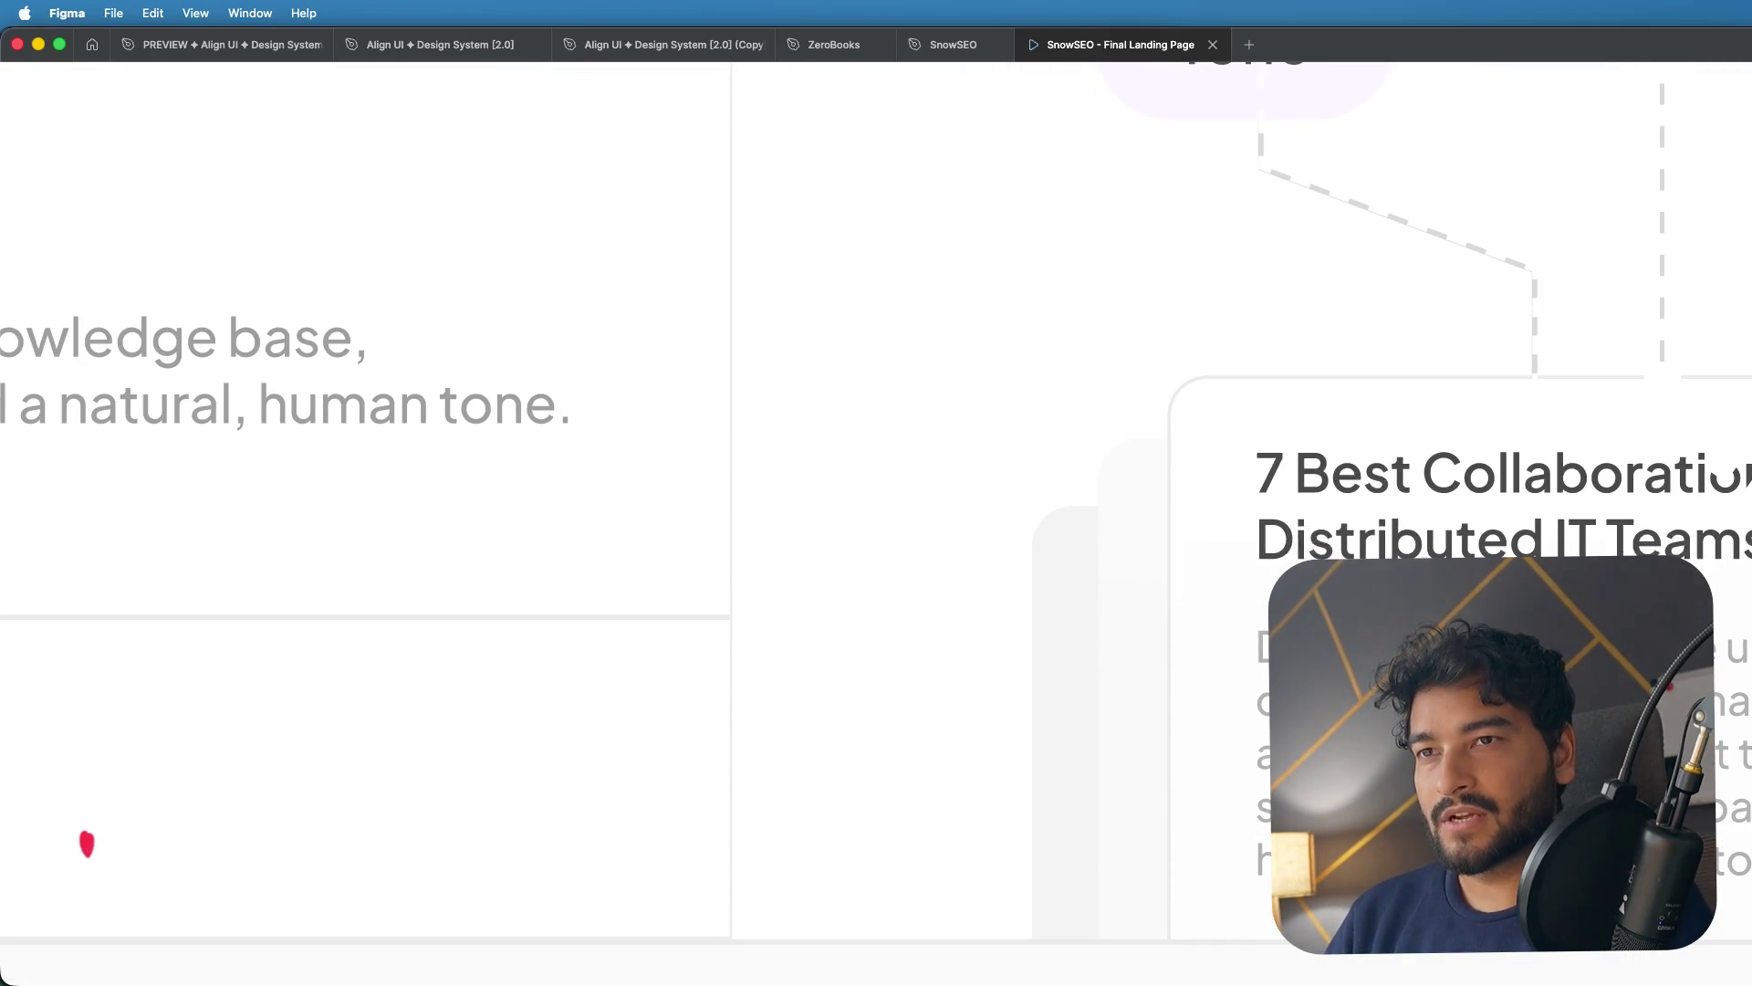
Step: Save a screenshot of the collaboration tools card, then show Automate Publishing
key("super+shift+4")
mouse_move(1023, 243)
left_mouse_down()
mouse_move(1132, 246)
mouse_move(1748, 834)
mouse_move(1748, 869)
left_mouse_up()
left_click(1246, 385)
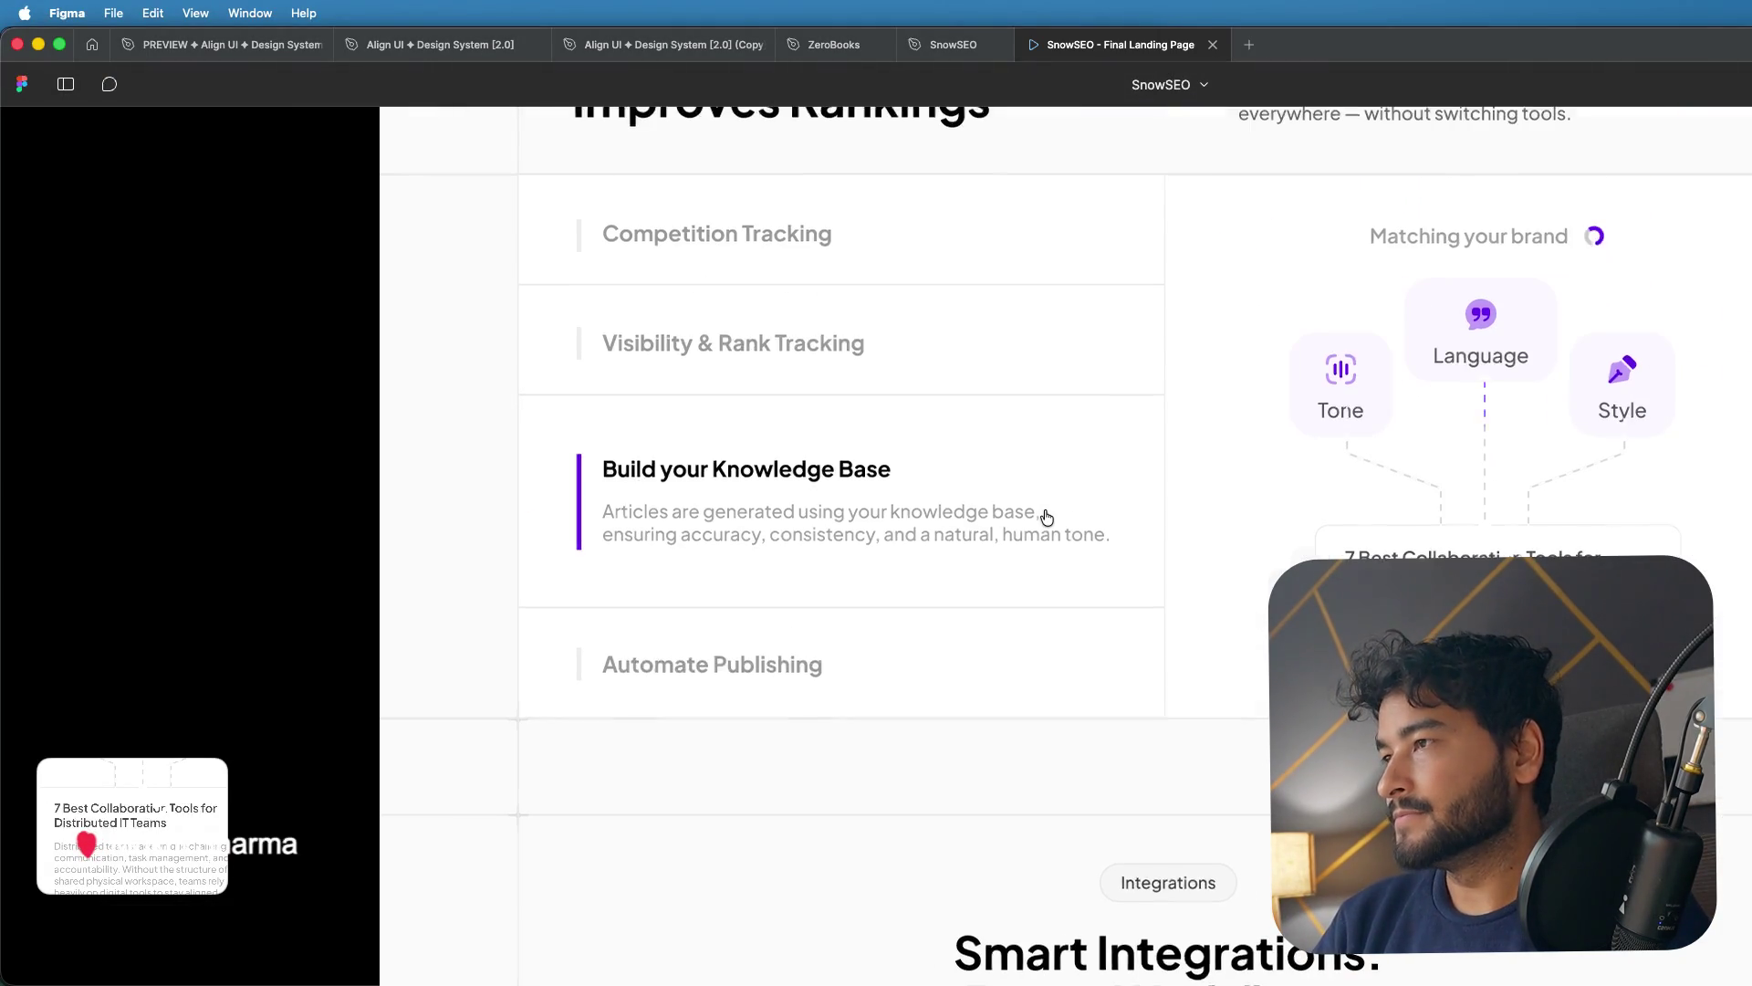
left_click(939, 645)
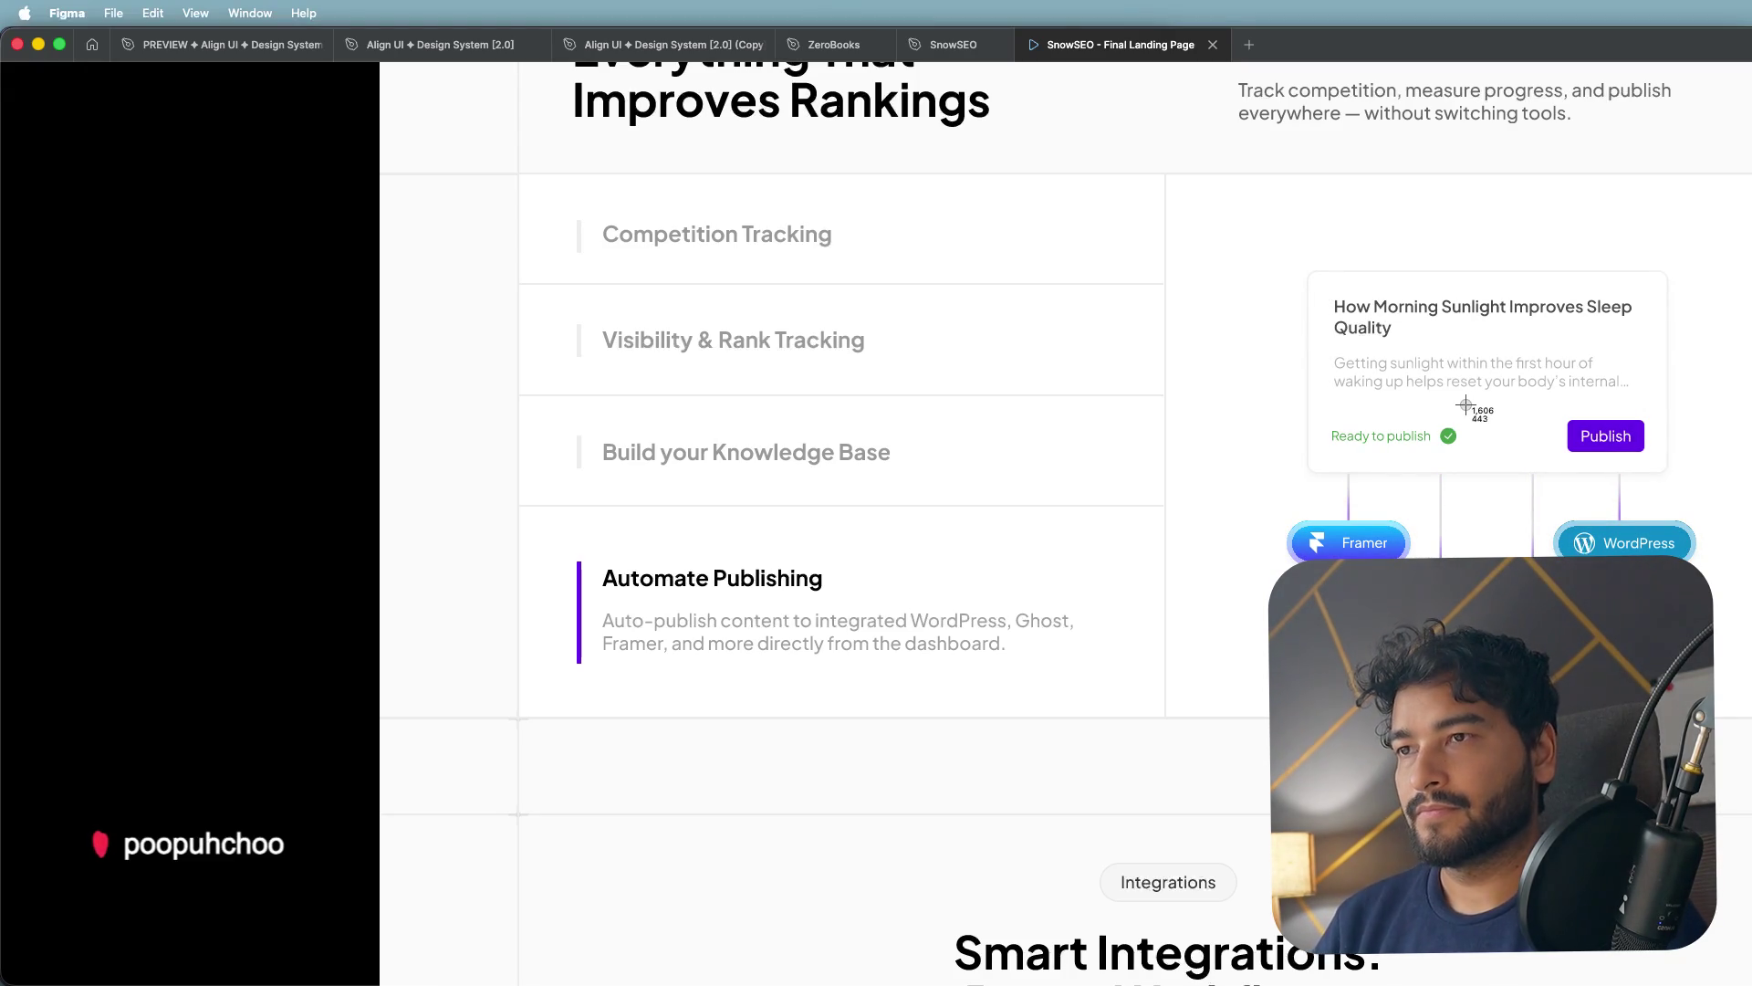
left_click(959, 44)
Step: Scroll the canvas down and left to Component 2's feature variants
scroll(1258, 545, "down", 3)
scroll(1258, 545, "down", 5)
scroll(1258, 545, "down", 5)
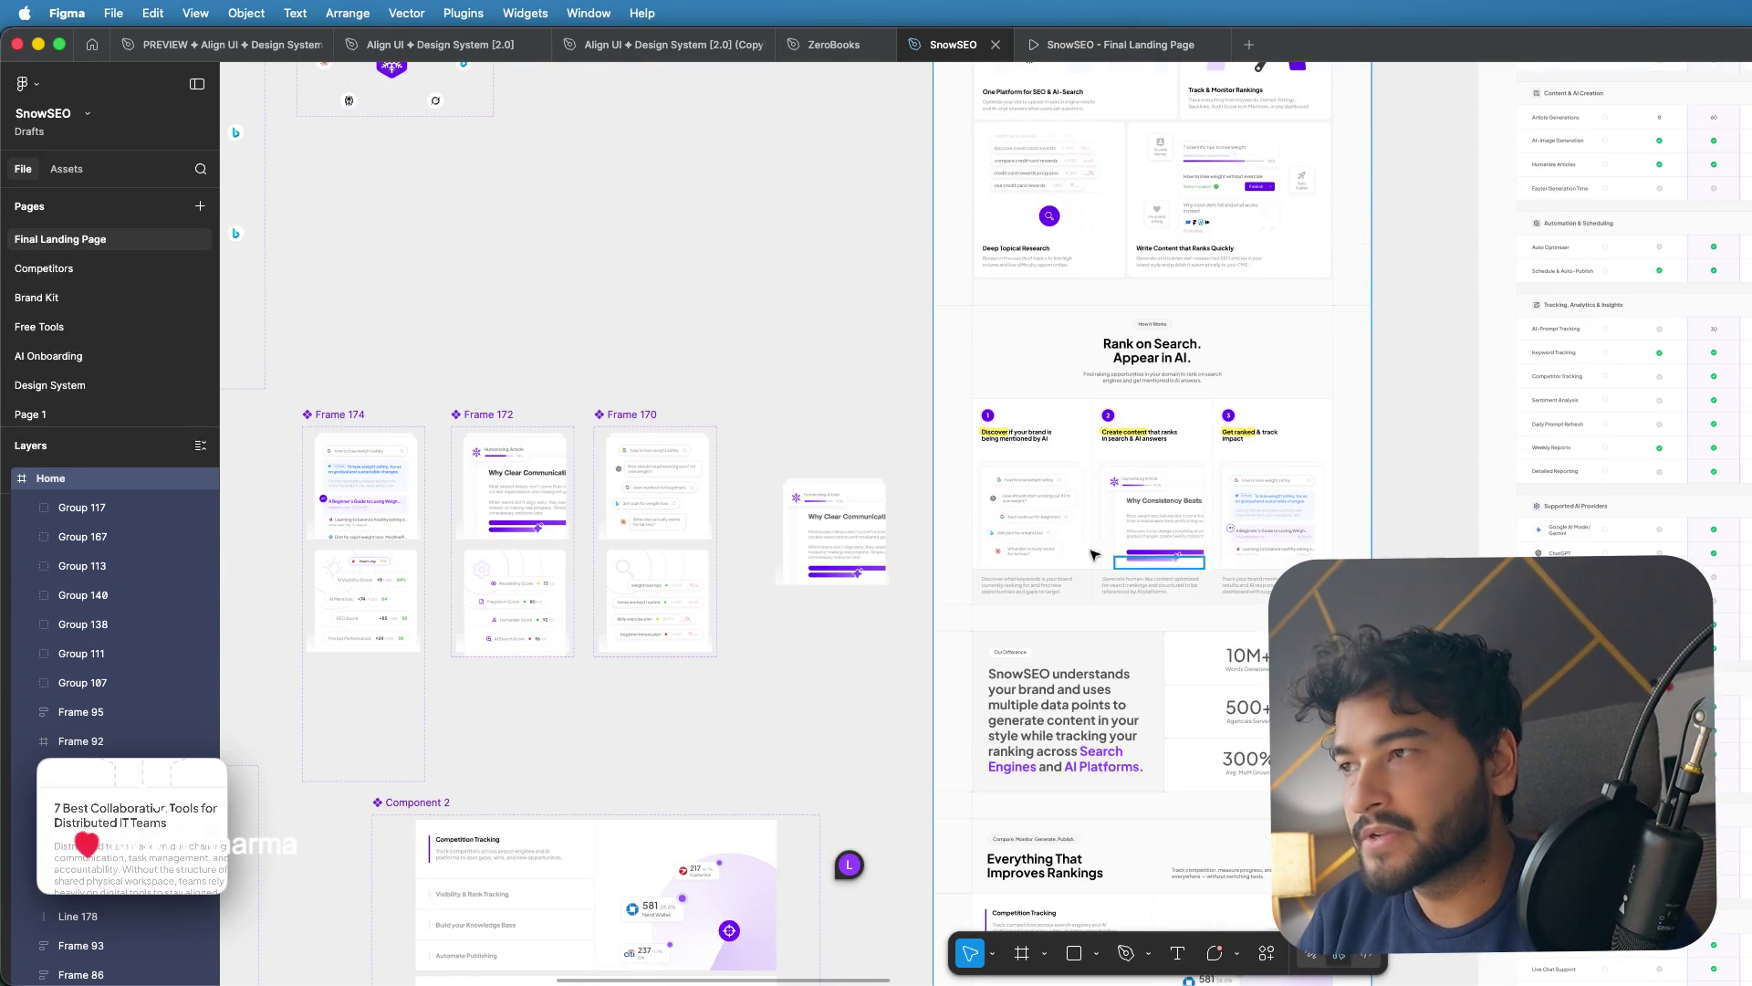
scroll(880, 613, "left", 1)
scroll(881, 613, "down", 7)
scroll(881, 613, "left", 2)
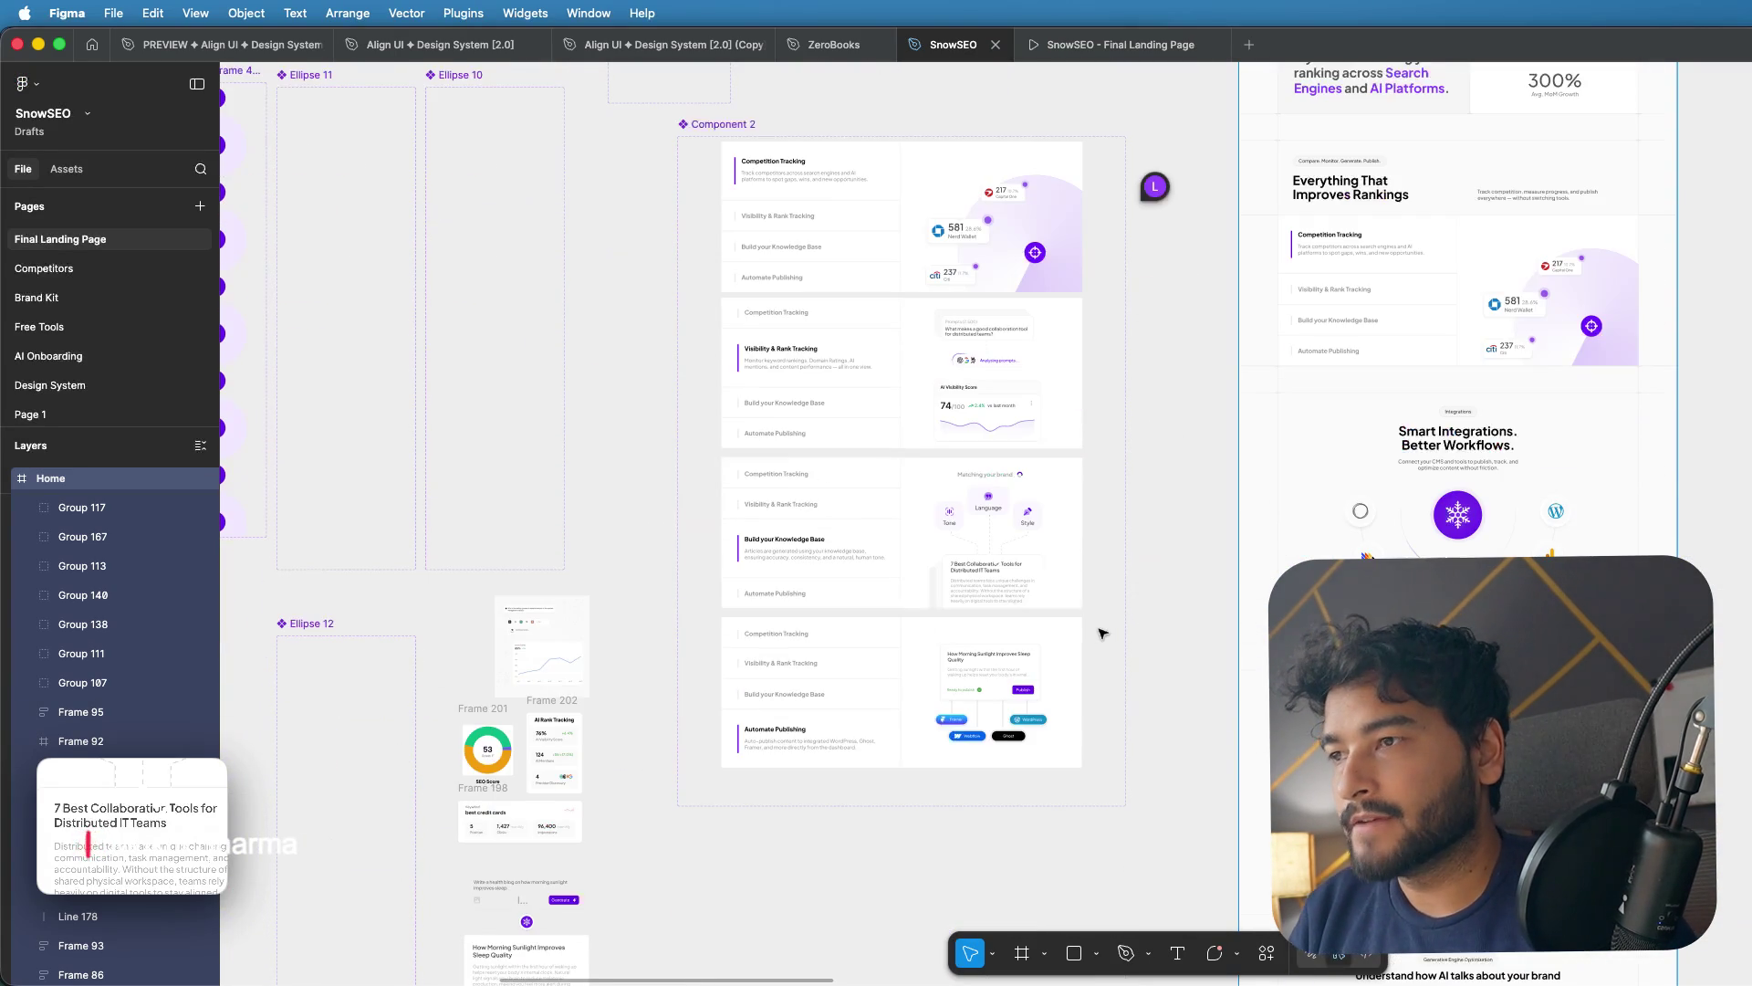
scroll(988, 537, "down", 5)
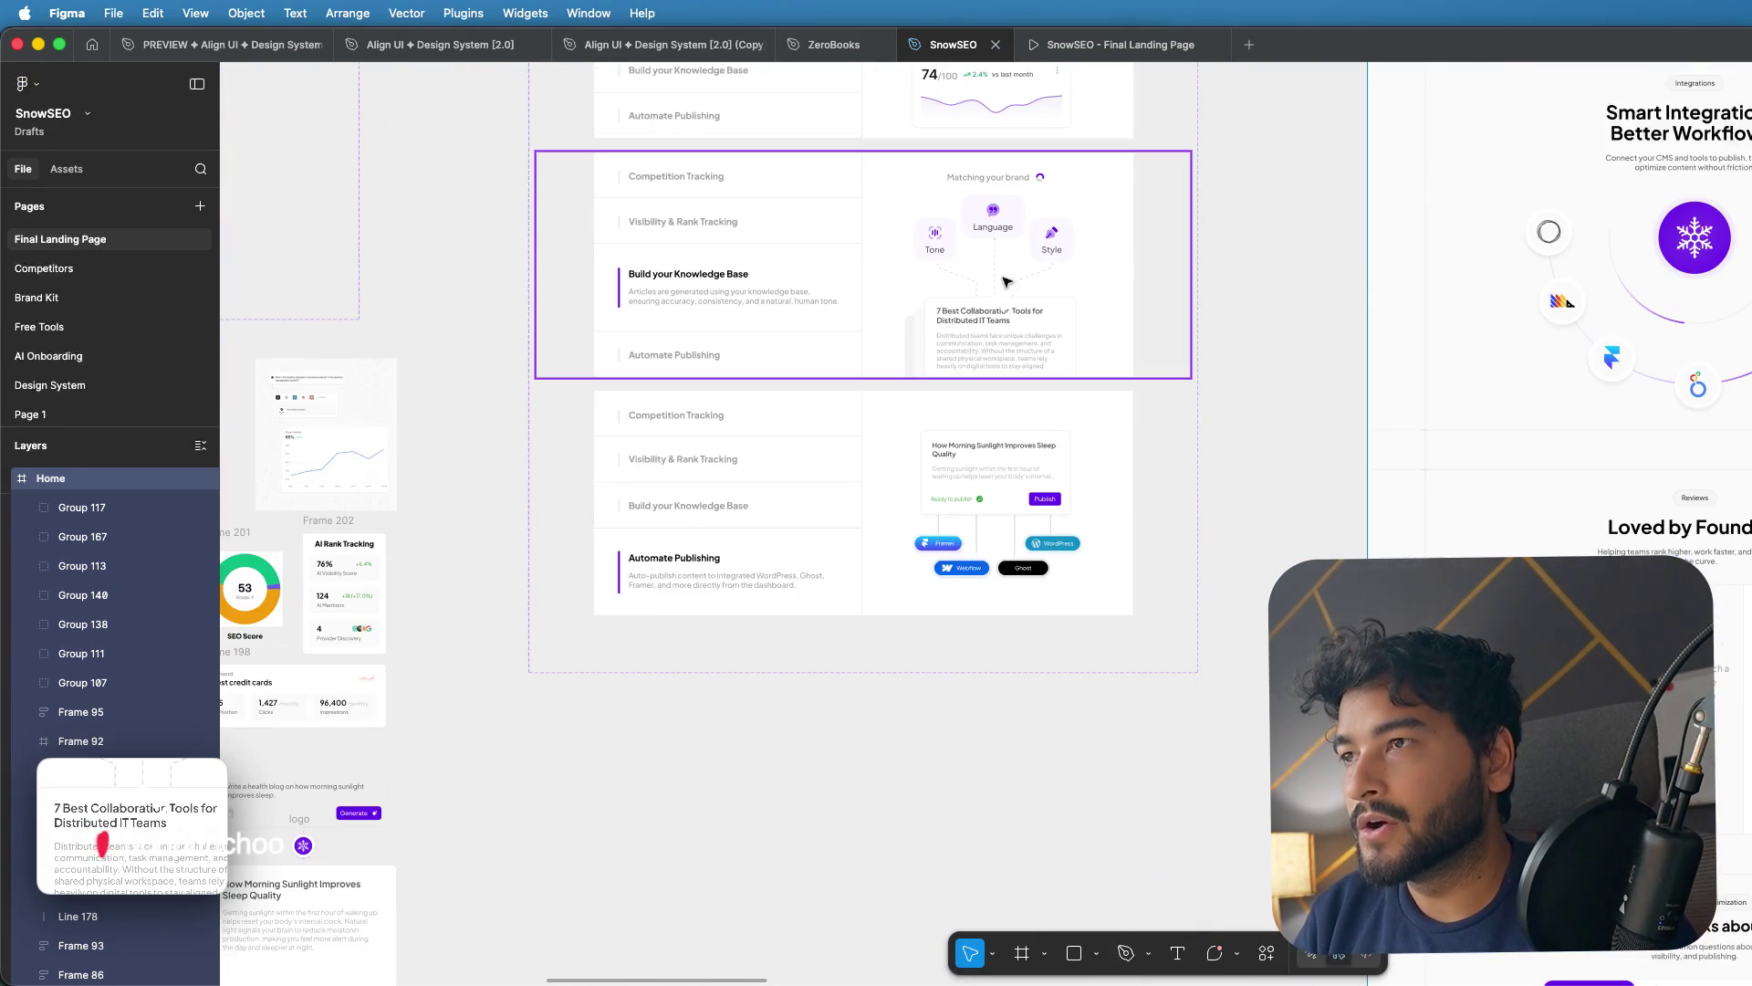
scroll(1007, 284, "up", 3)
scroll(1006, 284, "up", 8)
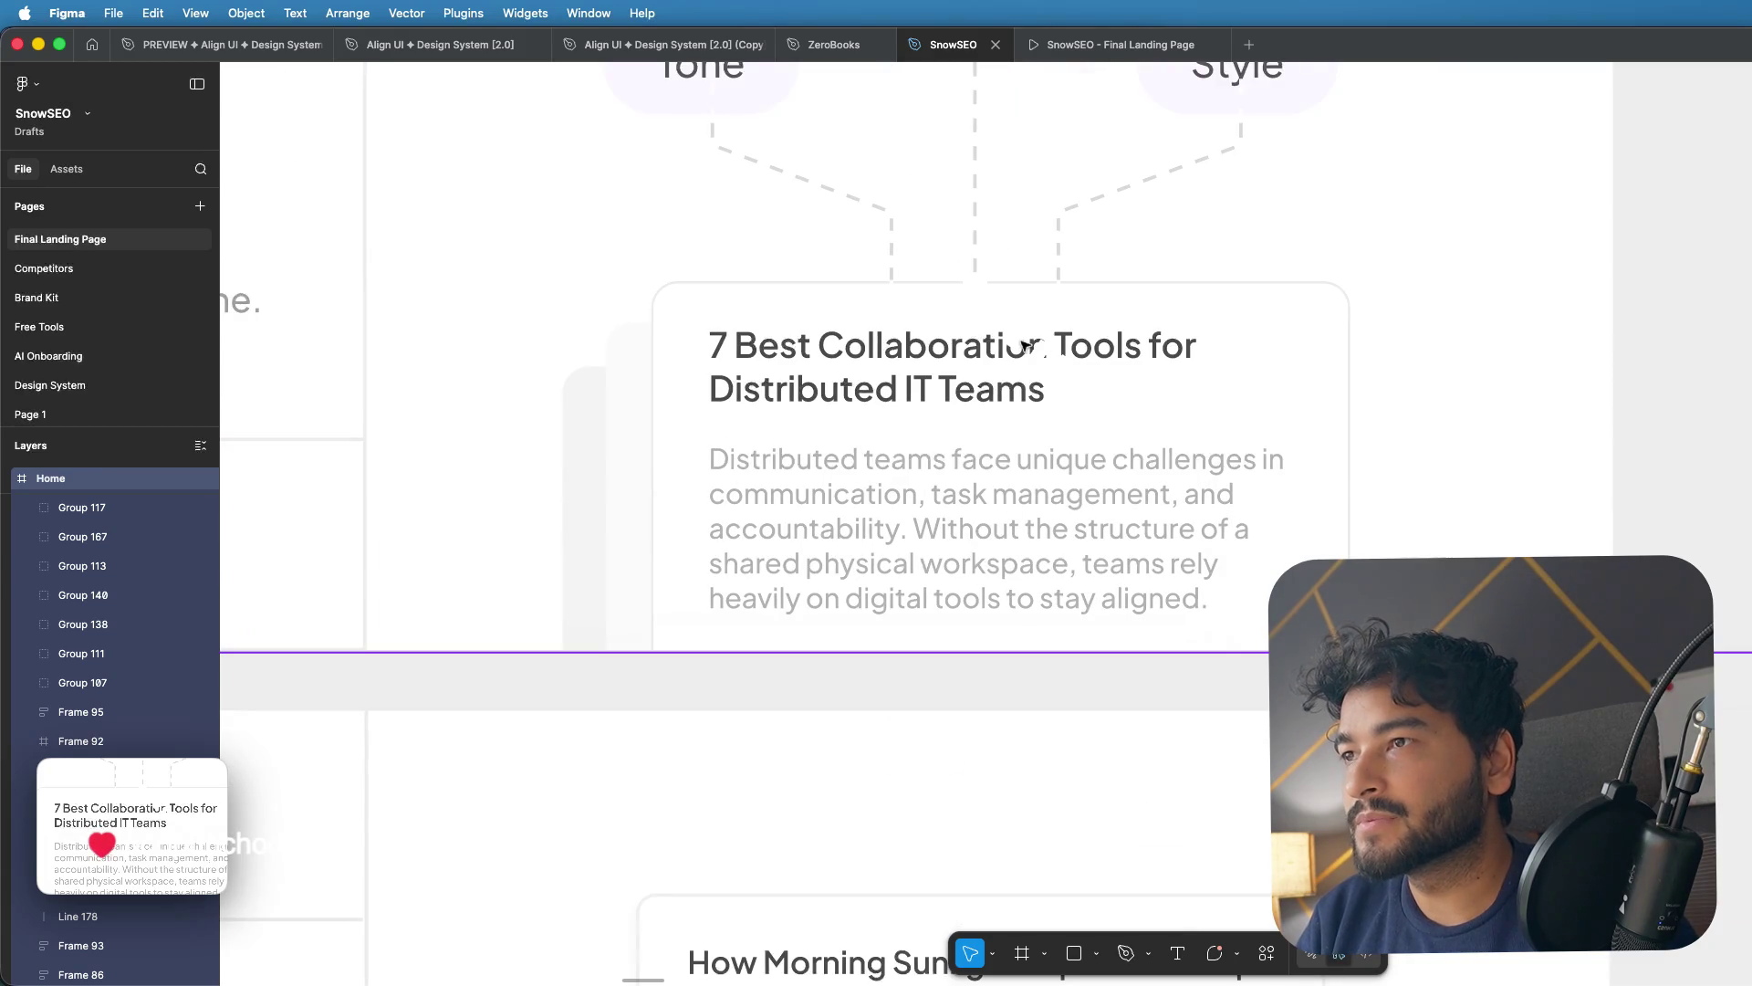
Step: Drill into the Knowledge Base variant's Component 39 and inspect connector Line 279
left_click(1029, 345)
double_click(1029, 345)
scroll(1029, 345, "up", 5)
left_click(1019, 347)
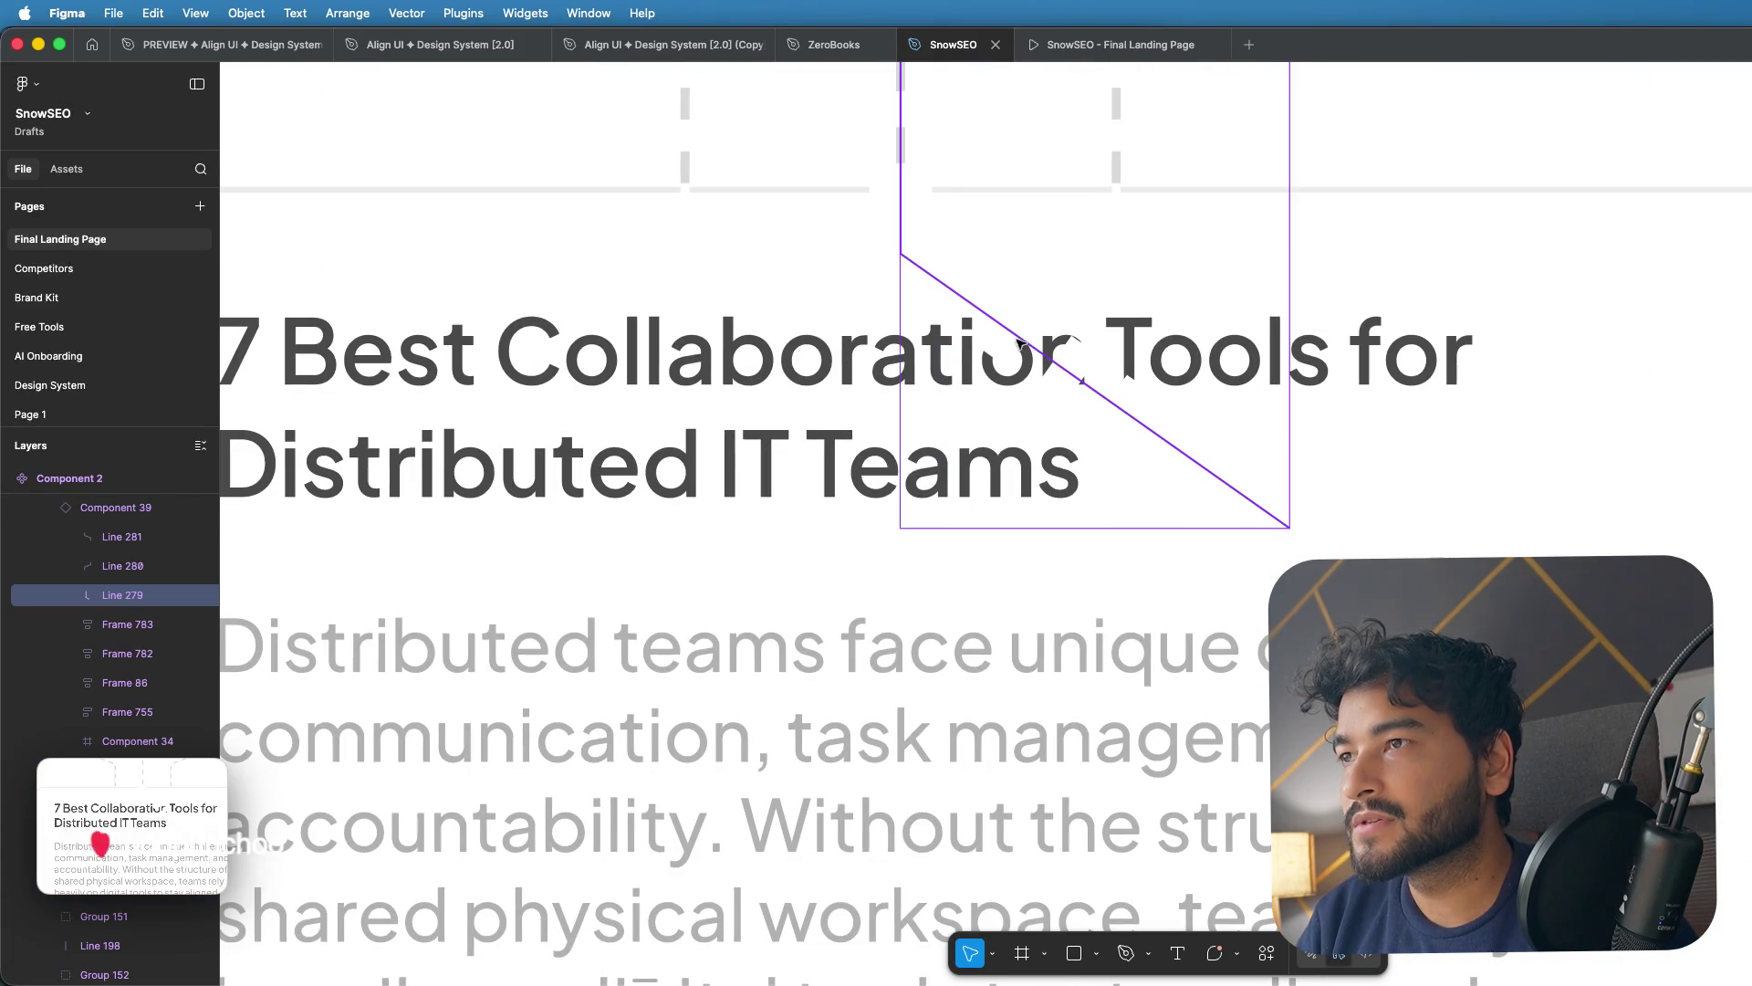
scroll(1019, 348, "down", 10)
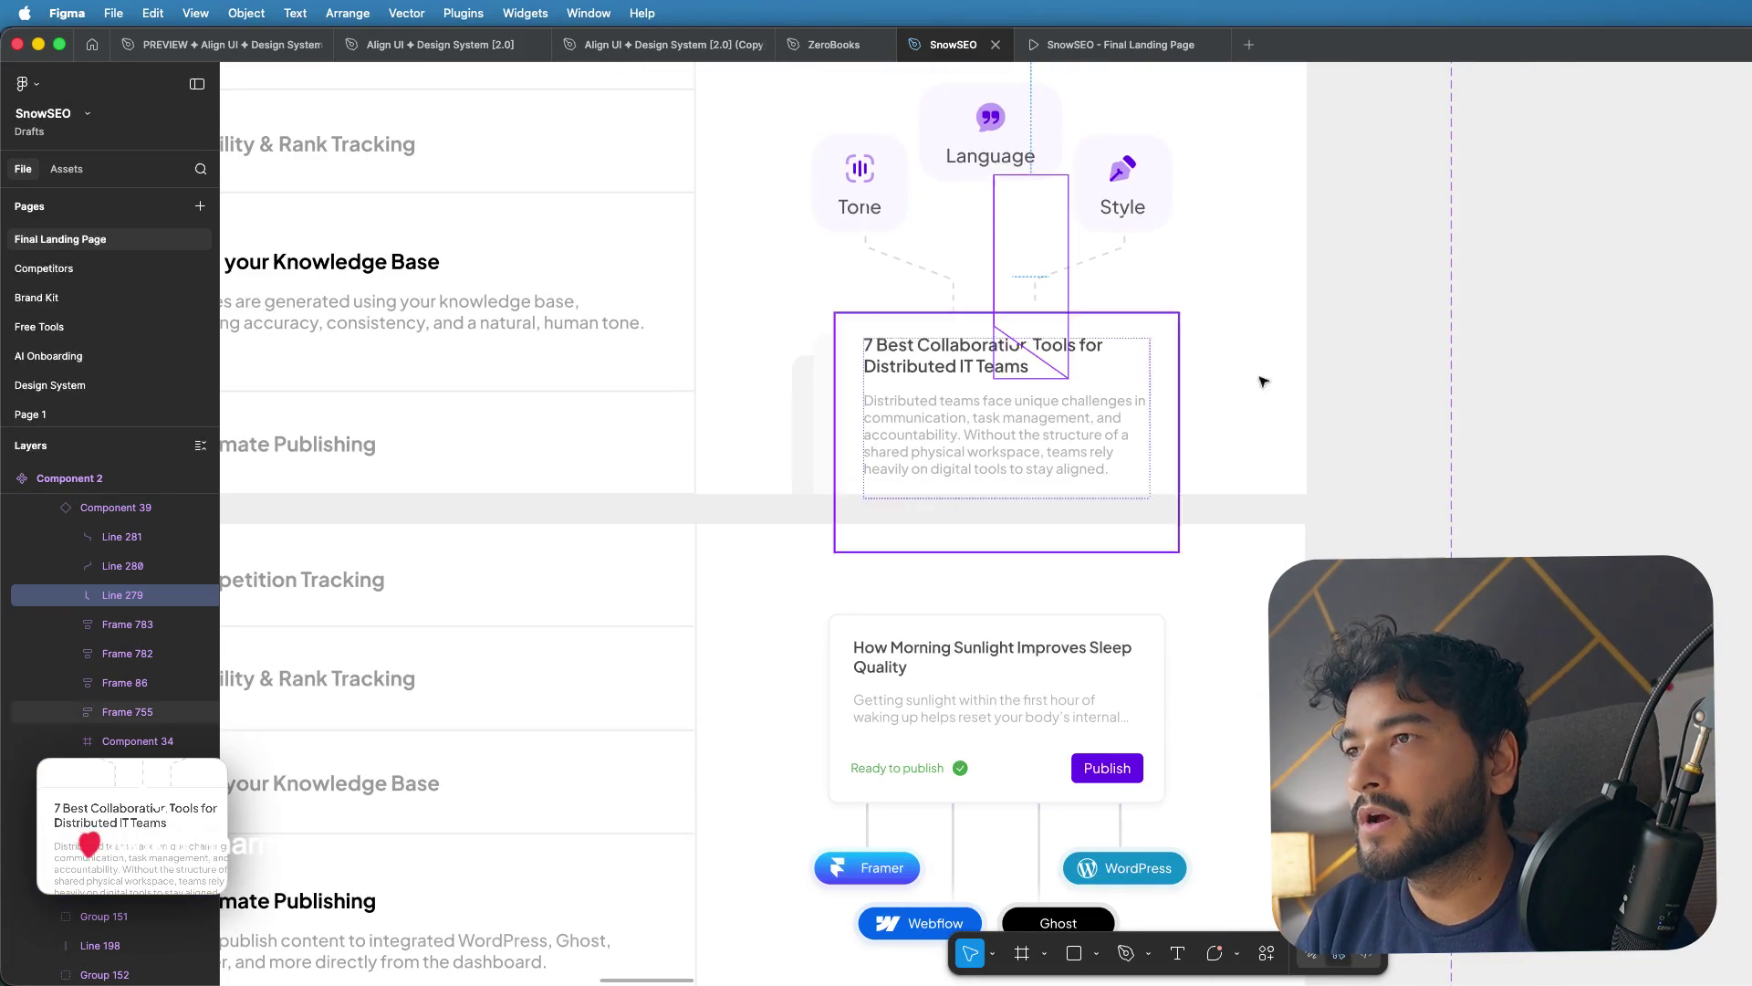
left_click(1510, 403)
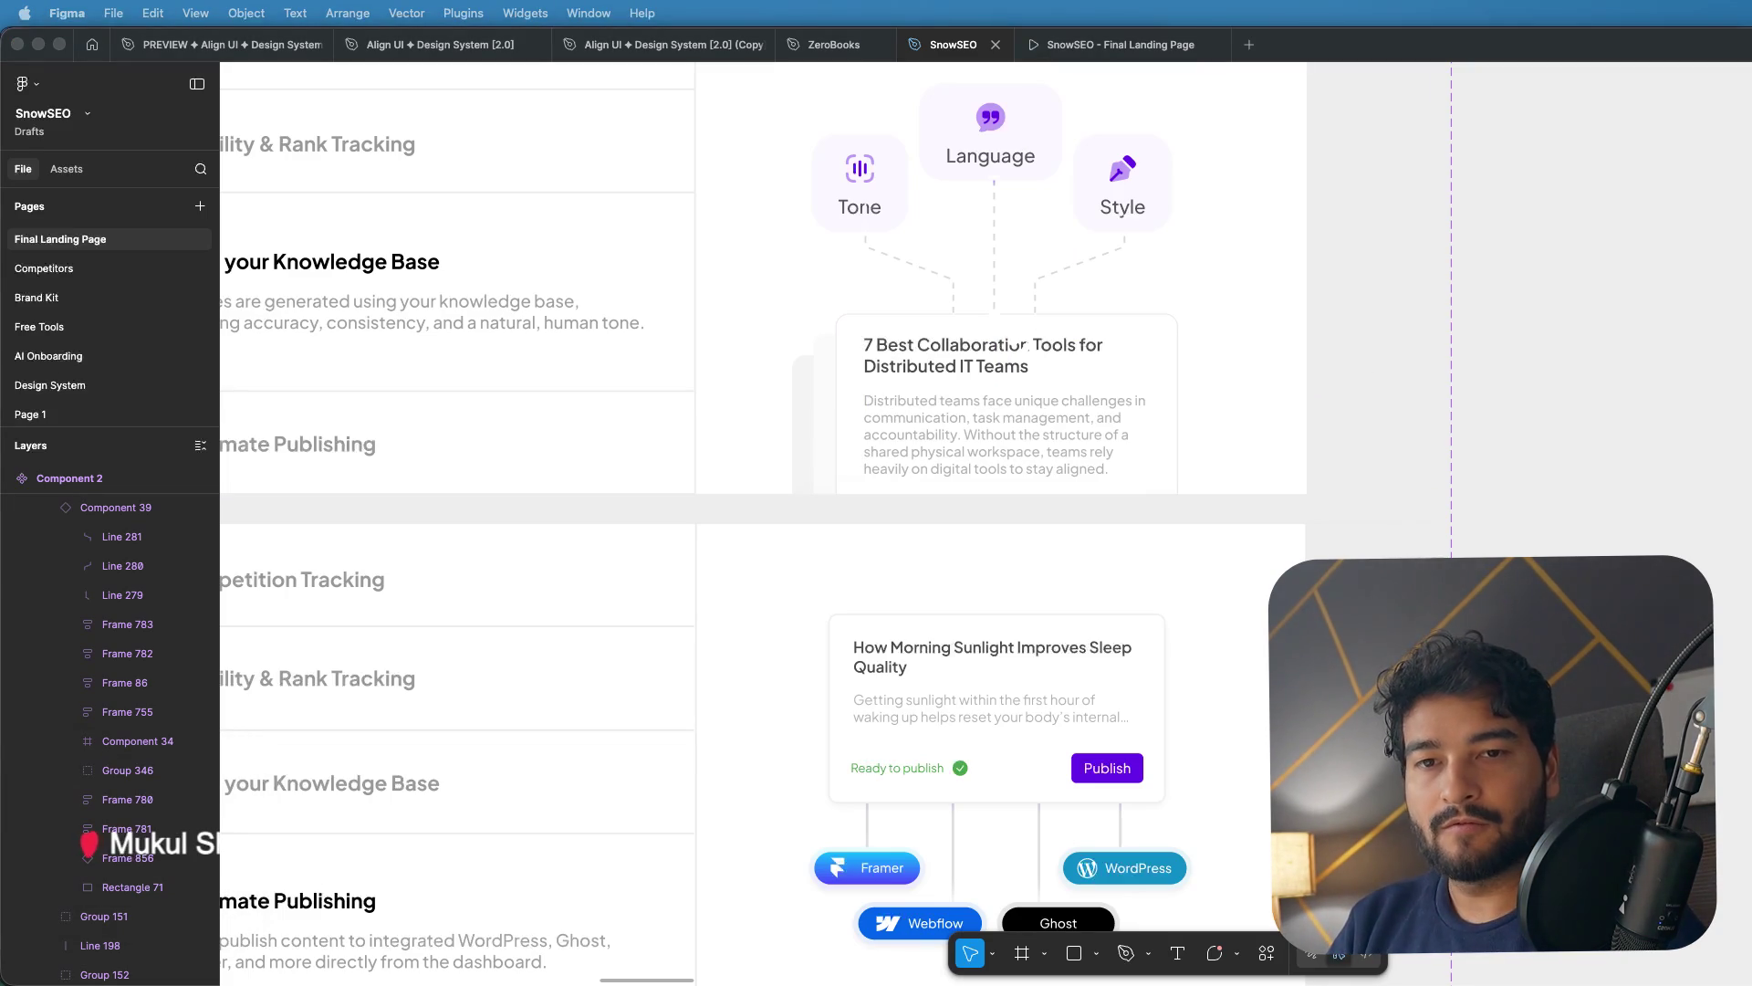
Step: Scroll to the Automate Publishing variant's 'Ready to publish' card and start a screen capture
scroll(1128, 525, "down", 3)
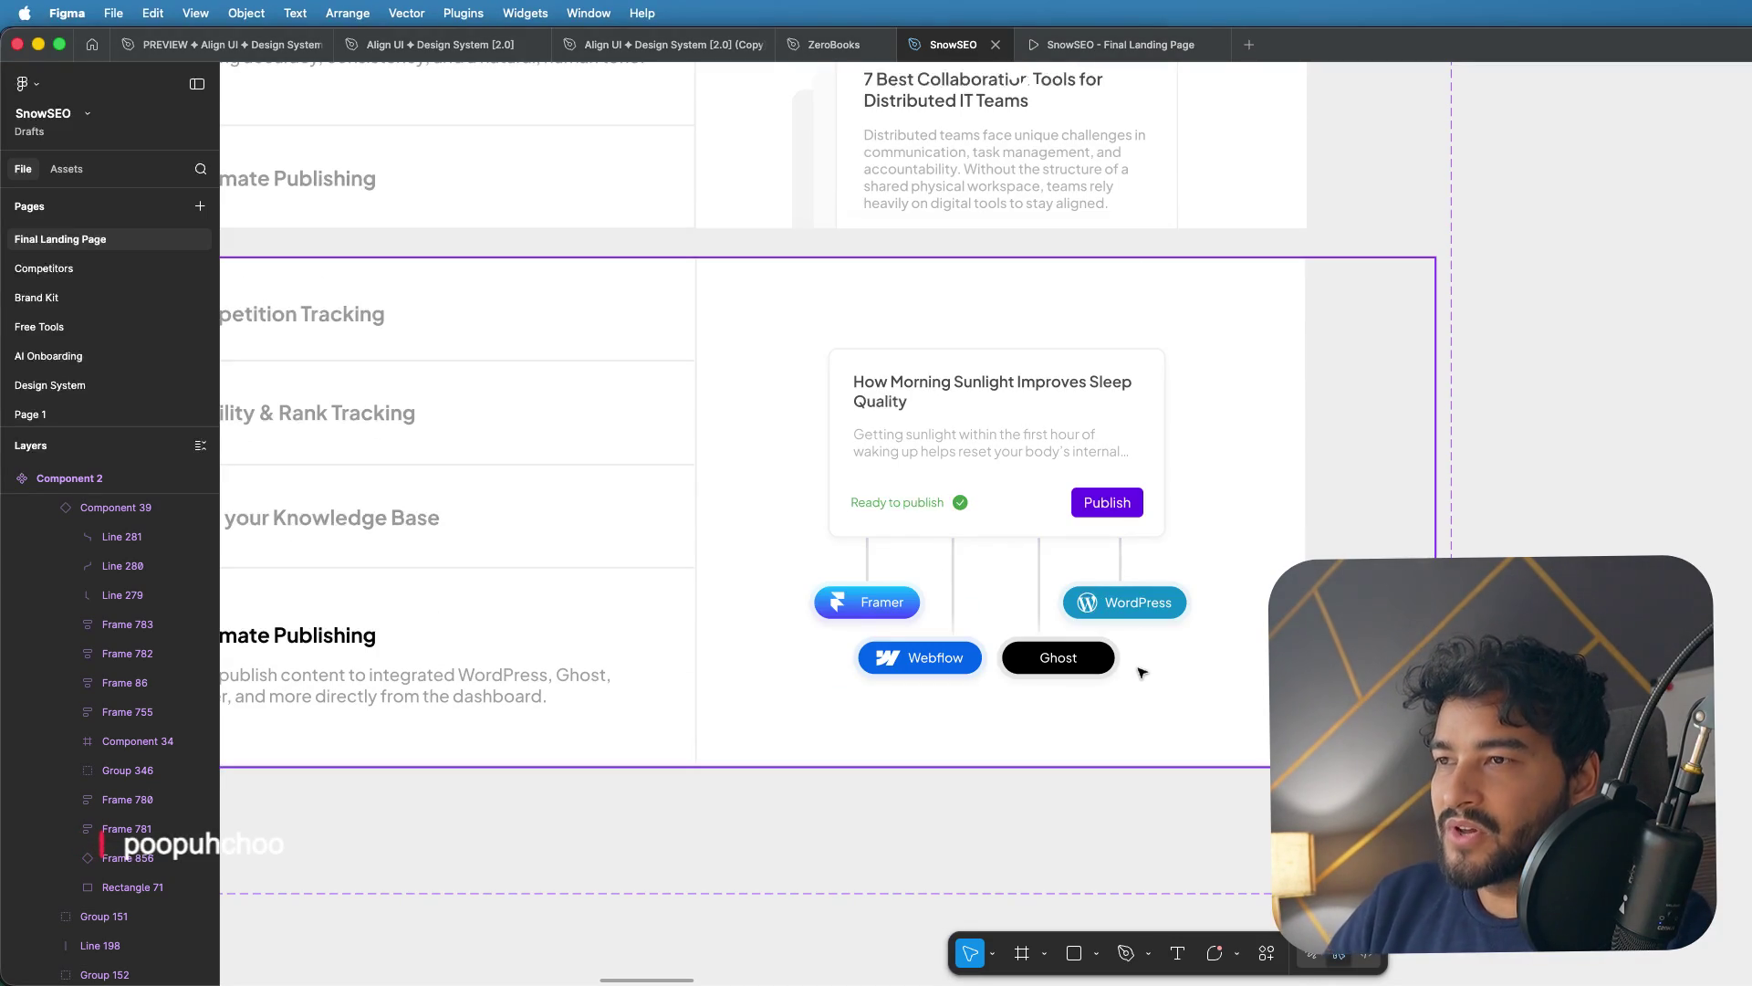
scroll(1143, 668, "up", 5)
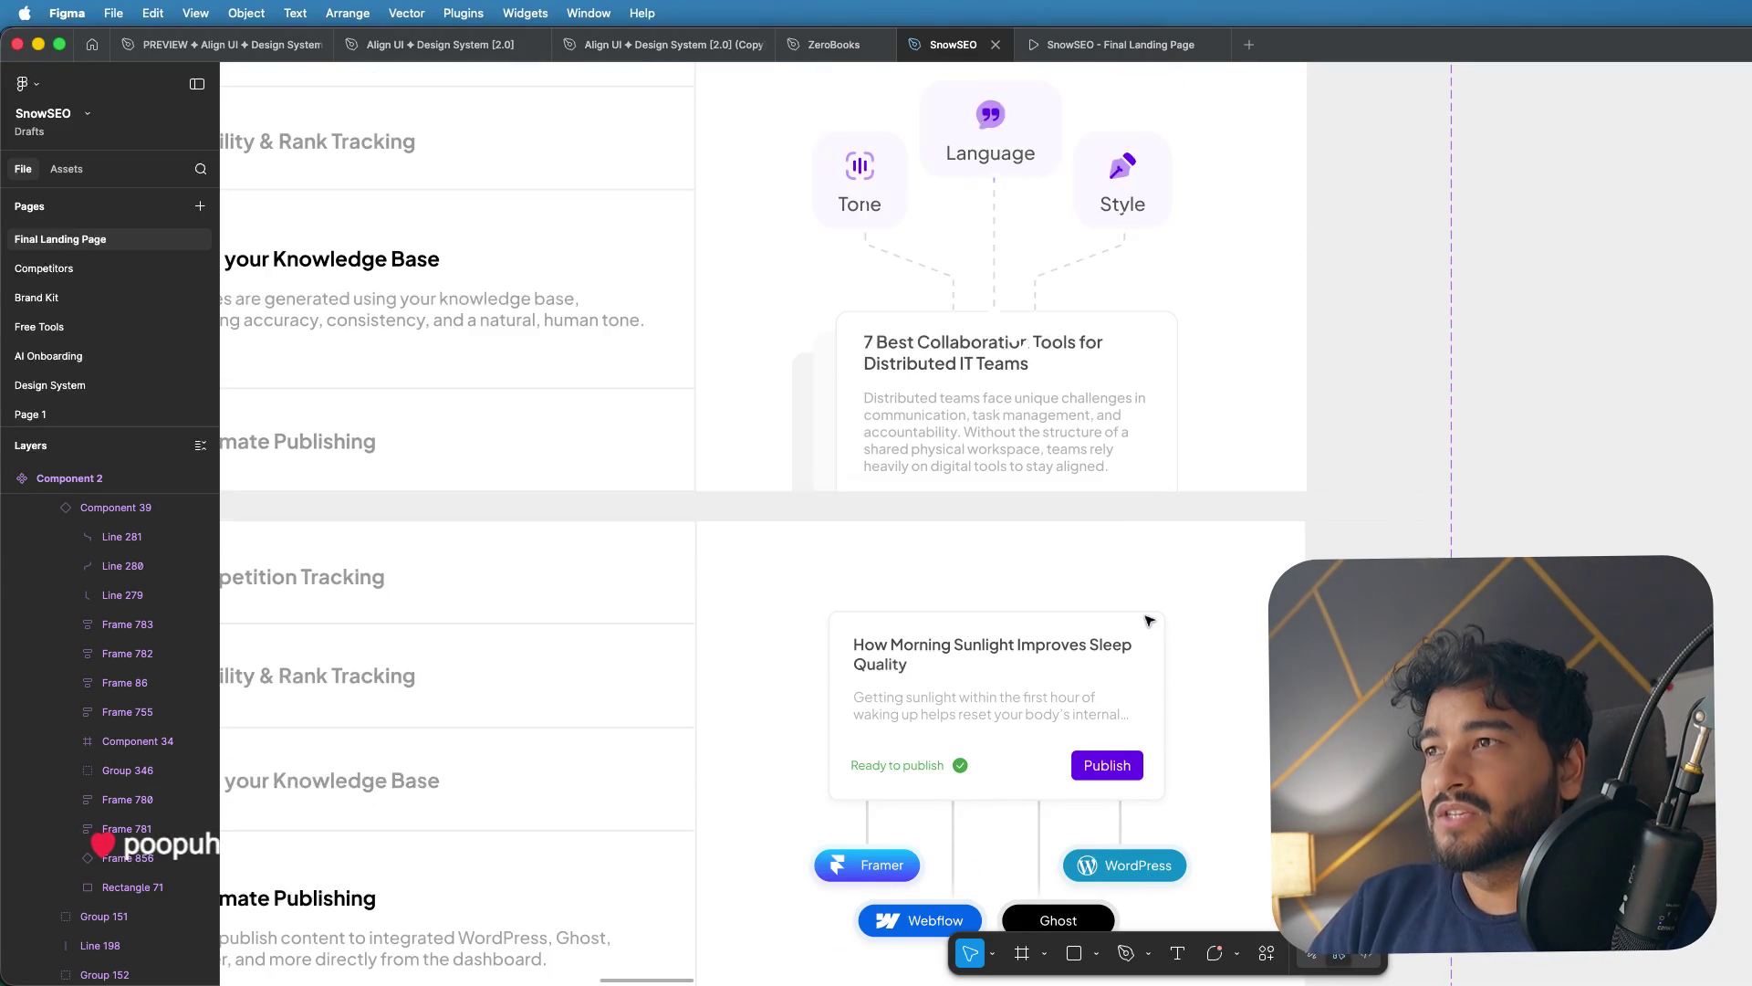
scroll(1149, 621, "up", 6)
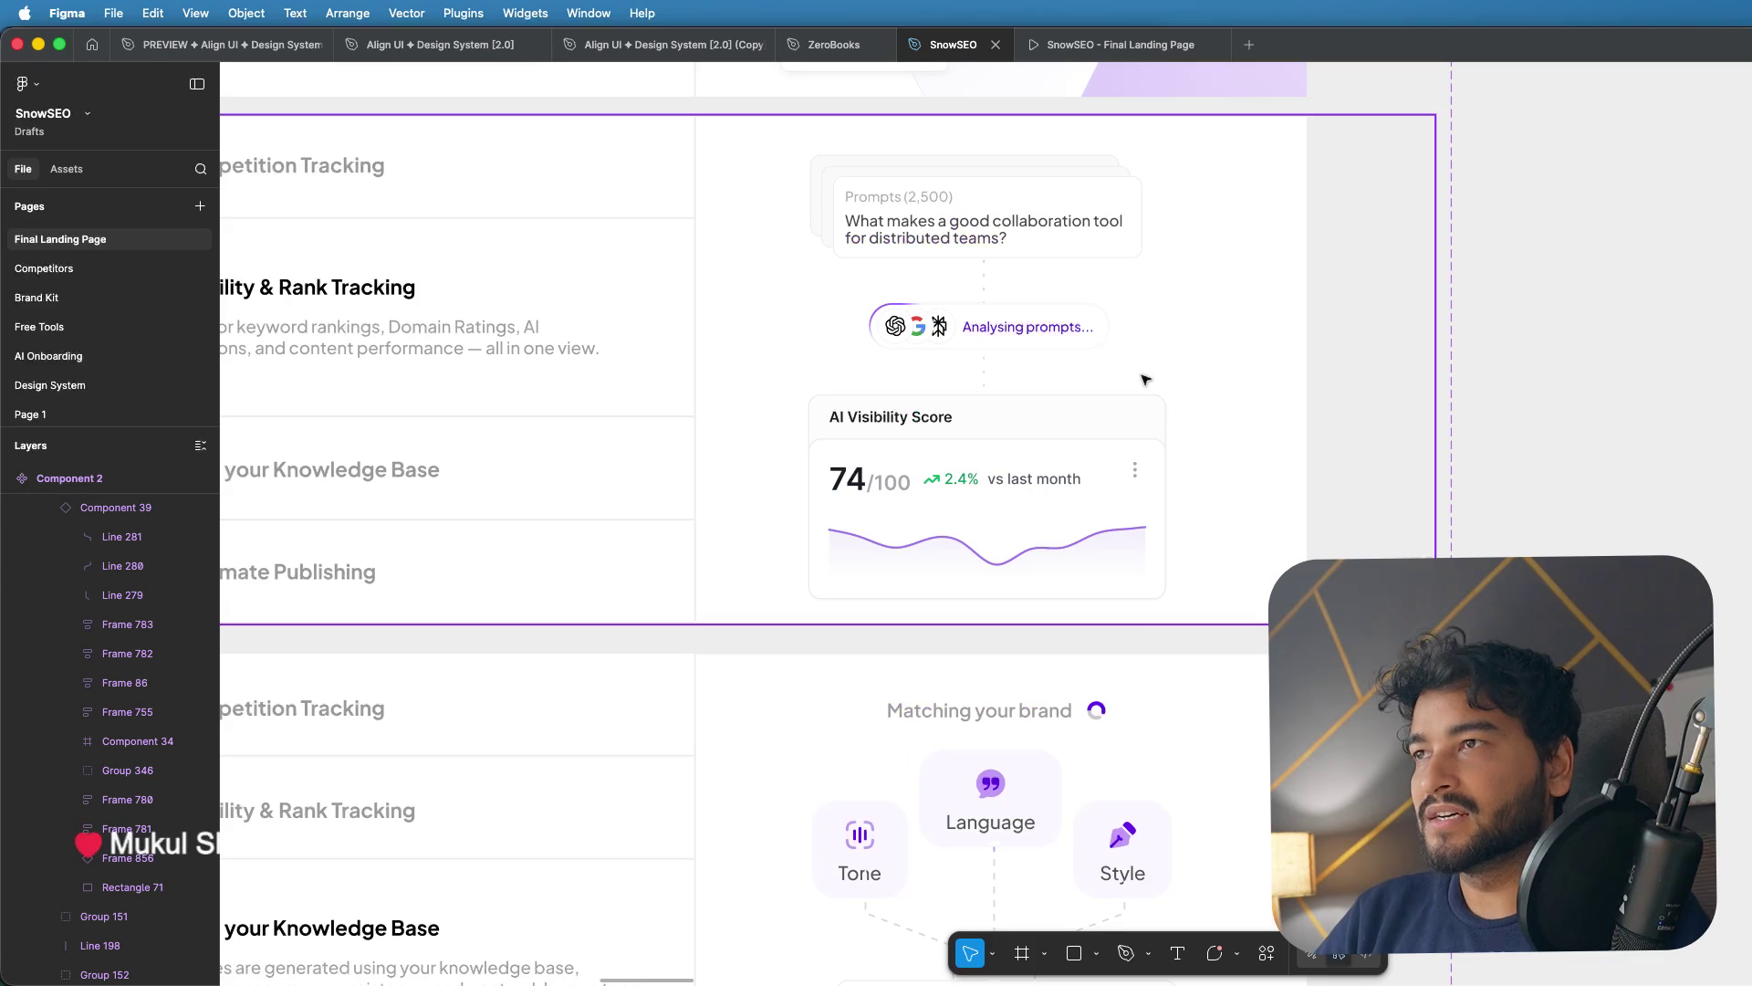
scroll(1101, 469, "down", 9)
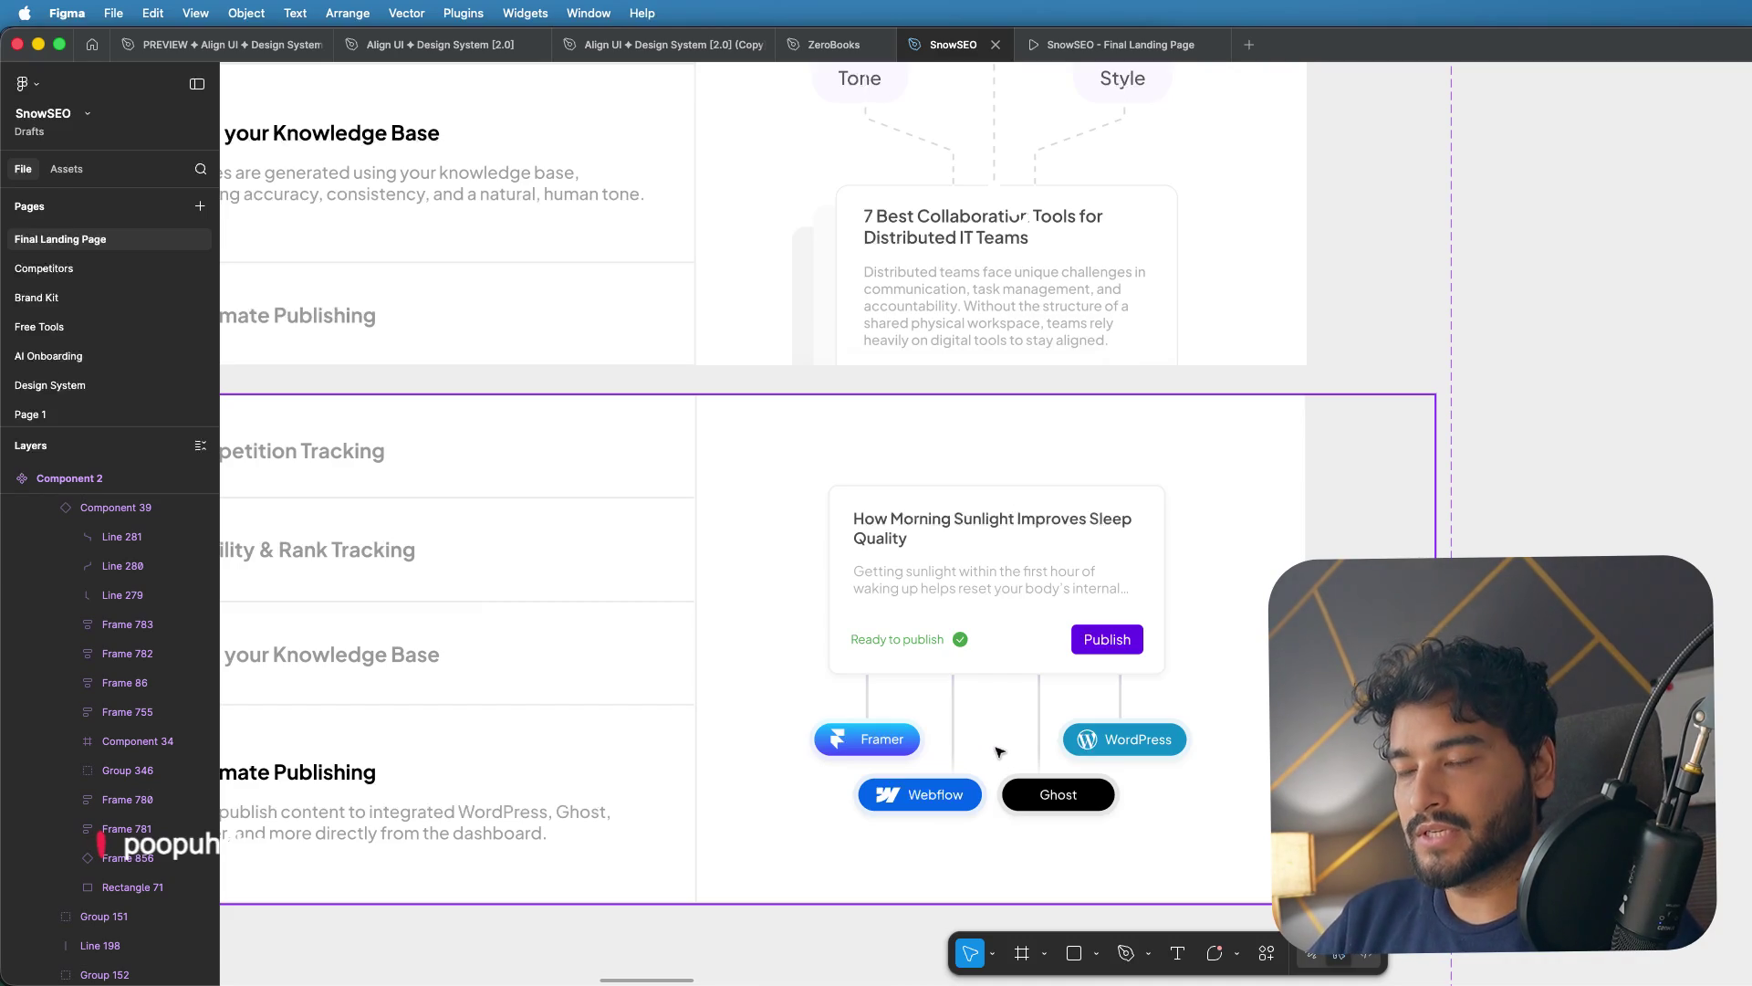
scroll(891, 750, "up", 3)
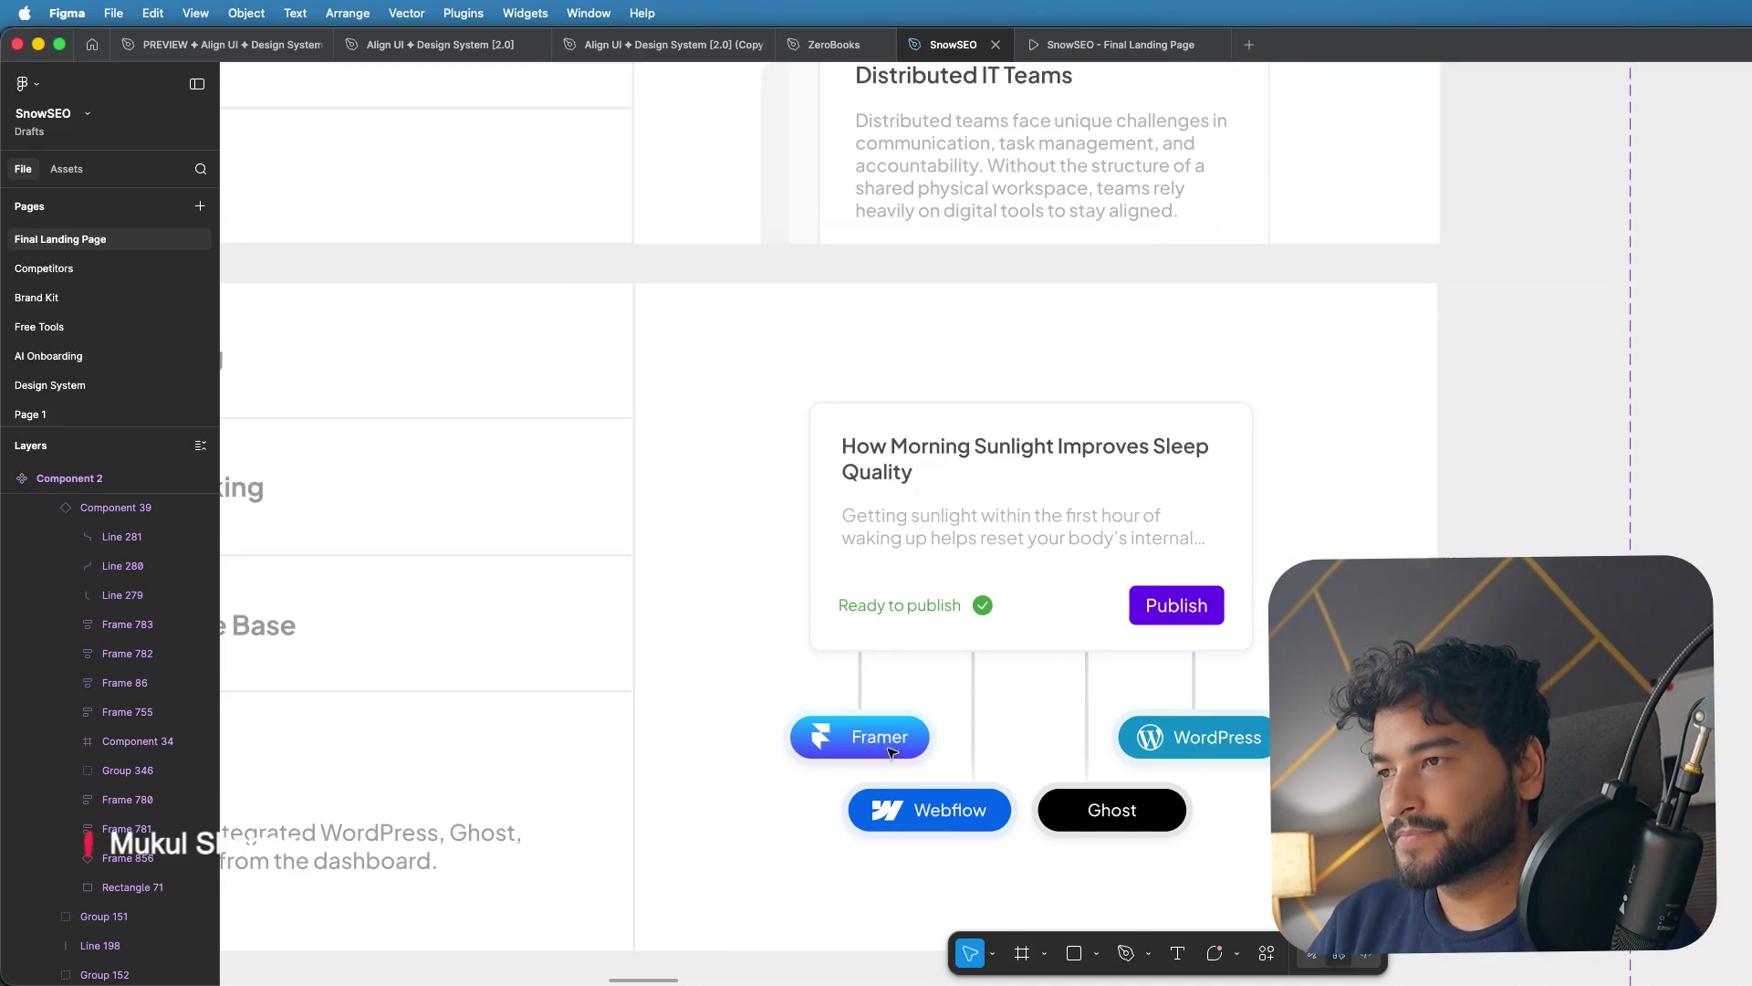
scroll(892, 751, "down", 1)
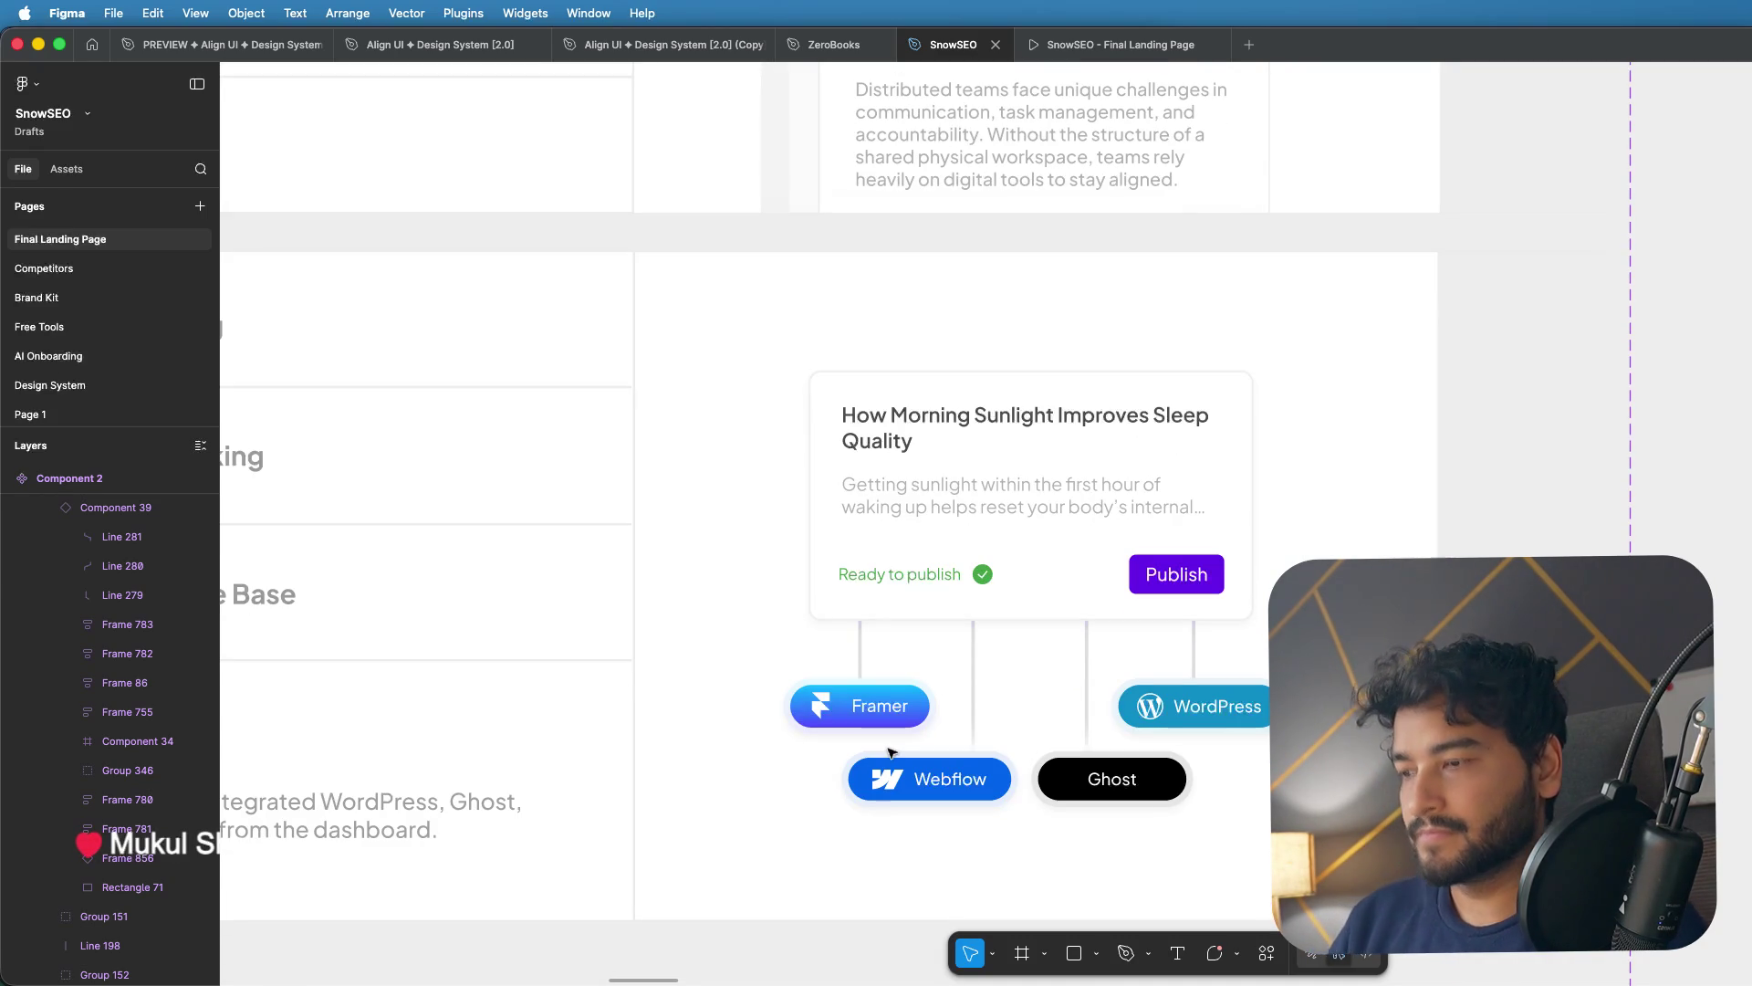
key("super+shift+4")
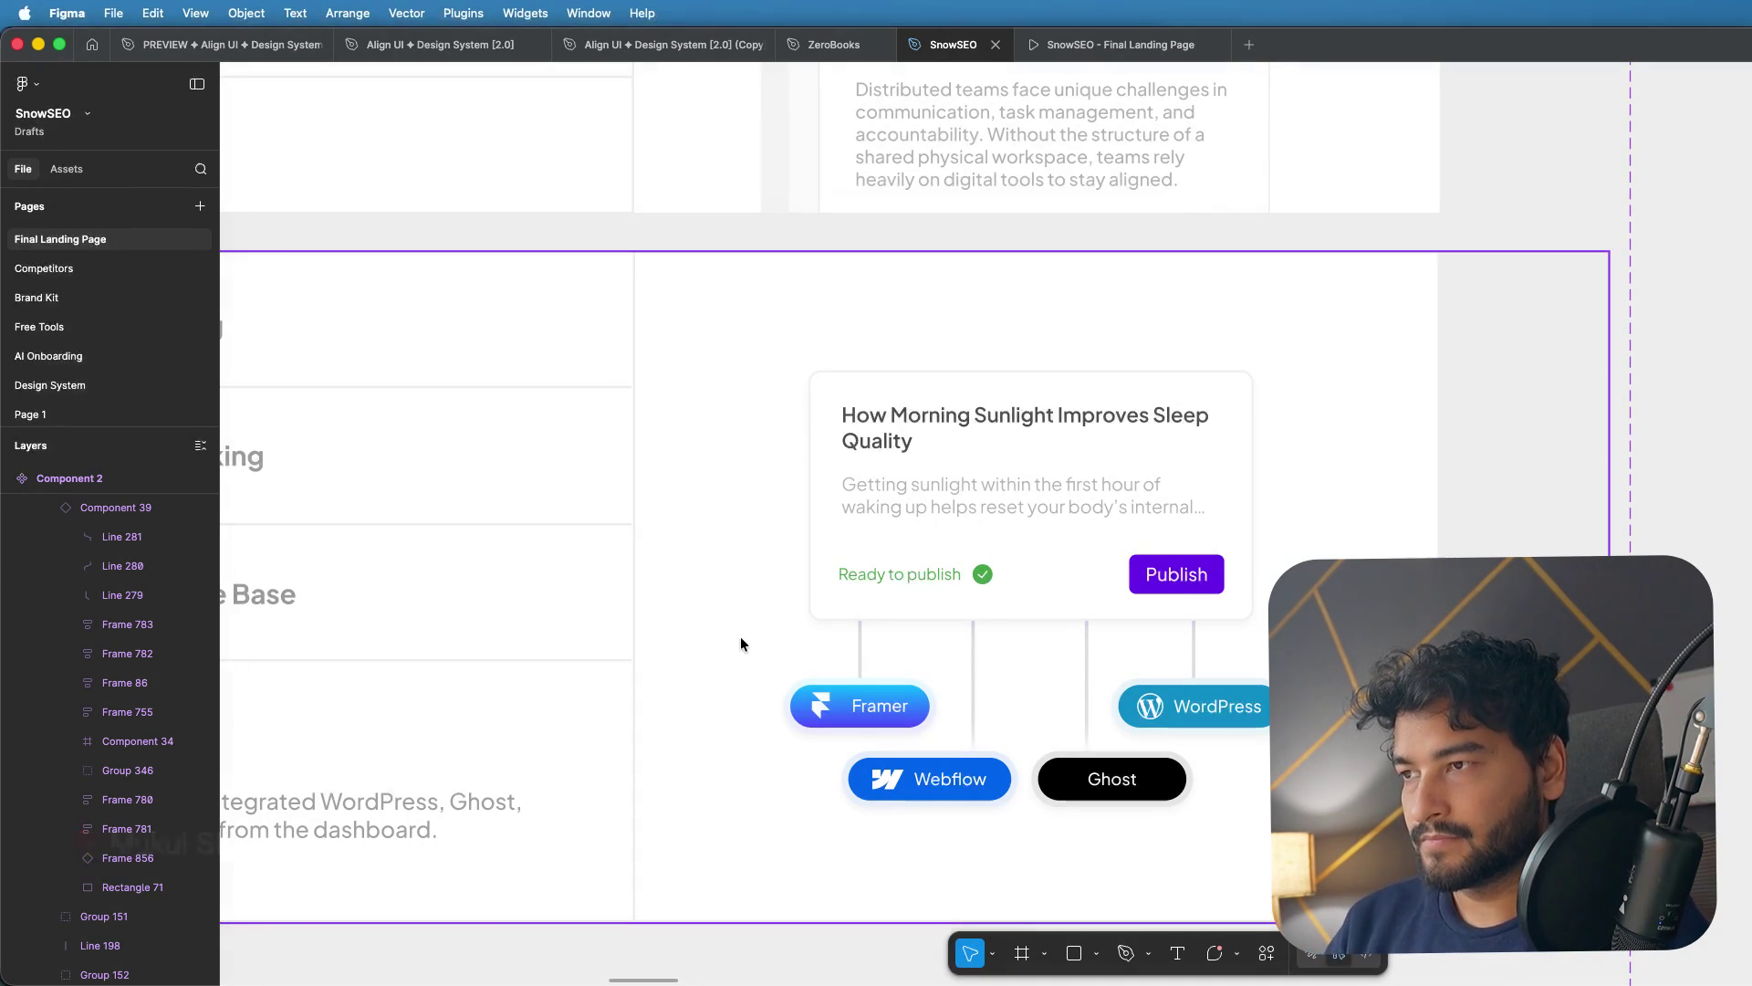
Step: Save a screenshot of the publish card with its Framer, Webflow, Ghost and WordPress badges
mouse_move(739, 637)
left_mouse_down()
mouse_move(1277, 846)
mouse_move(1278, 870)
mouse_move(1278, 835)
left_mouse_up()
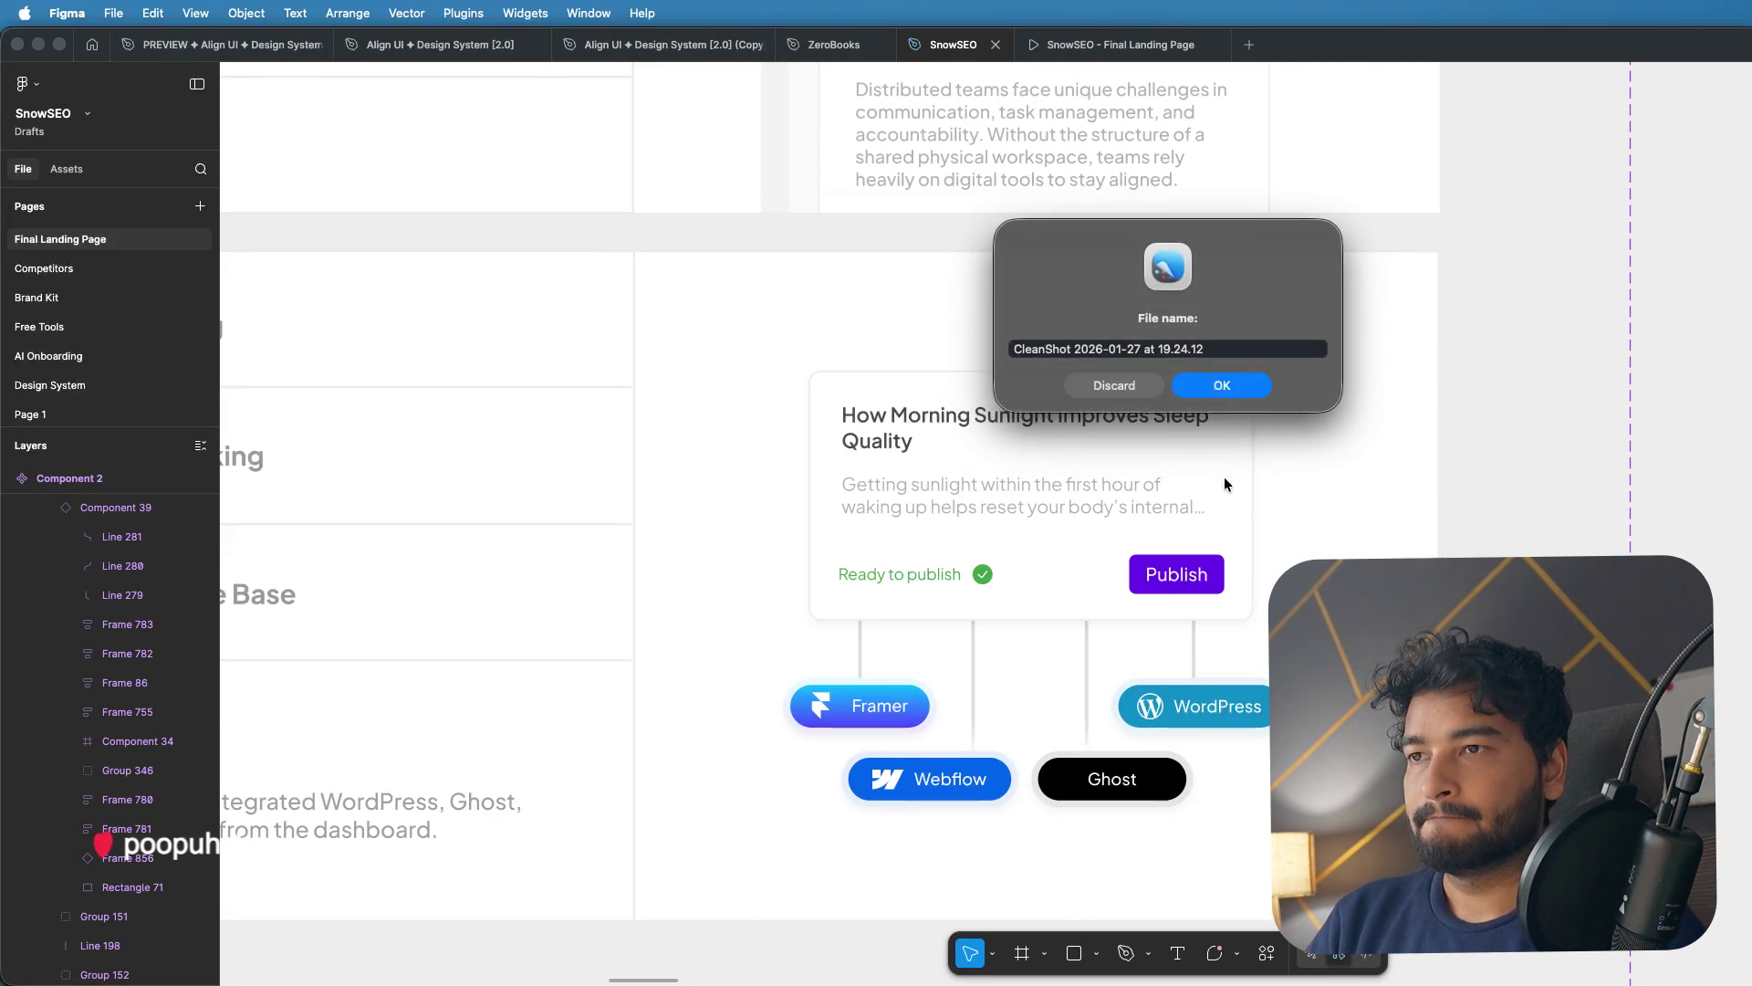
left_click(1223, 383)
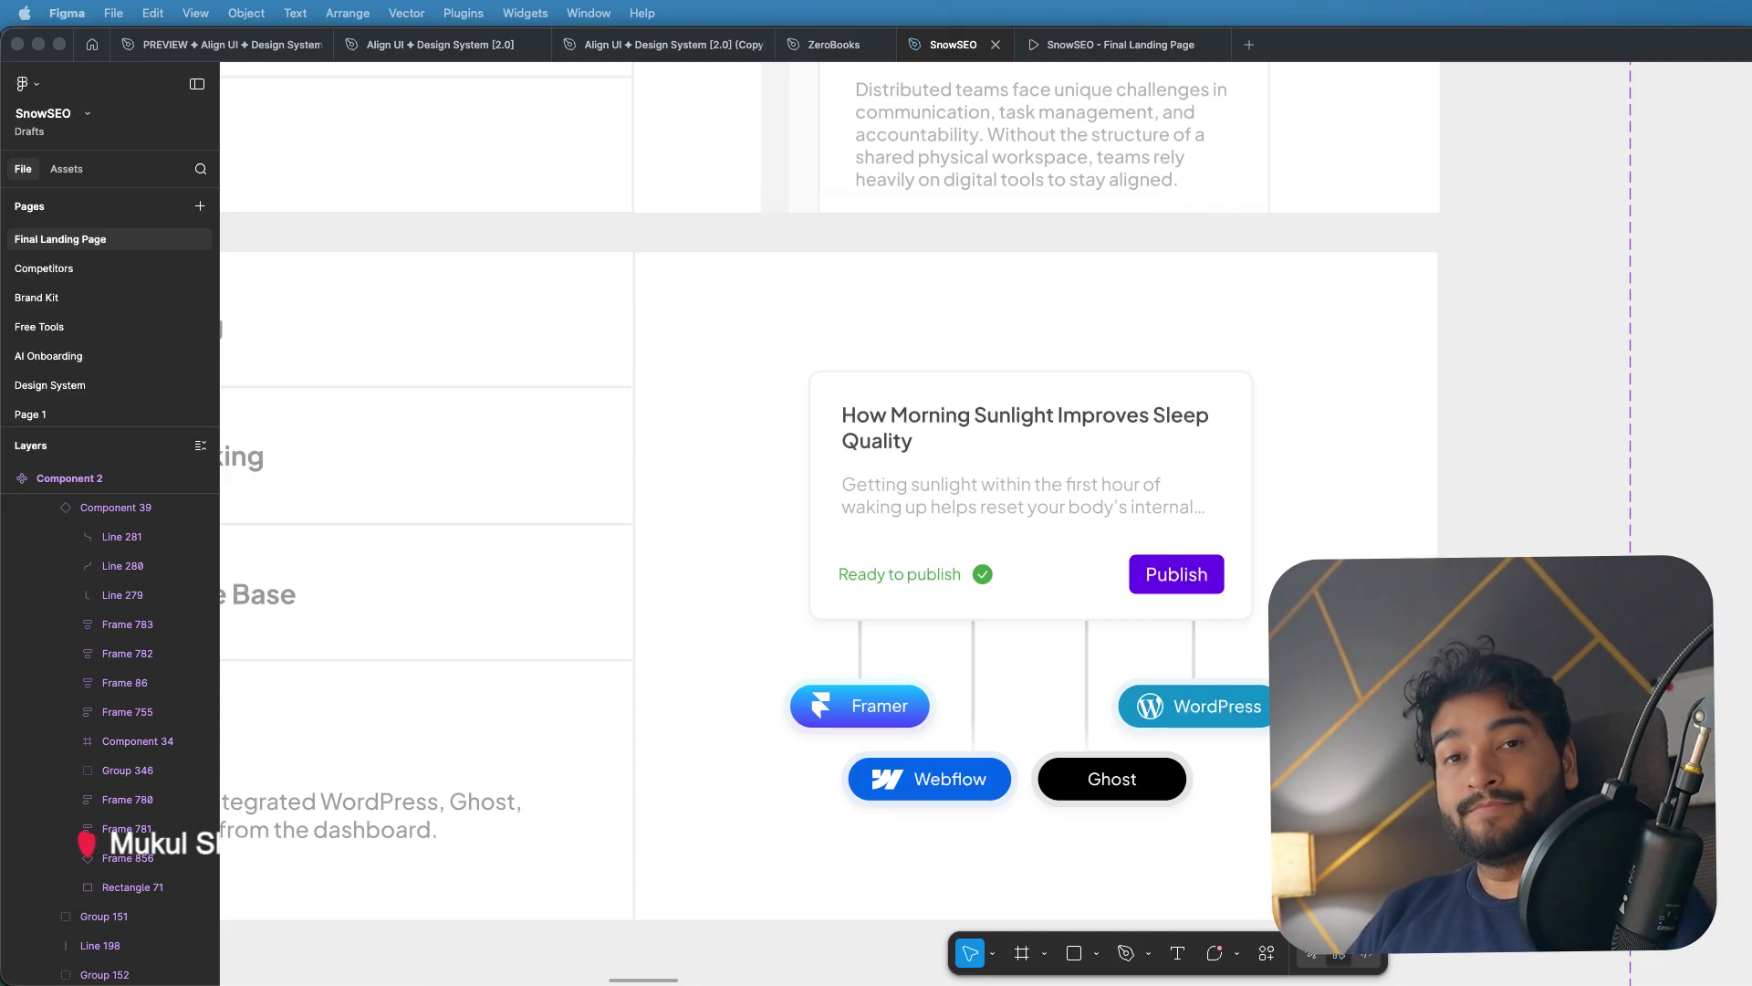
scroll(1543, 424, "down", 5)
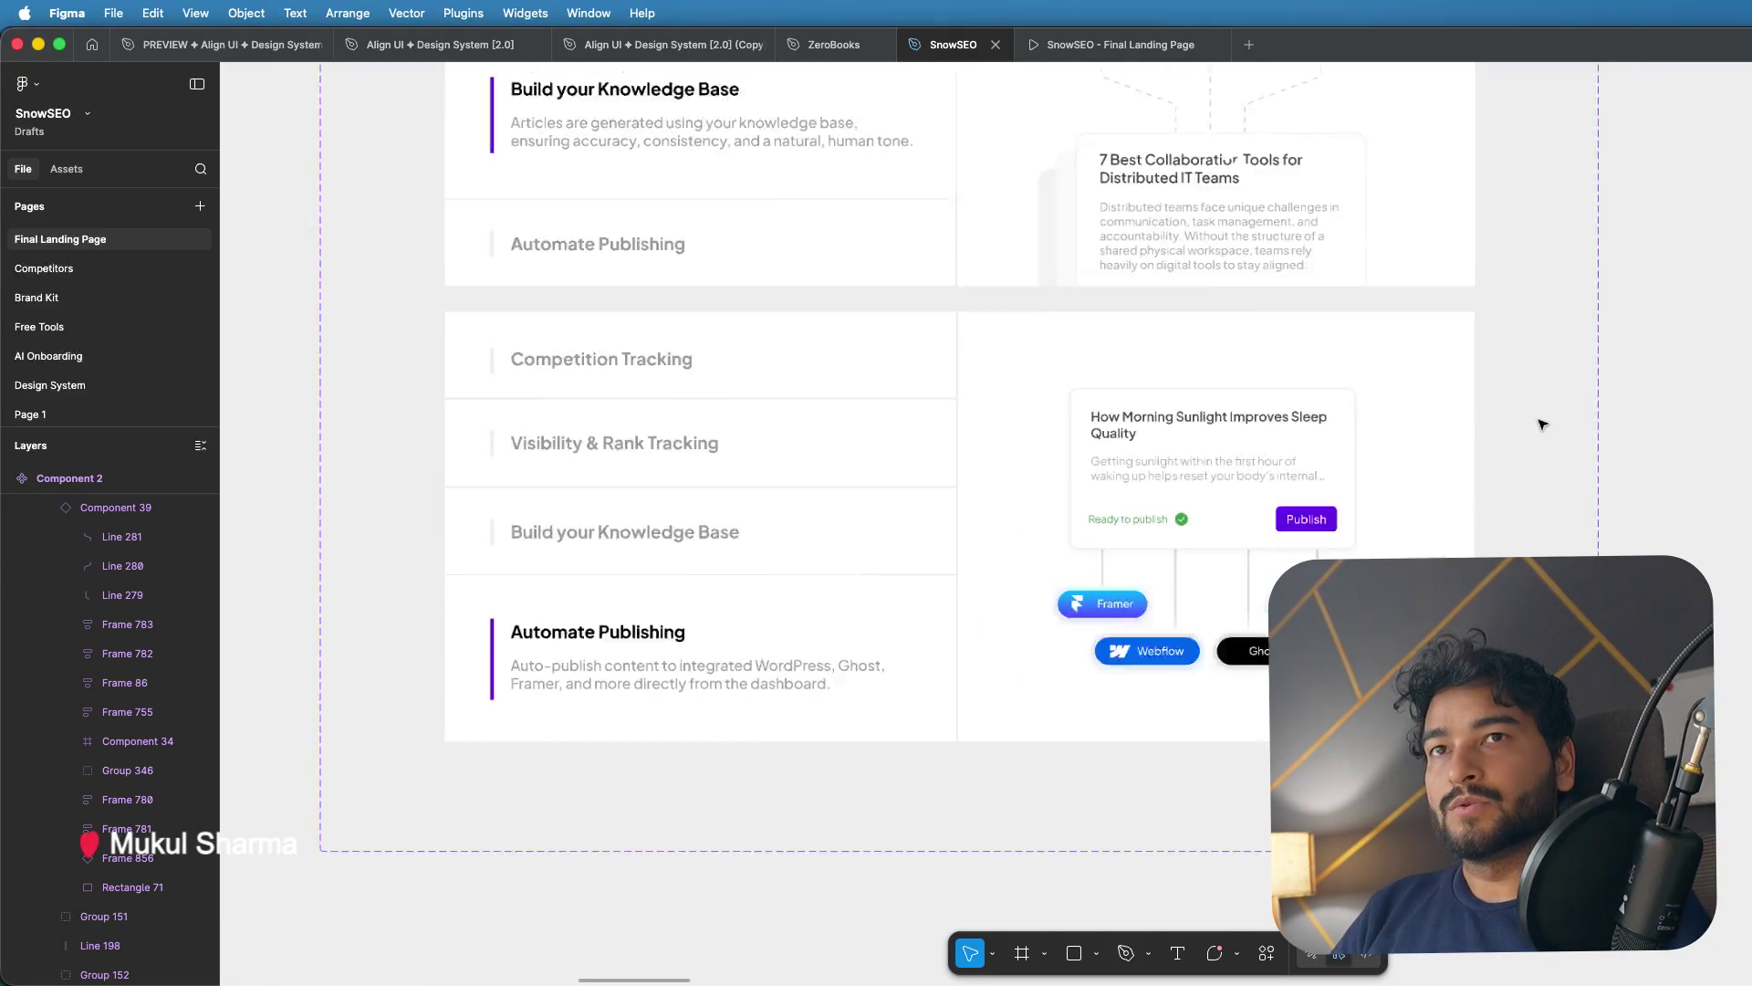
Step: Open the comment pin and resolve the 'improve existing content' comment
scroll(1542, 425, "down", 5)
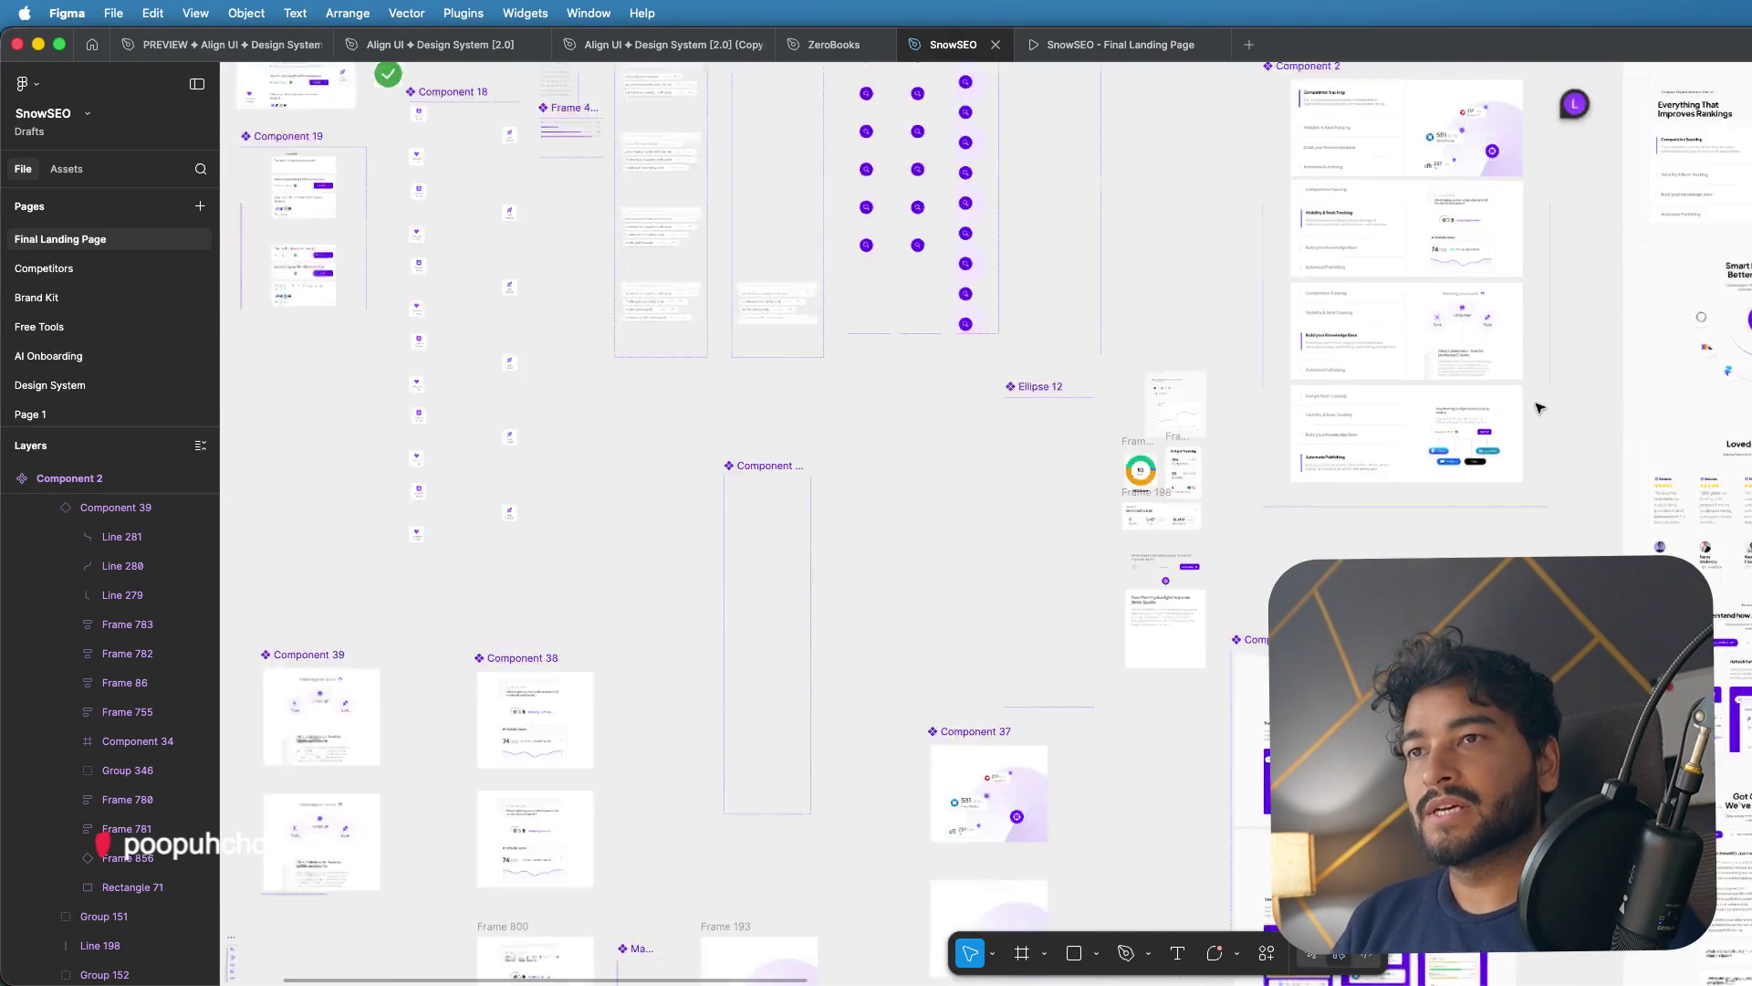
left_click_drag(1570, 338, 1350, 574)
scroll(1342, 559, "down", 5)
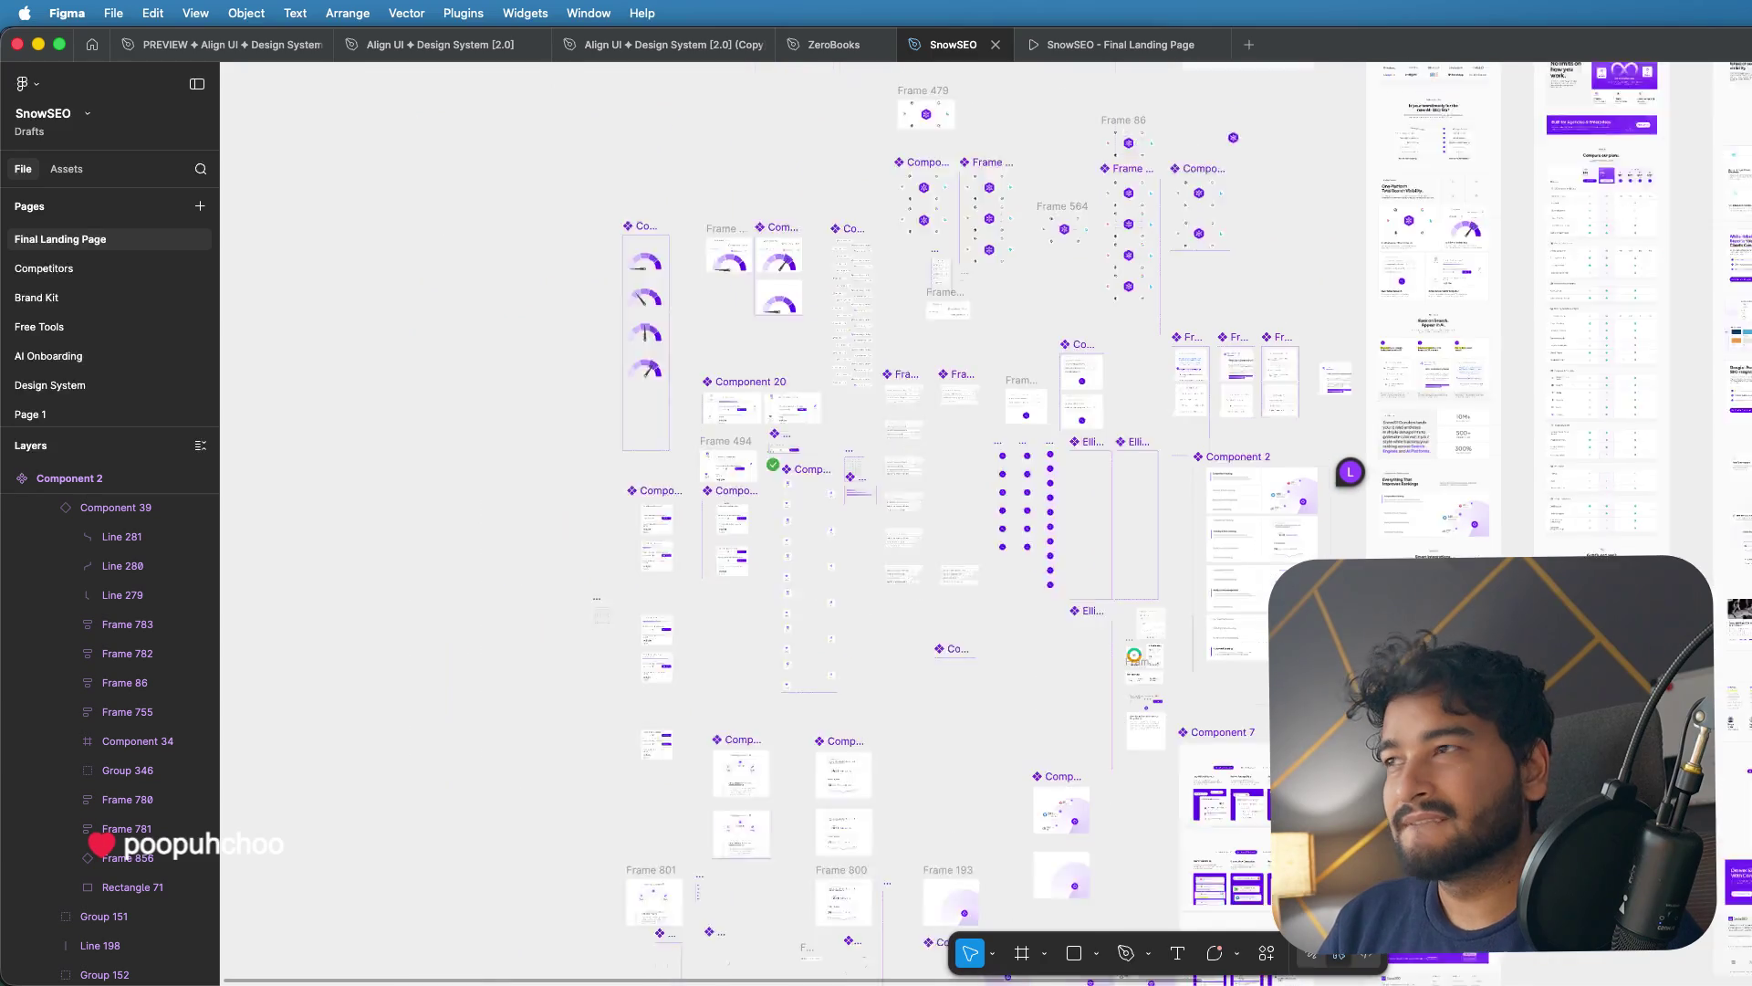
scroll(1305, 493, "left", 10)
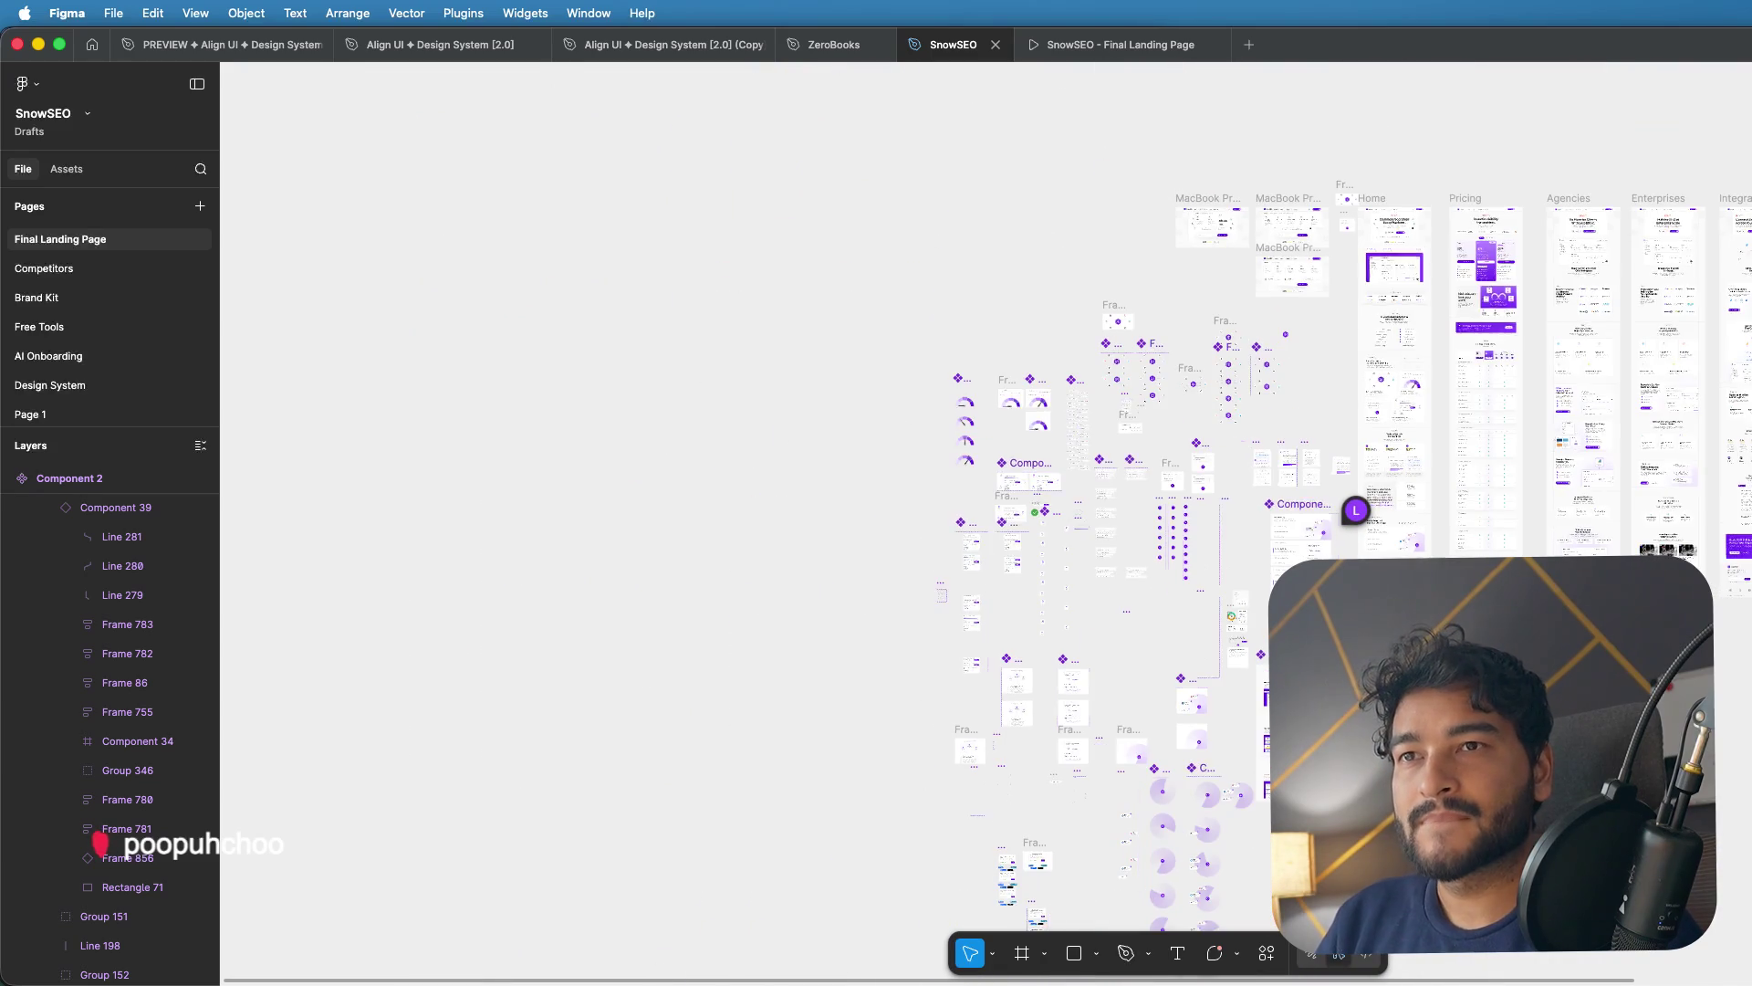
scroll(1282, 563, "up", 10)
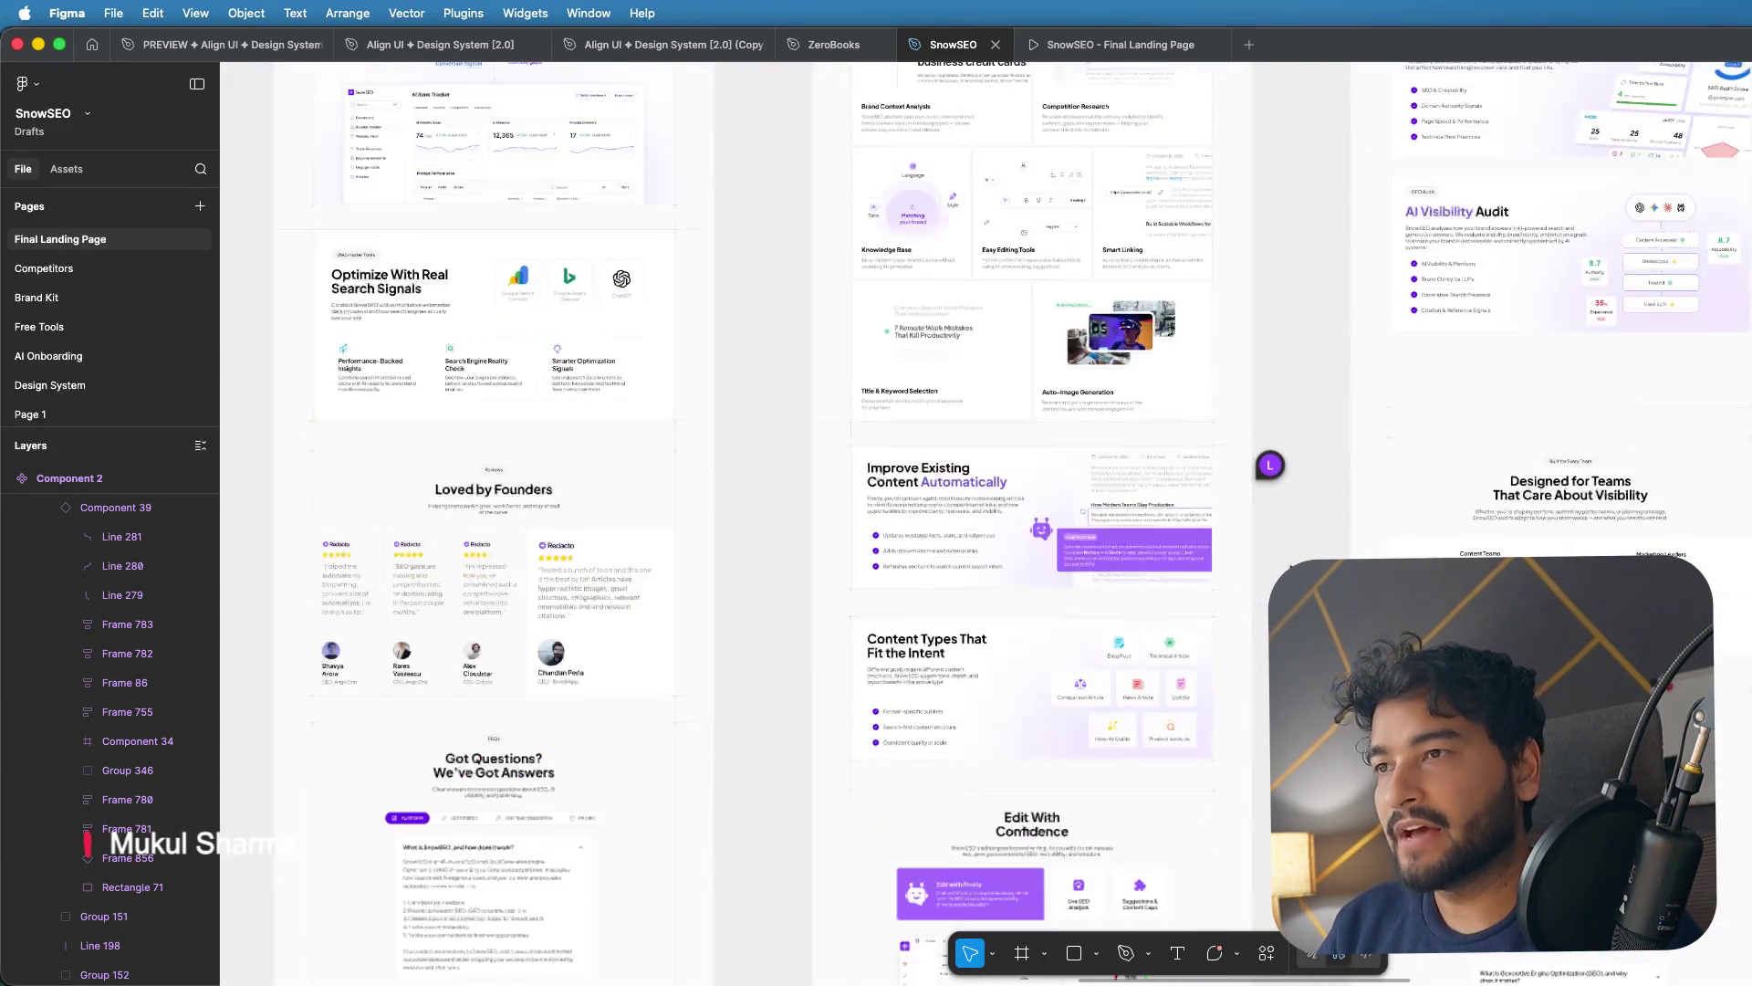
scroll(1278, 557, "up", 5)
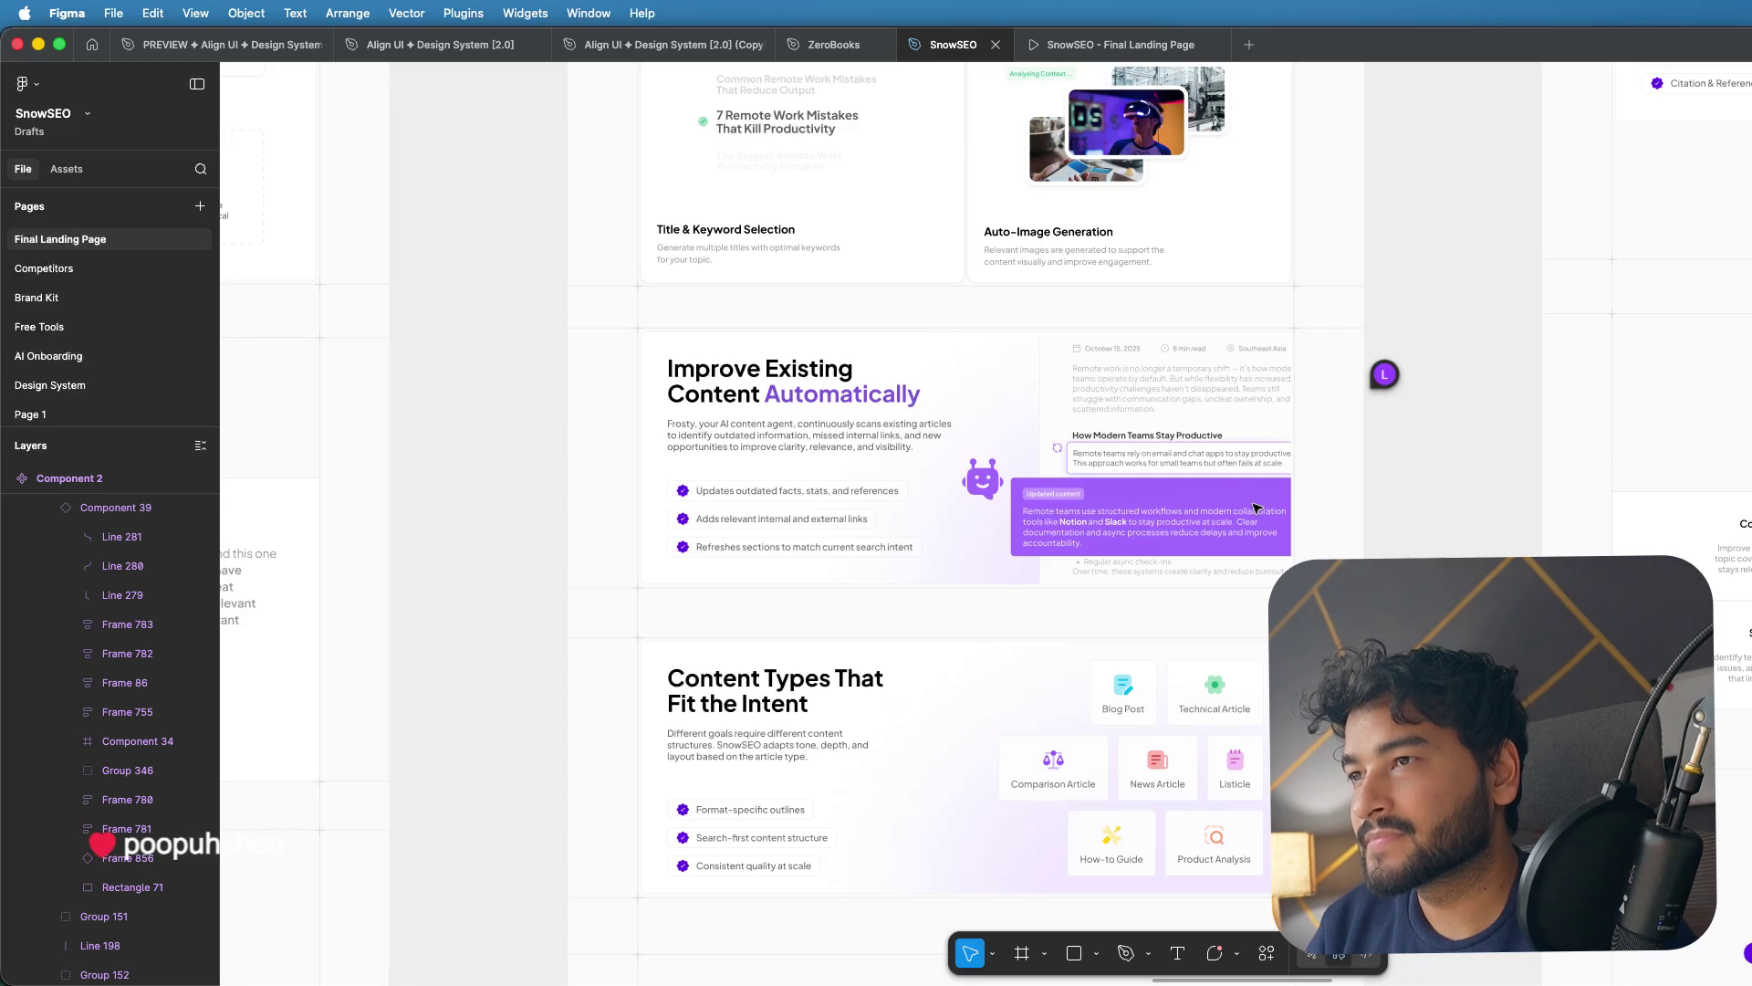
scroll(1256, 509, "down", 15)
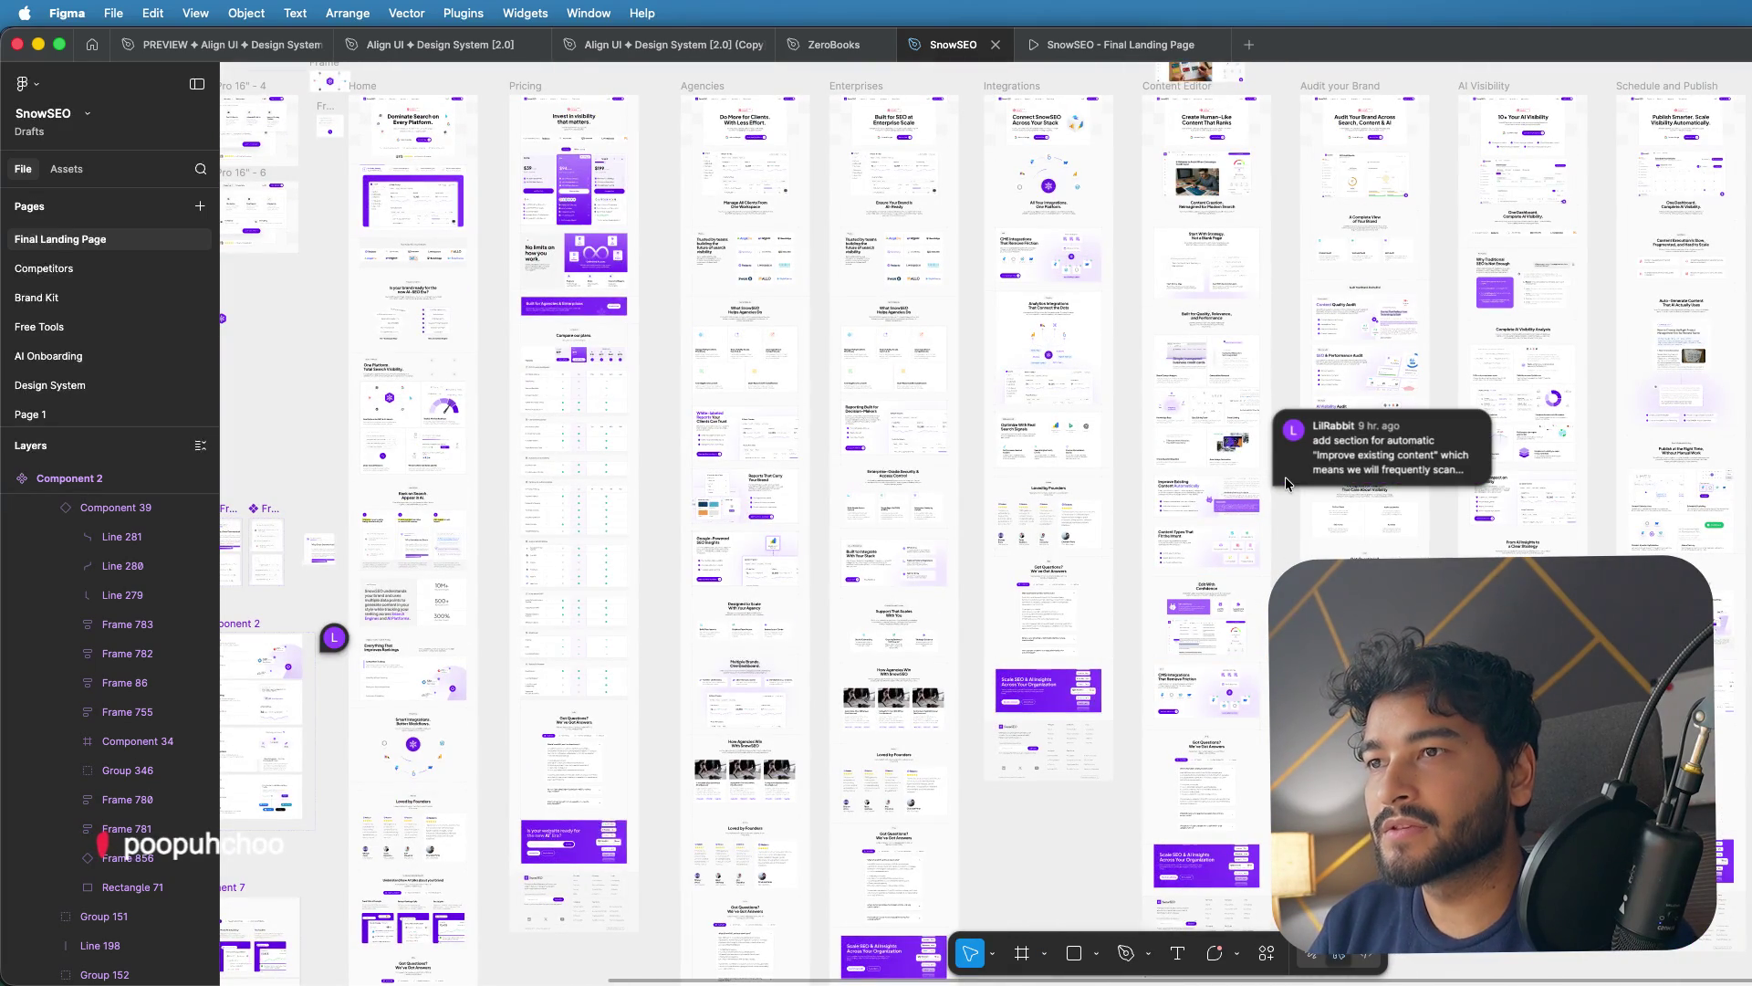
left_click(1288, 476)
left_click(1601, 454)
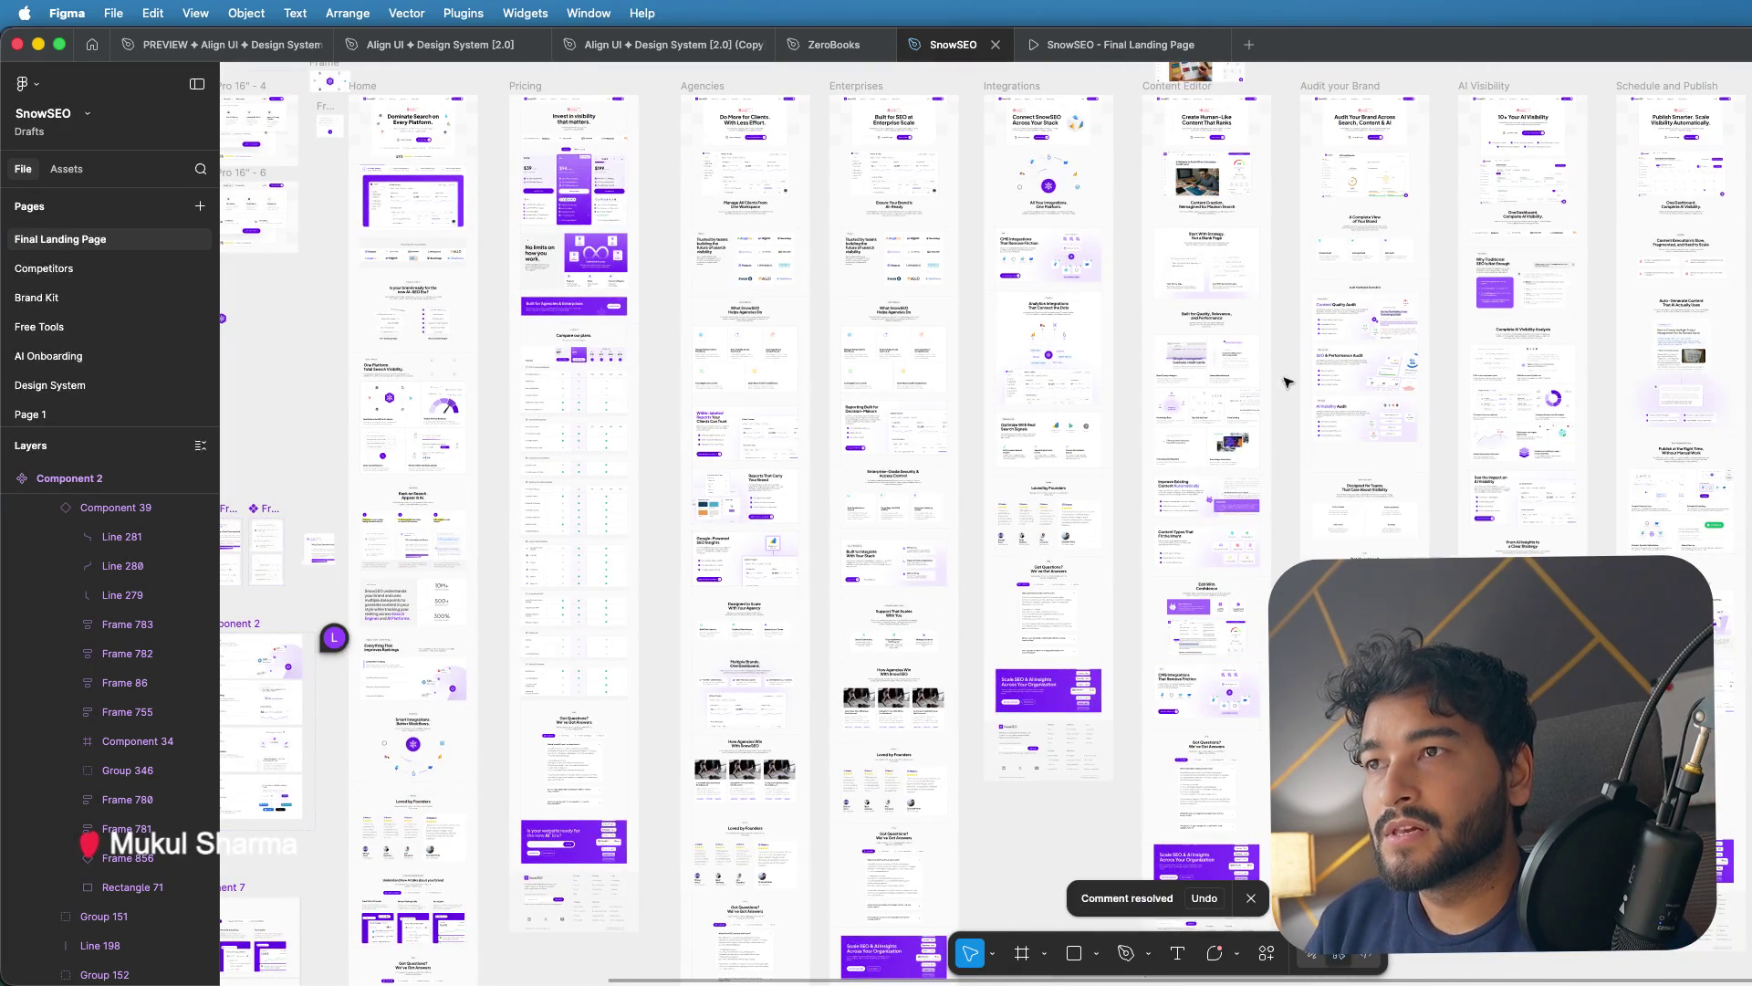
Step: Pan and zoom across the page frames to bring the About Us design into view
scroll(920, 486, "up", 3)
scroll(920, 486, "right", 5)
scroll(920, 485, "down", 3)
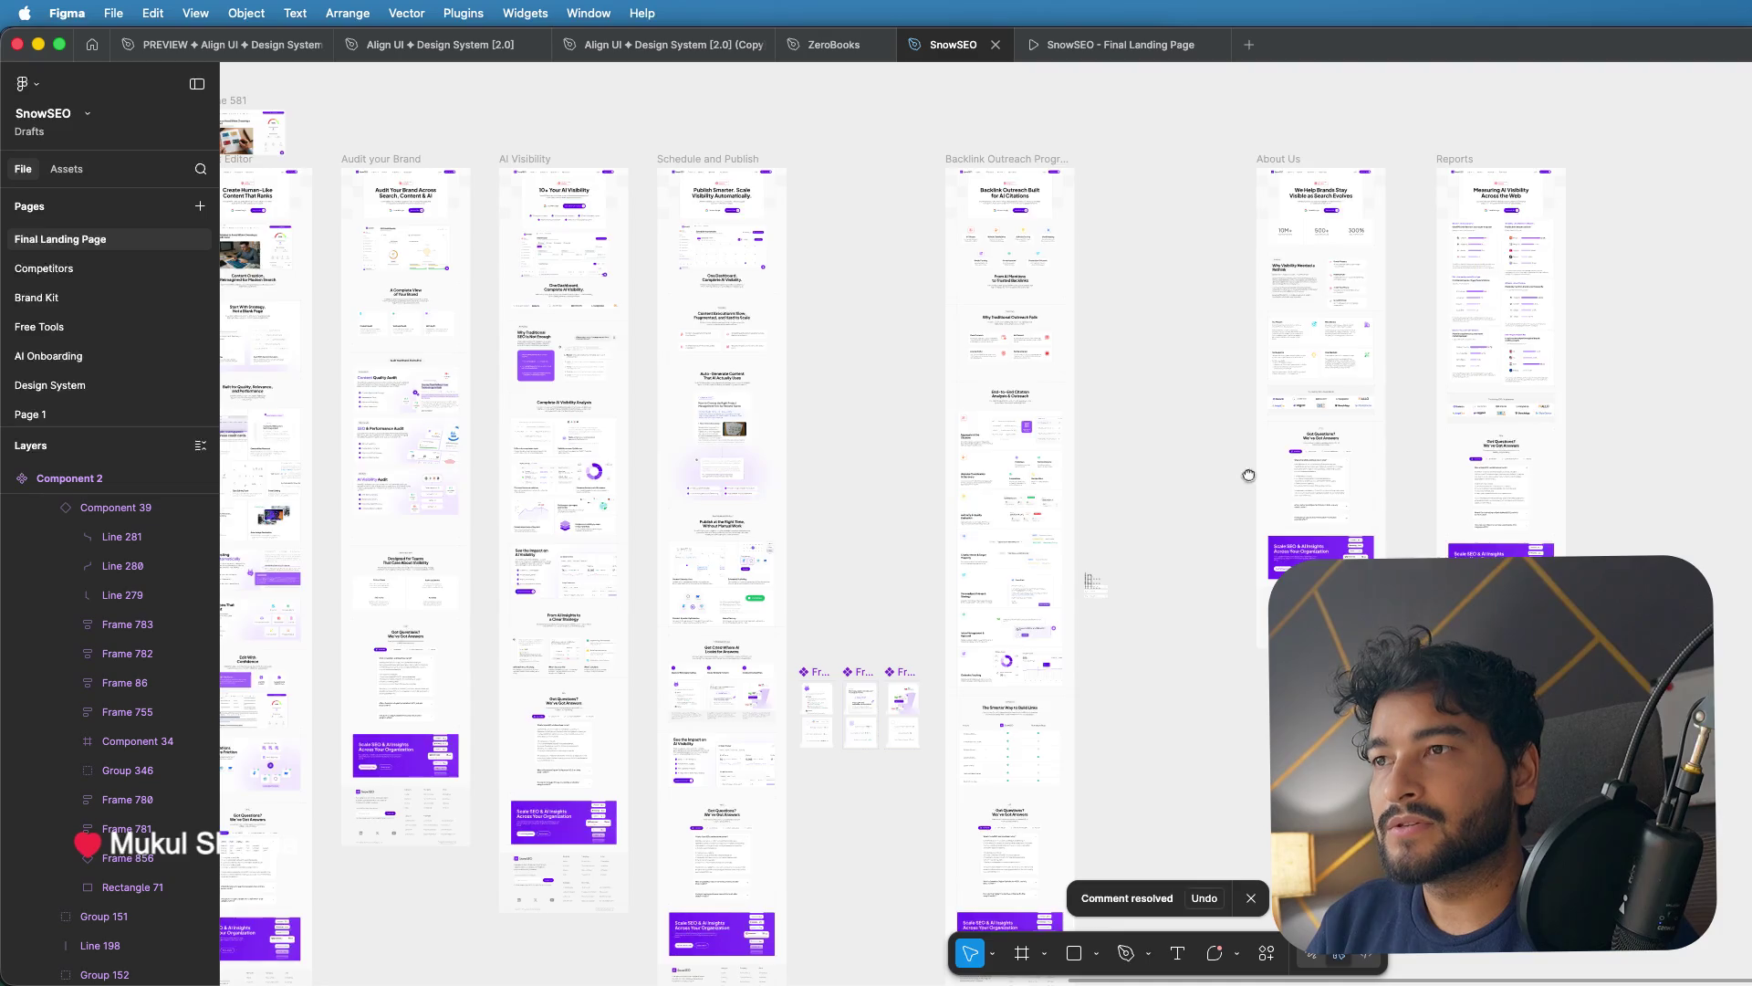
scroll(1519, 325, "up", 3)
scroll(1518, 325, "right", 3)
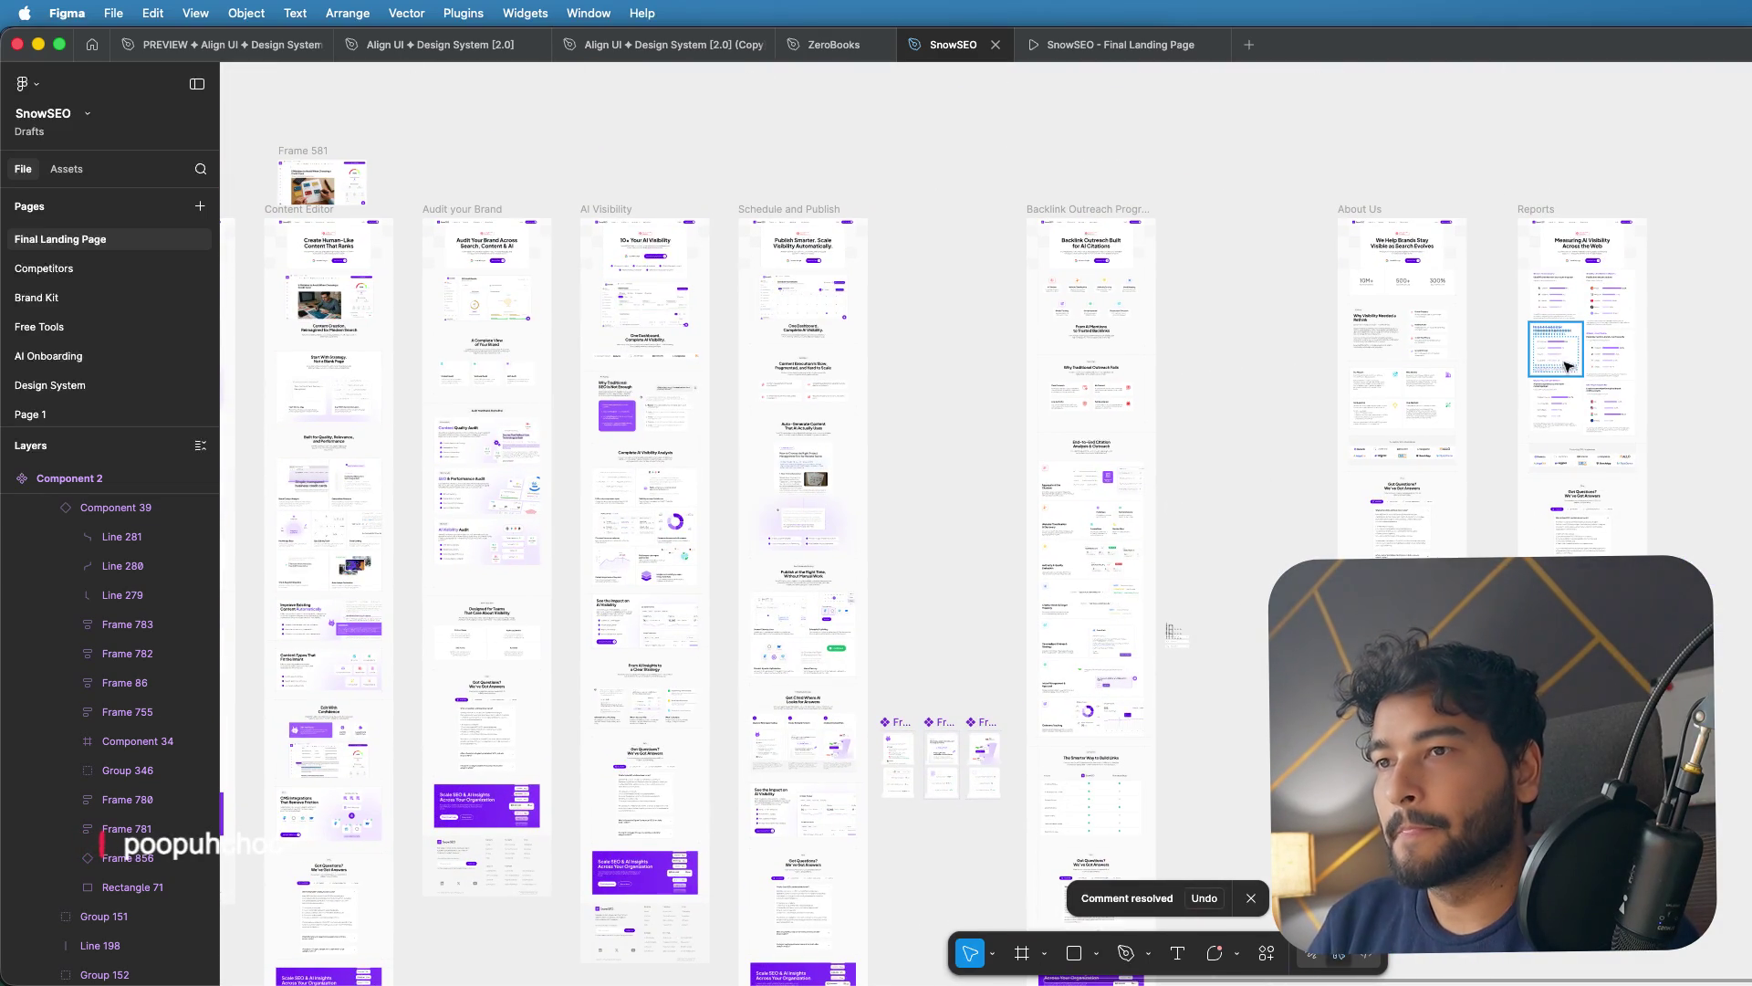
scroll(1621, 311, "up", 5)
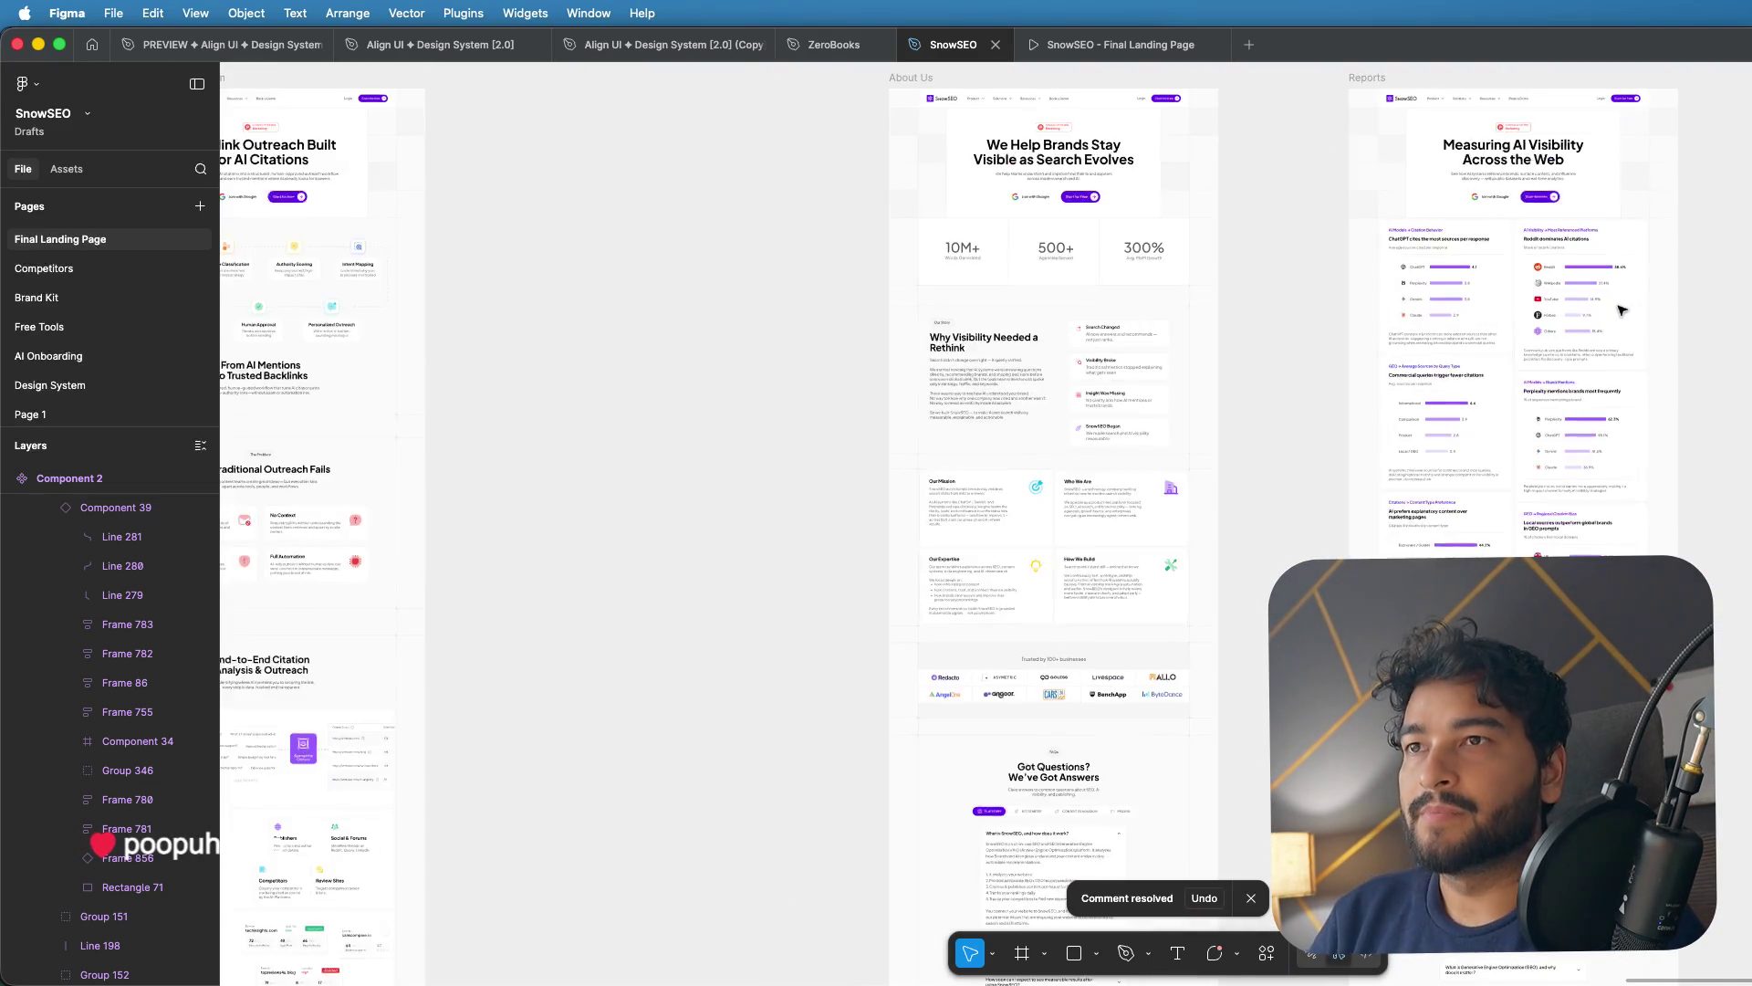
scroll(1621, 310, "up", 5)
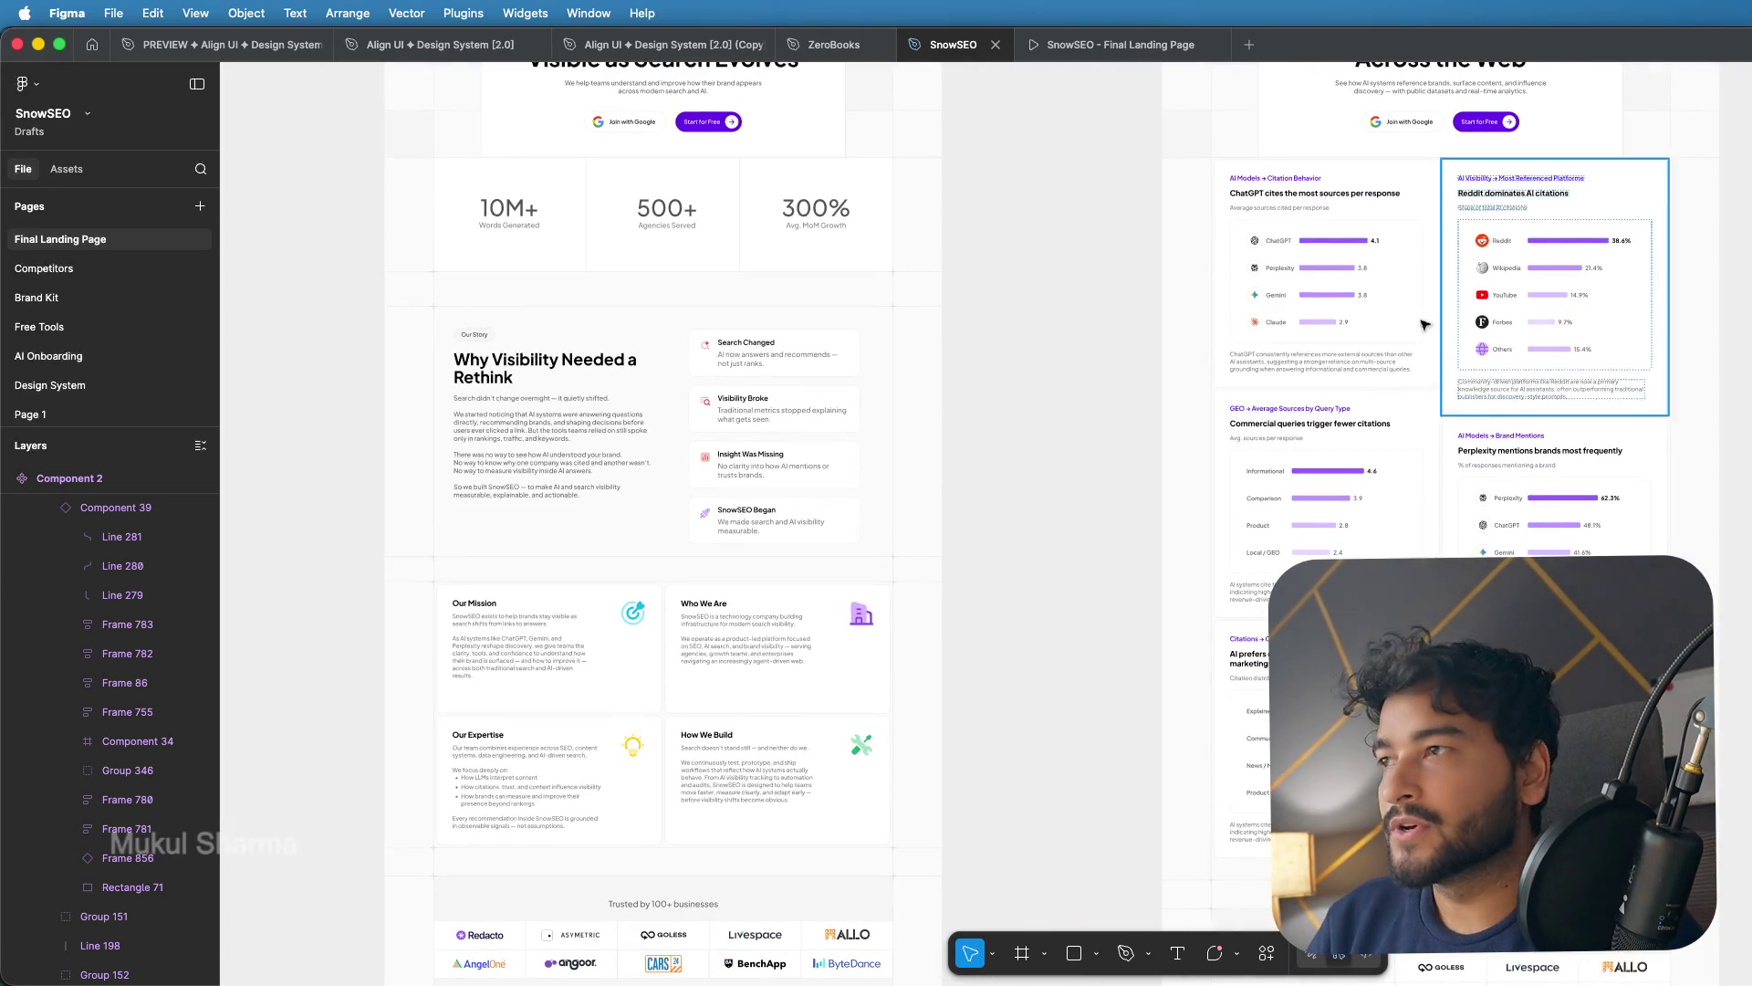
left_click_drag(1009, 344, 1323, 403)
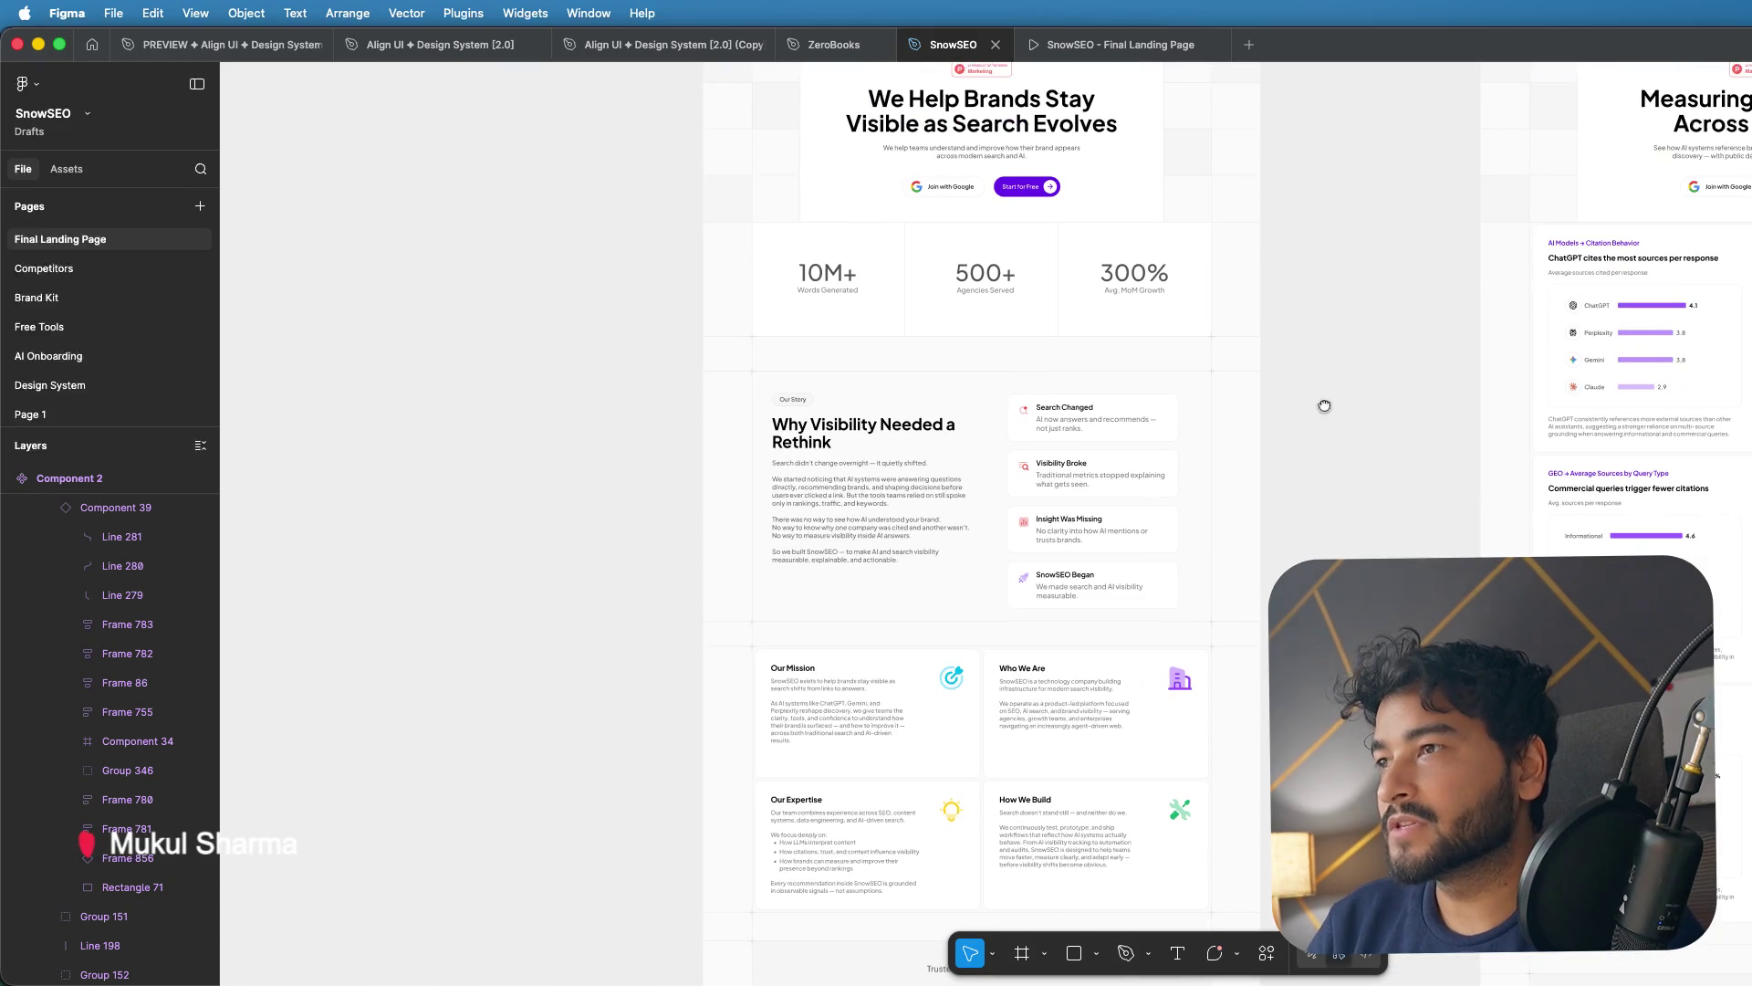
scroll(1284, 376, "up", 2)
scroll(1282, 383, "down", 3)
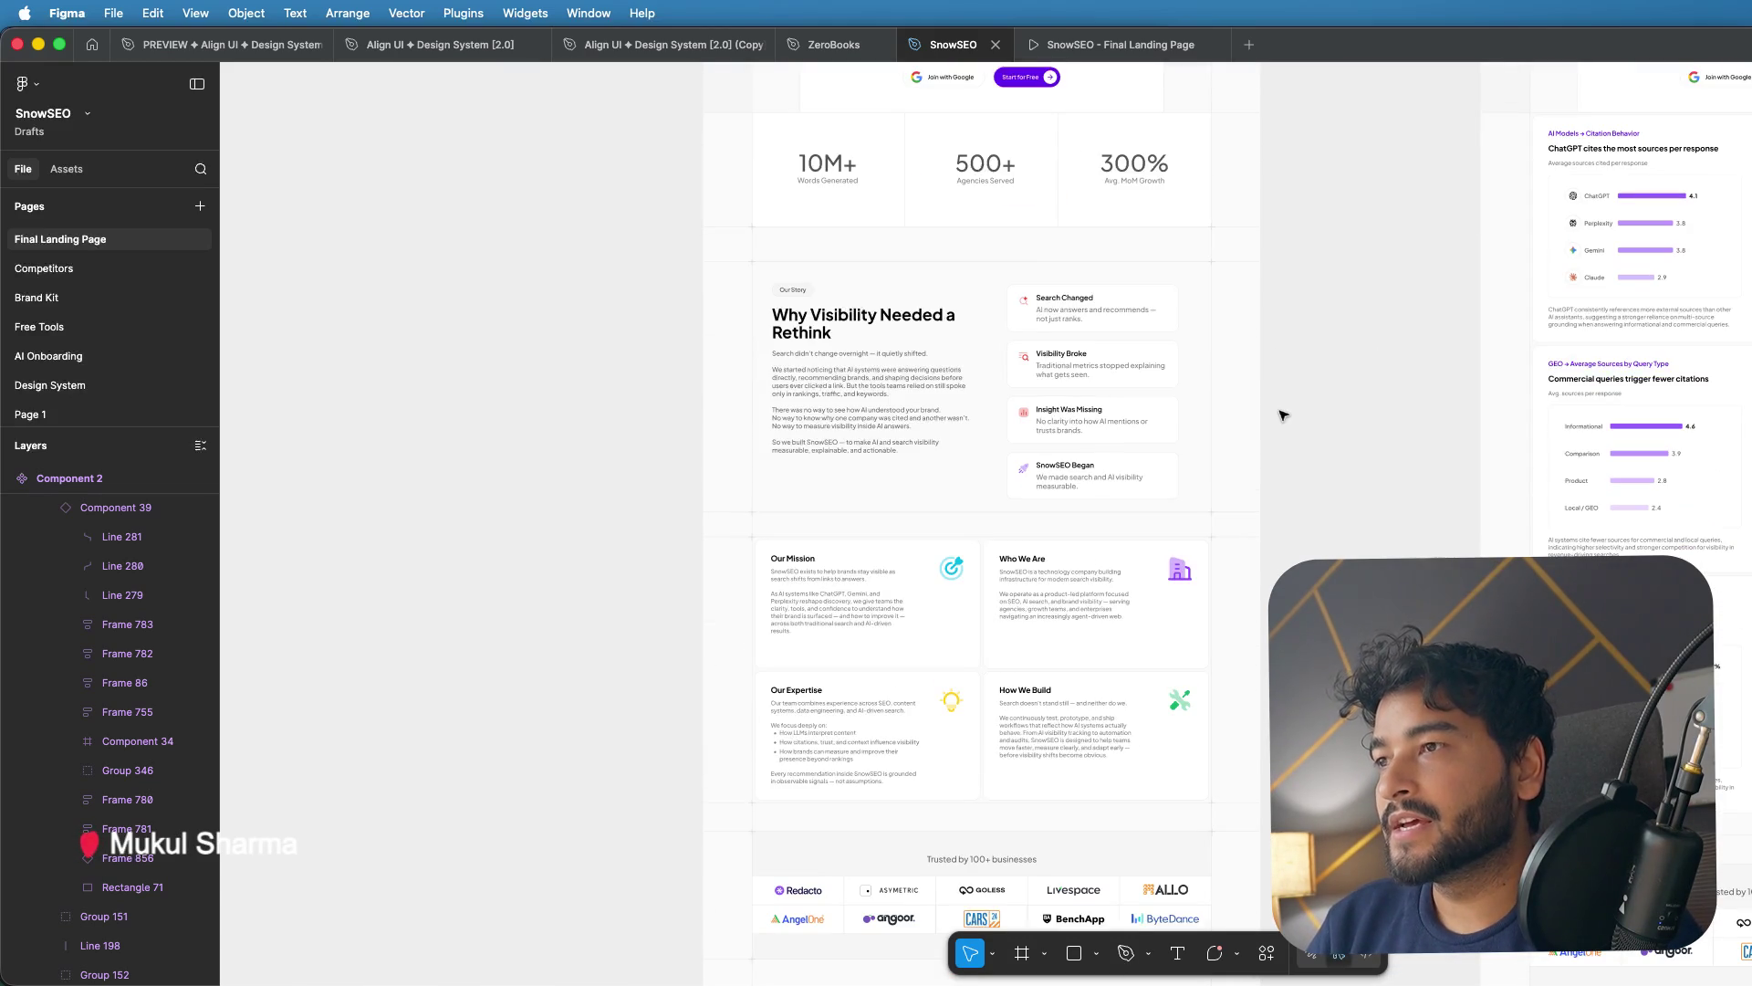
scroll(1282, 413, "down", 3)
scroll(894, 389, "up", 2)
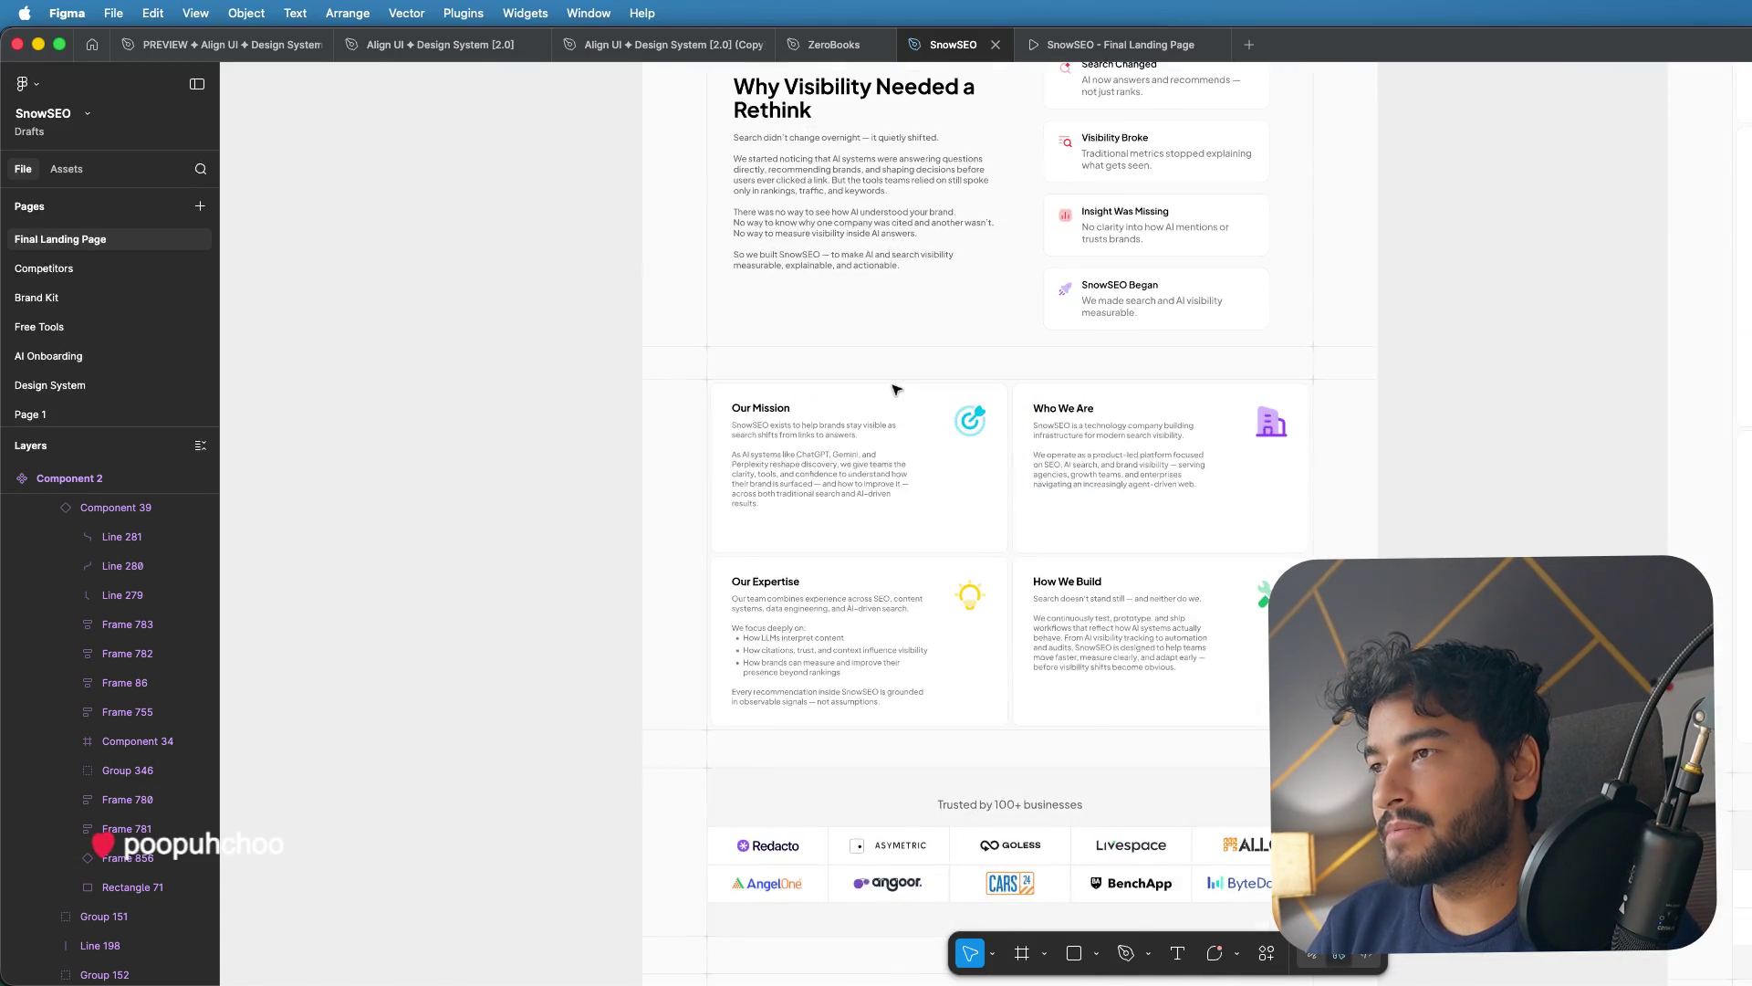
scroll(895, 388, "up", 2)
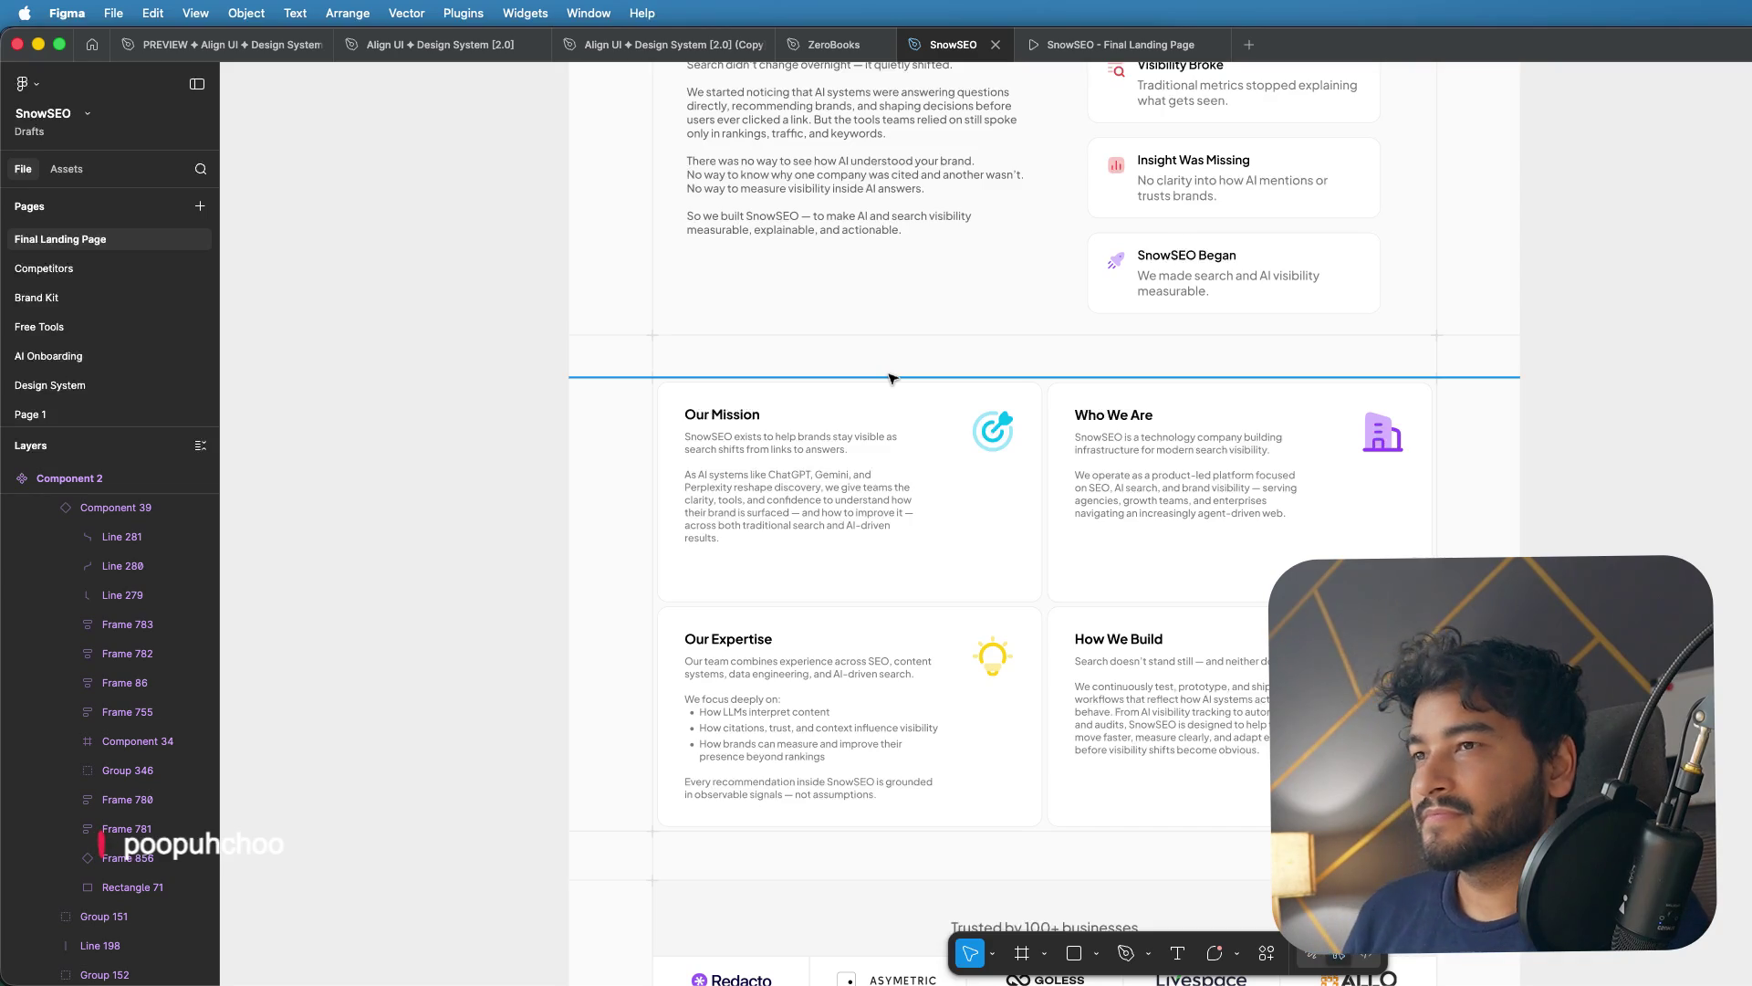
Step: Keep panning and zooming around the page designs, then return to Arc's SnowSEO site
scroll(891, 377, "up", 8)
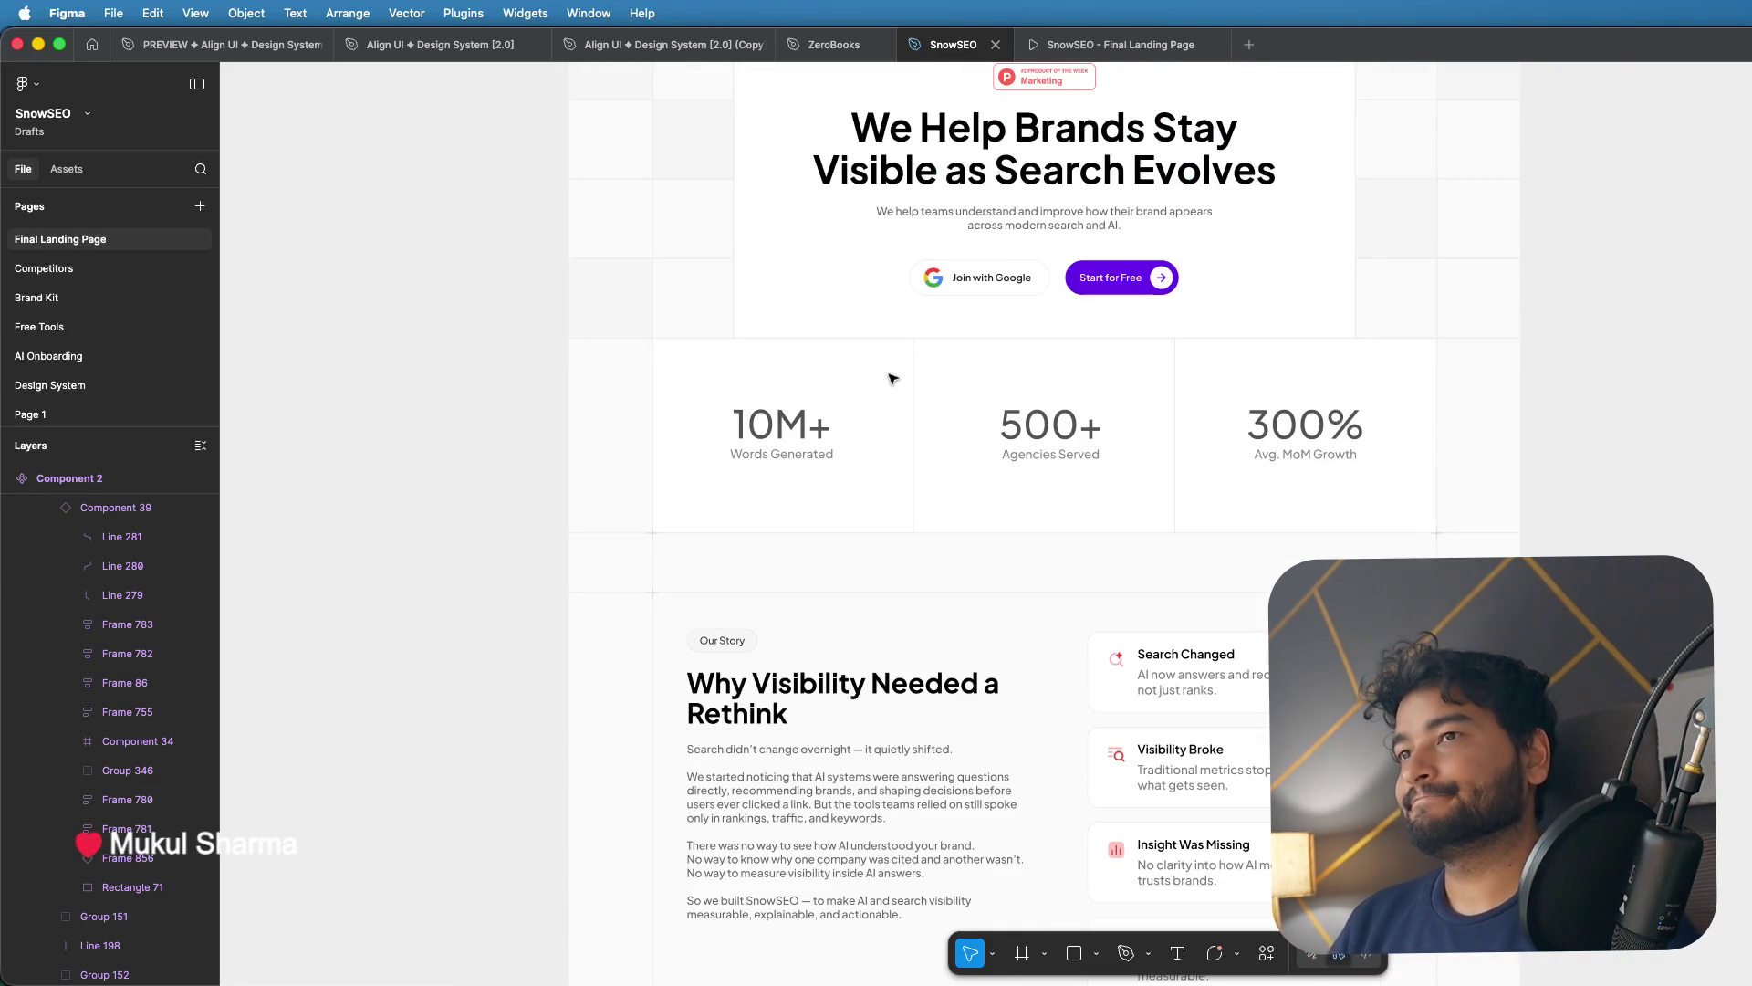
scroll(892, 377, "down", 3)
scroll(892, 377, "down", 5)
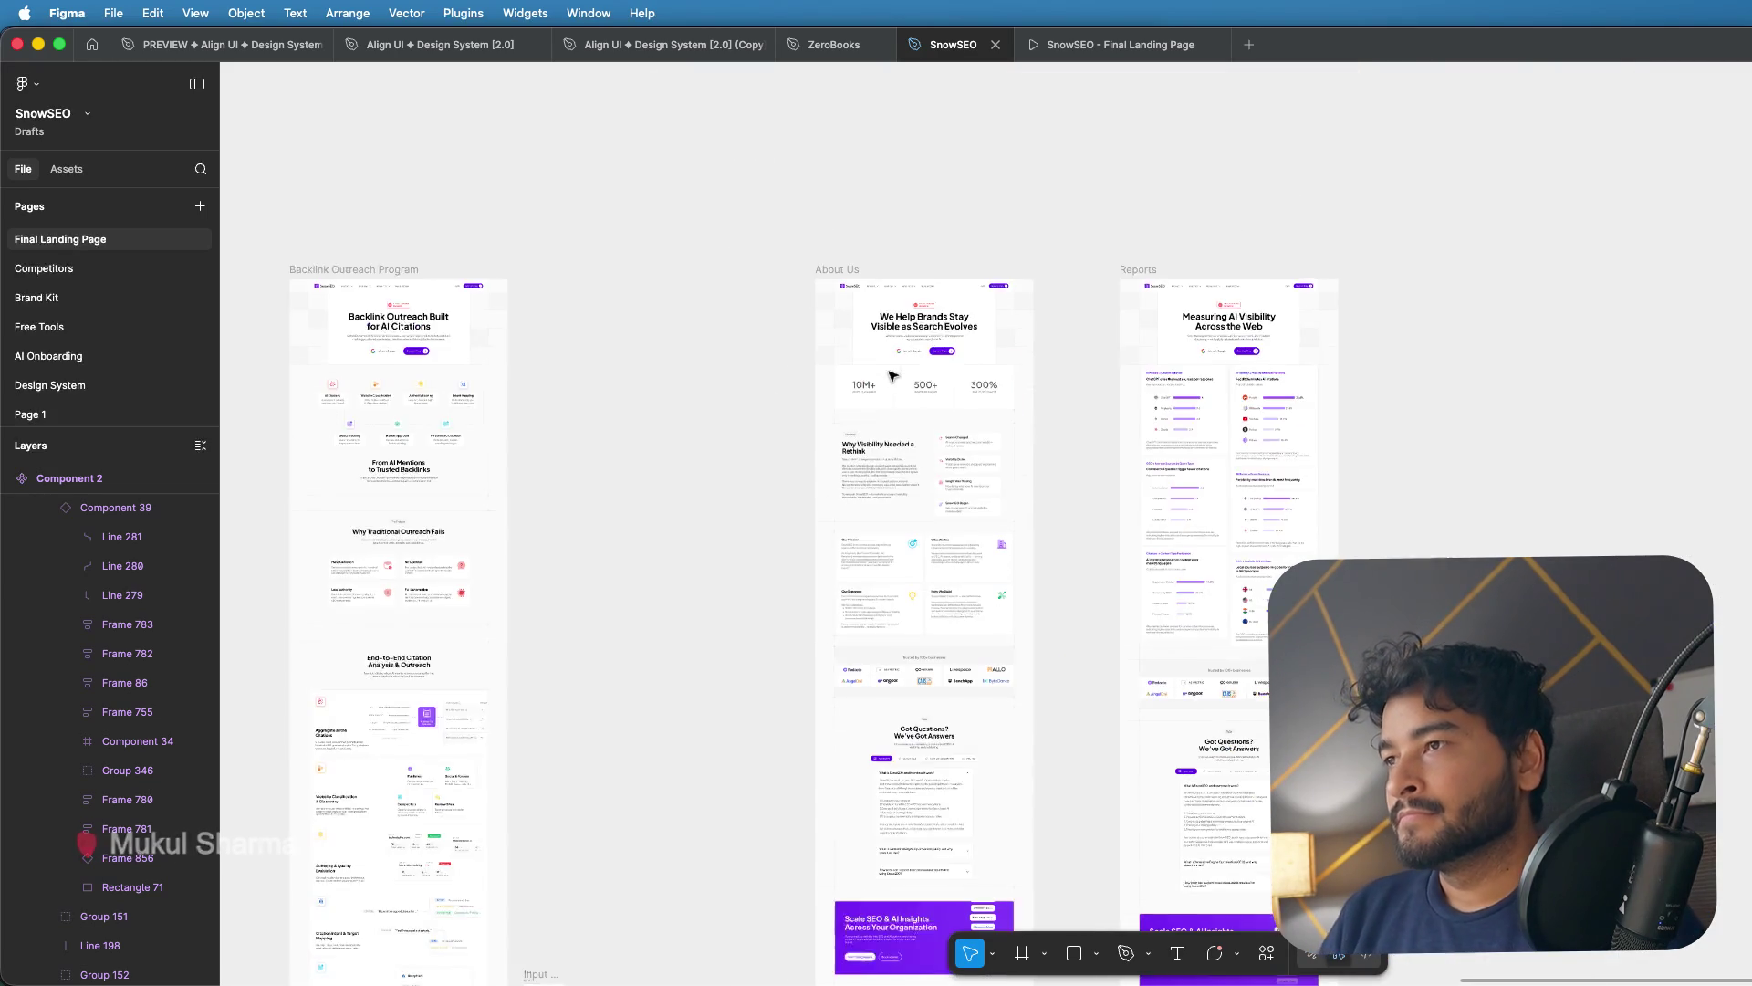
scroll(892, 377, "left", 6)
scroll(734, 388, "down", 3)
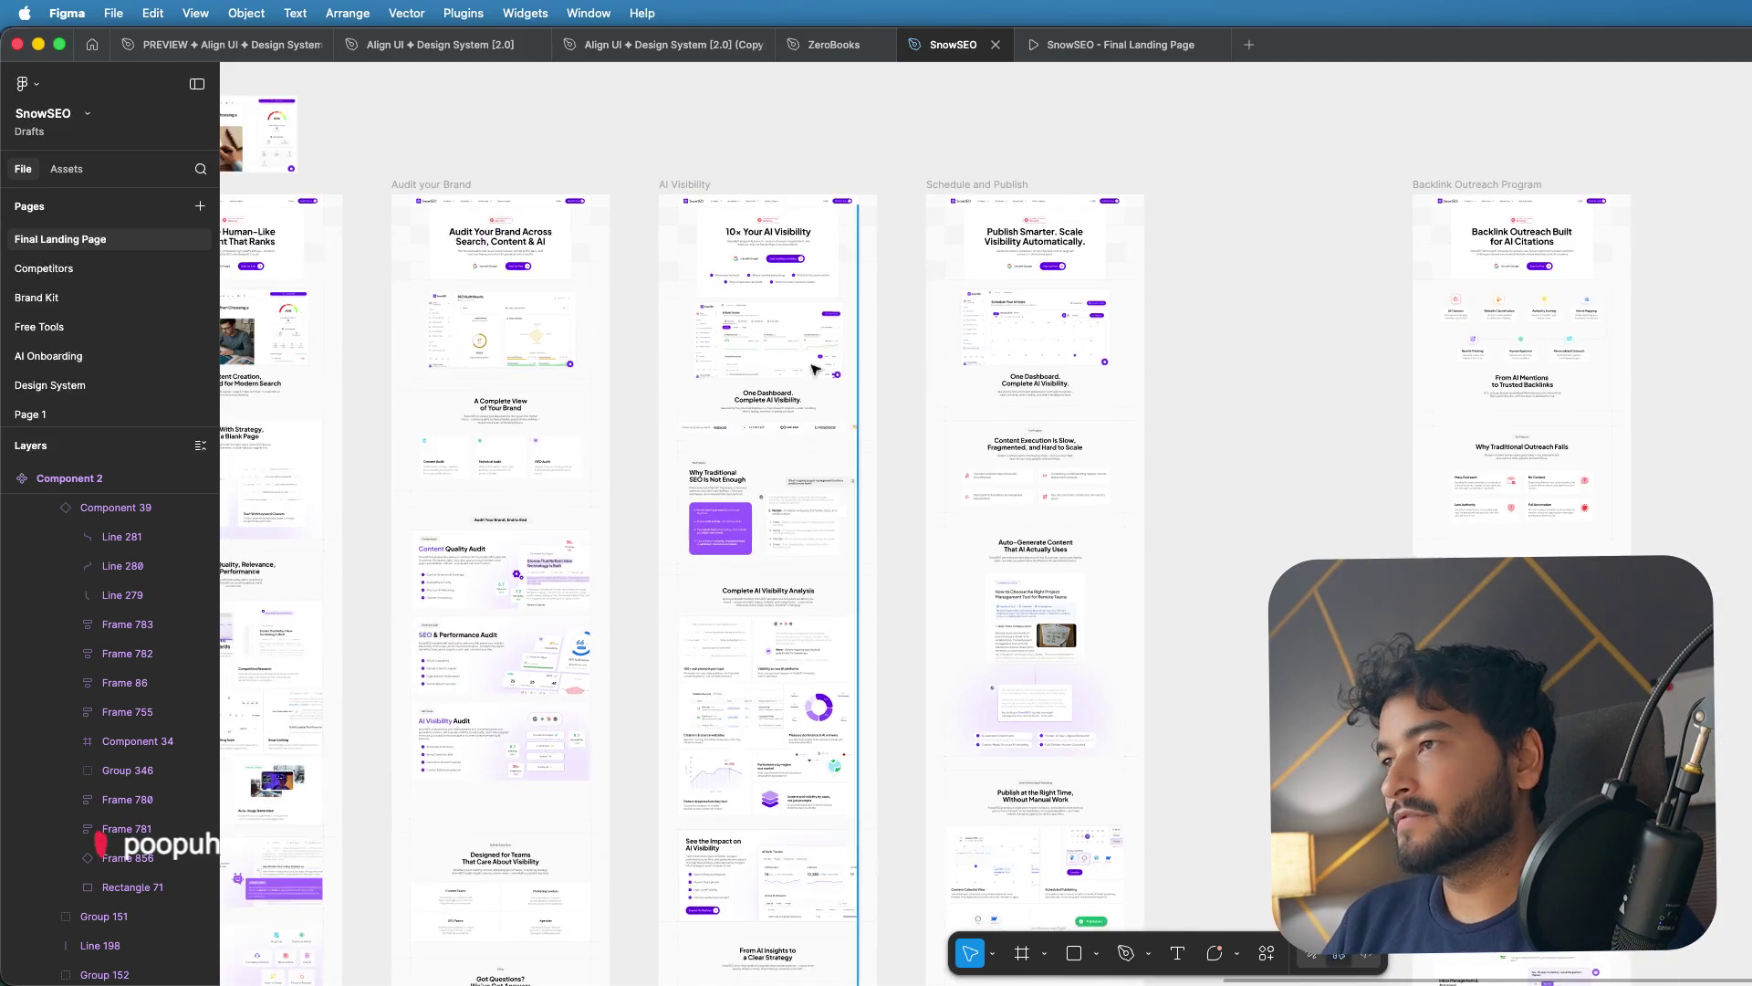
scroll(822, 365, "left", 6)
scroll(946, 325, "up", 3)
scroll(1451, 292, "left", 5)
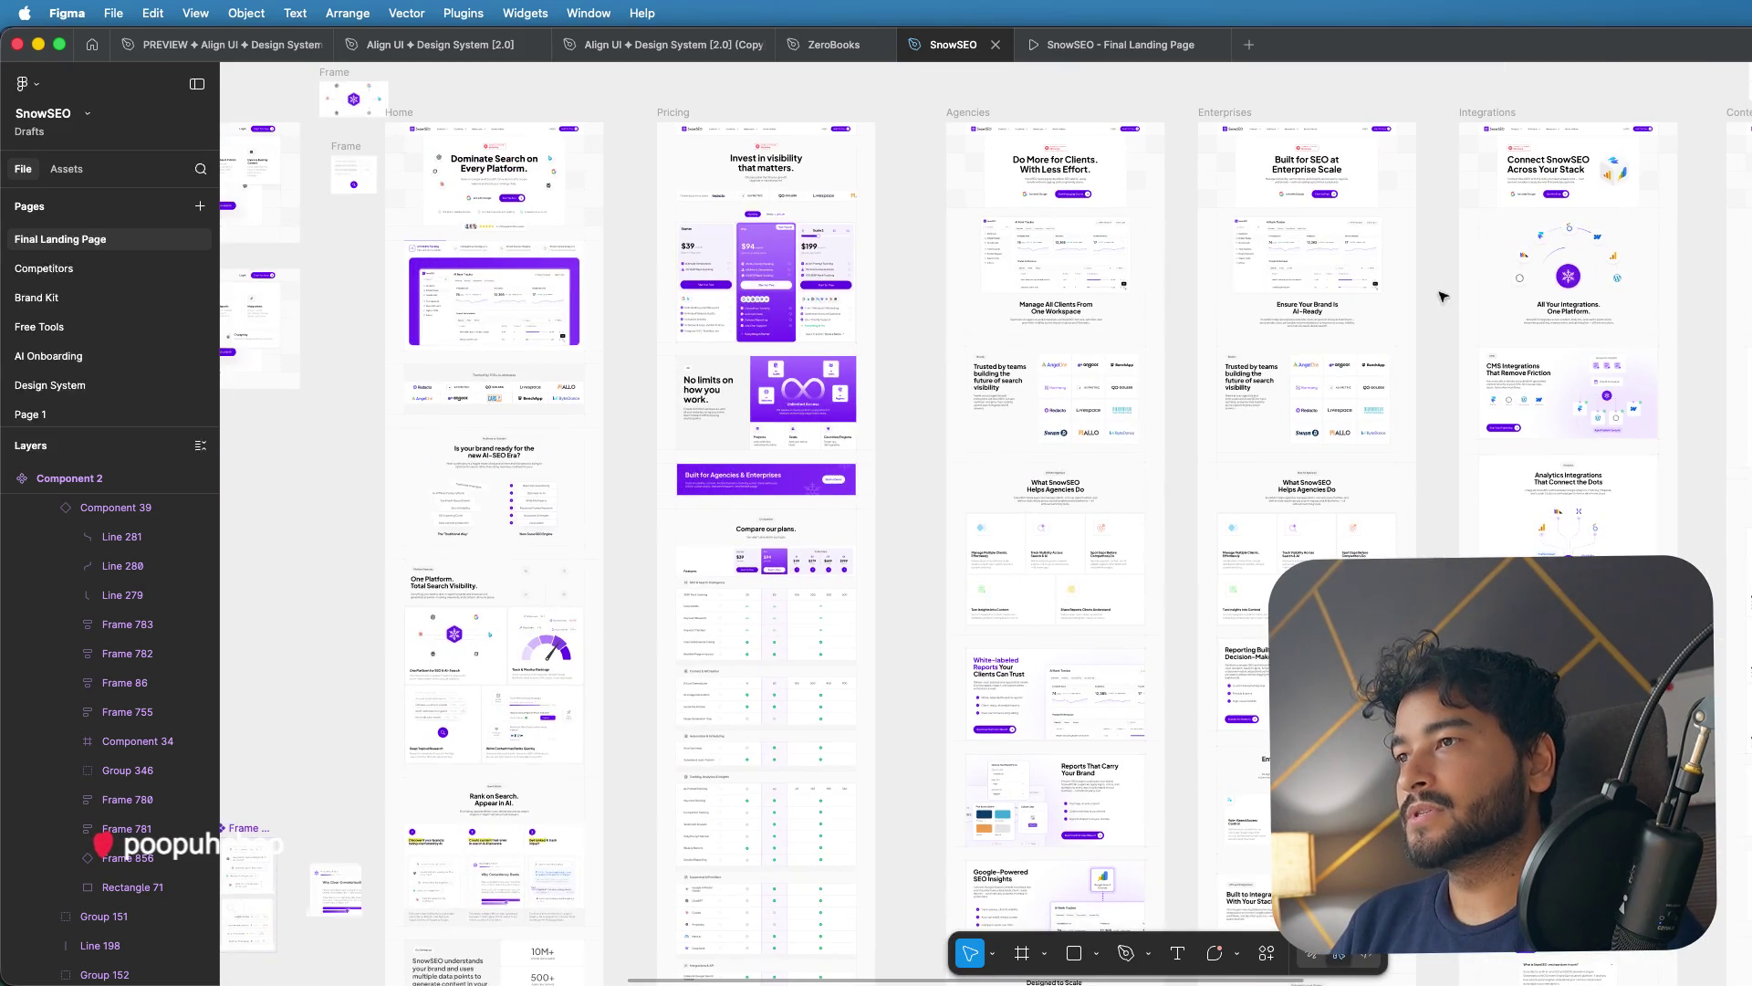
scroll(1338, 358, "left", 5)
scroll(1338, 358, "down", 3)
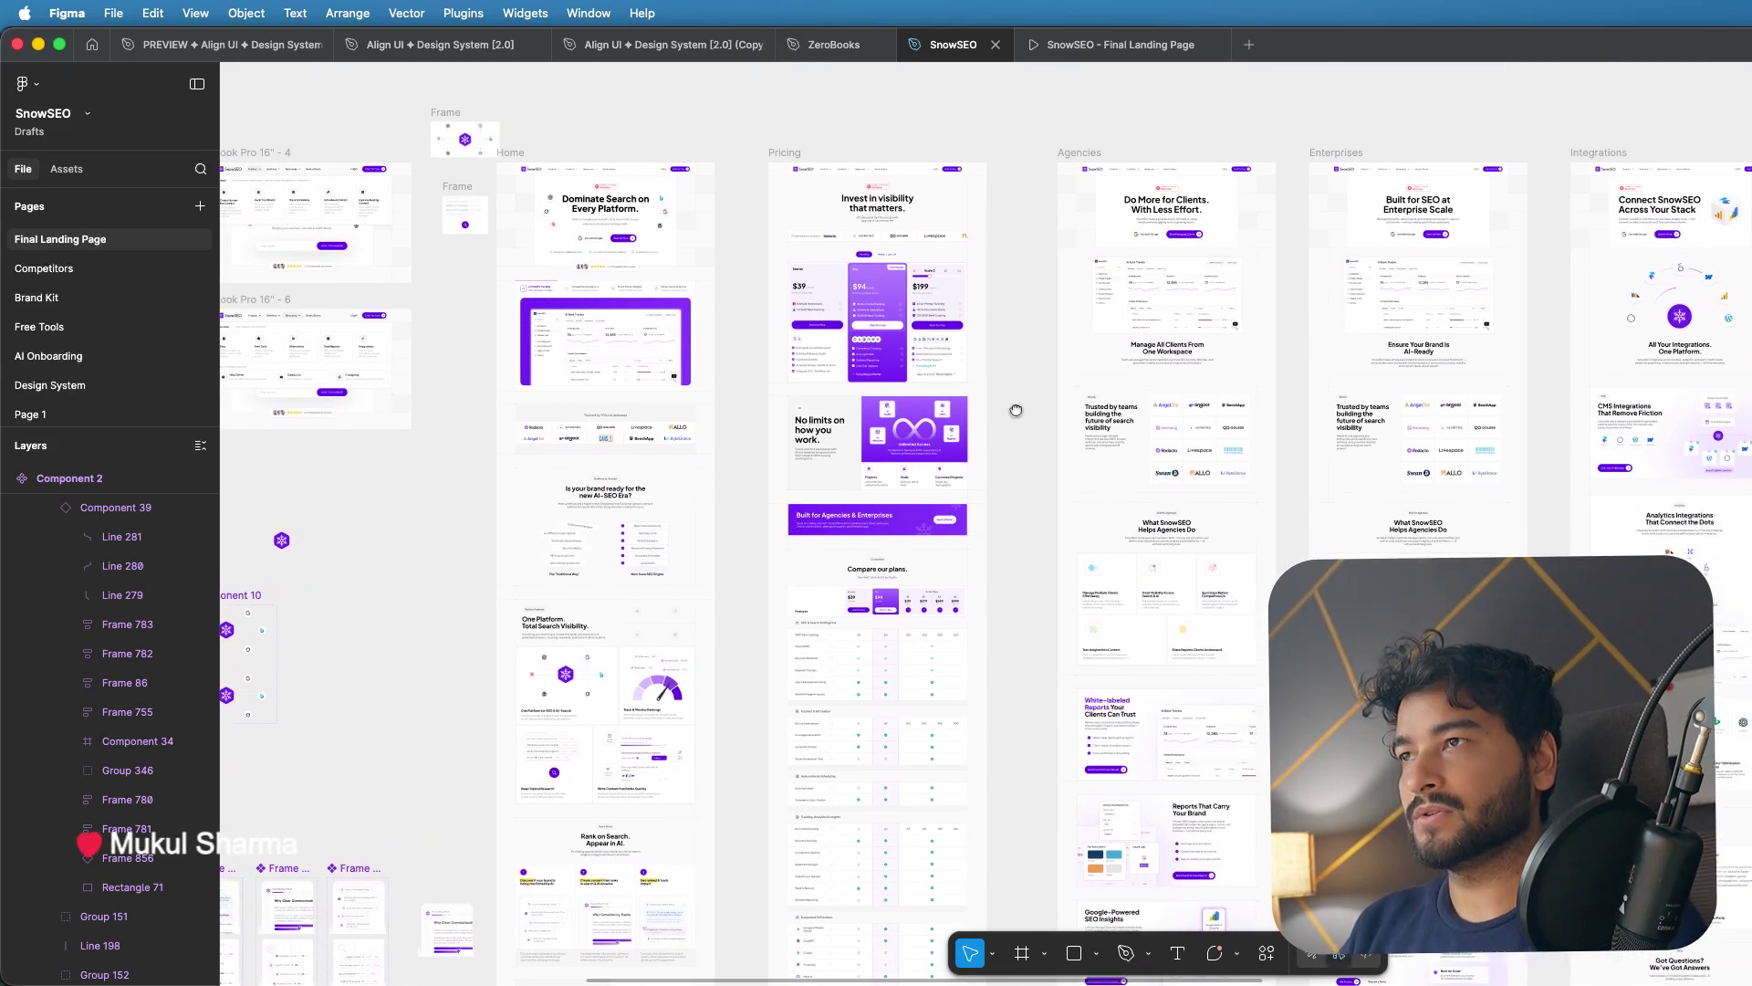
scroll(1013, 407, "right", 2)
scroll(974, 361, "up", 3)
scroll(974, 361, "down", 3)
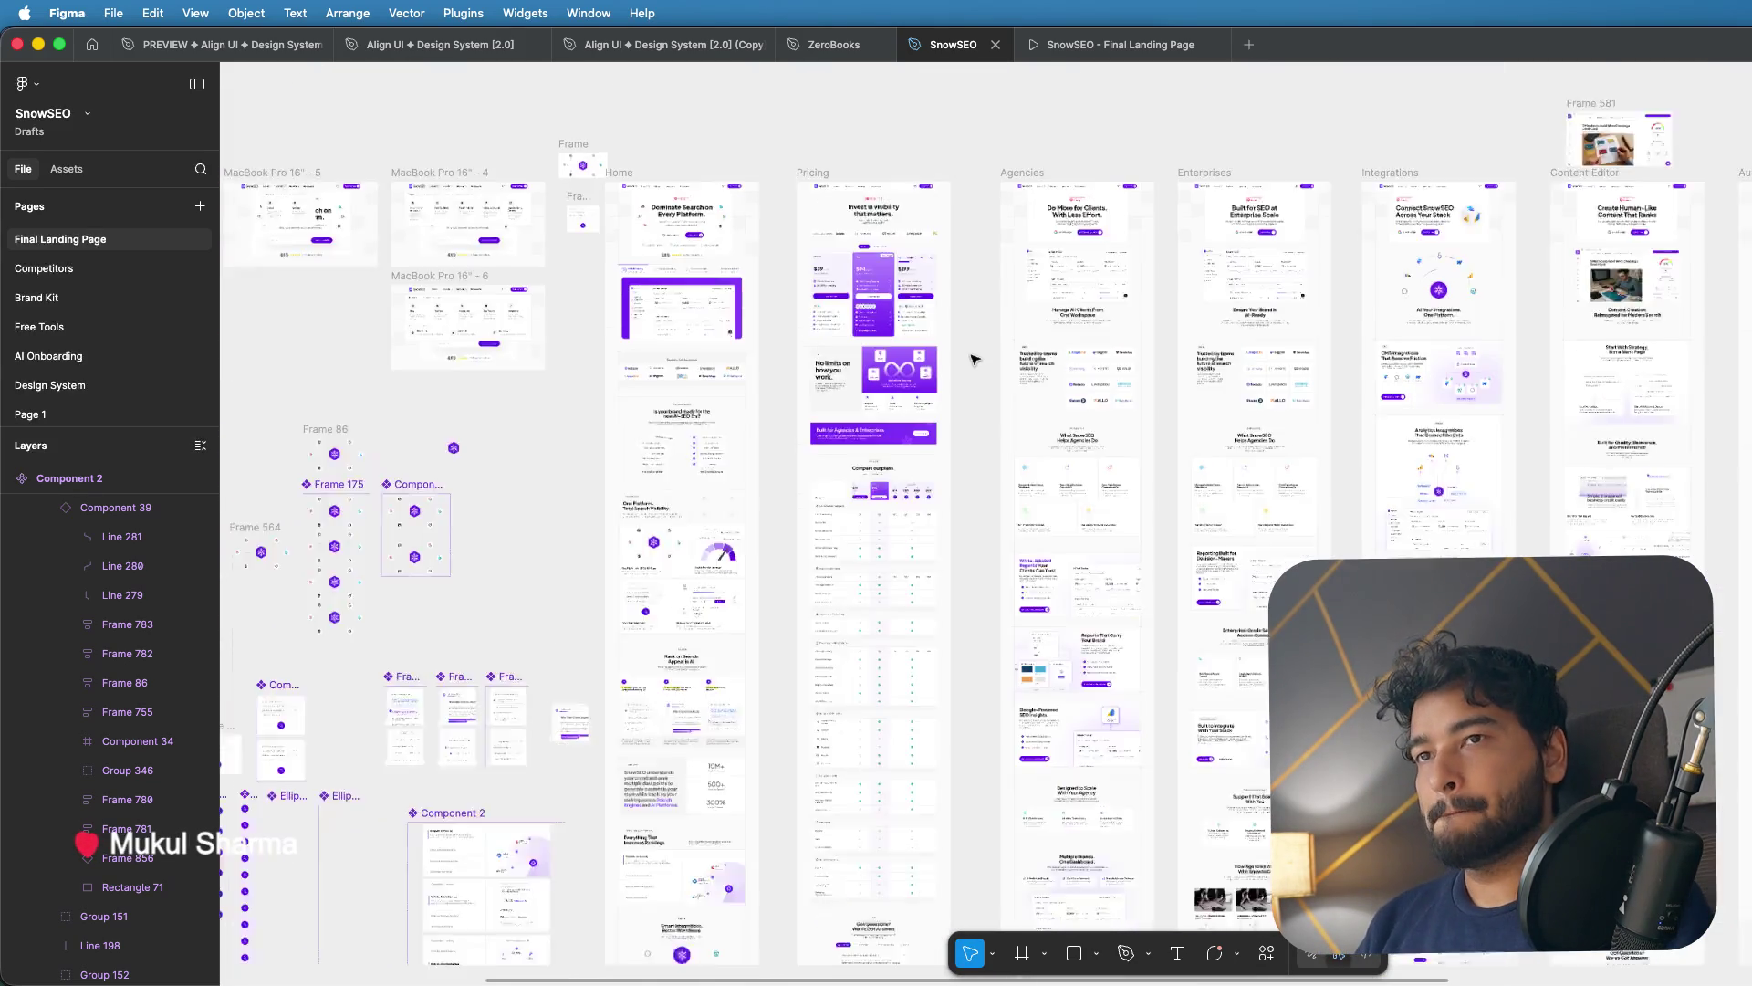
scroll(974, 361, "up", 3)
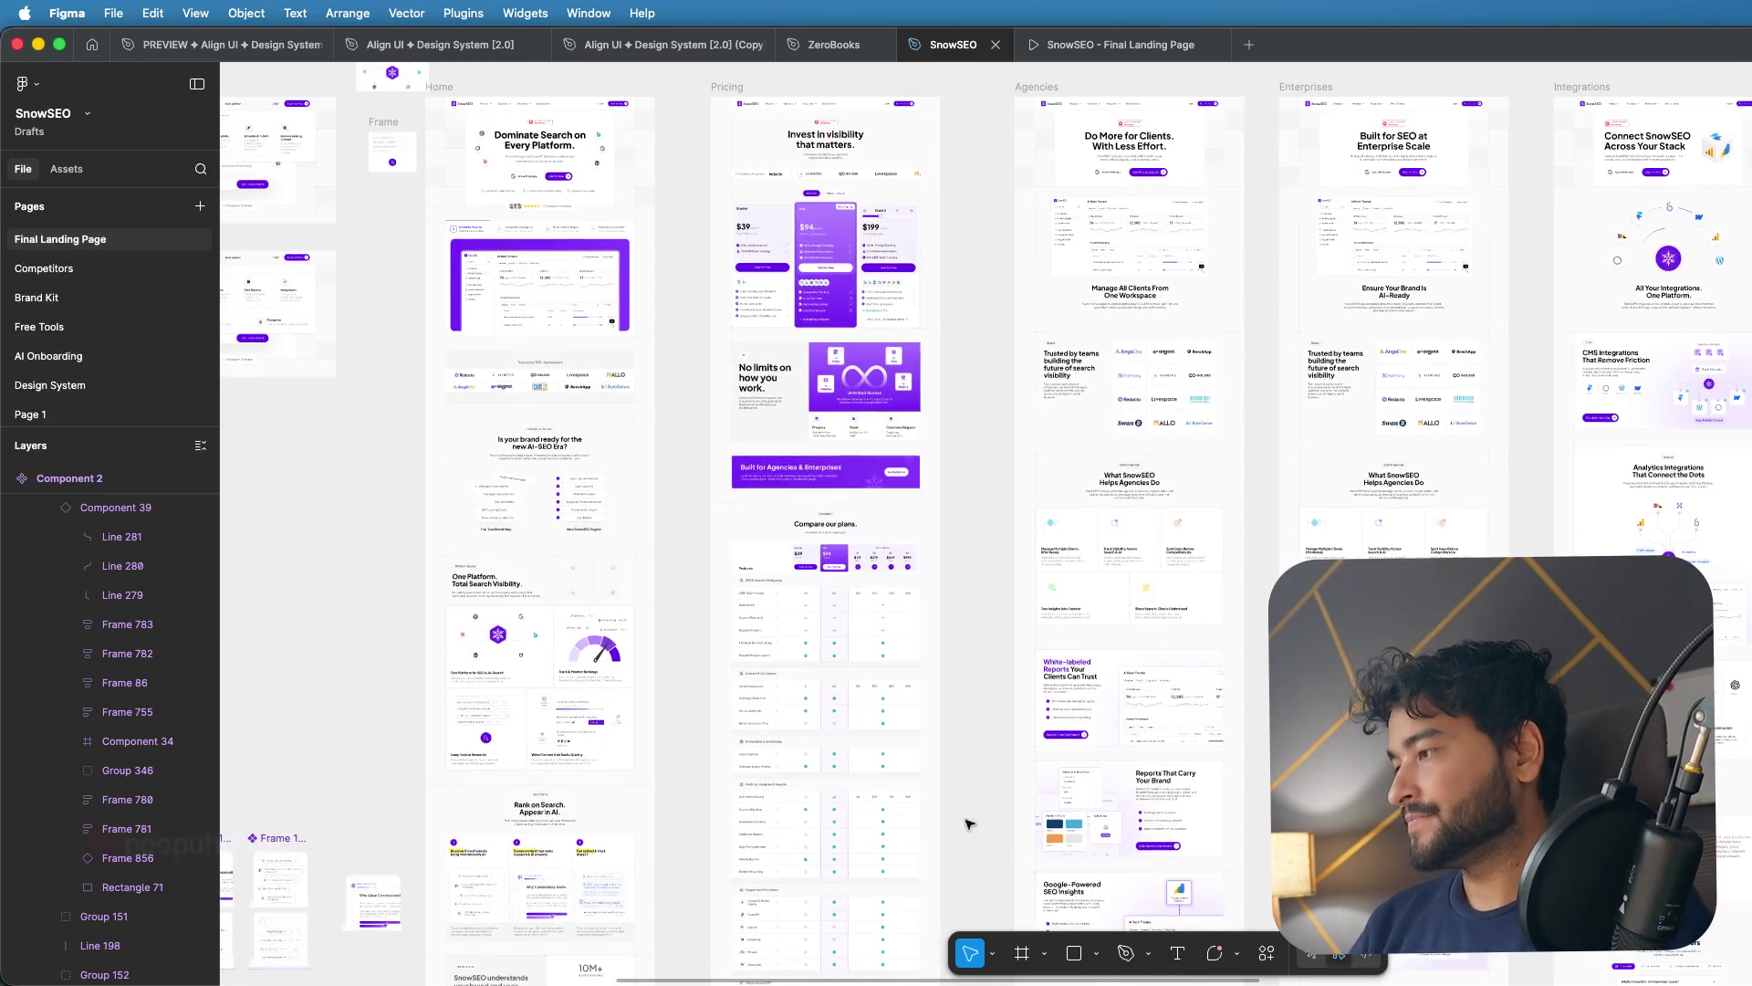
mouse_move(980, 973)
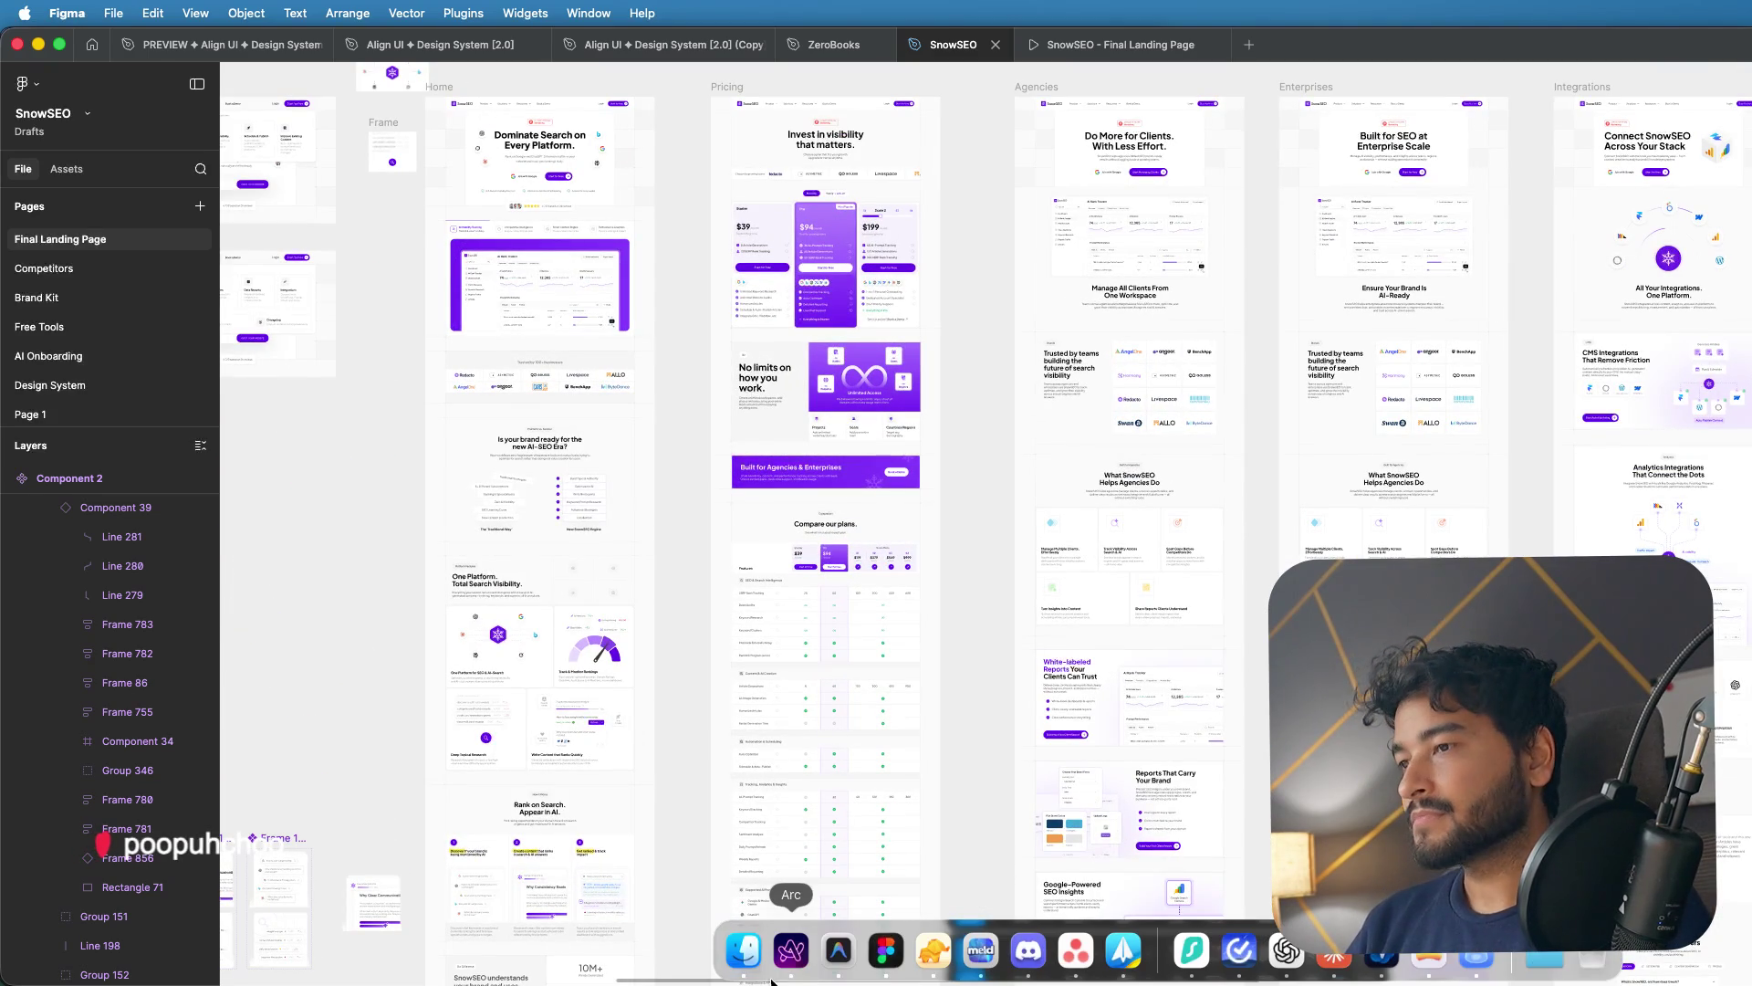
left_click(790, 952)
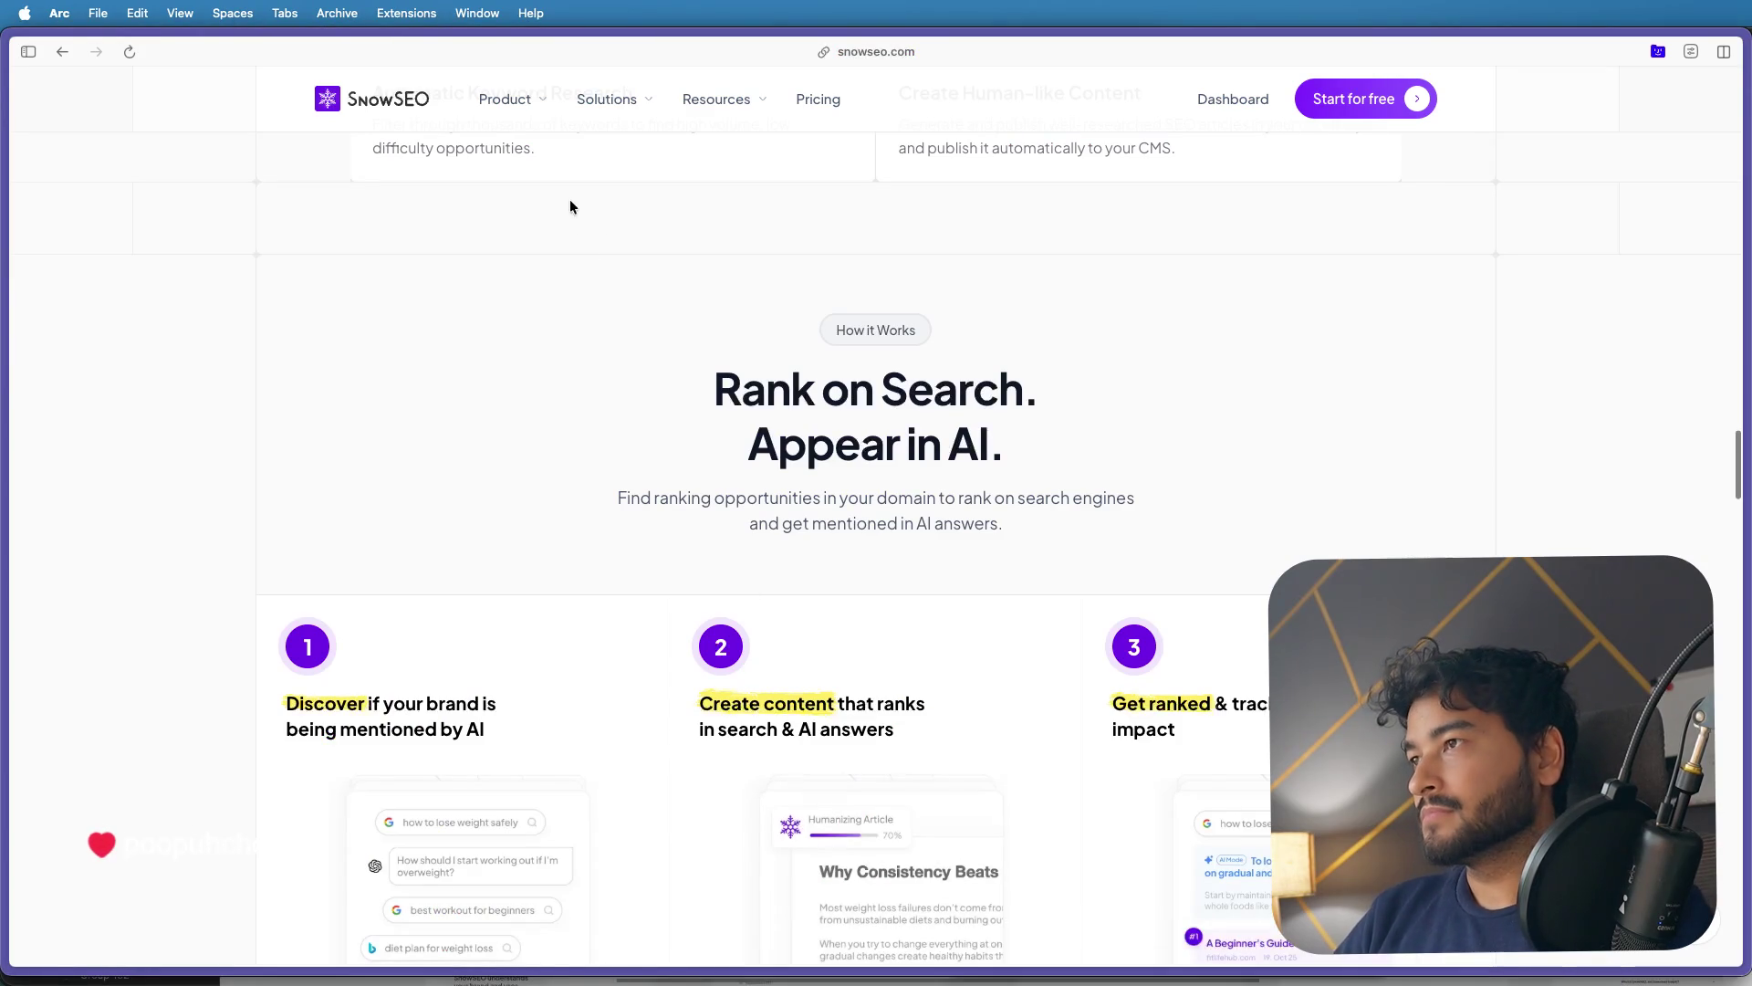
Step: Browse the SnowSEO site's Product, Solutions and Resources menus
scroll(617, 289, "up", 5)
scroll(617, 282, "up", 10)
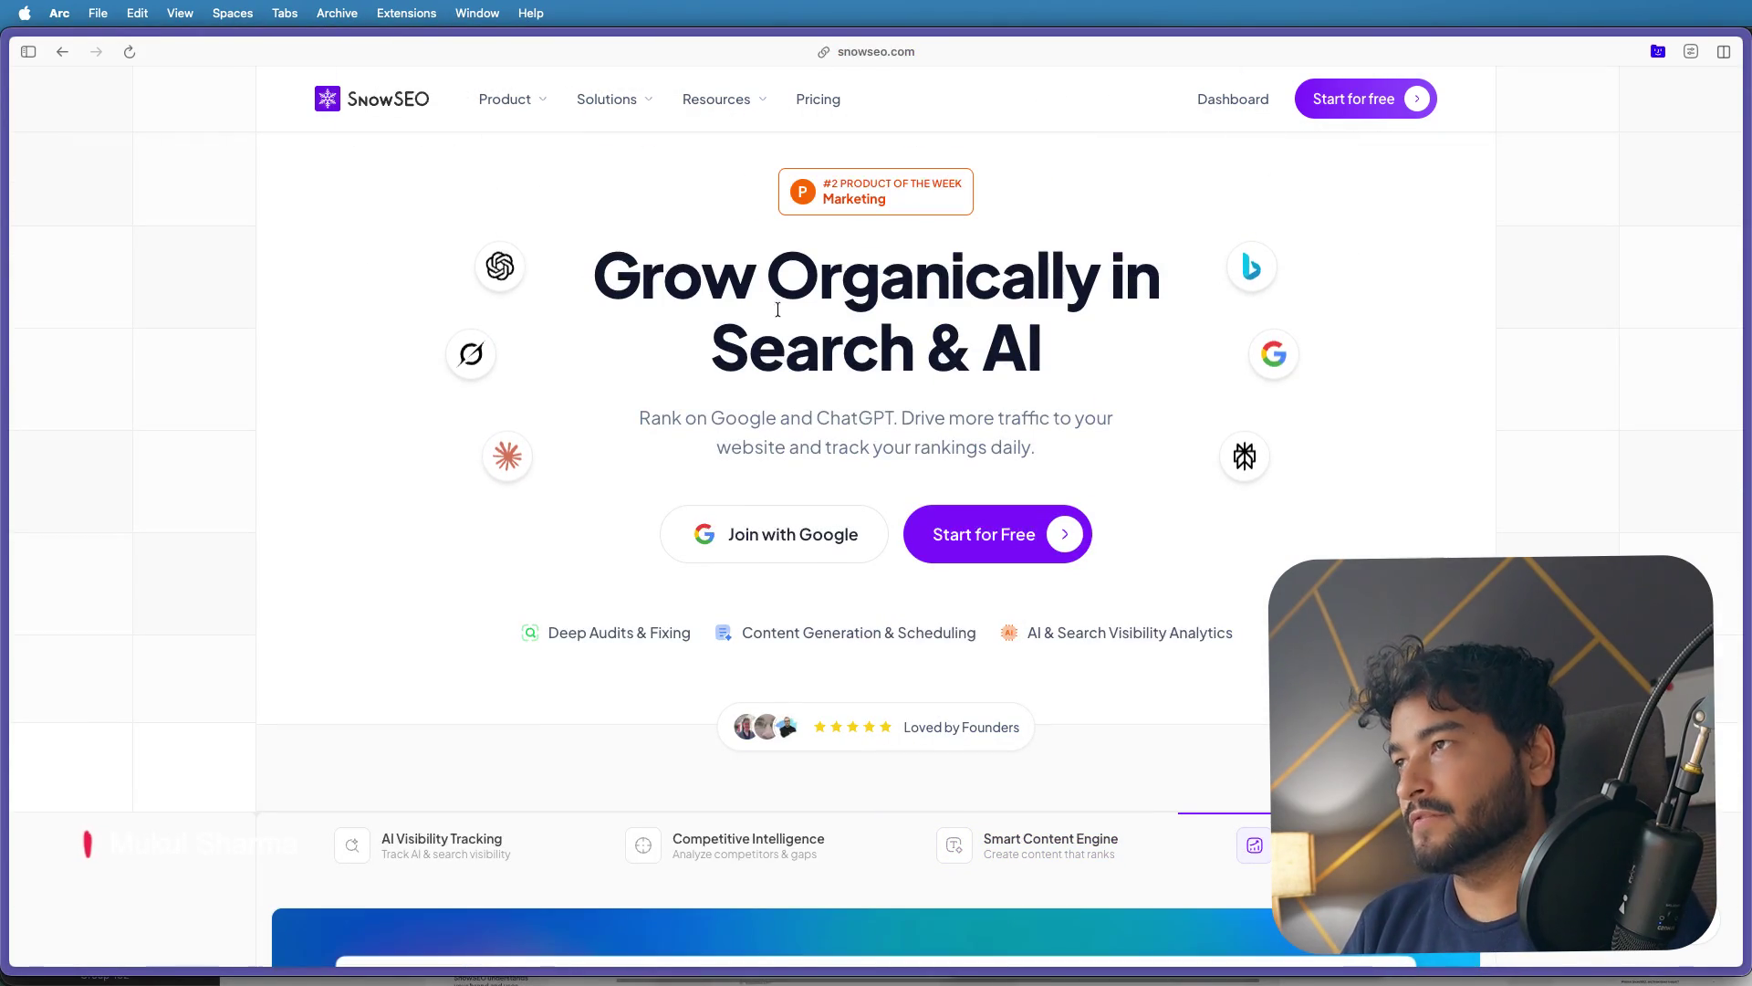
left_click(538, 106)
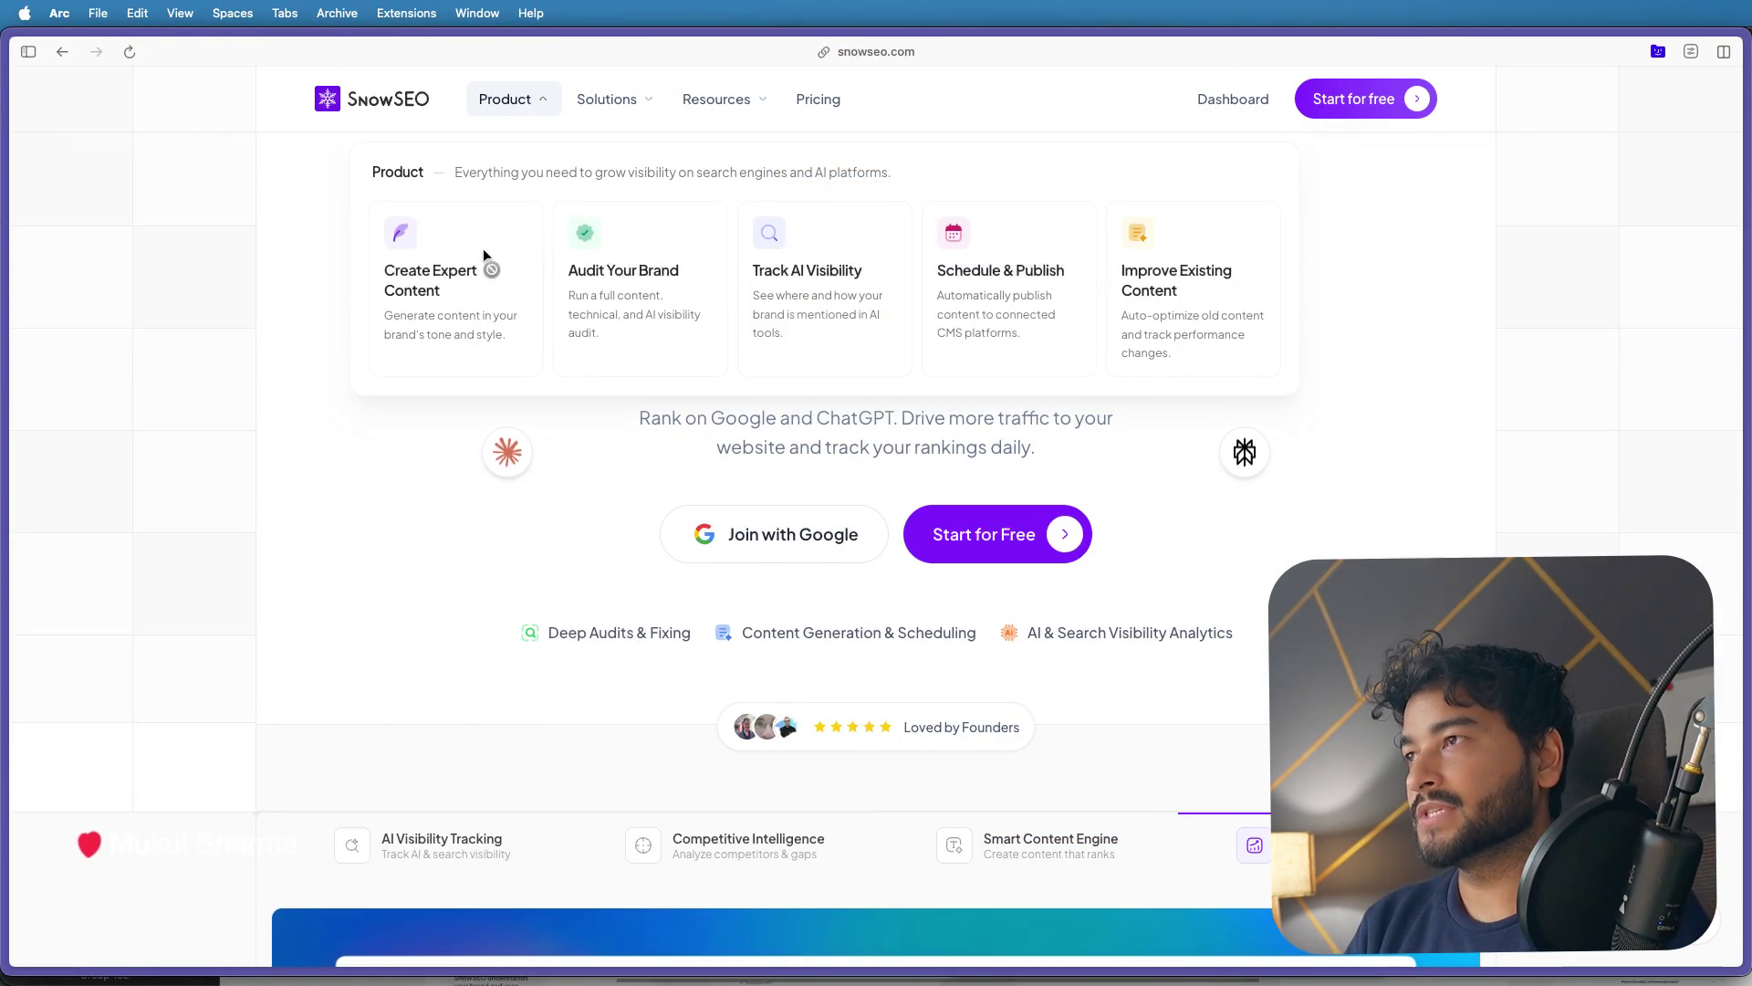
left_click(601, 98)
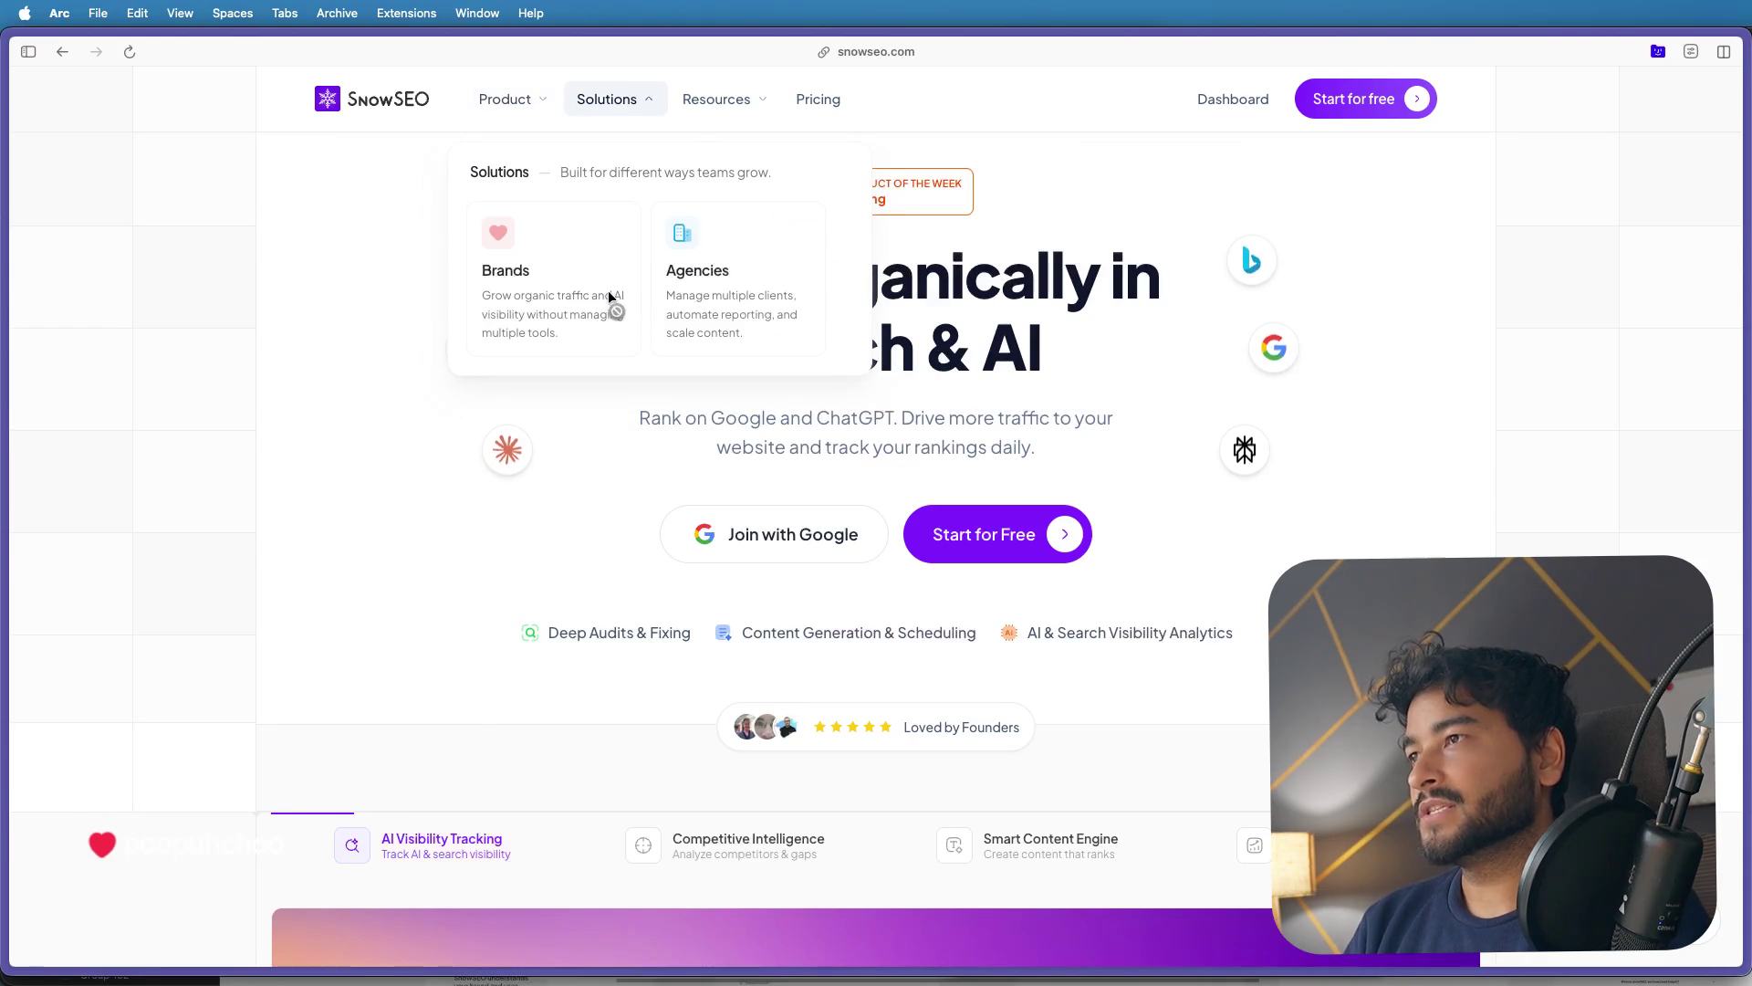
left_click(723, 101)
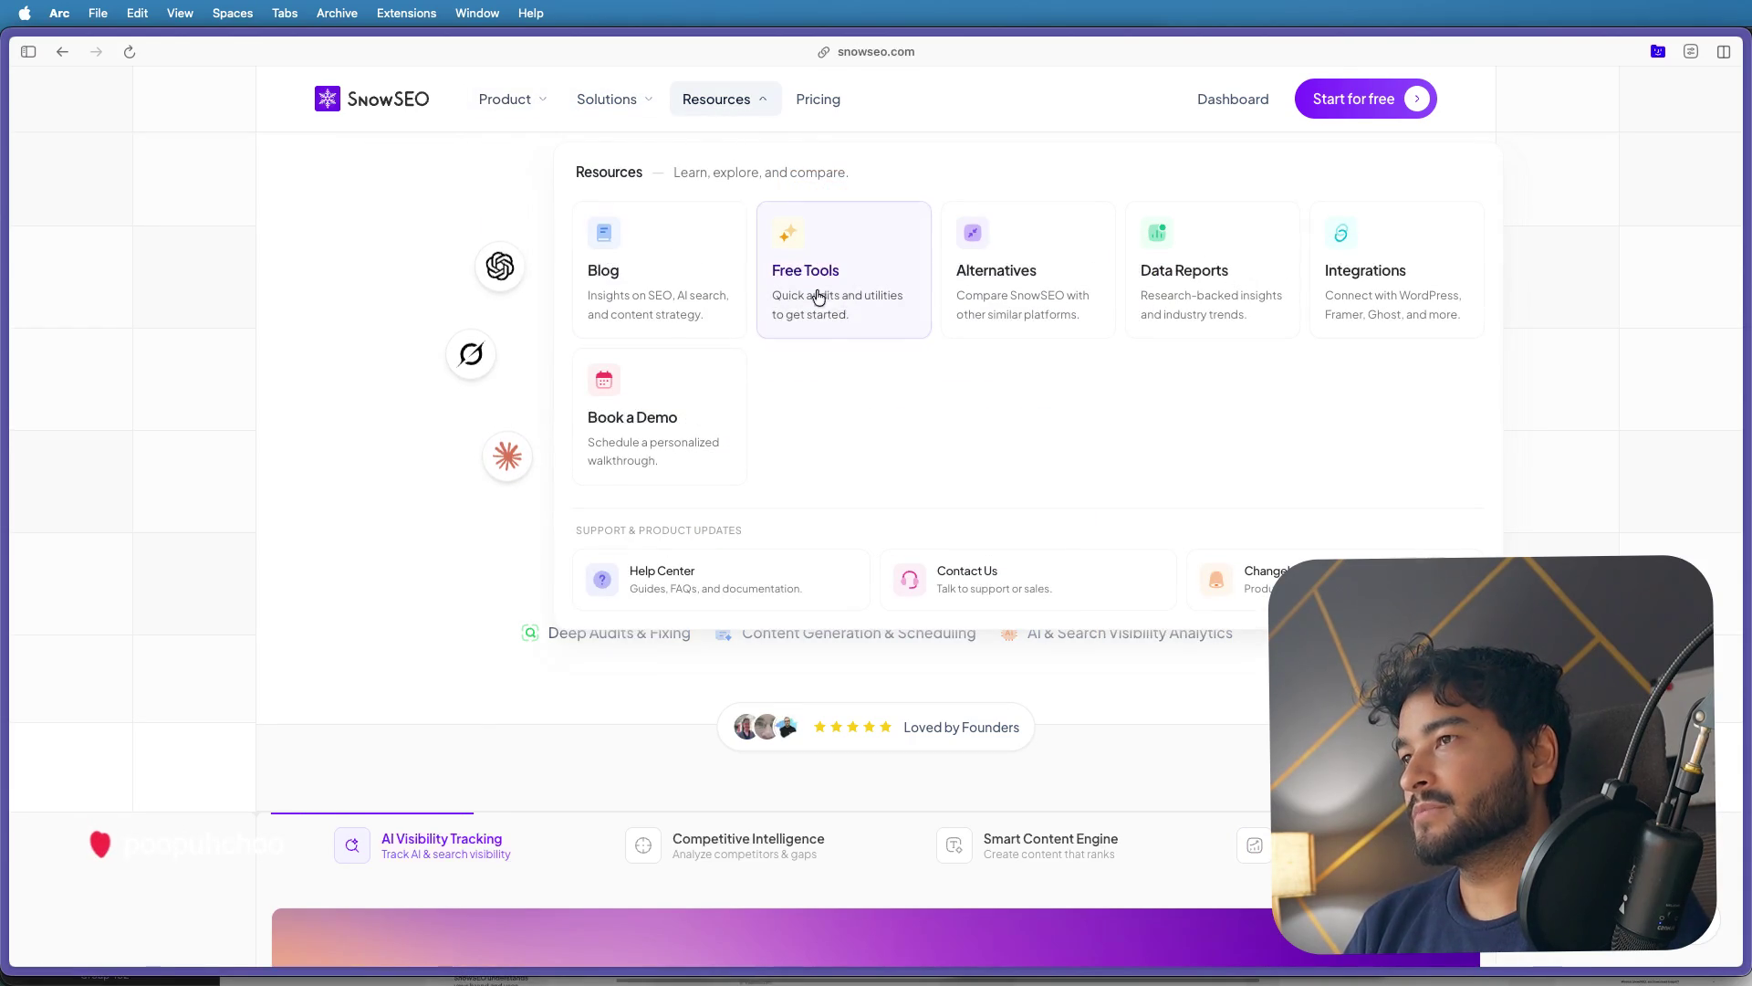
Step: Open the Free Tools page, scroll its Explore Free Tools section, and focus the address bar
left_click(870, 291)
scroll(1130, 460, "down", 10)
scroll(1130, 460, "down", 15)
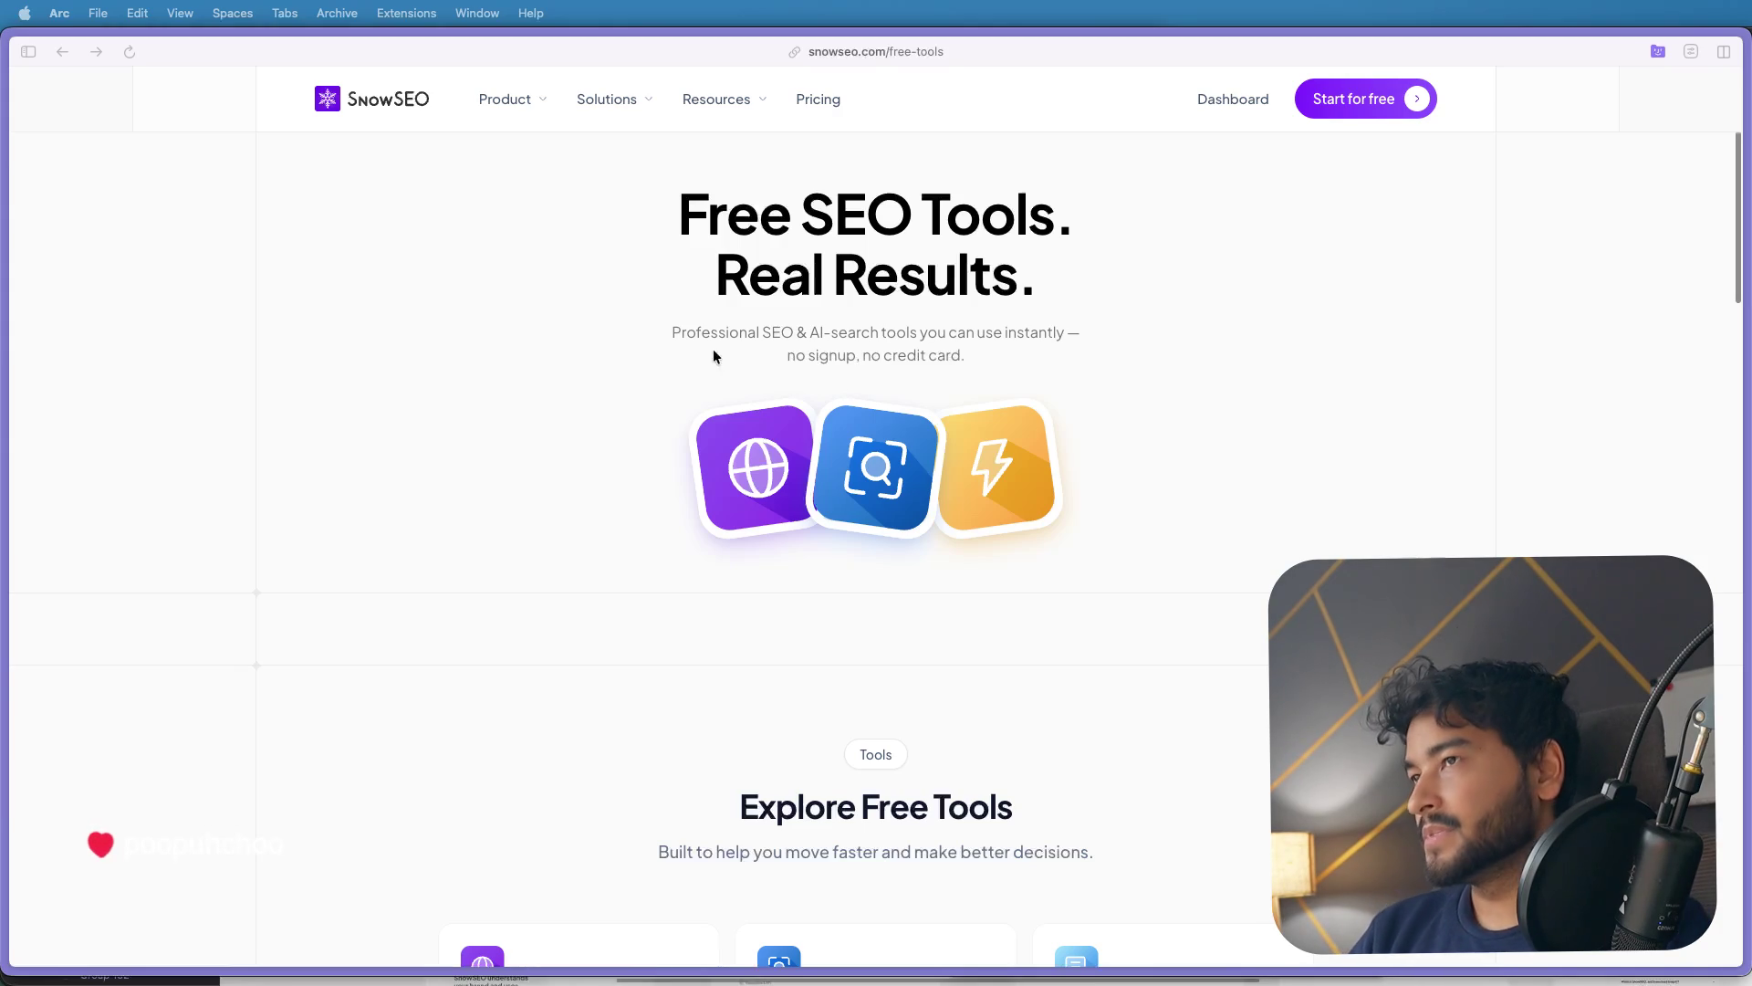
left_click(916, 52)
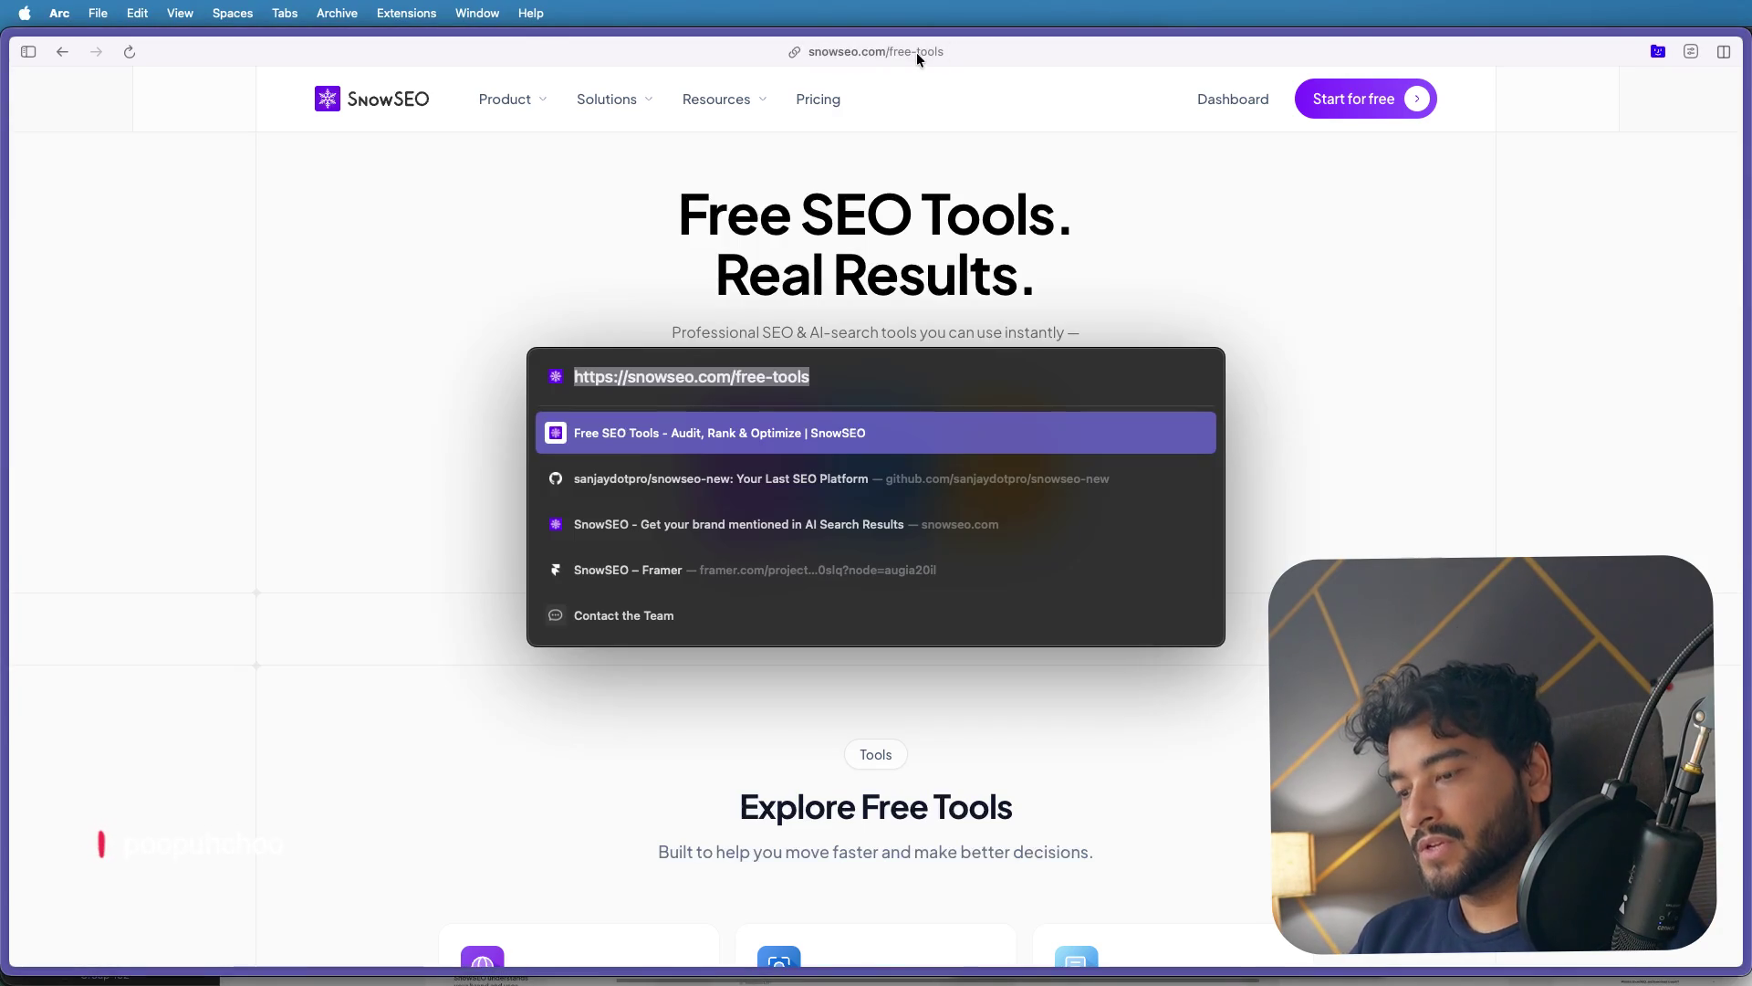
Step: Go to the Higgsfield website and dismiss its limited offer popup
type("higgsfie")
key("Return")
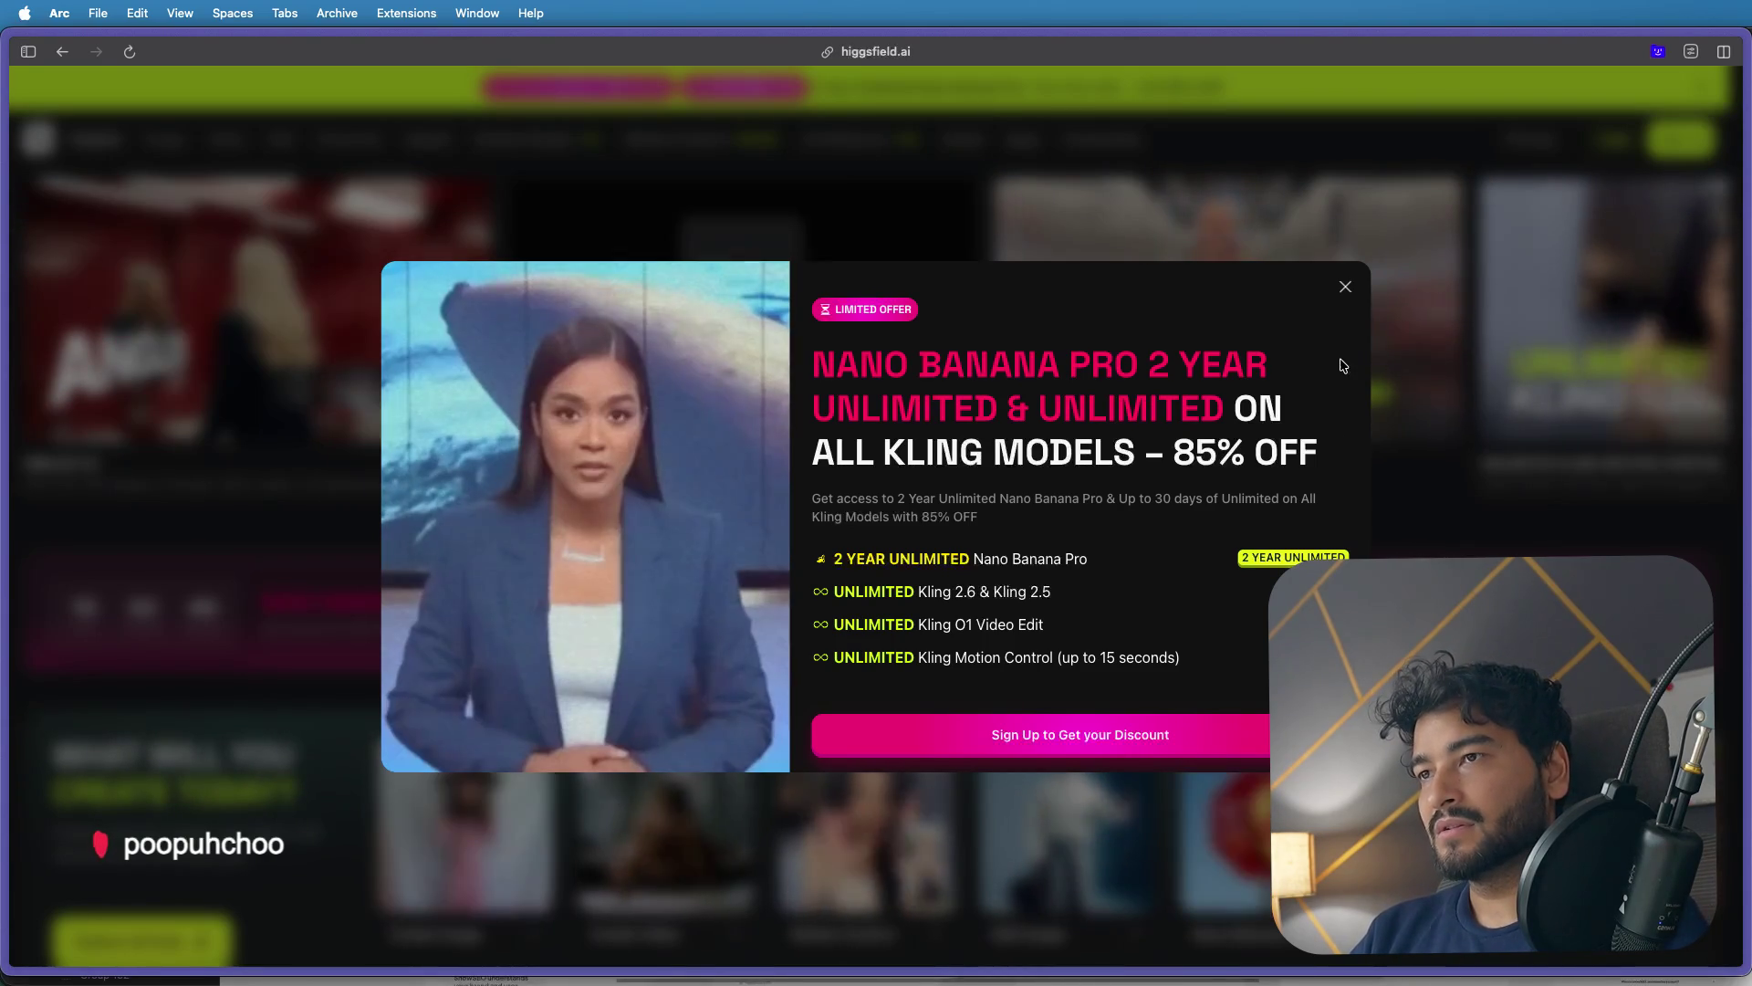
left_click(1344, 288)
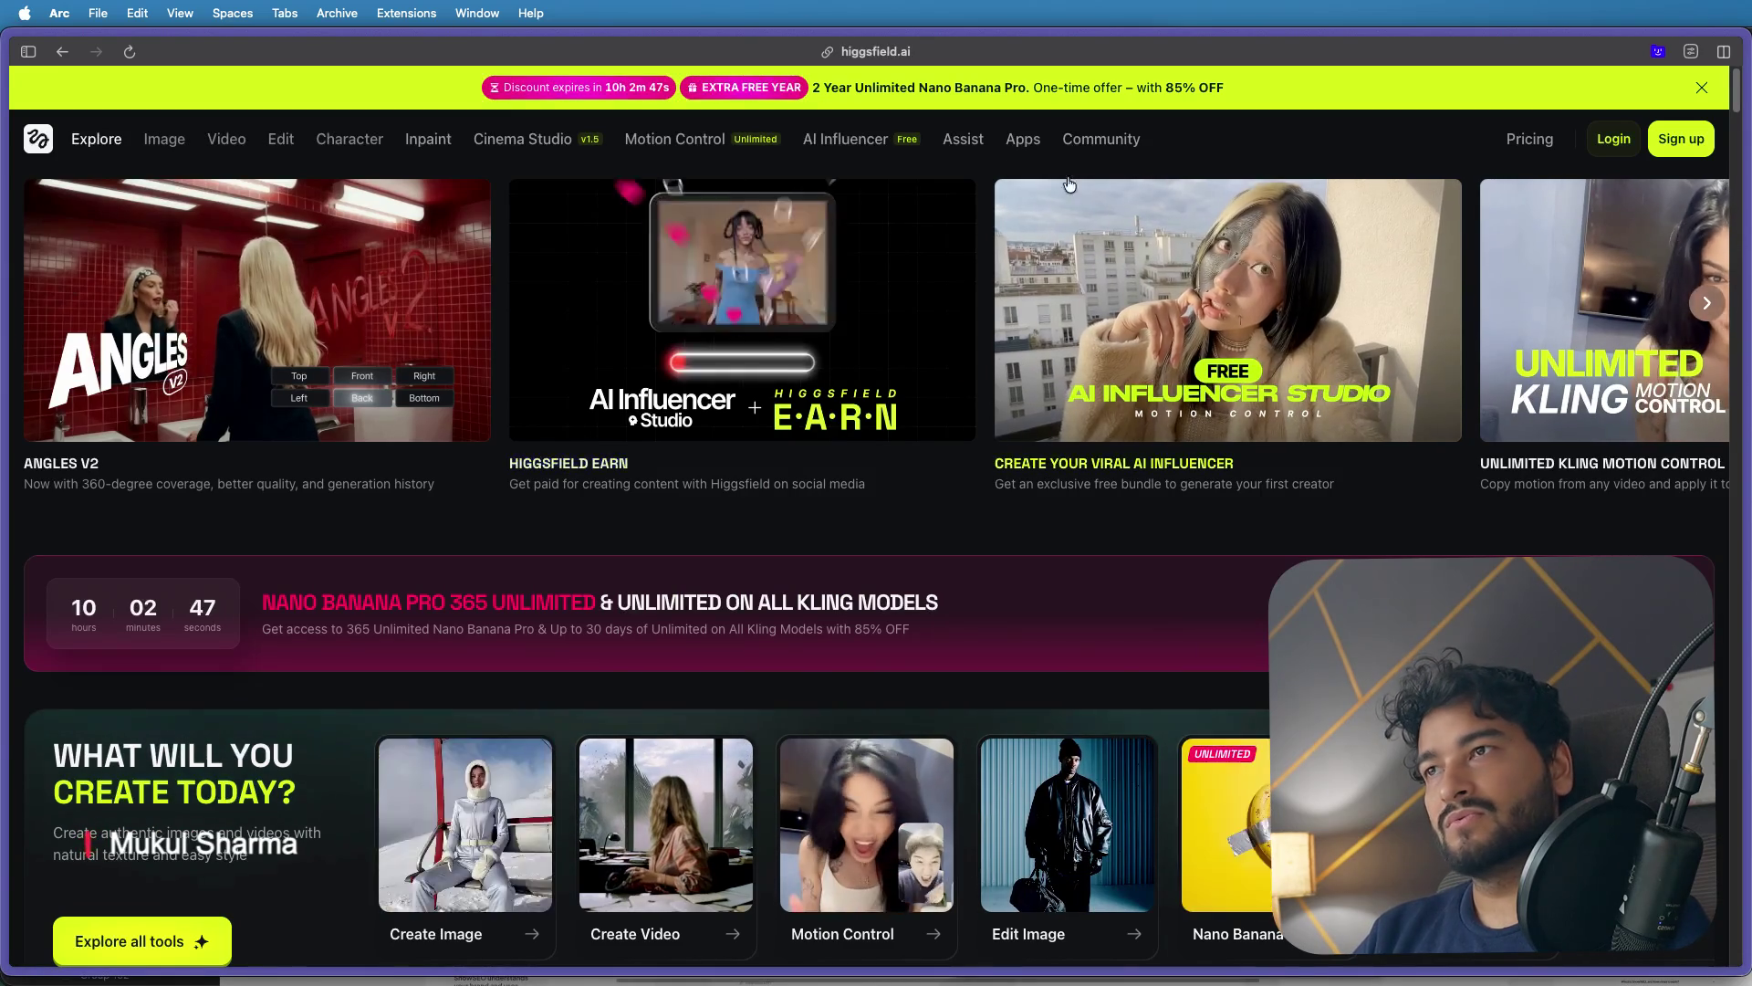
Step: Open Higgsfield's pricing page and review the Basic ($9/month), Pro, Ultimate and Creator plan cards
mouse_move(231, 152)
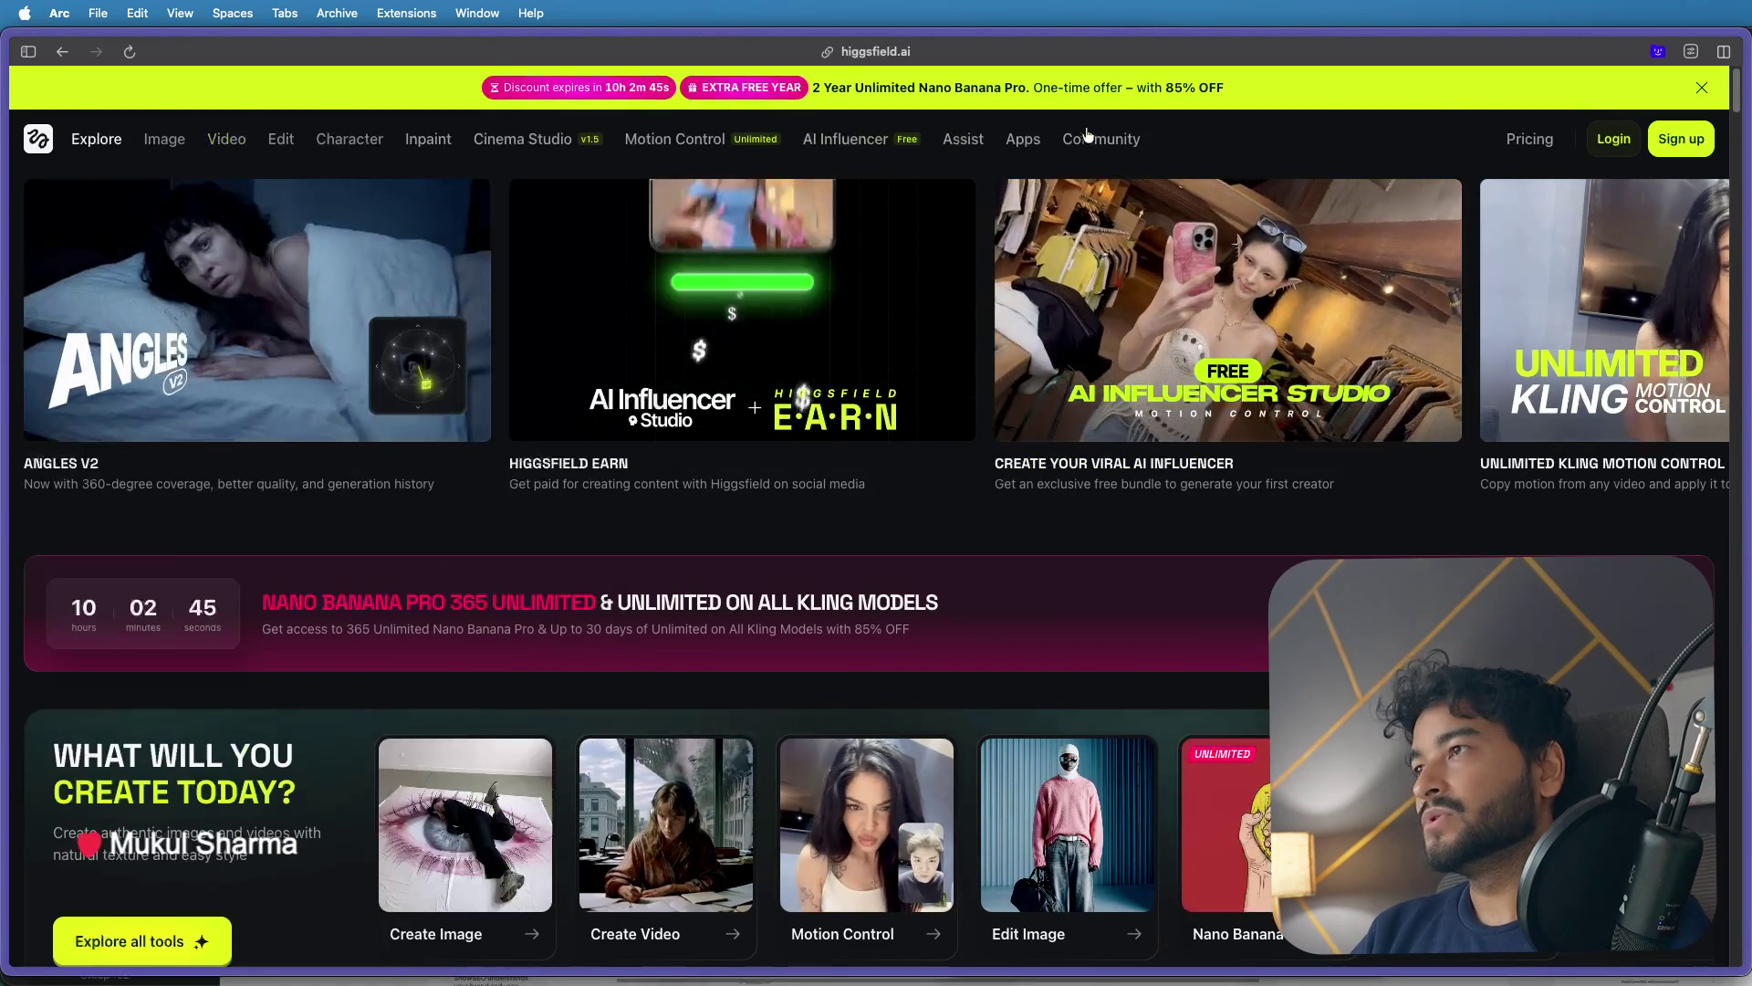
left_click(1549, 144)
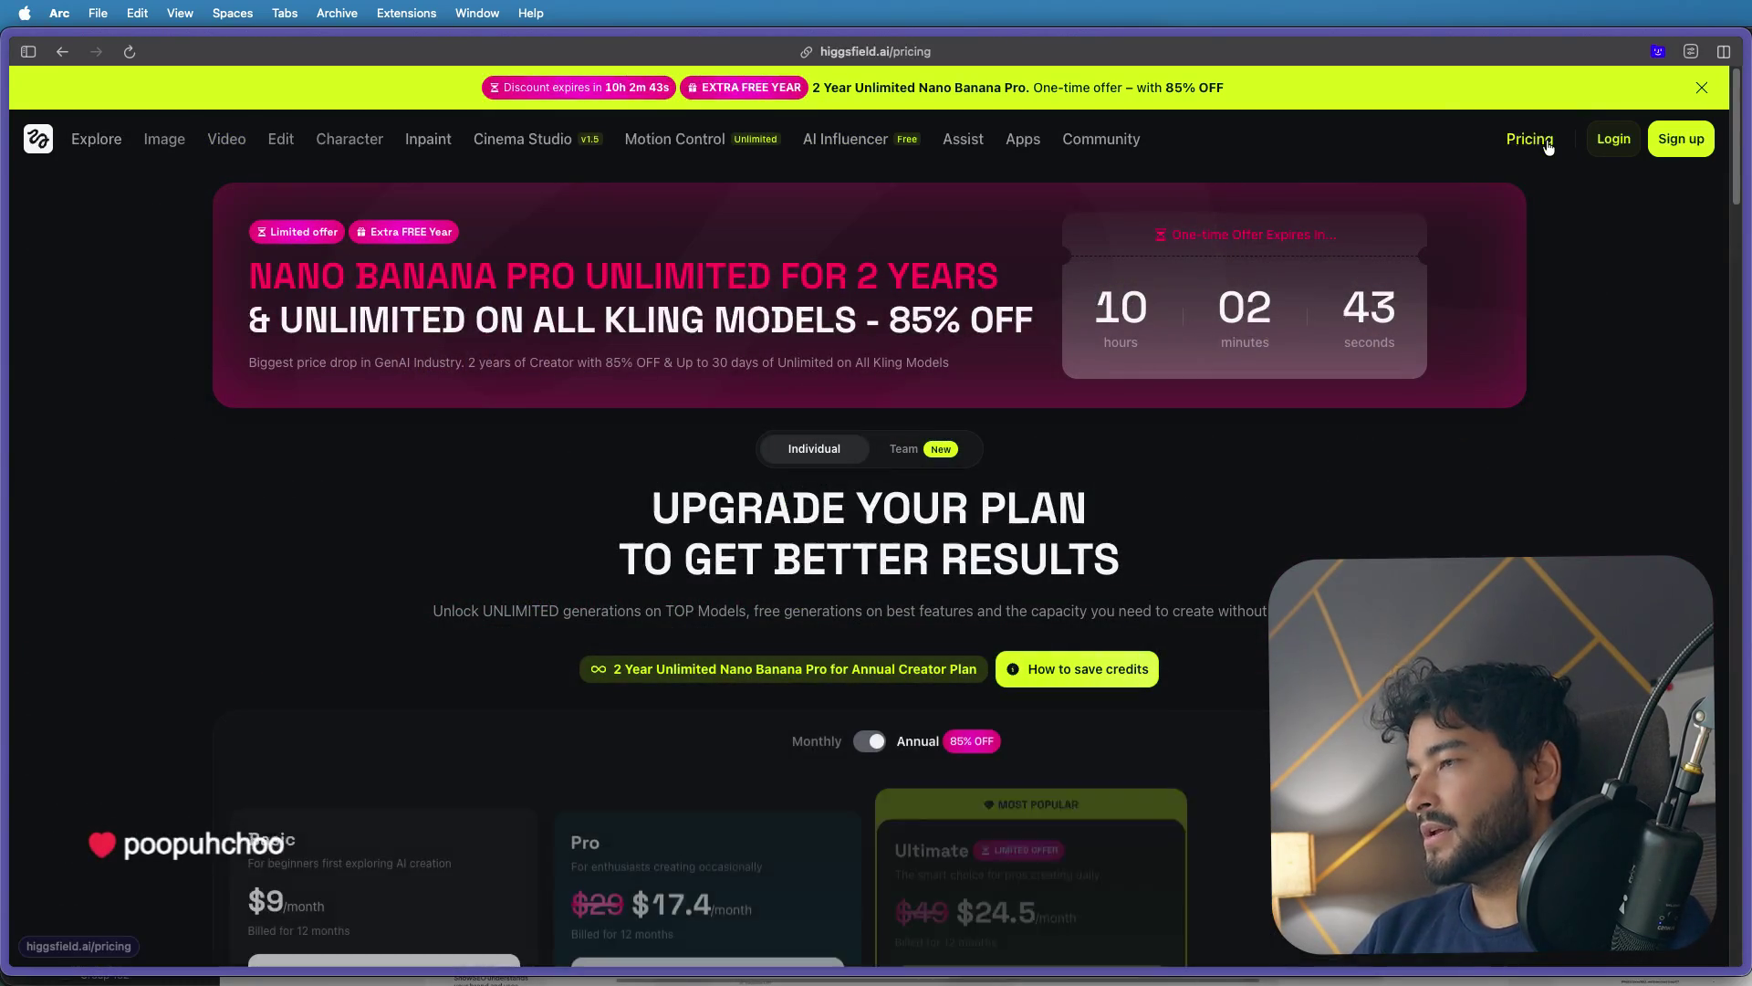
scroll(798, 497, "down", 5)
scroll(924, 460, "up", 5)
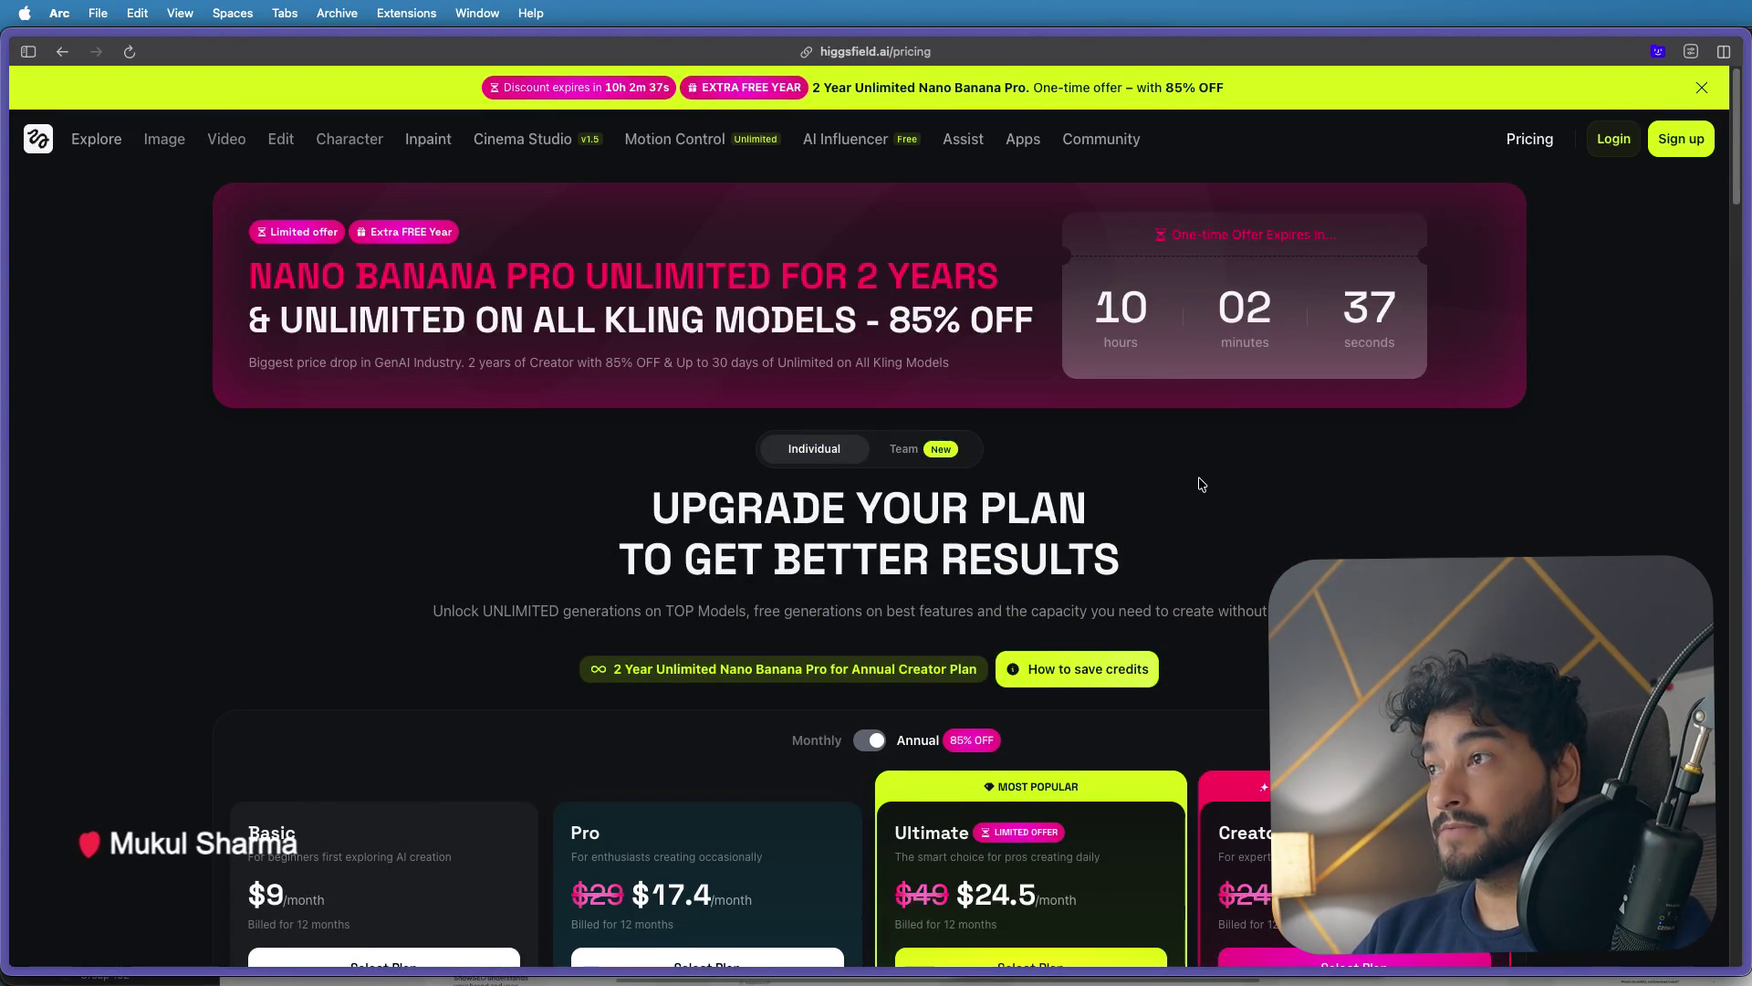
scroll(1201, 485, "down", 6)
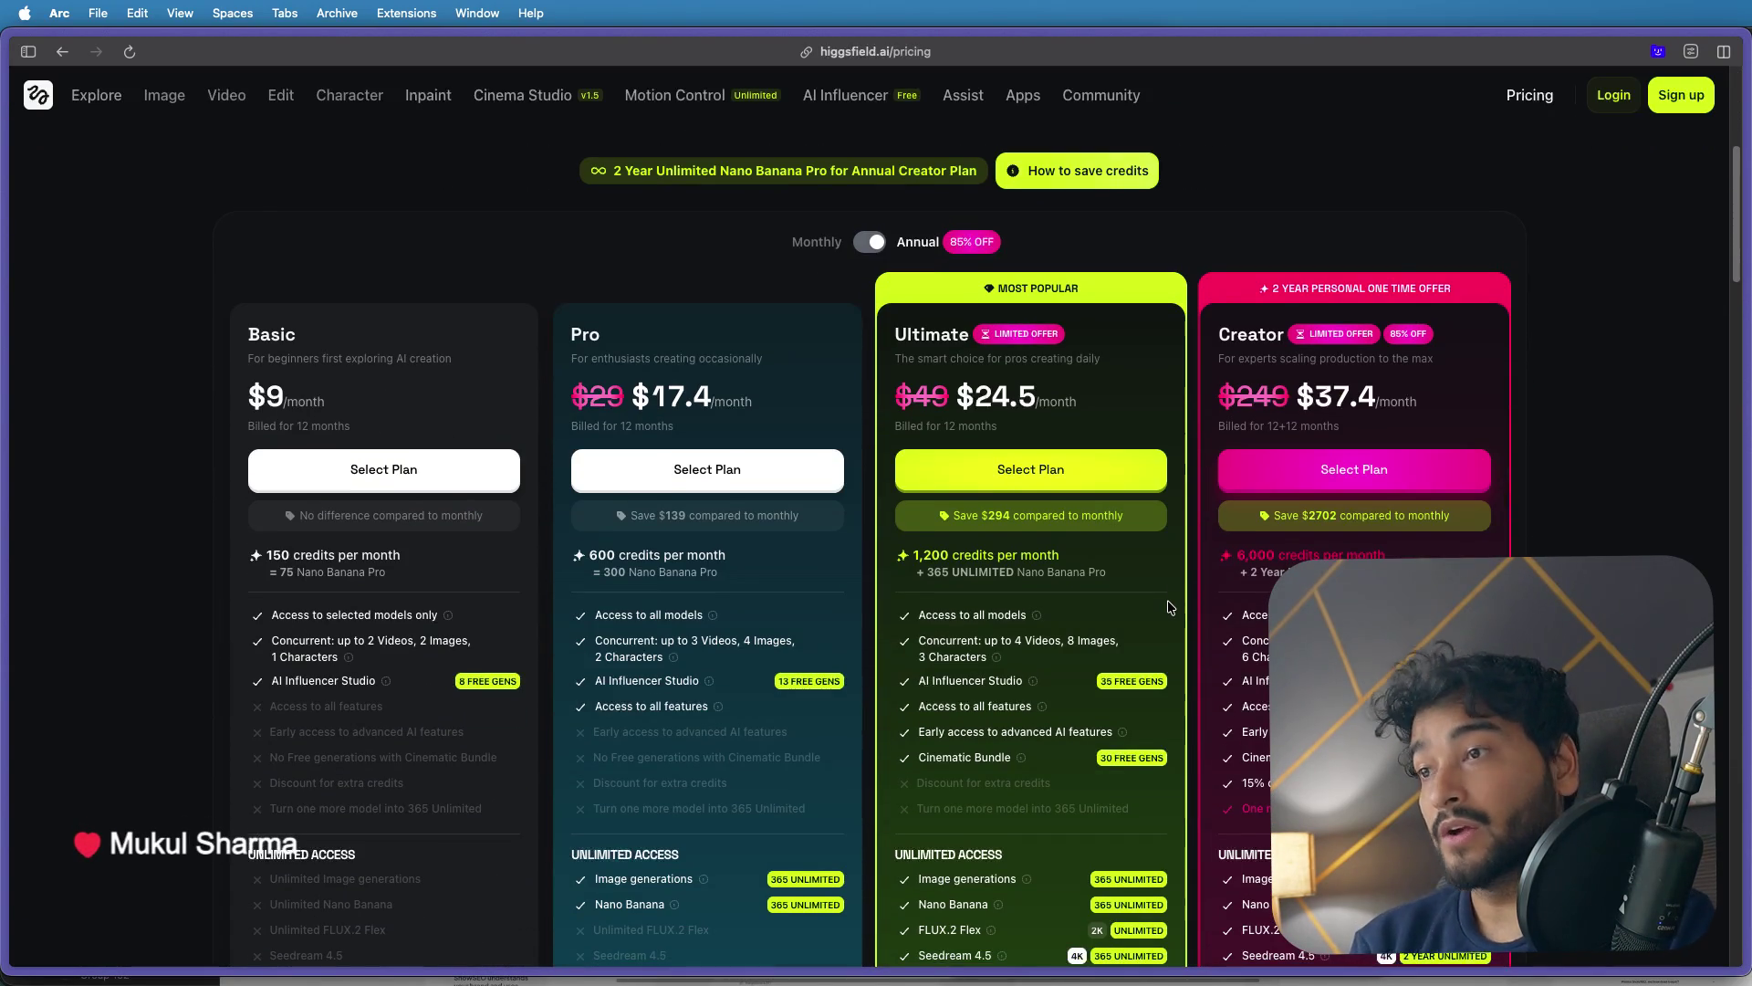
scroll(1169, 608, "down", 5)
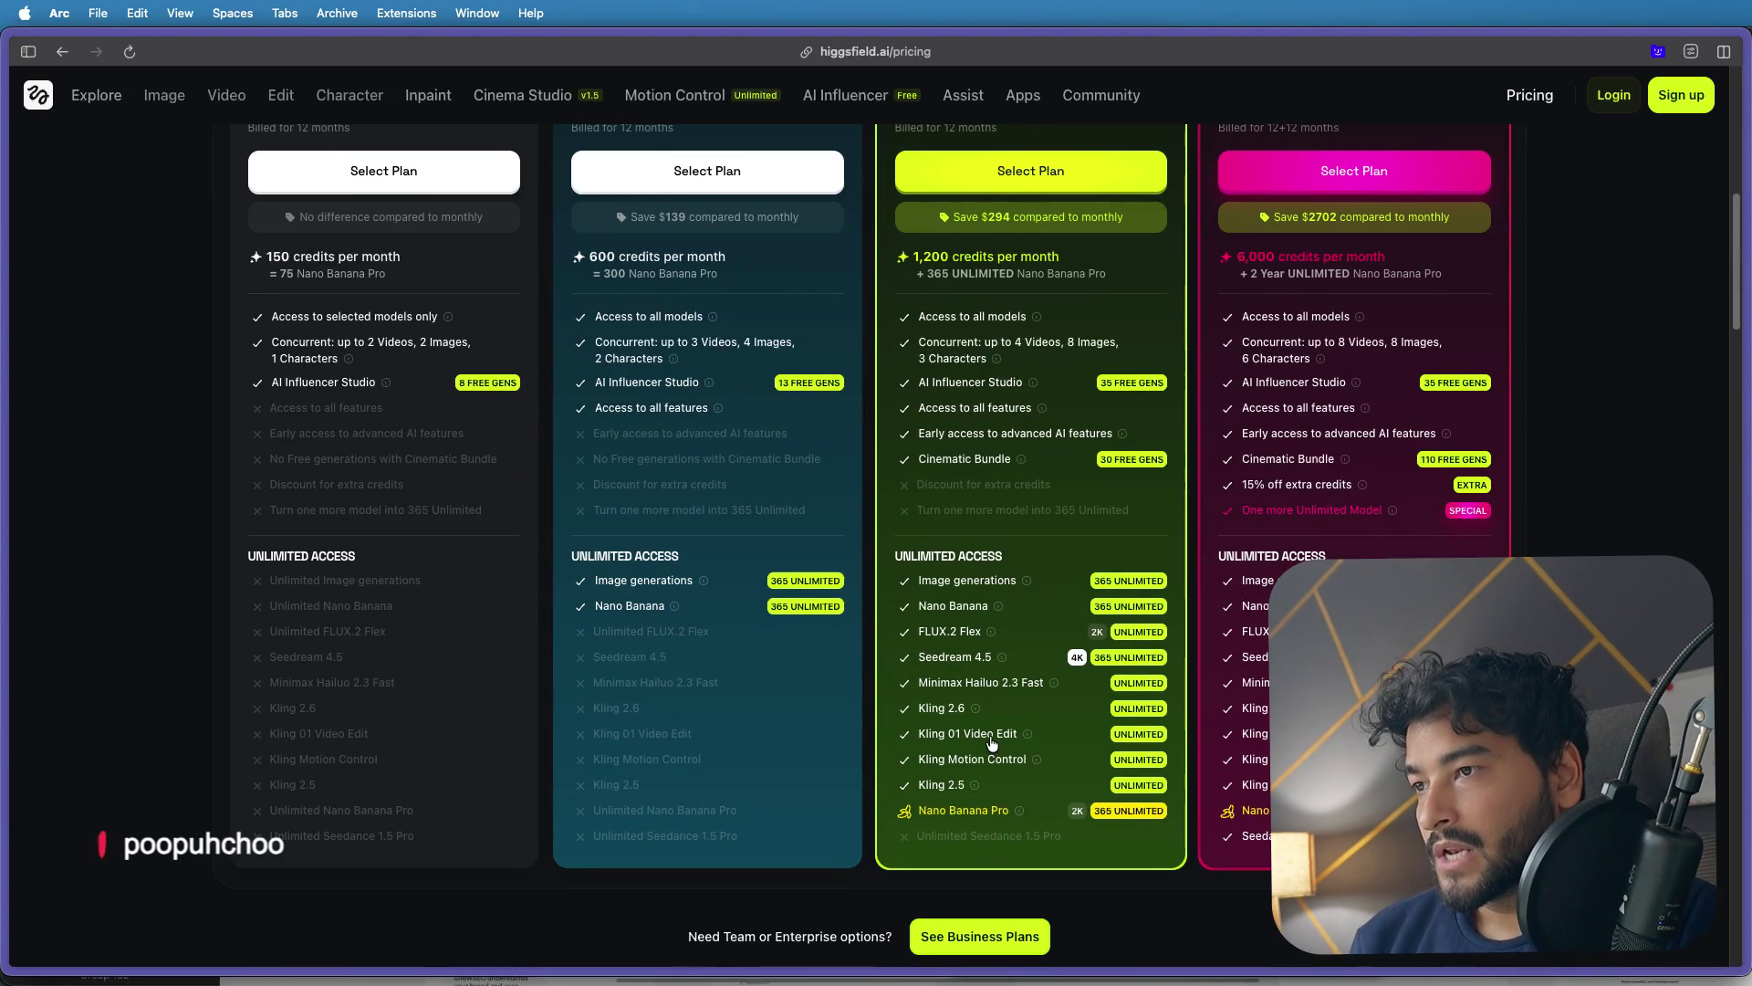
scroll(1018, 737, "up", 5)
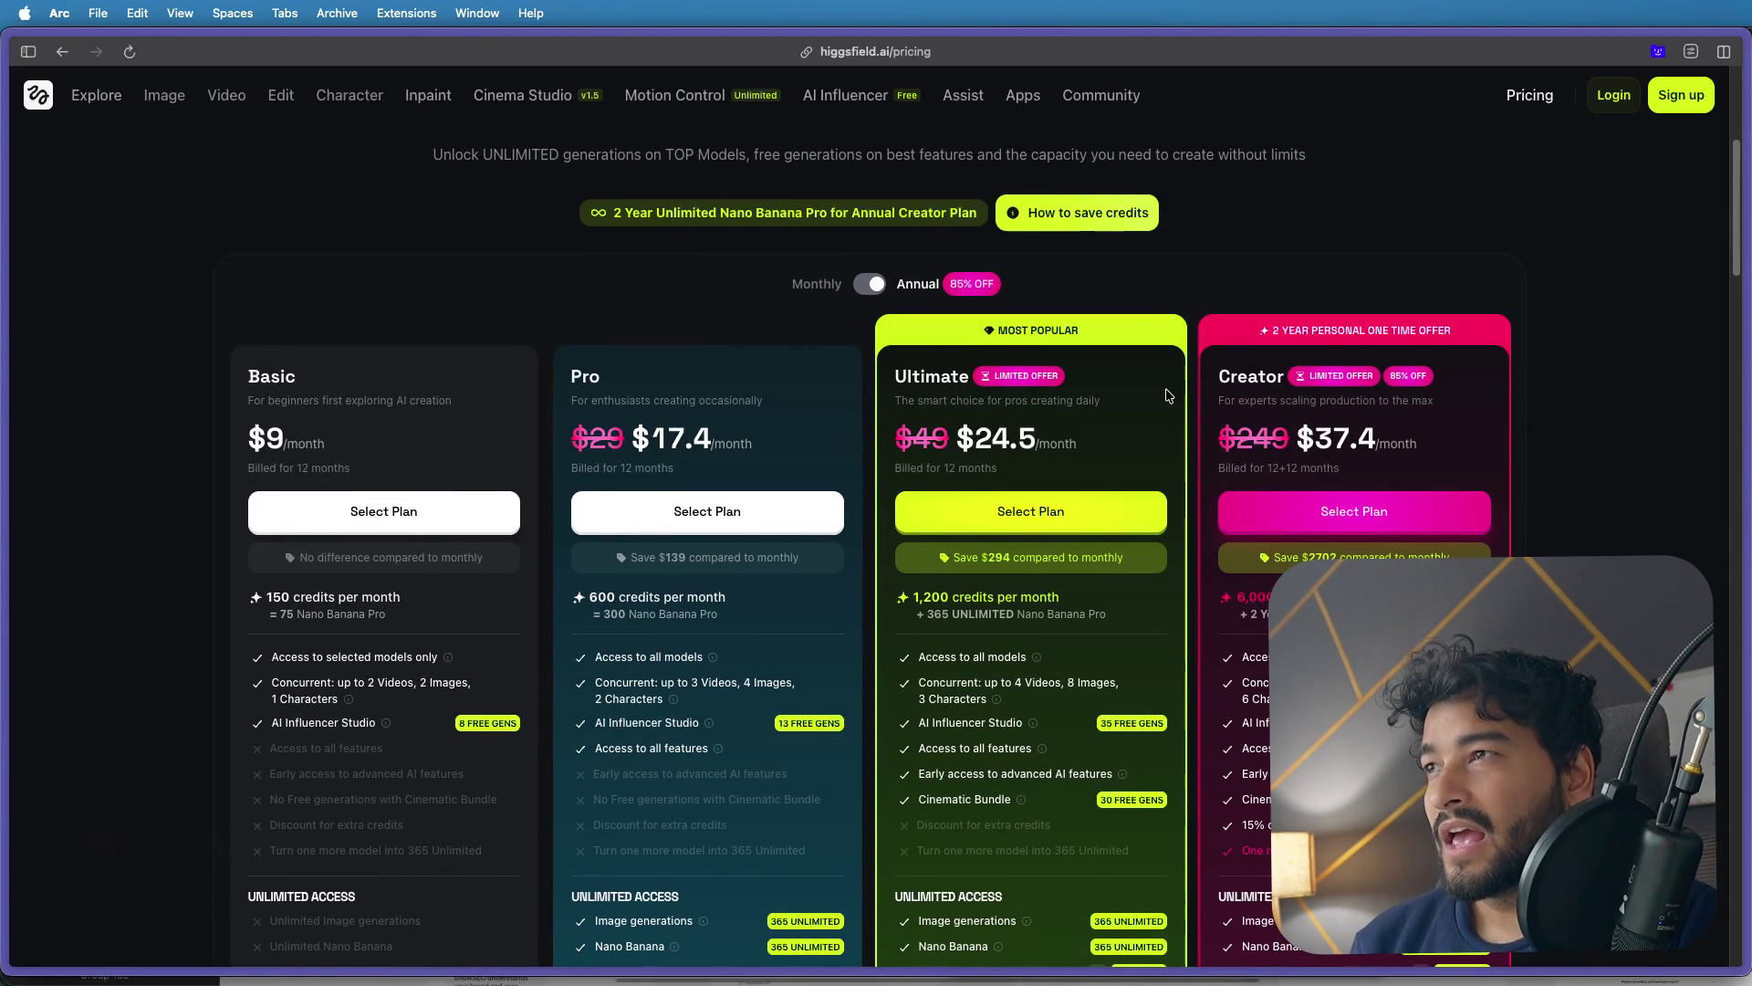
scroll(1176, 395, "down", 6)
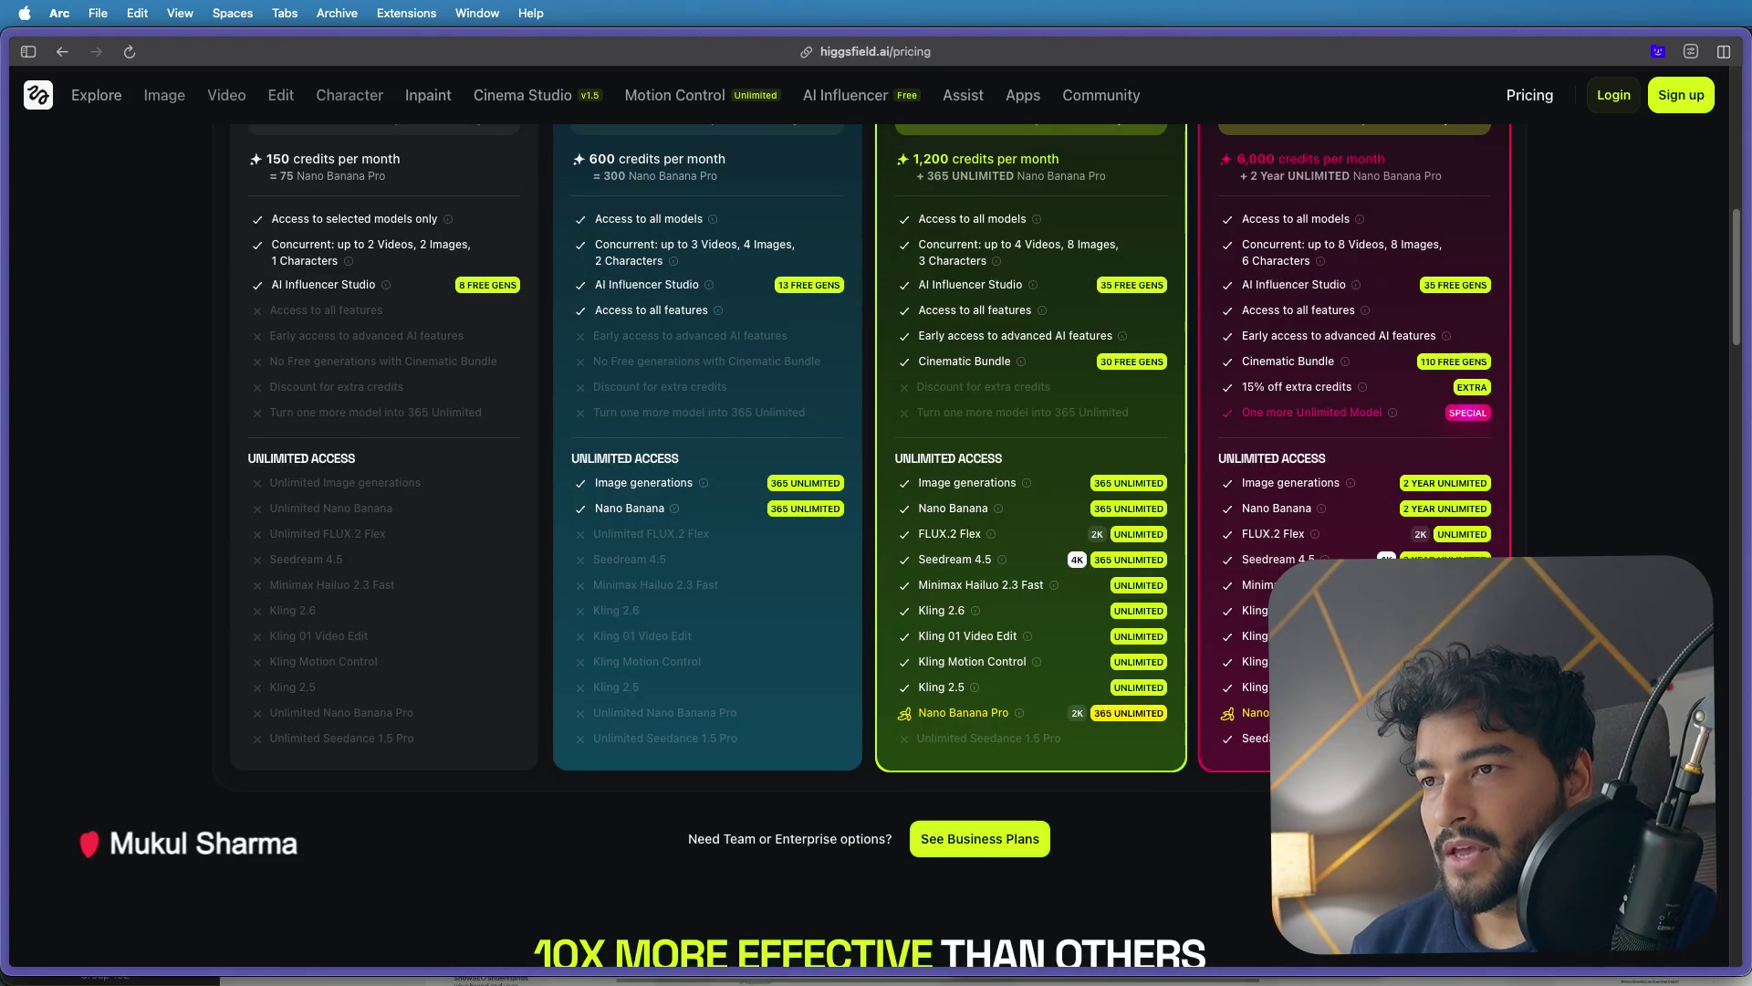
mouse_move(1129, 559)
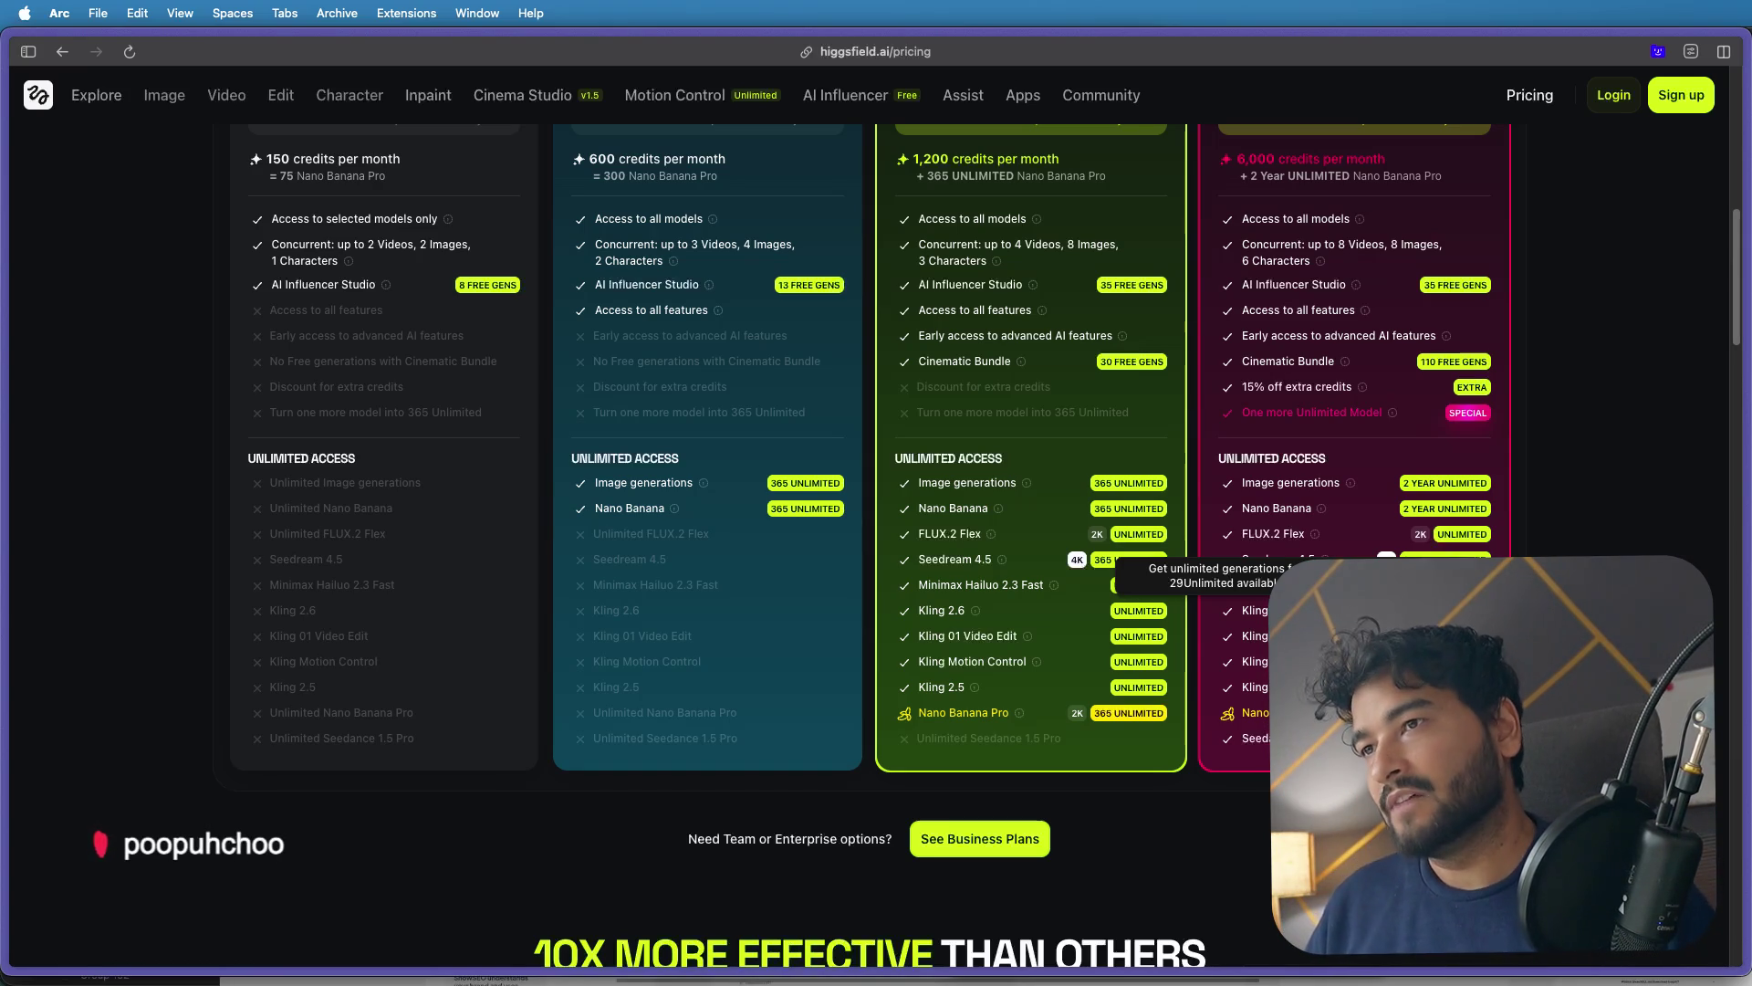
scroll(1007, 451, "up", 2)
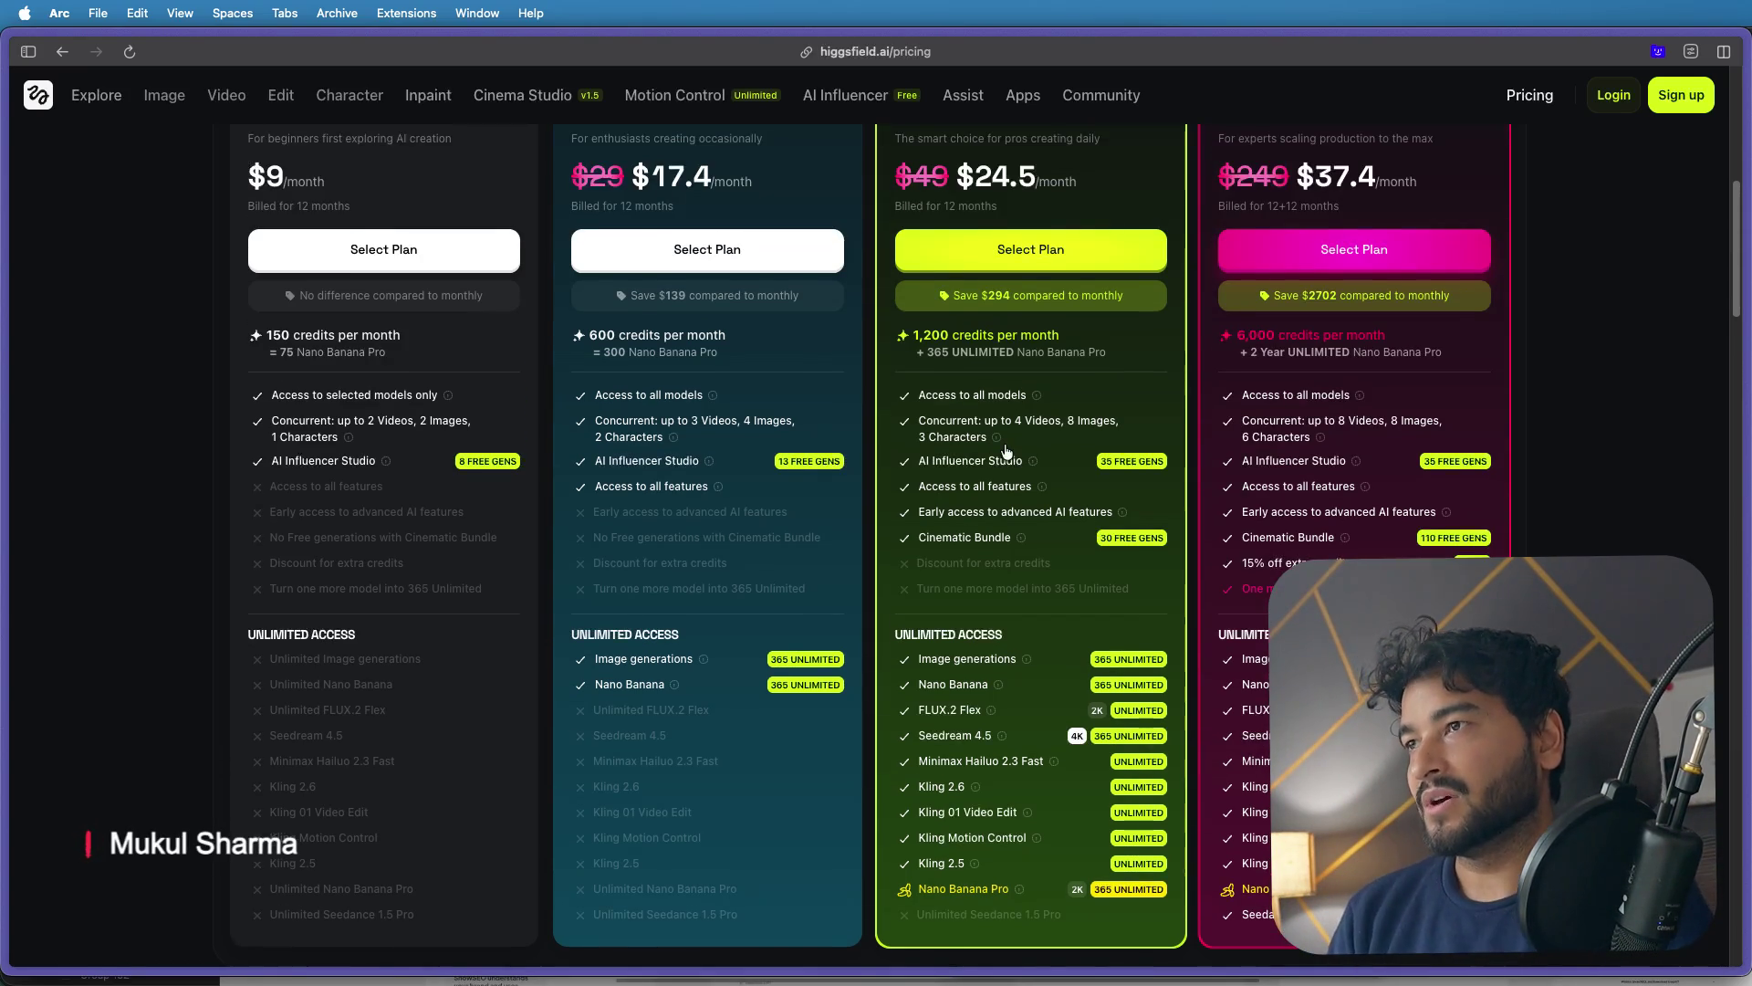
scroll(1006, 451, "up", 5)
left_click(857, 45)
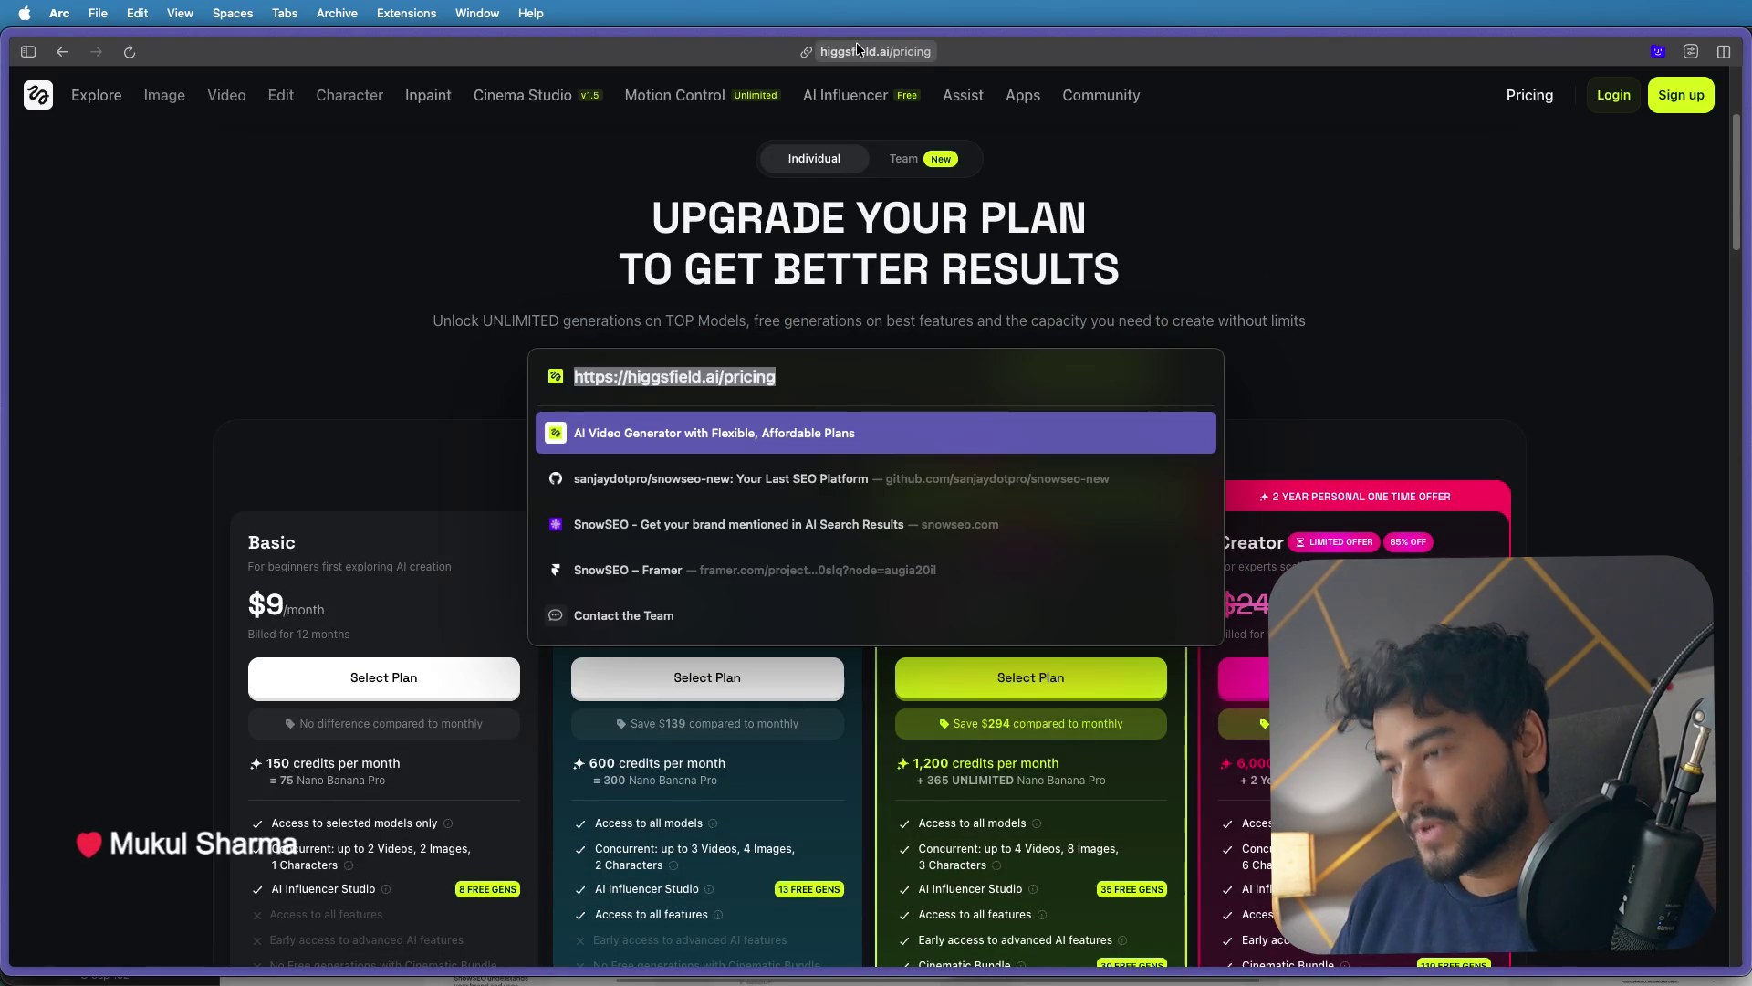
Step: Go to the Freepik website and open its pricing page
type("freepik")
key("Escape")
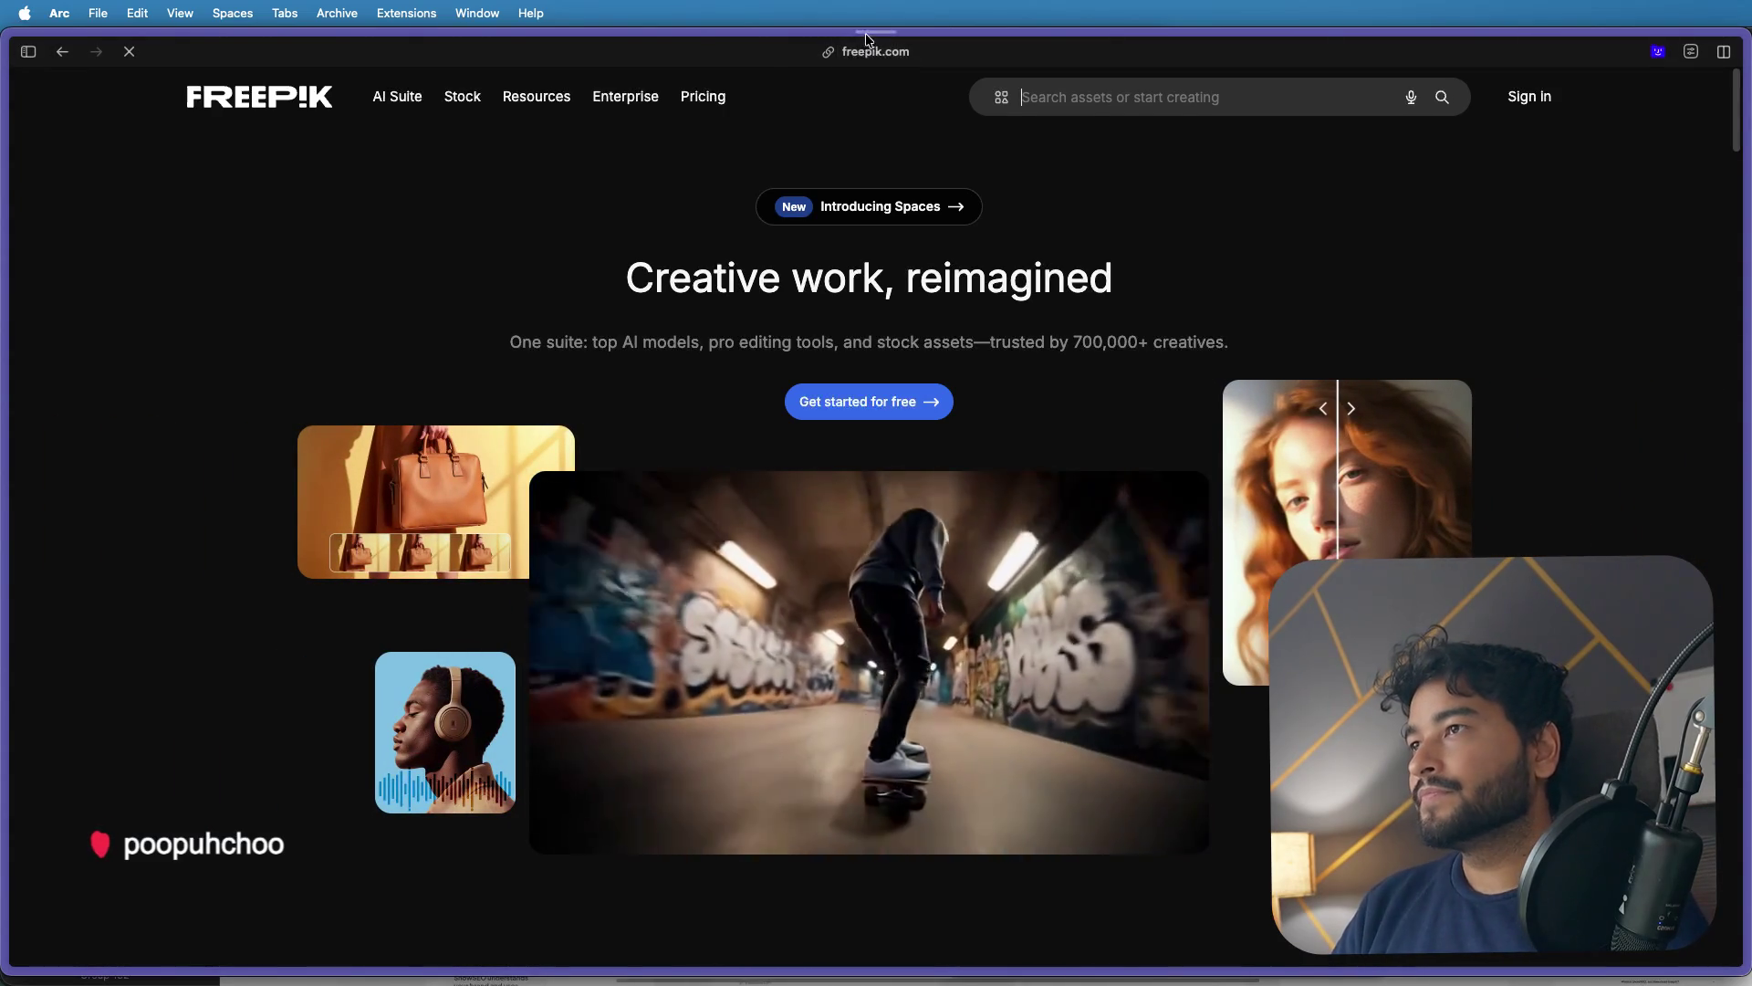
left_click(697, 100)
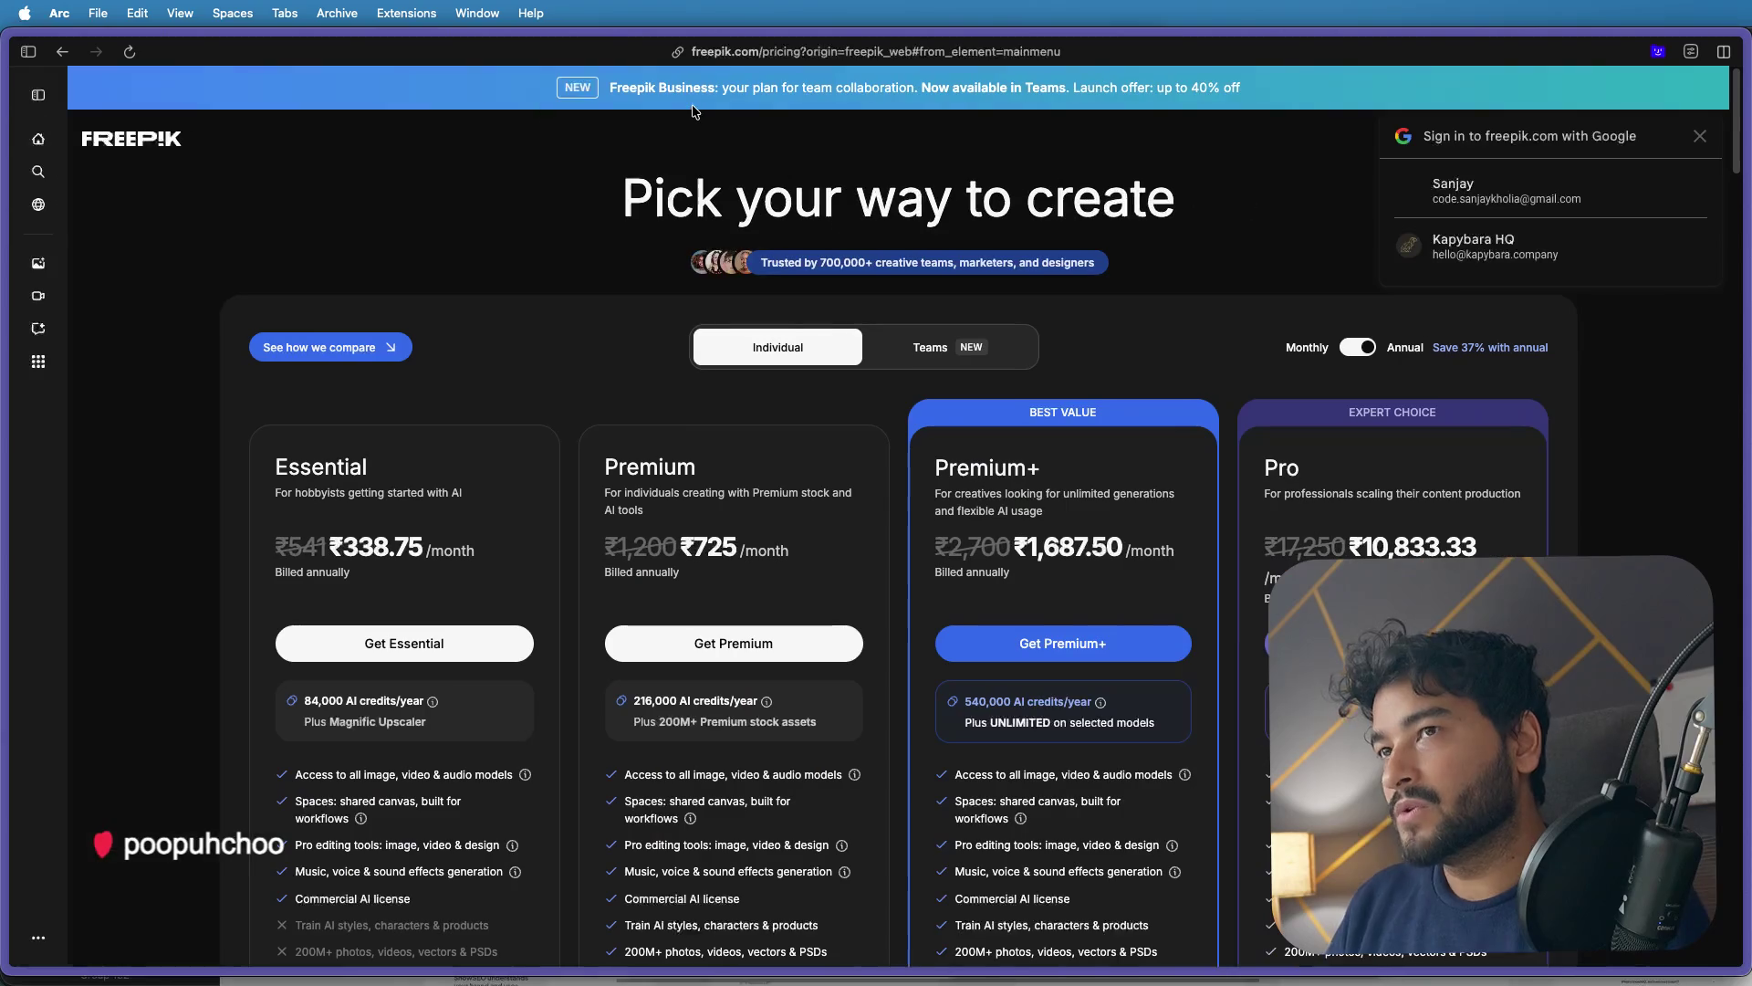
Step: Review the Essential, Premium, Premium+ and Pro plans' Get Unlimited model lists, like Nano Banana Pro
scroll(617, 392, "down", 1)
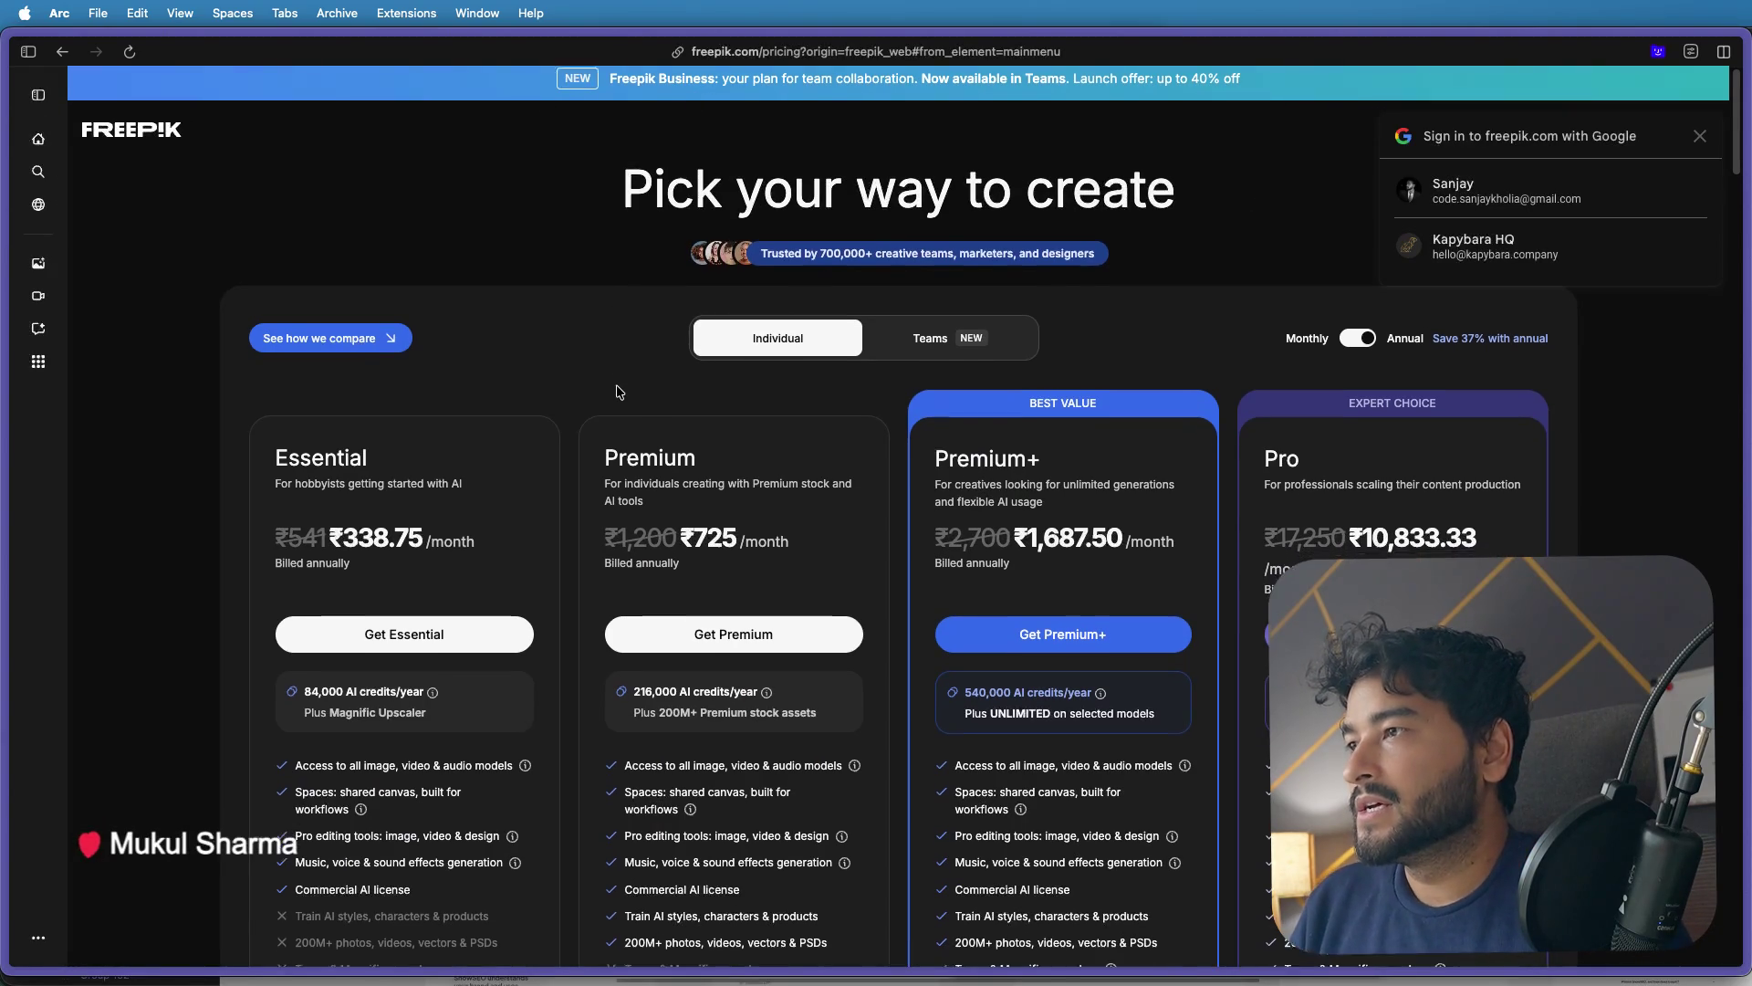
scroll(617, 392, "down", 2)
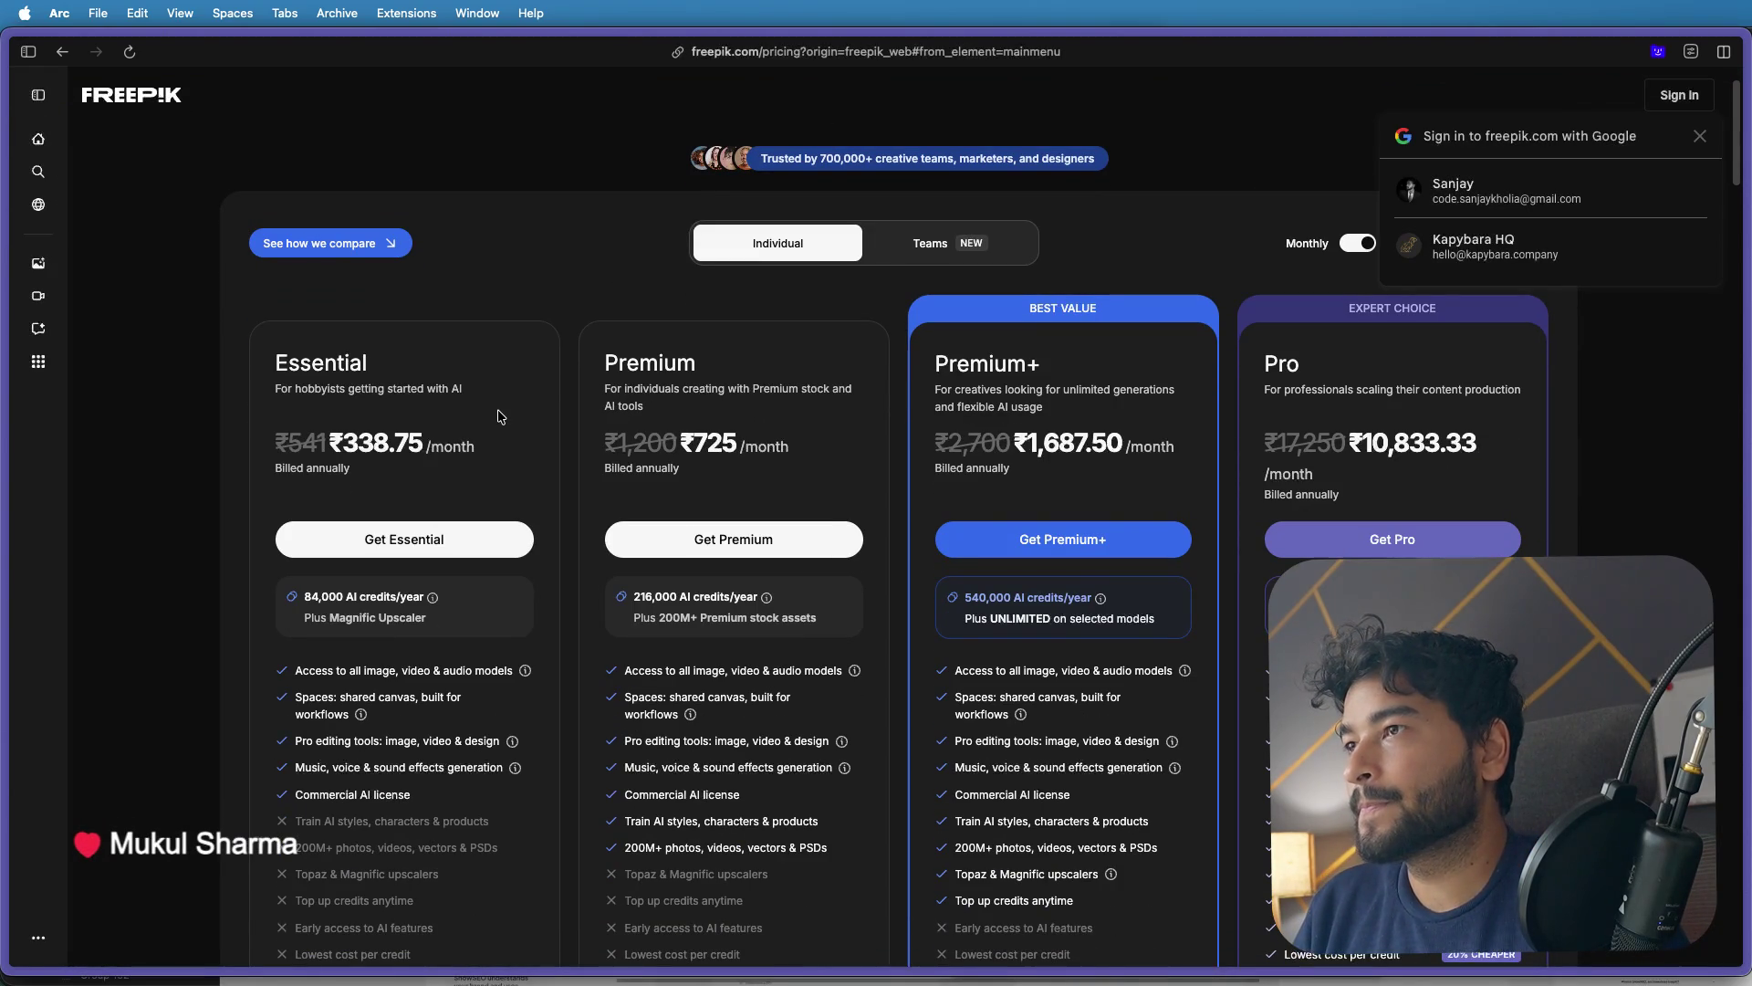
scroll(490, 445, "down", 4)
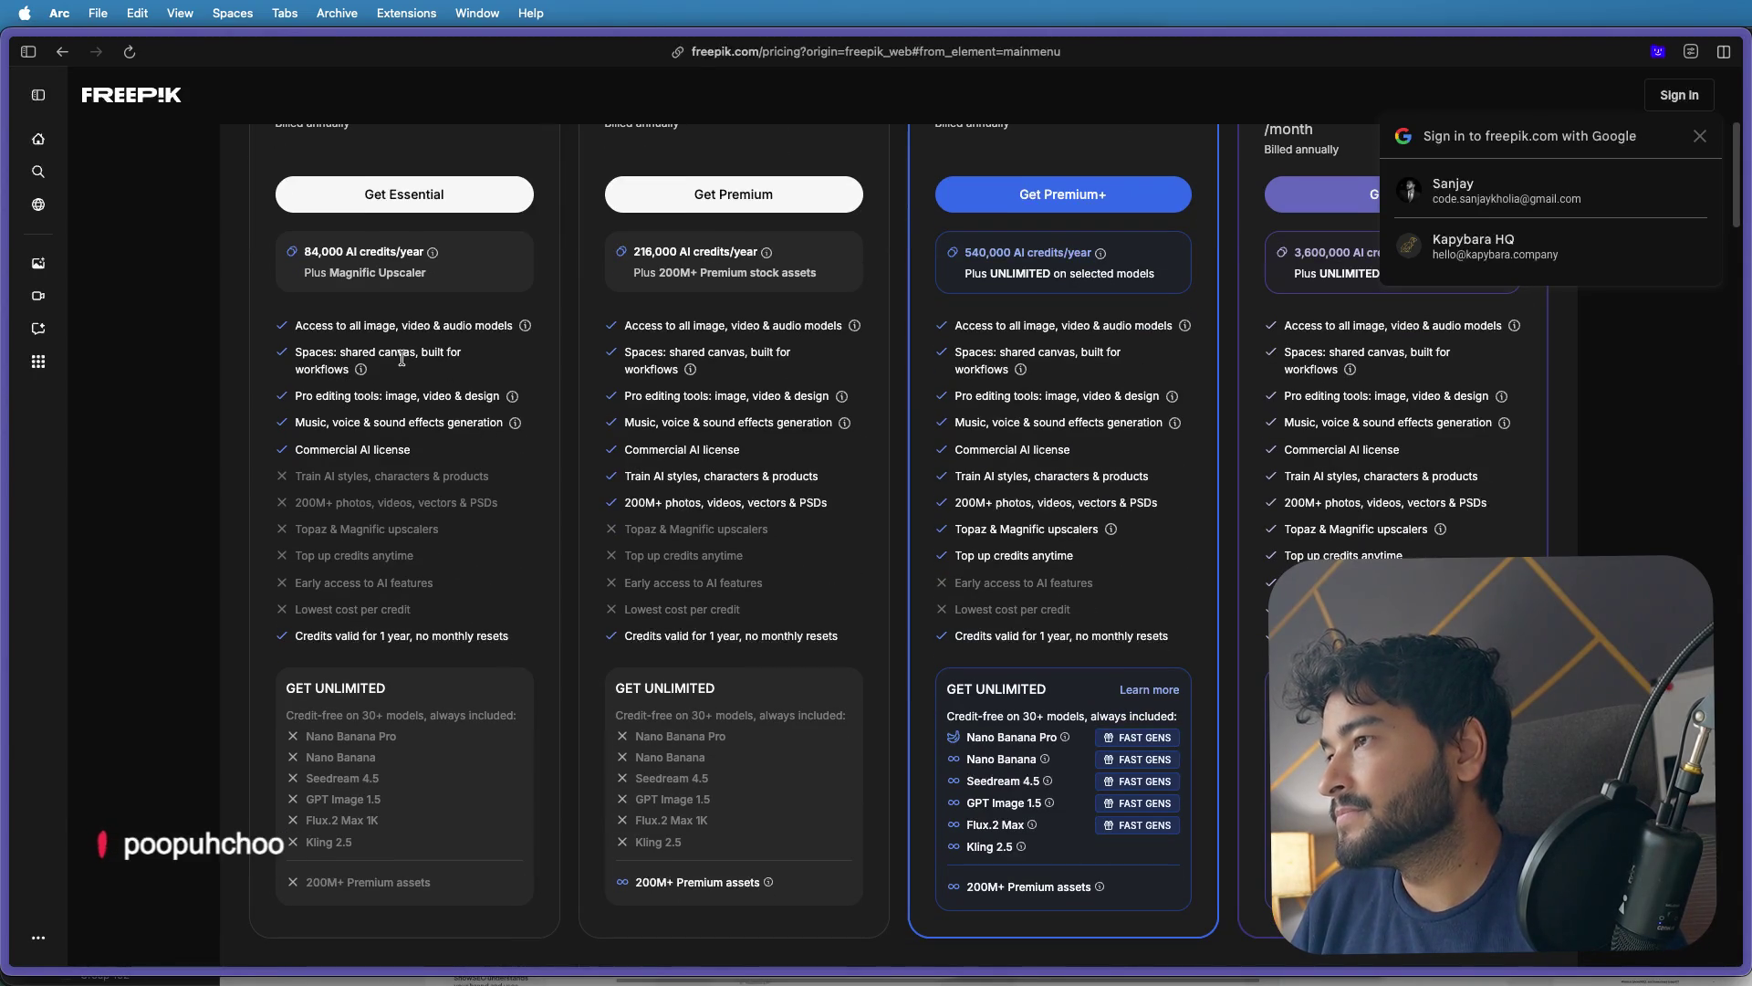
scroll(402, 359, "down", 2)
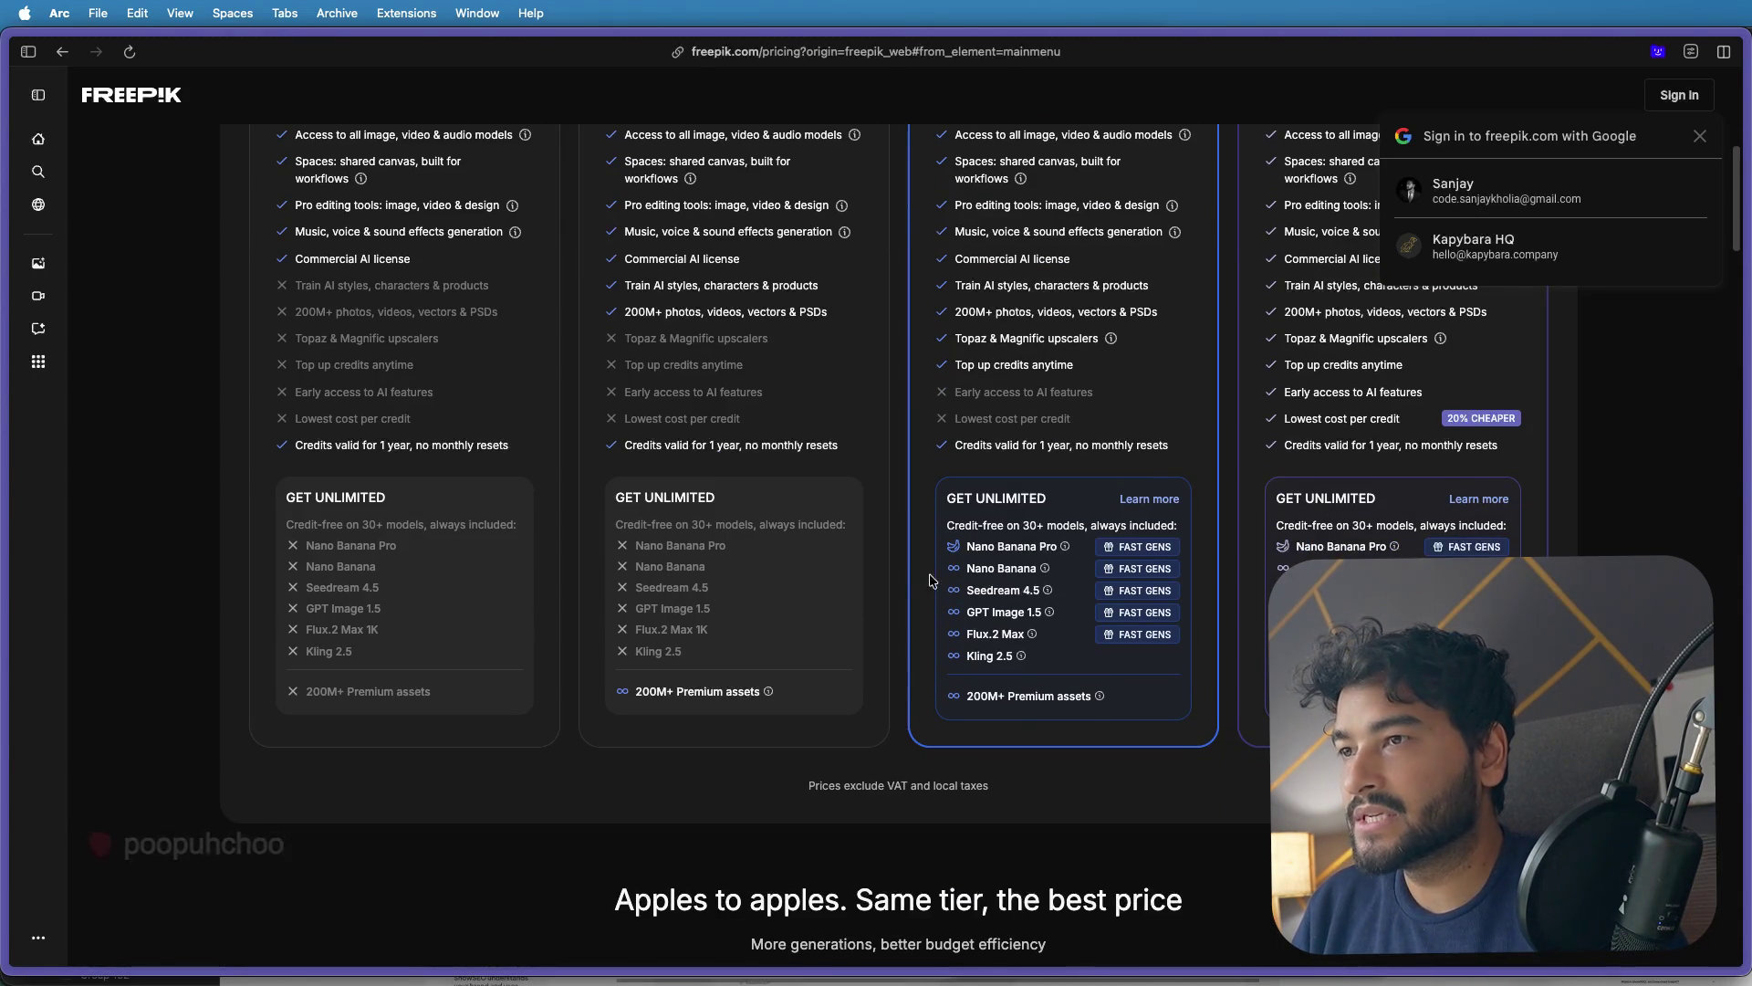
scroll(1018, 568, "up", 5)
scroll(1020, 568, "down", 3)
scroll(1021, 568, "down", 2)
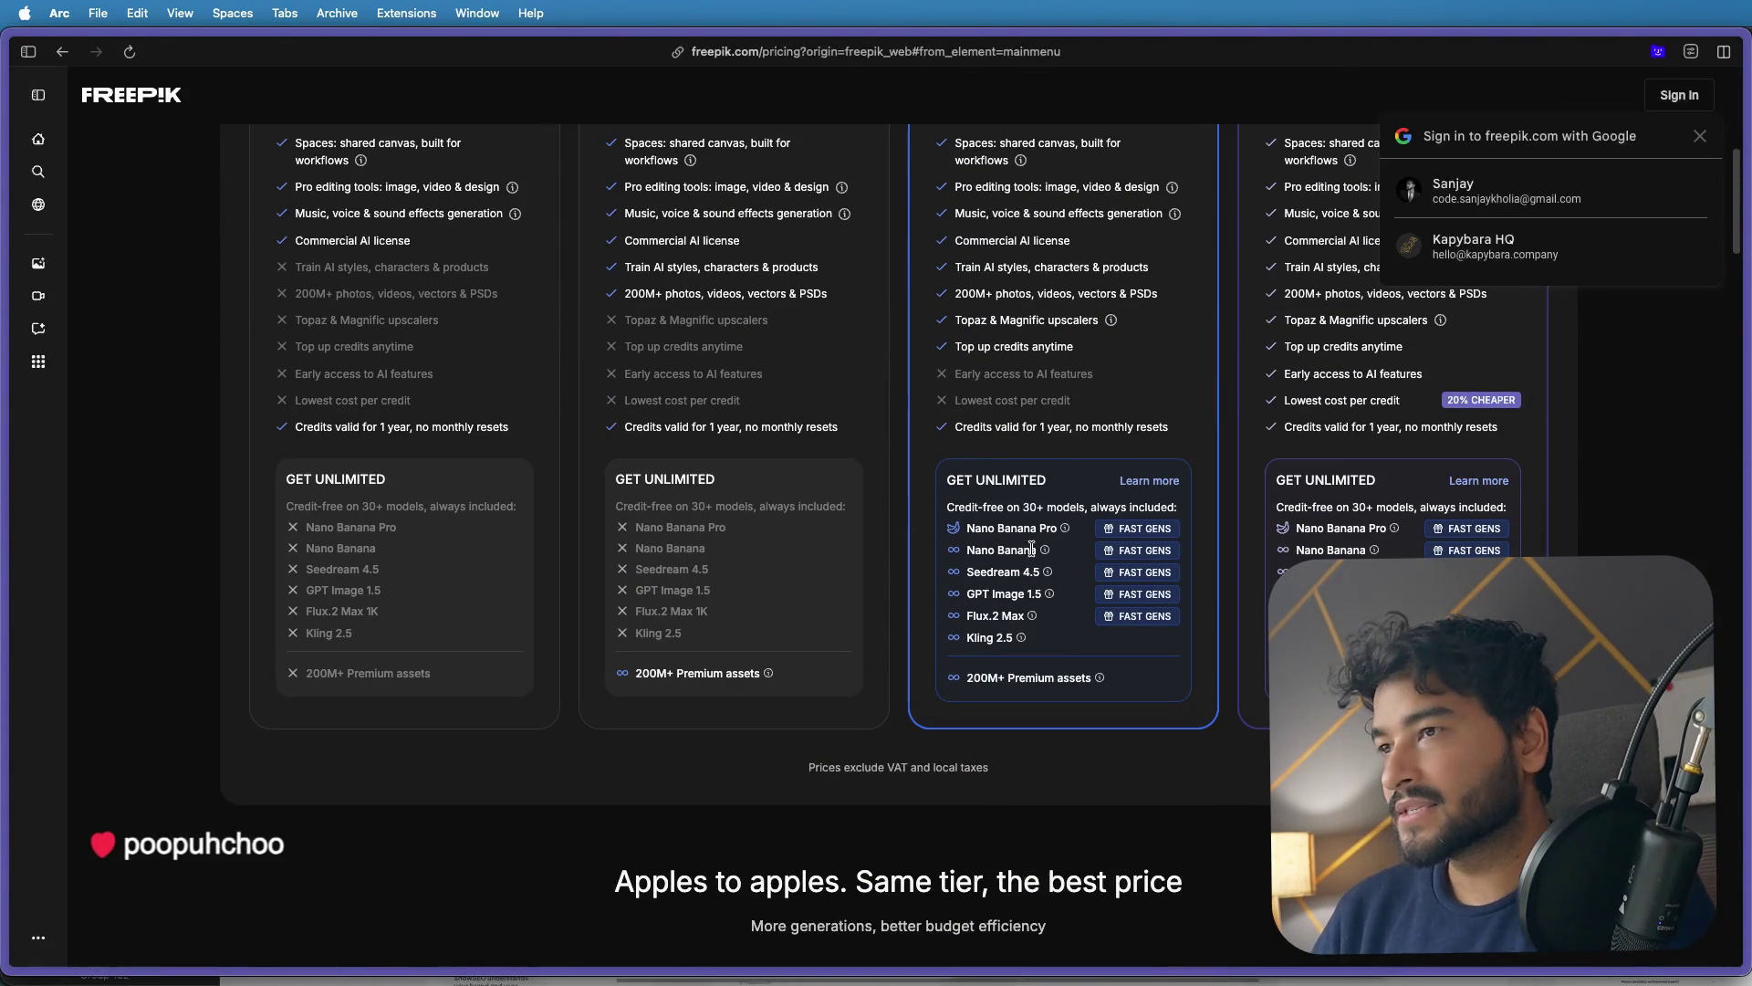
scroll(1020, 543, "up", 3)
scroll(1031, 545, "up", 2)
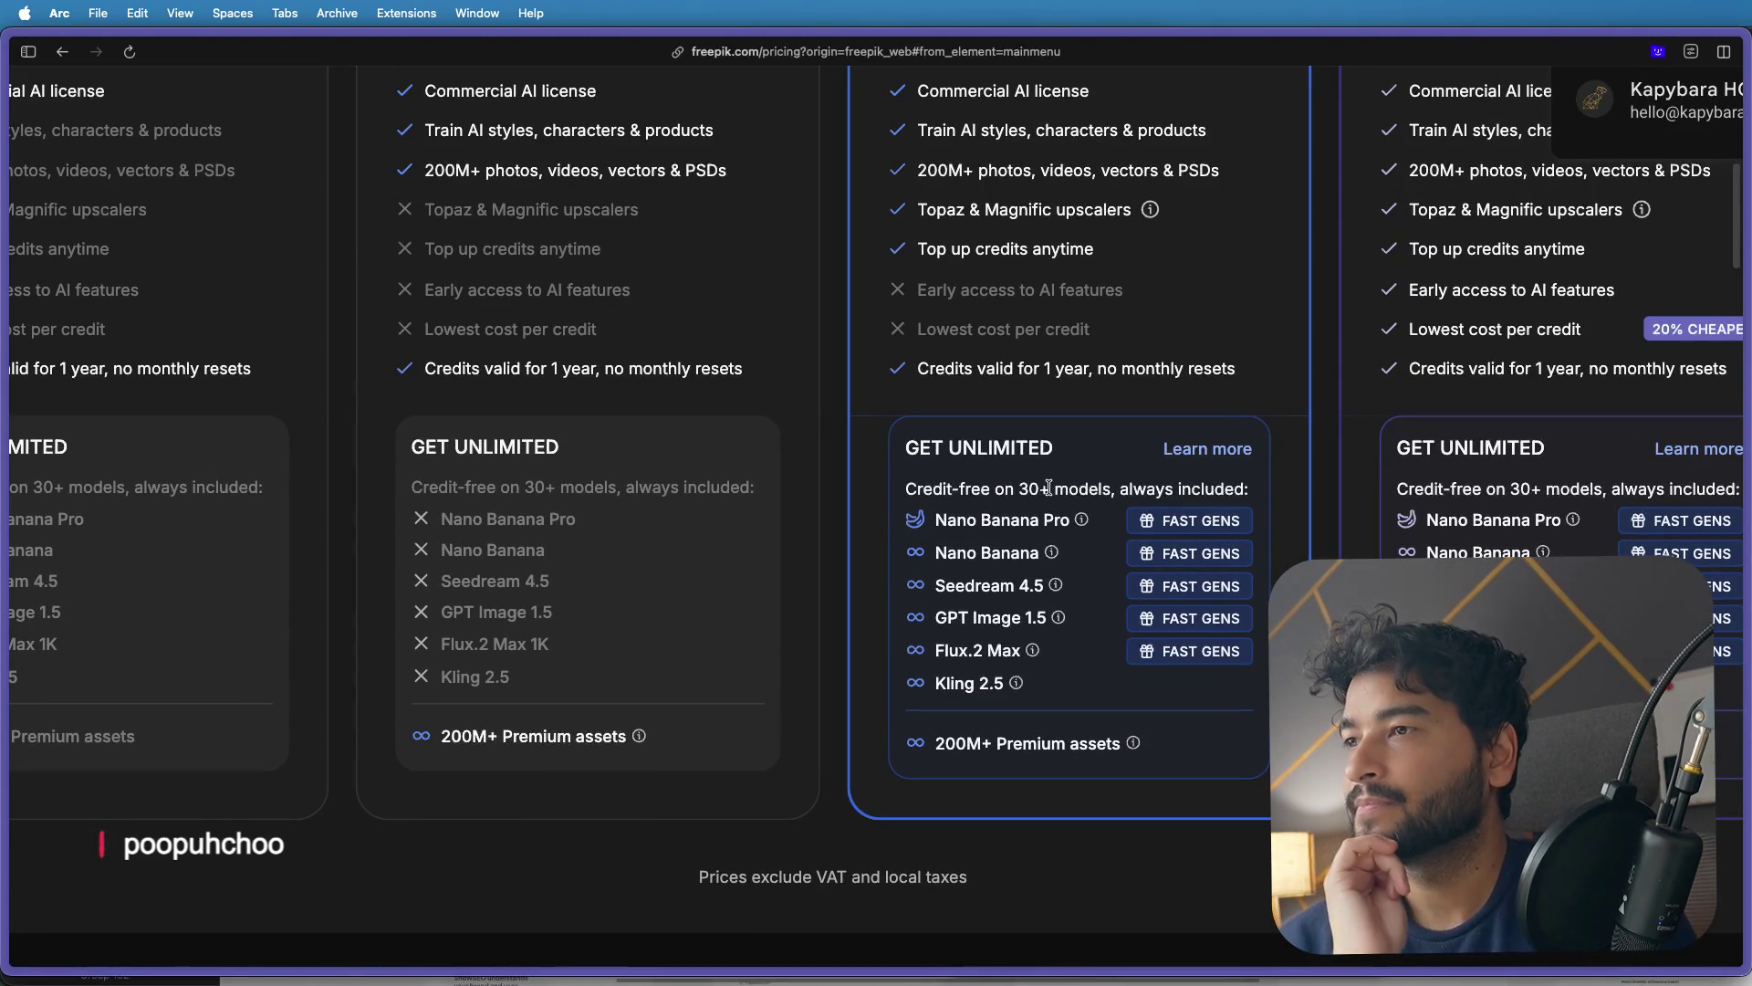
mouse_move(1085, 527)
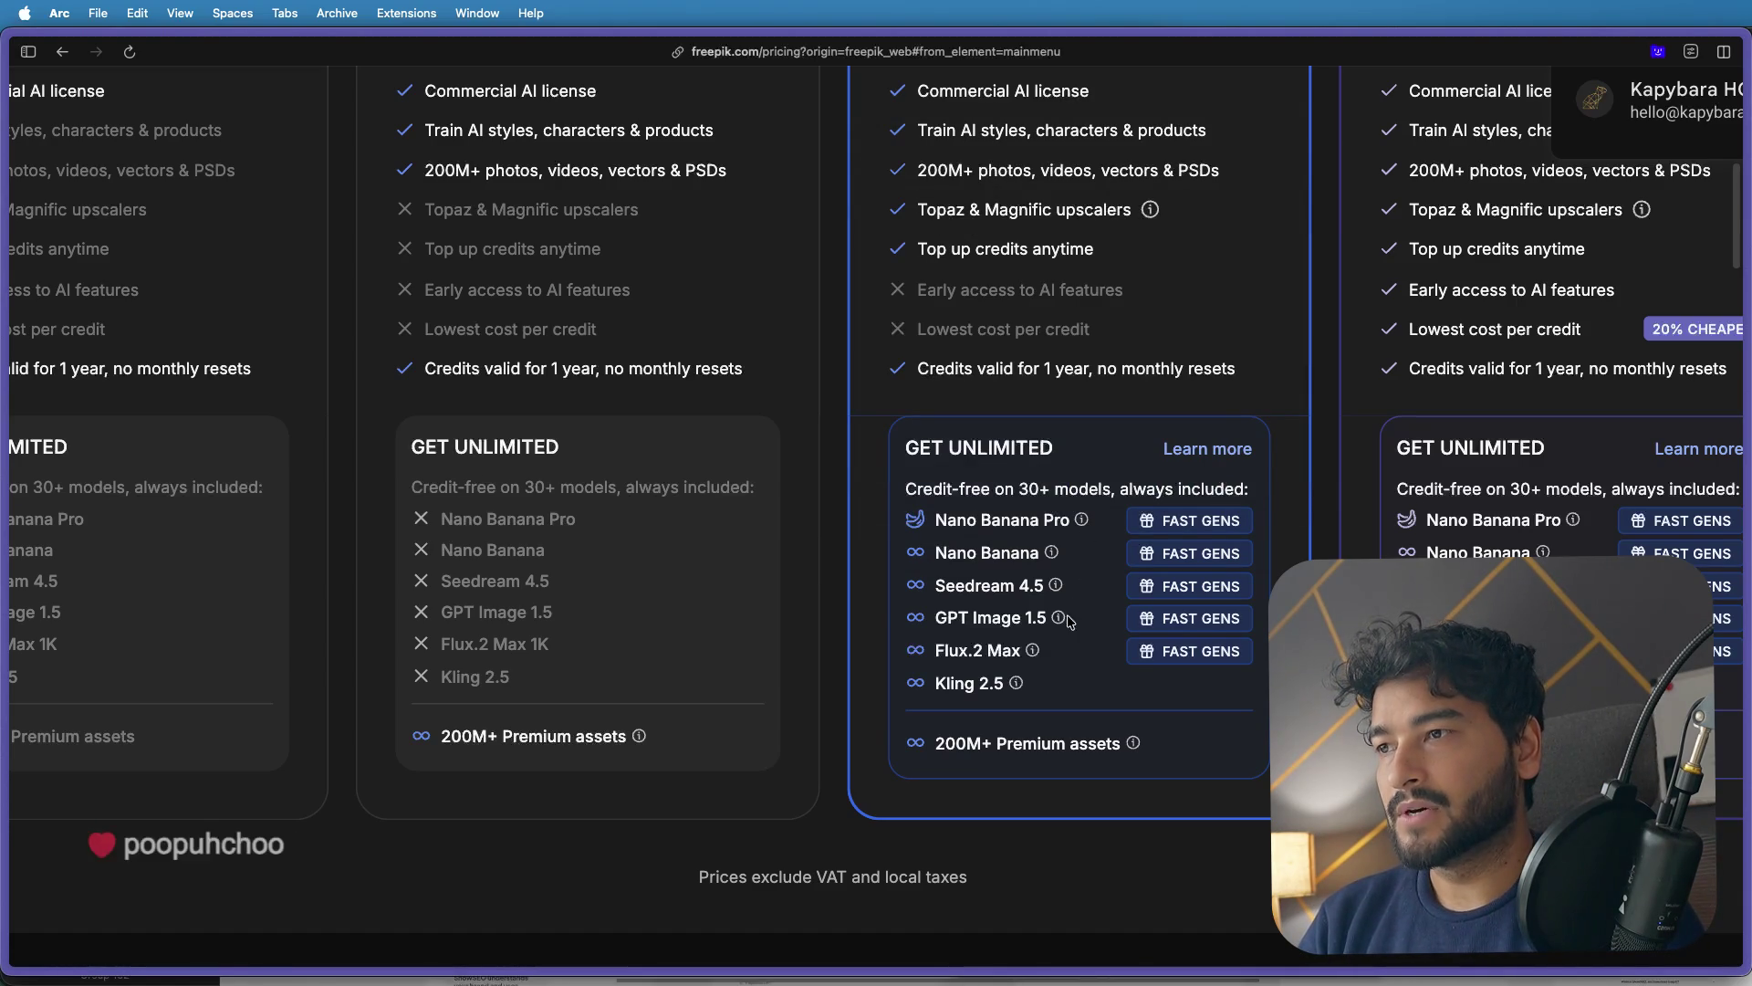
Step: Copy 'Flux.2 Max' from the Premium+ list and bring up Raycast AI's Ask Anything chat
mouse_move(1018, 688)
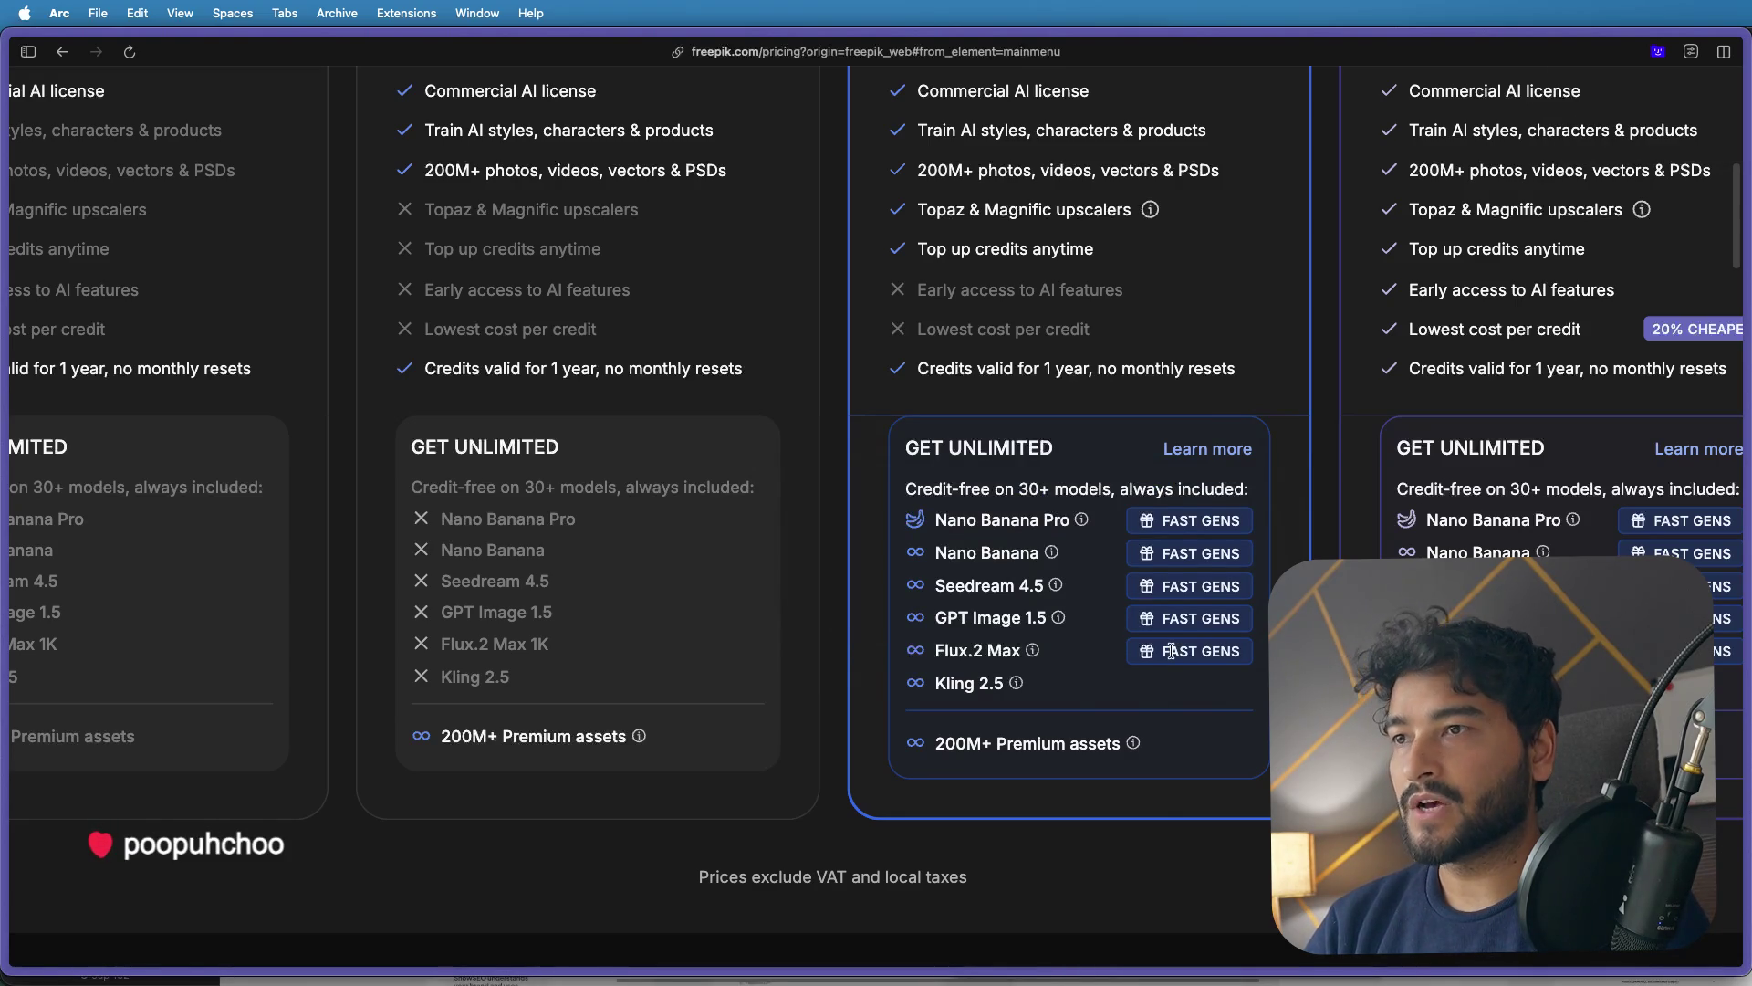
left_click_drag(937, 650, 1022, 651)
key("super+c")
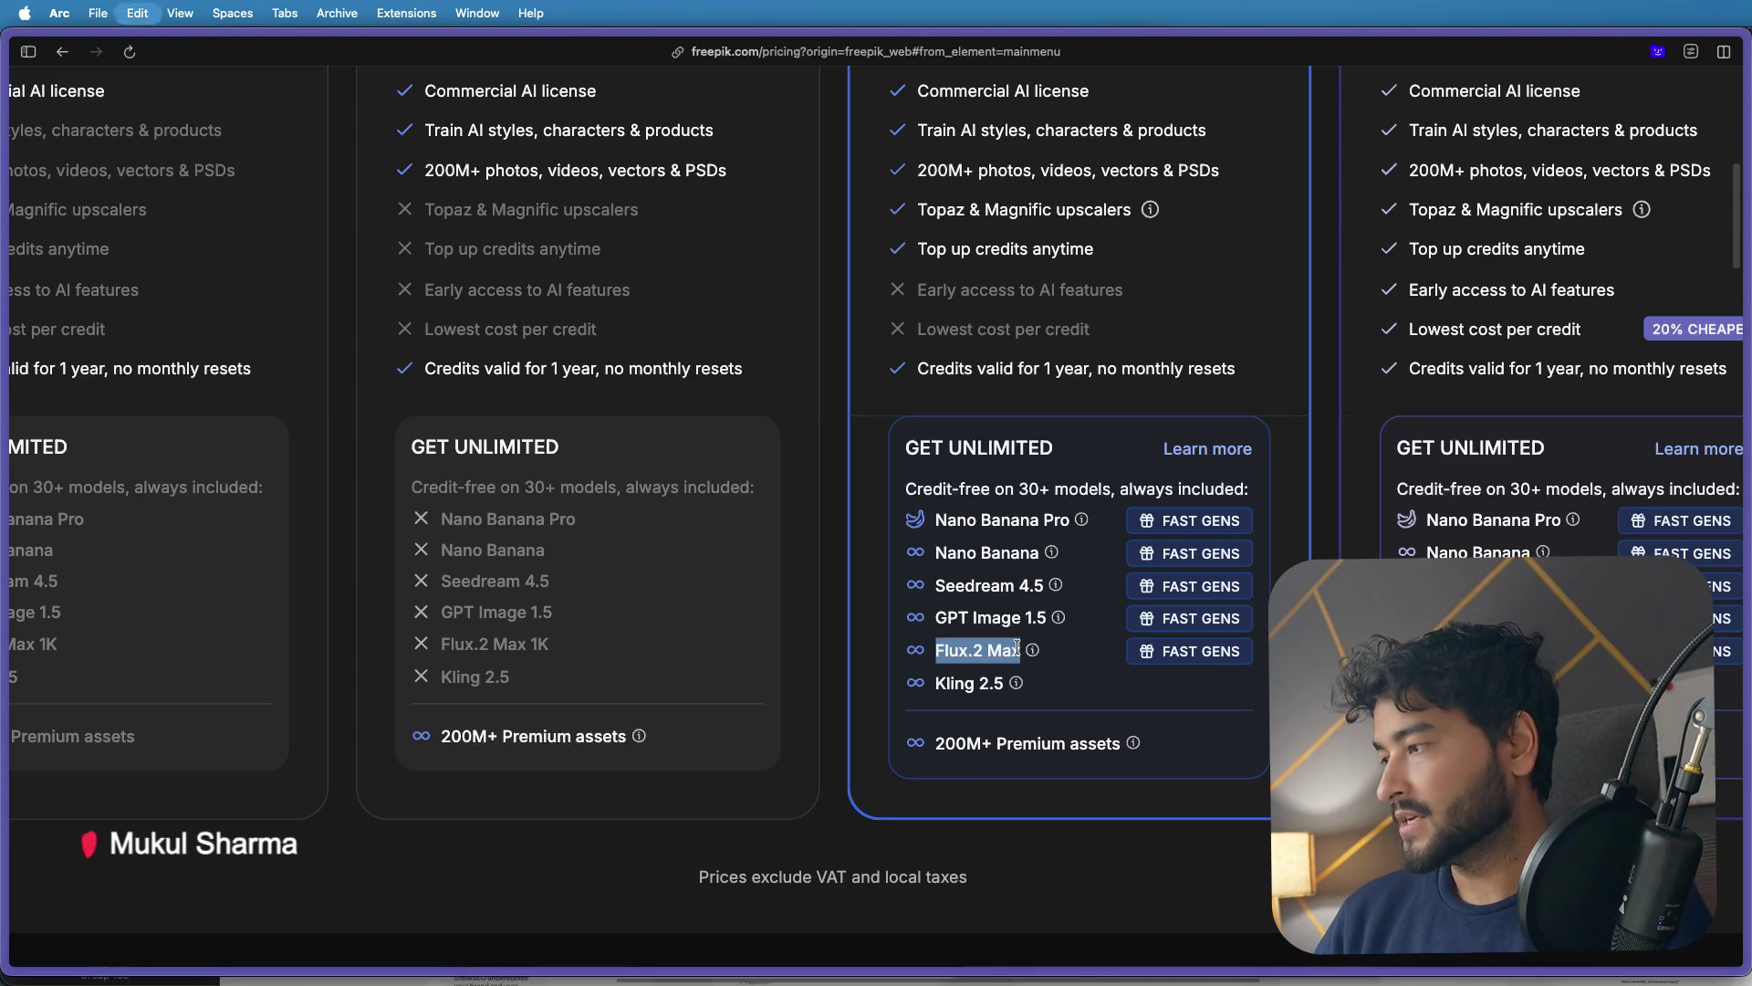
left_click(1081, 655)
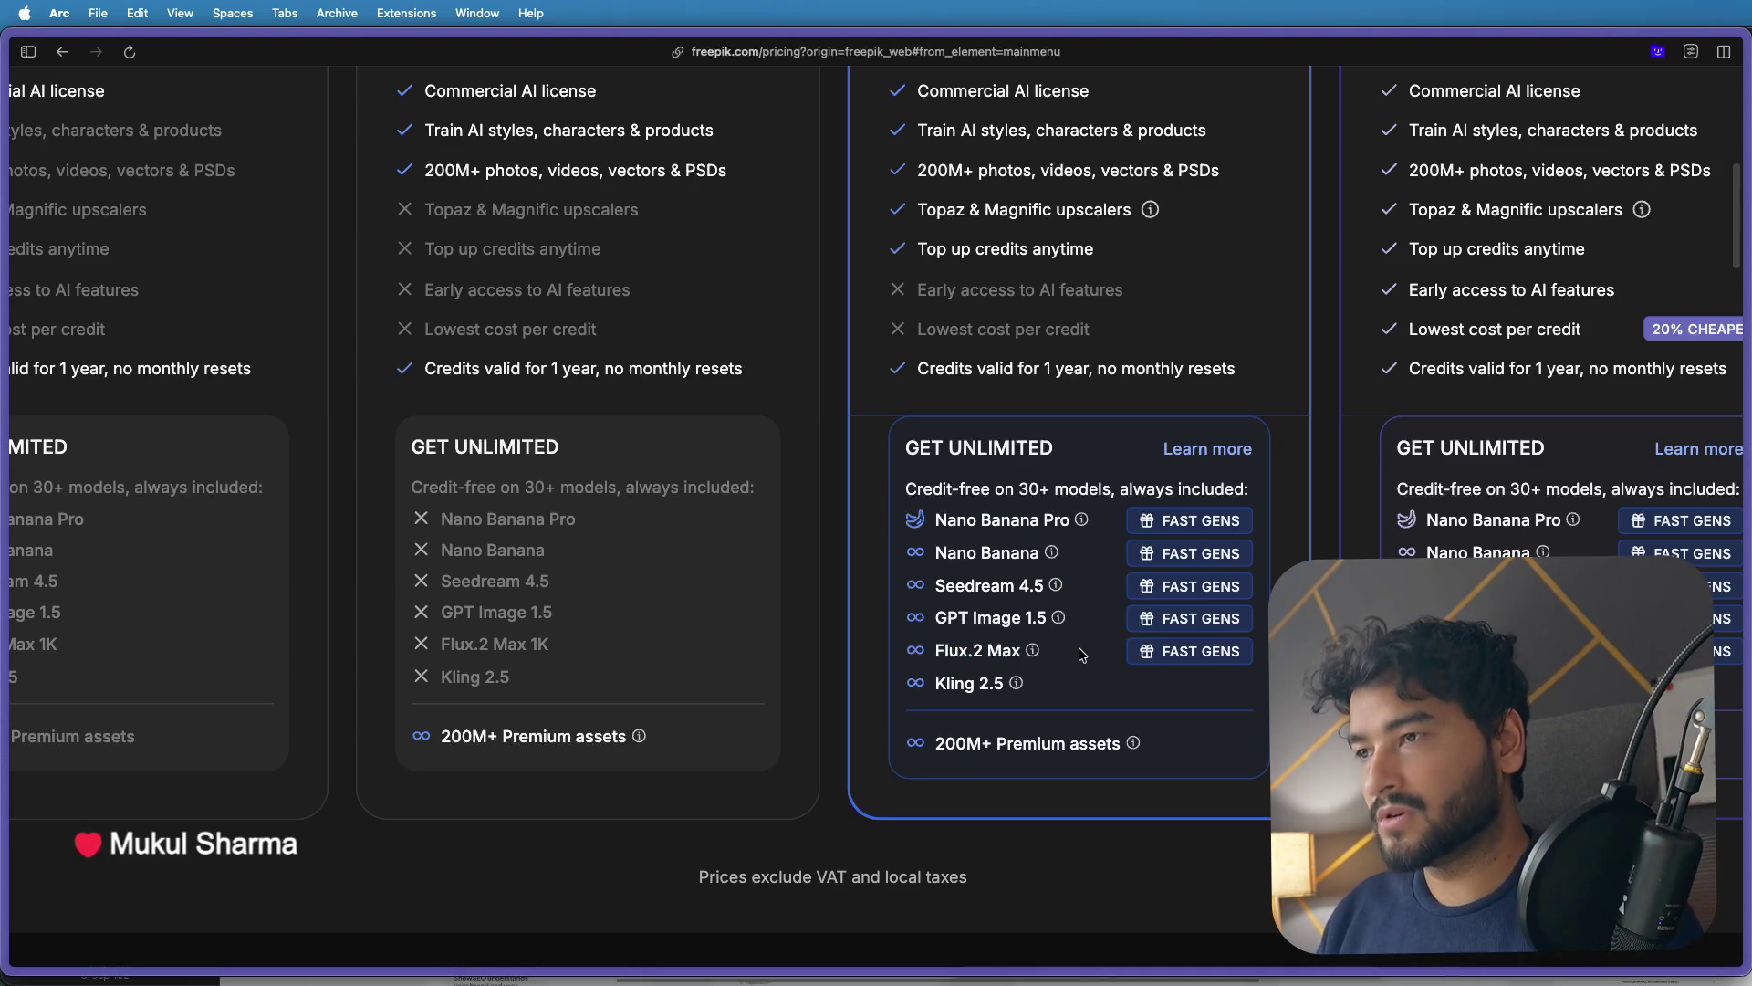
key("alt+space")
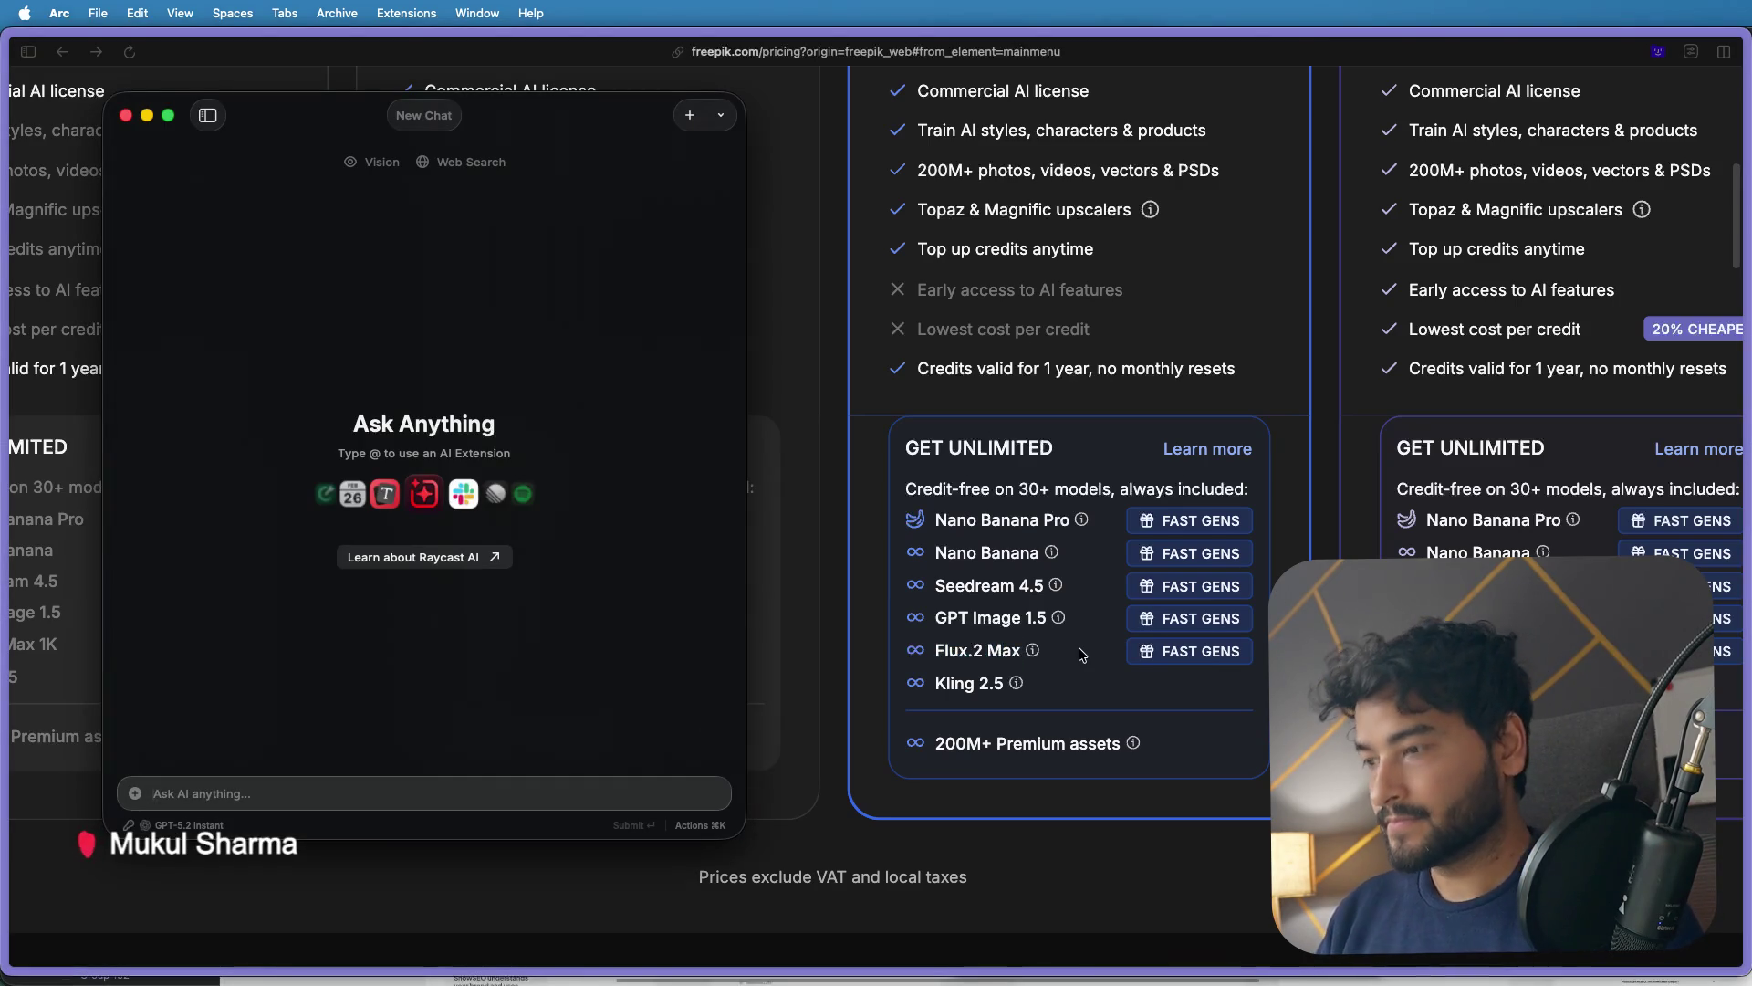
Step: Ask Raycast AI whether Flux.2 Max is a video or image generator; it's an image model
type("is")
key("super+v")
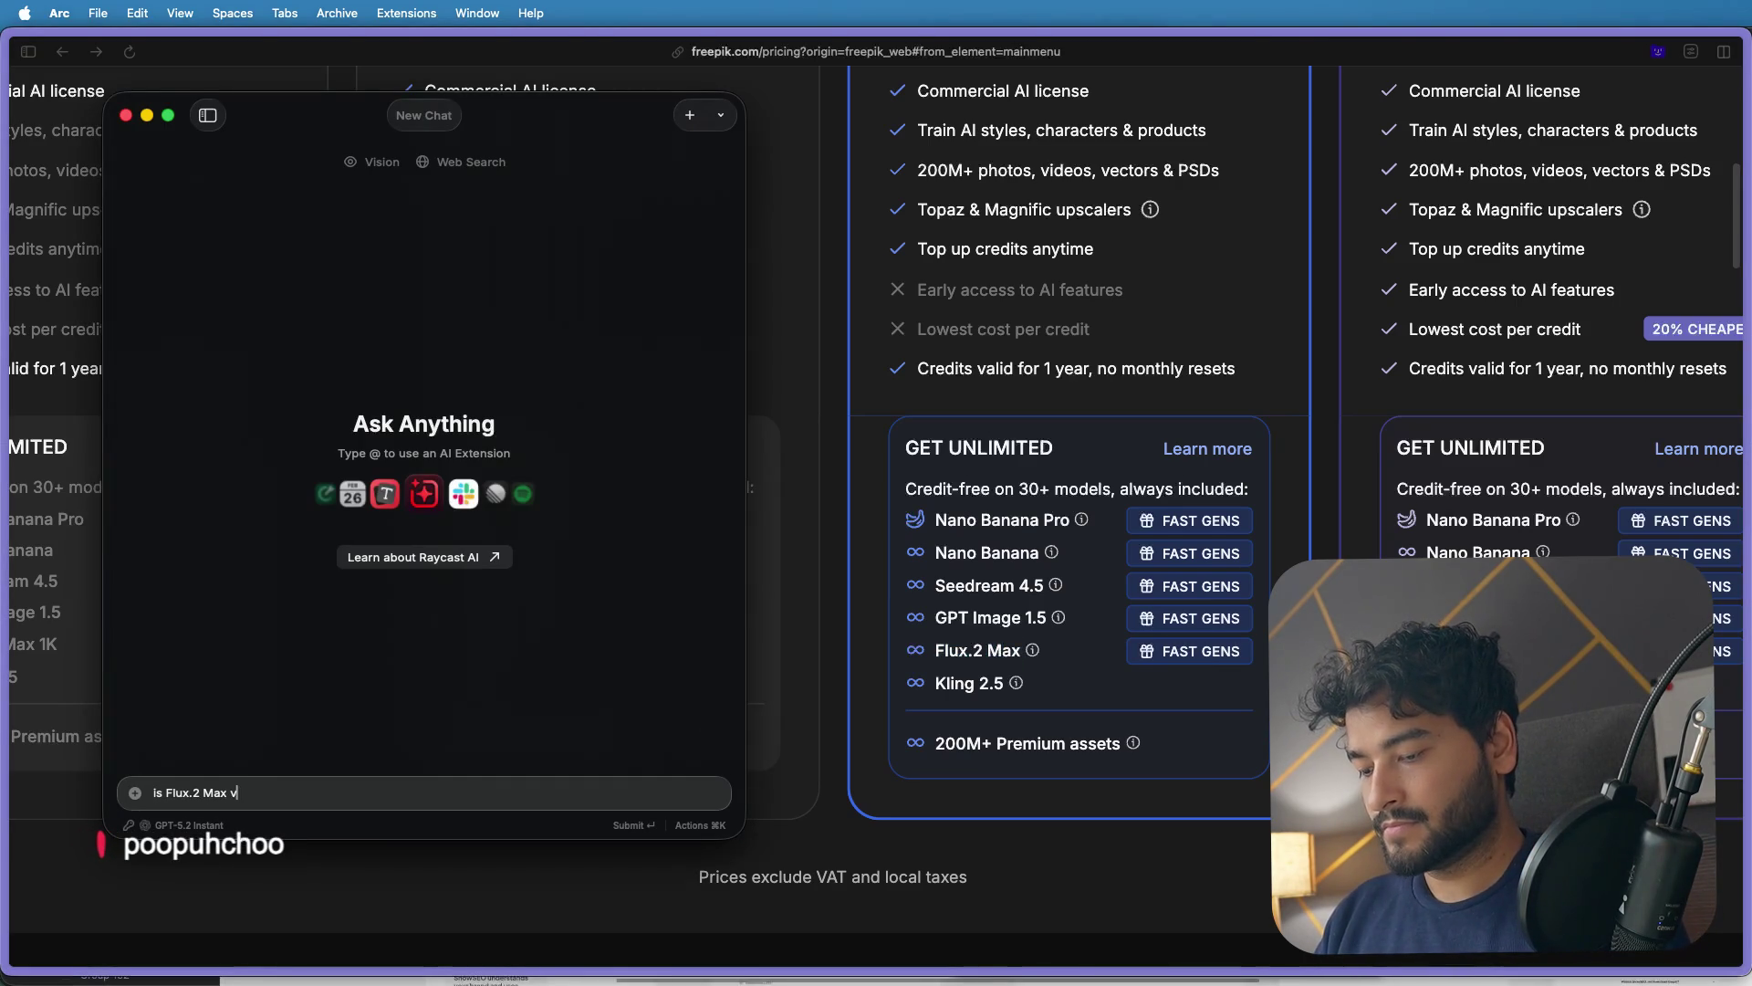
type("image gen")
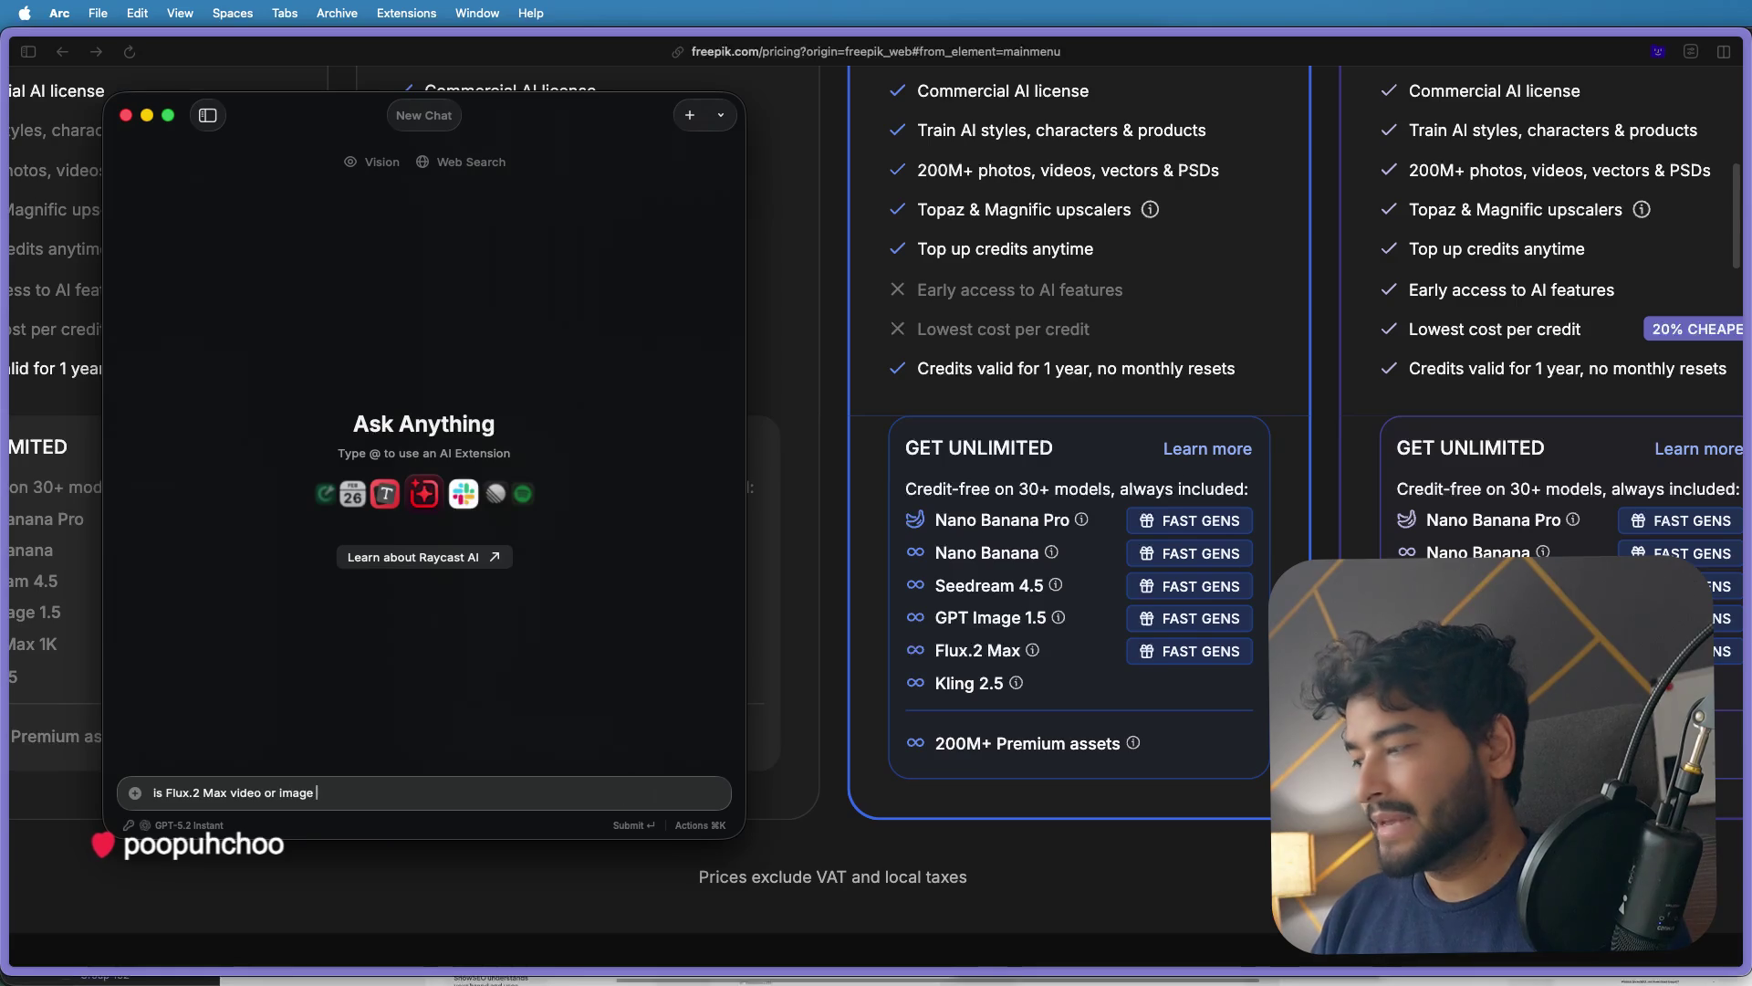
type("?")
key("Return")
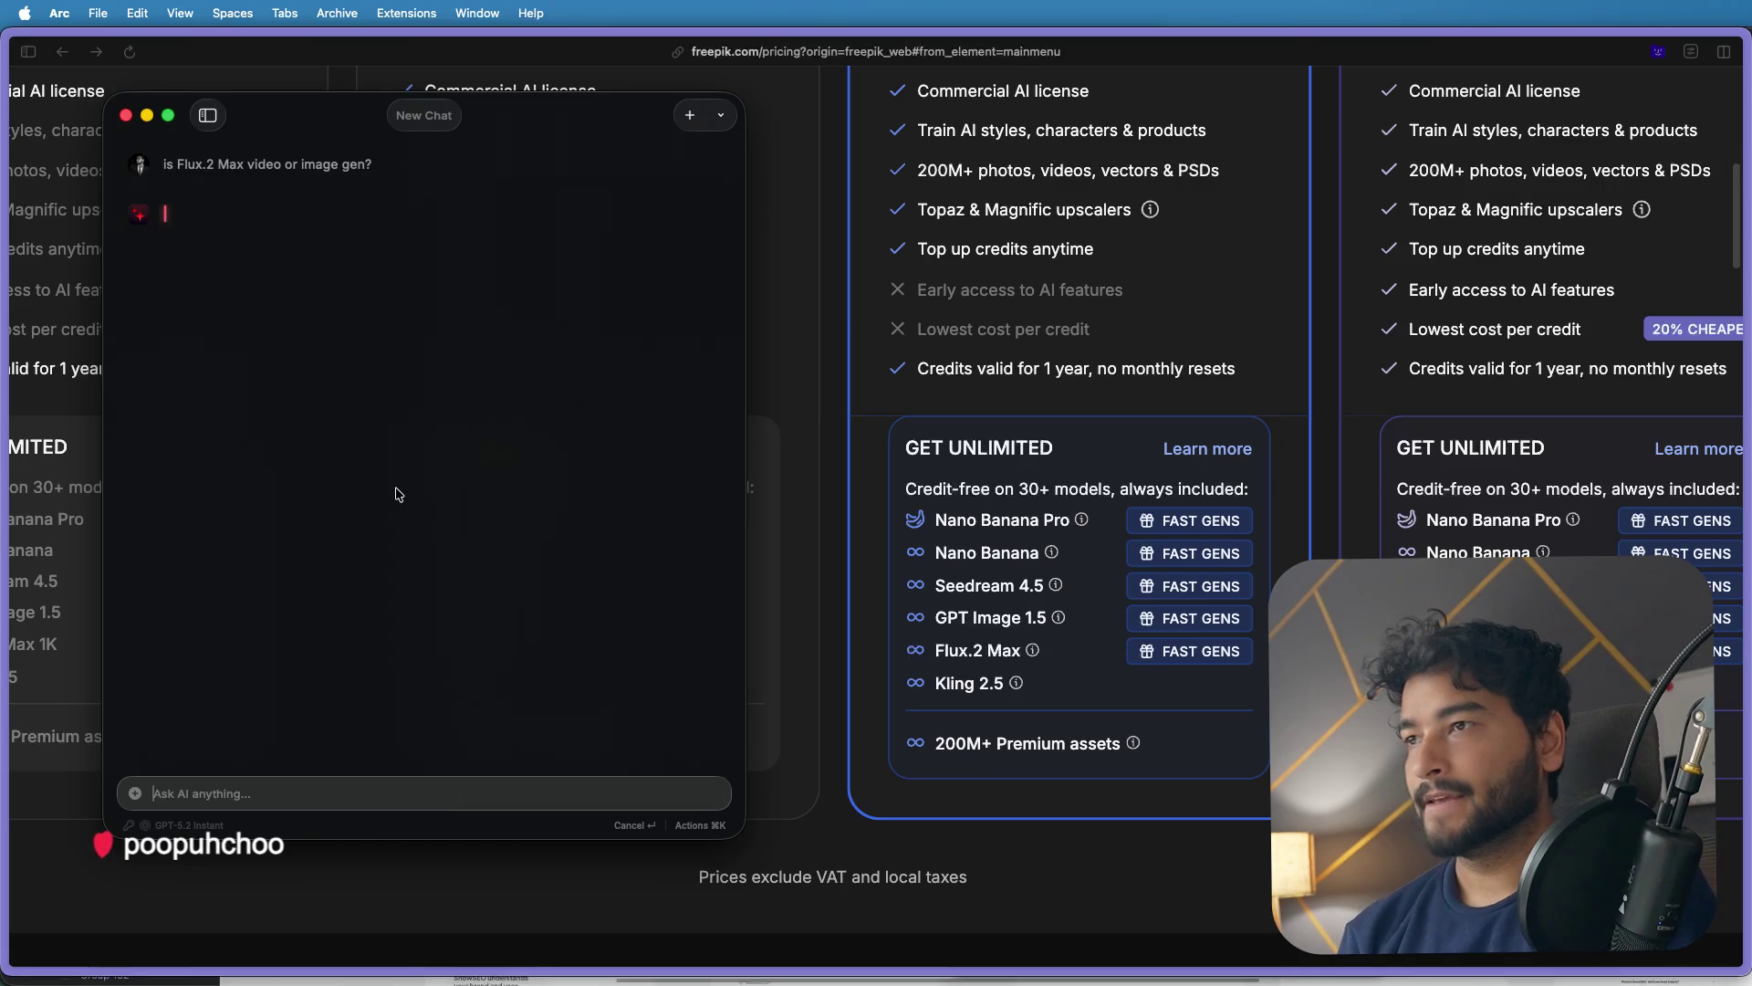
scroll(1037, 314, "up", 5)
scroll(1037, 314, "up", 3)
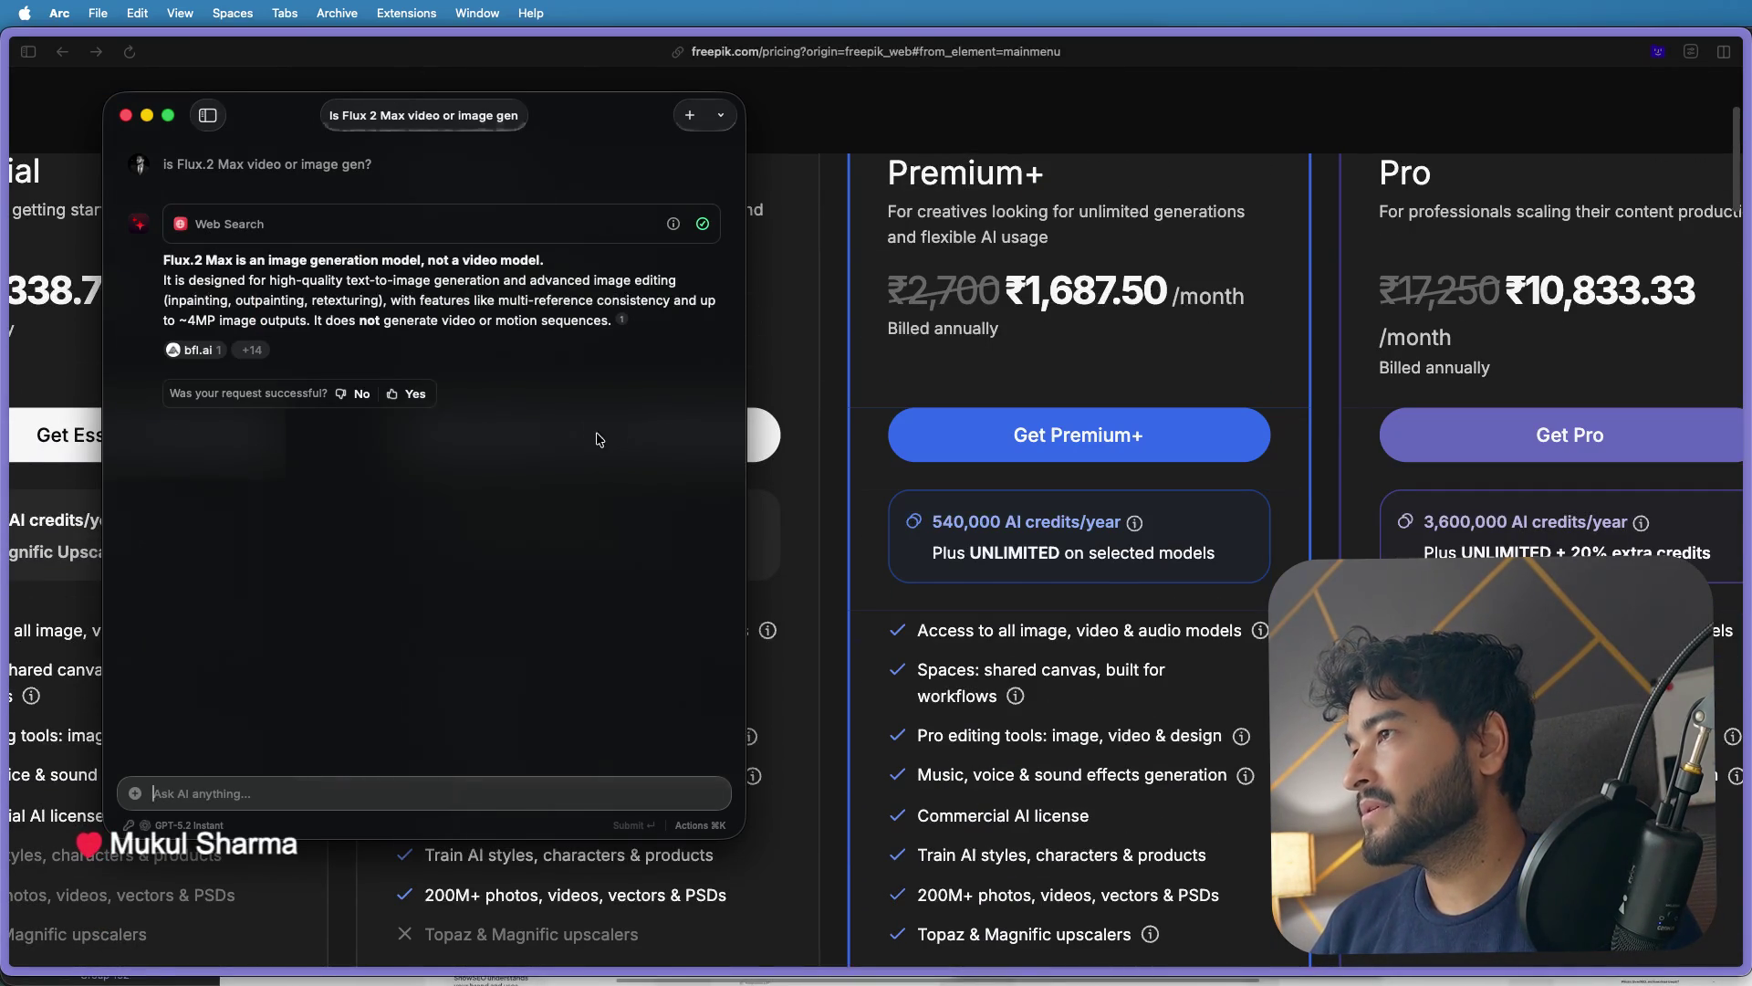
left_click(125, 115)
Step: Switch Freepik's plan prices to monthly billing
scroll(1059, 278, "up", 5)
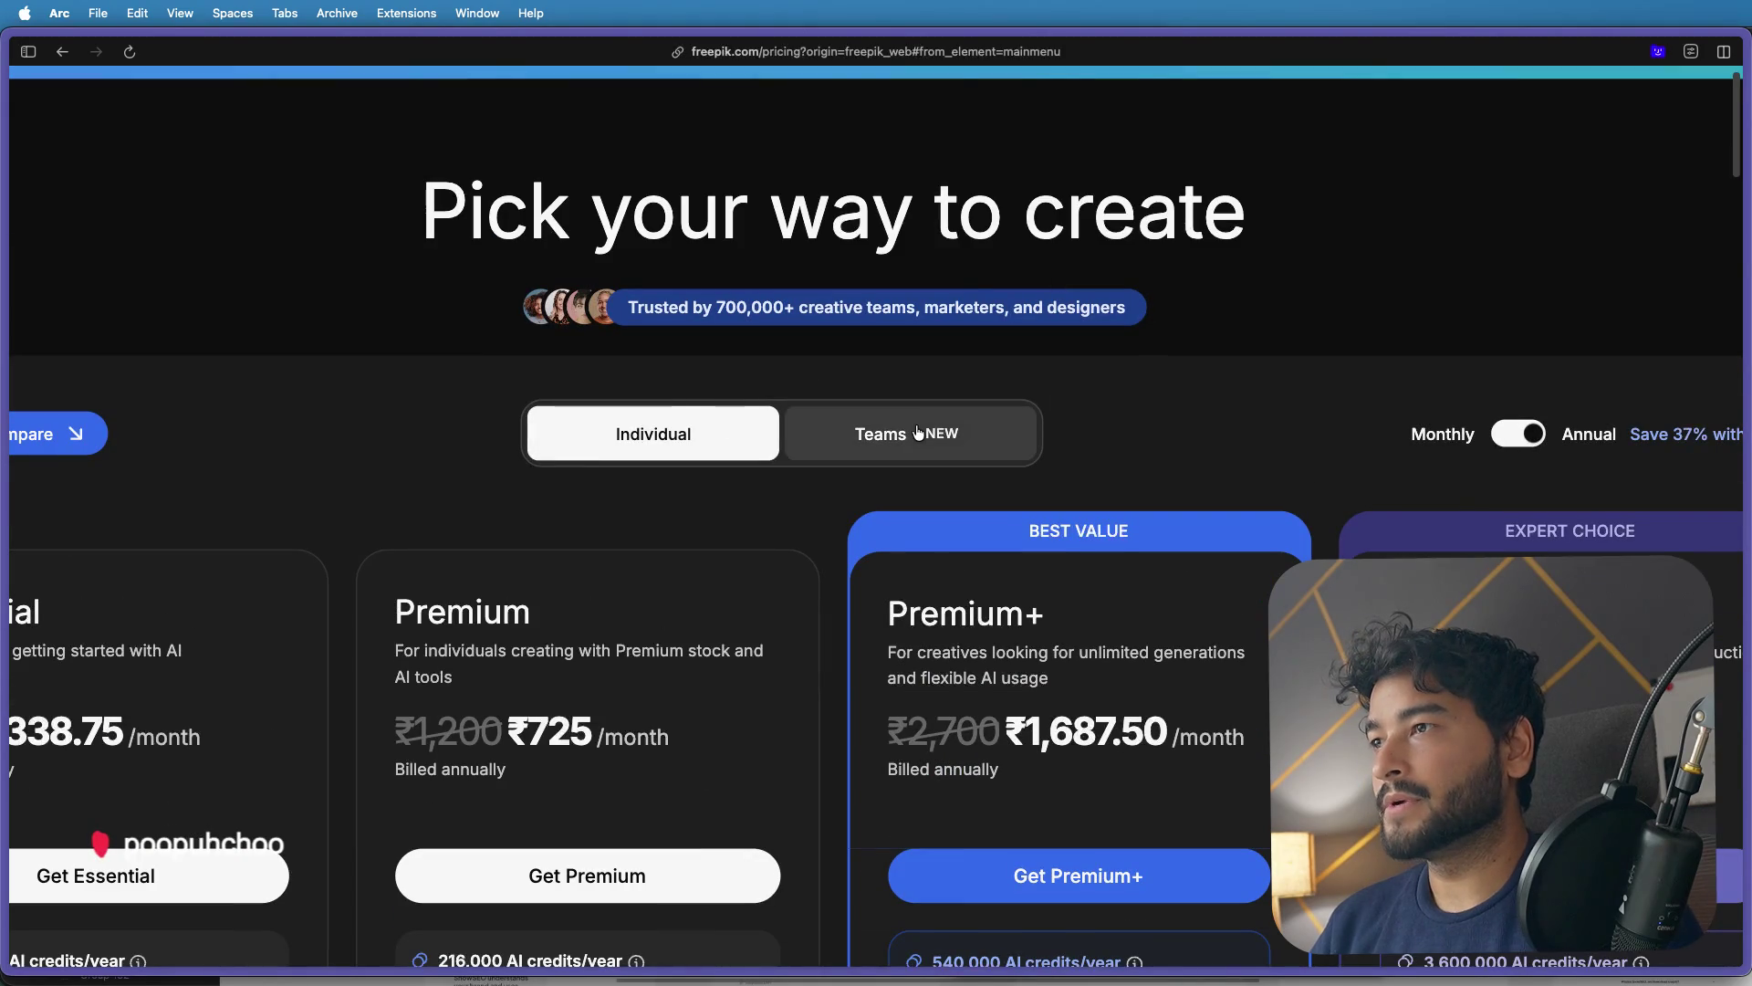
left_click(1519, 437)
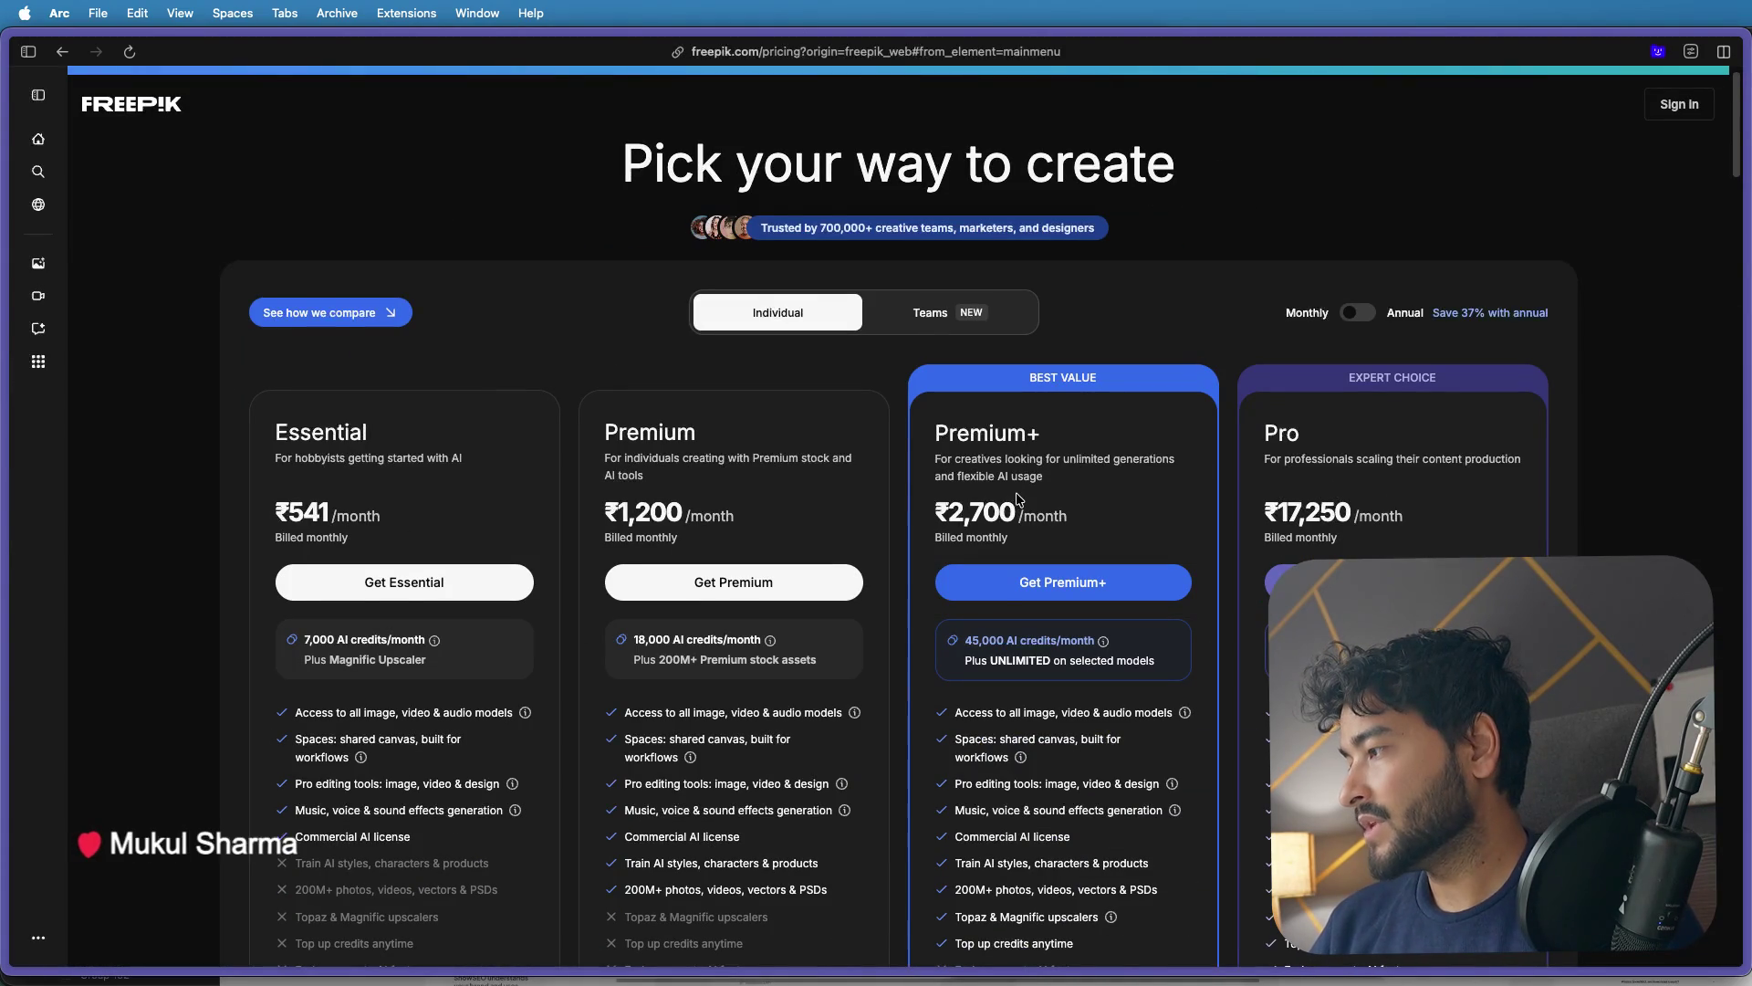
scroll(1019, 498, "down", 3)
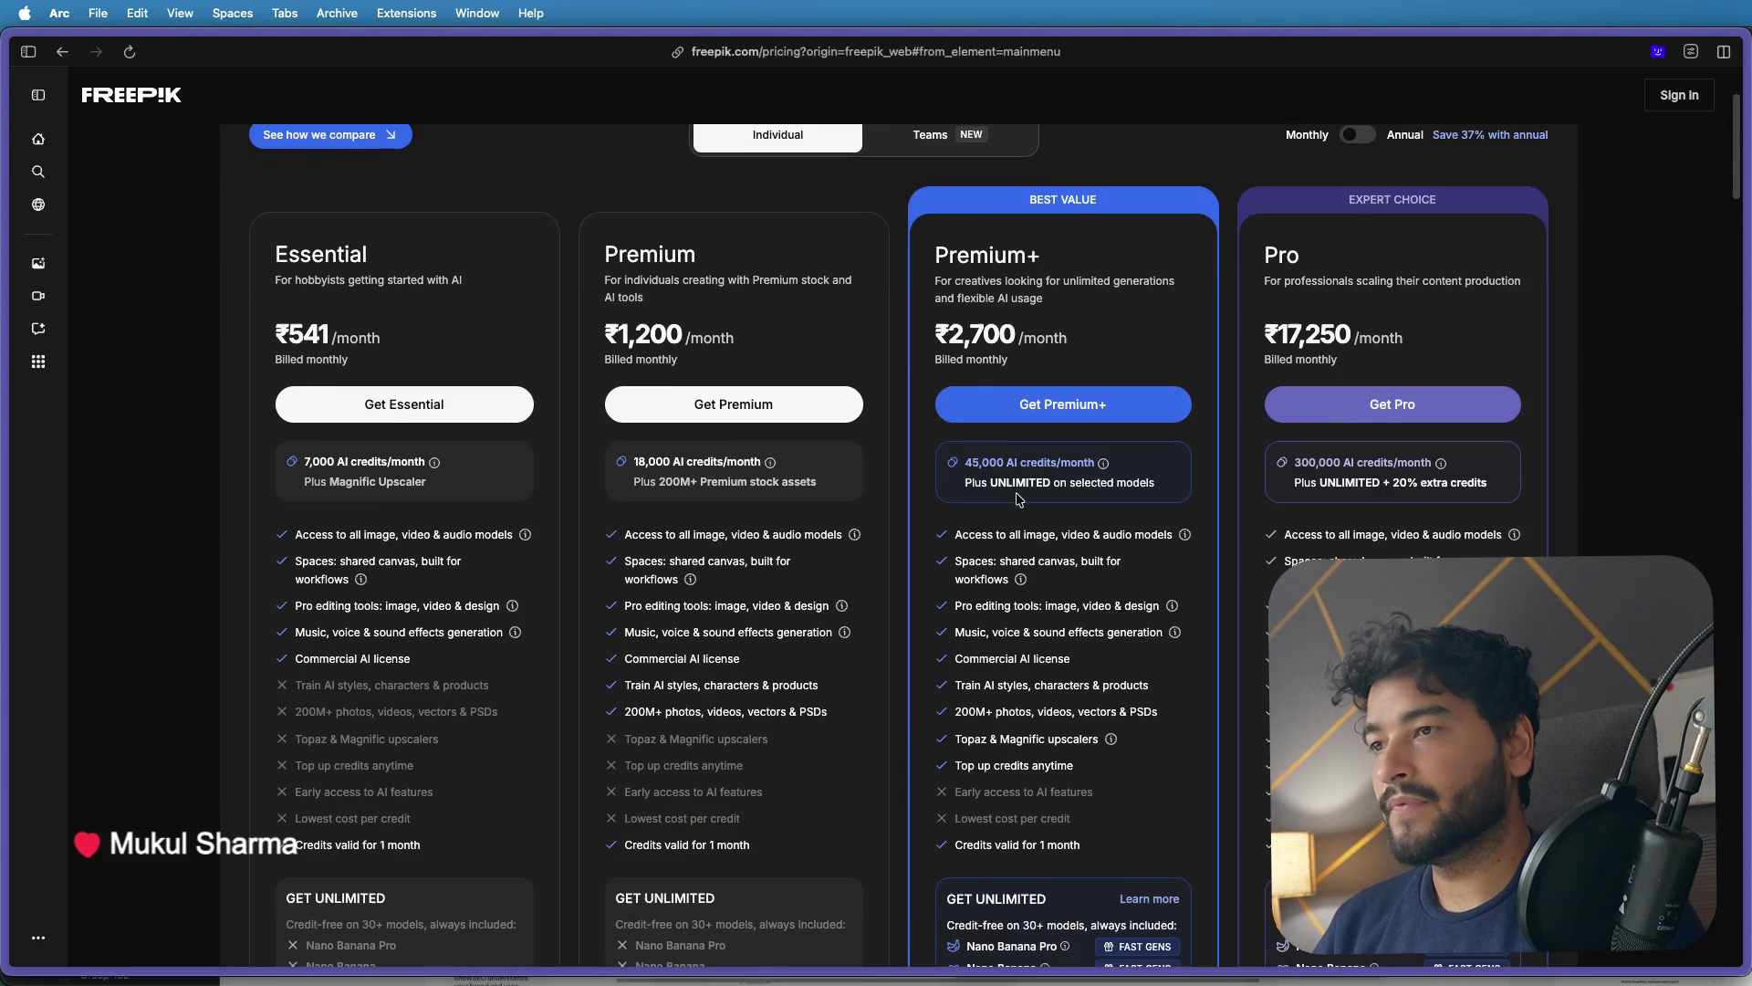
scroll(1077, 549, "down", 3)
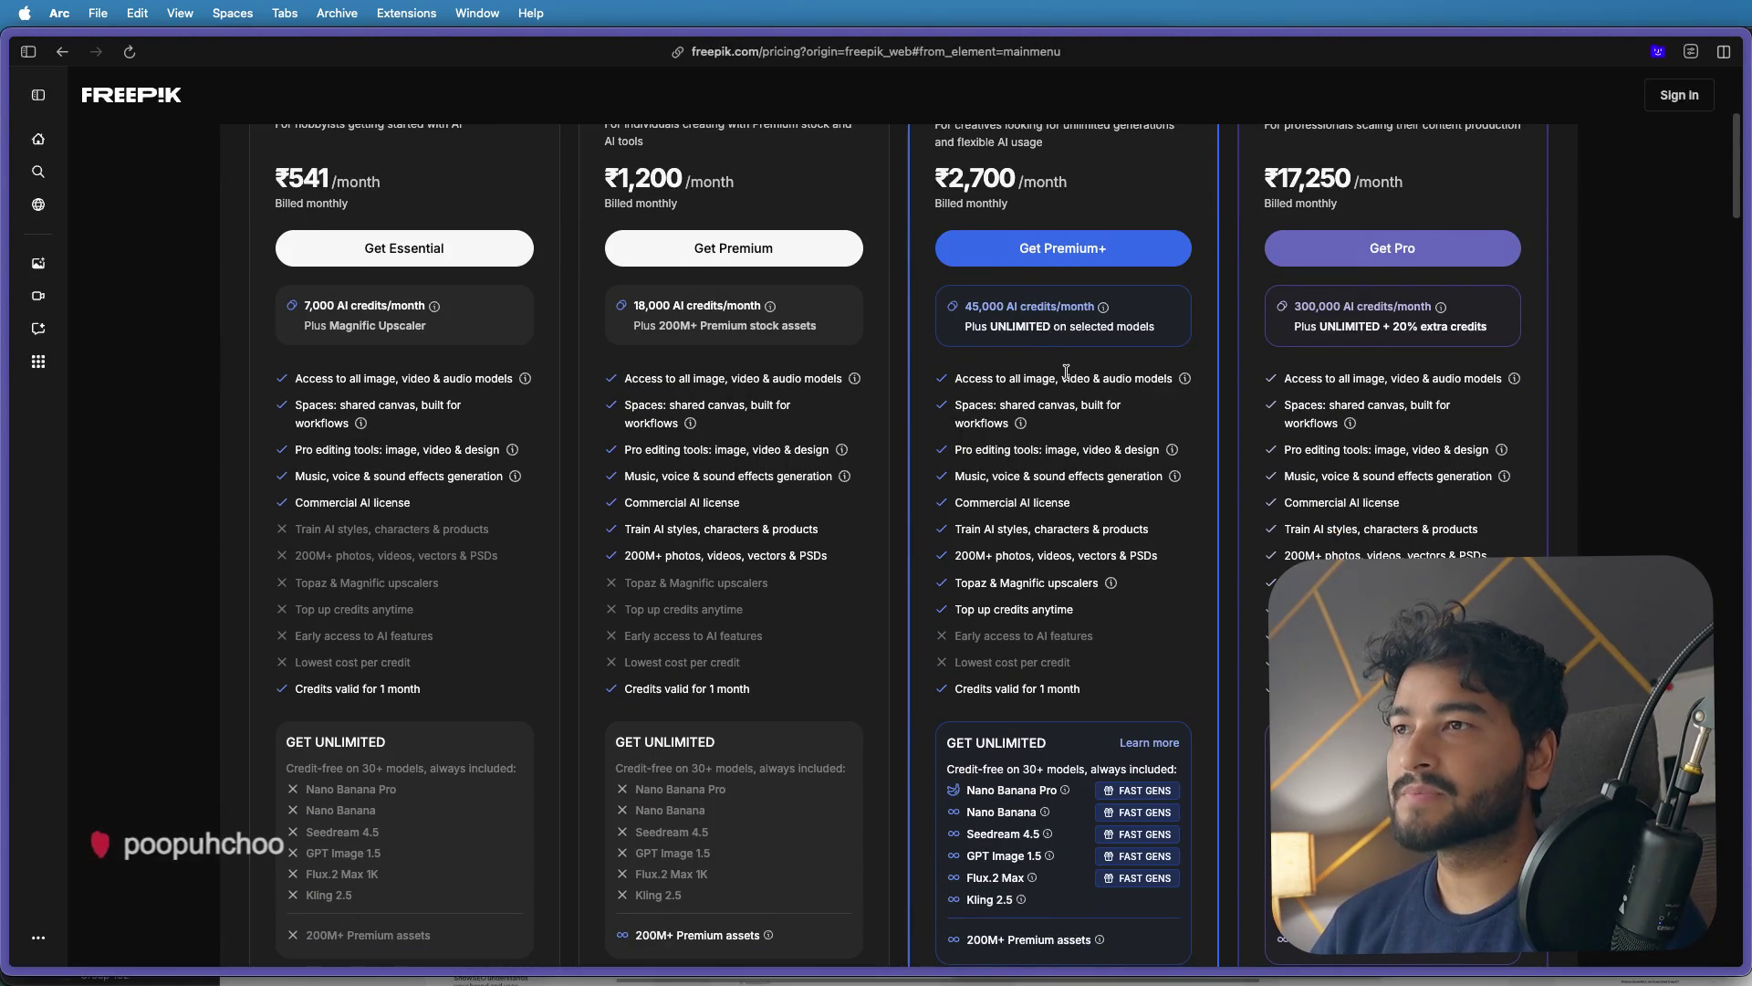
Step: Convert the Premium+ price of ₹2,700/month to US dollars, about $29.45
left_click_drag(939, 170, 1019, 183)
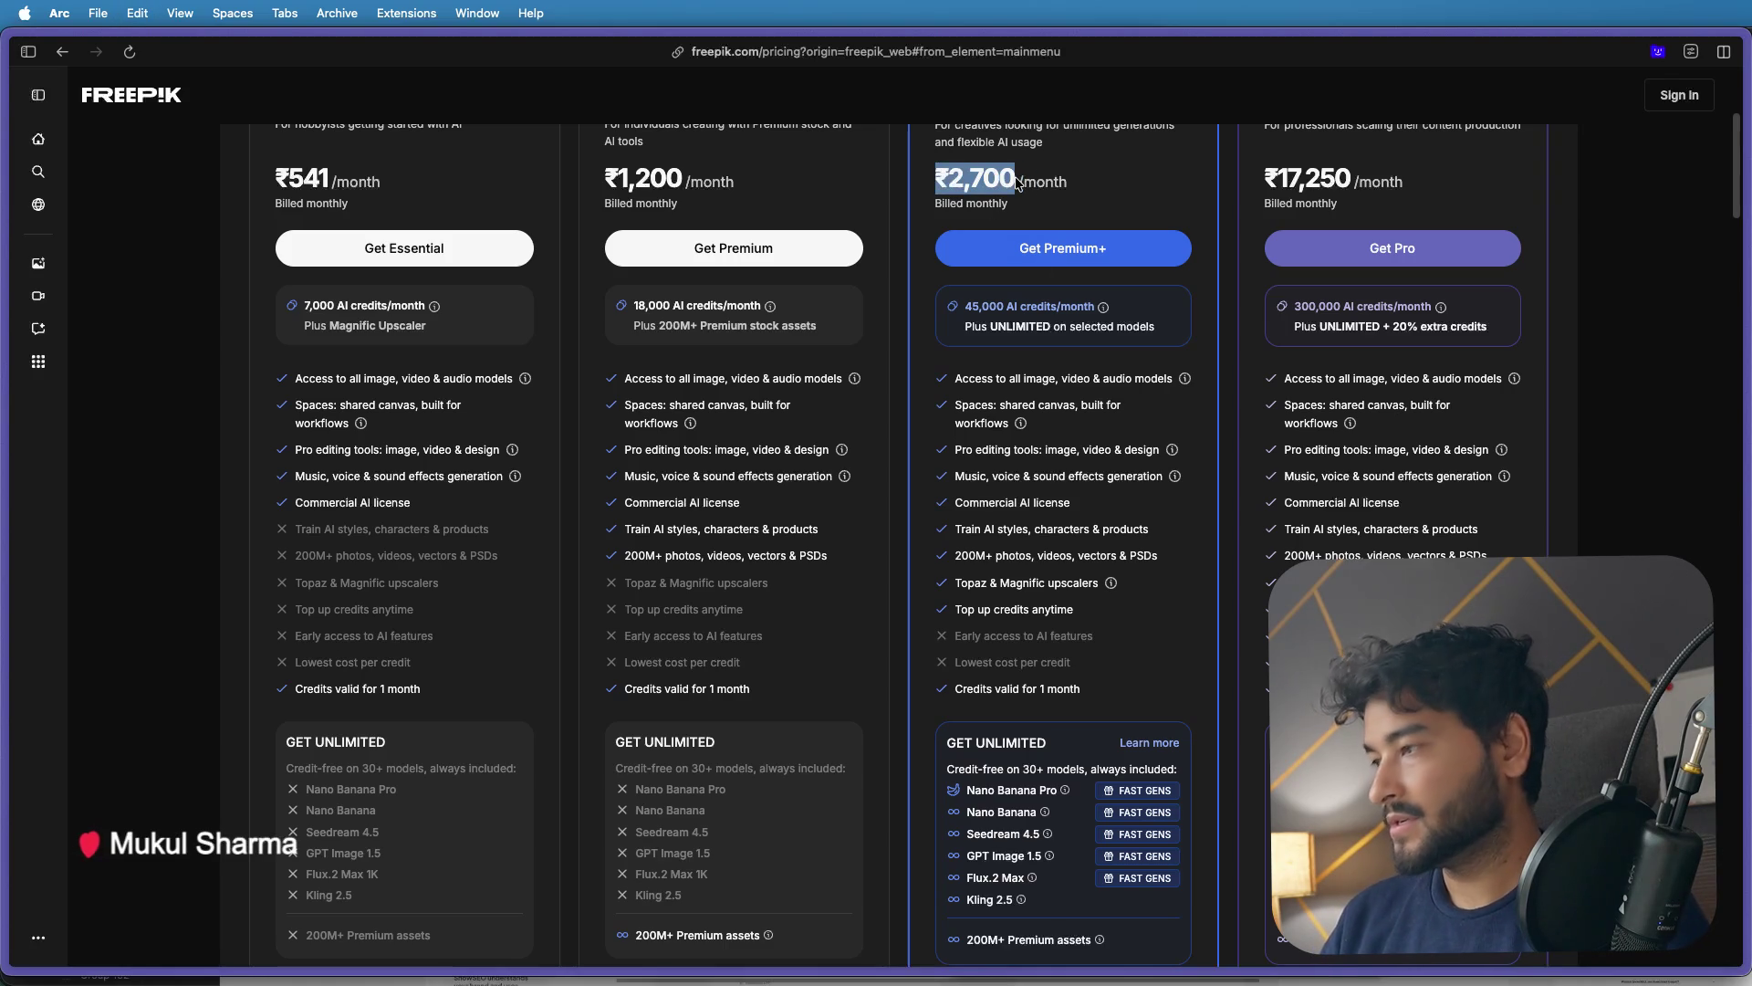
key("alt+space")
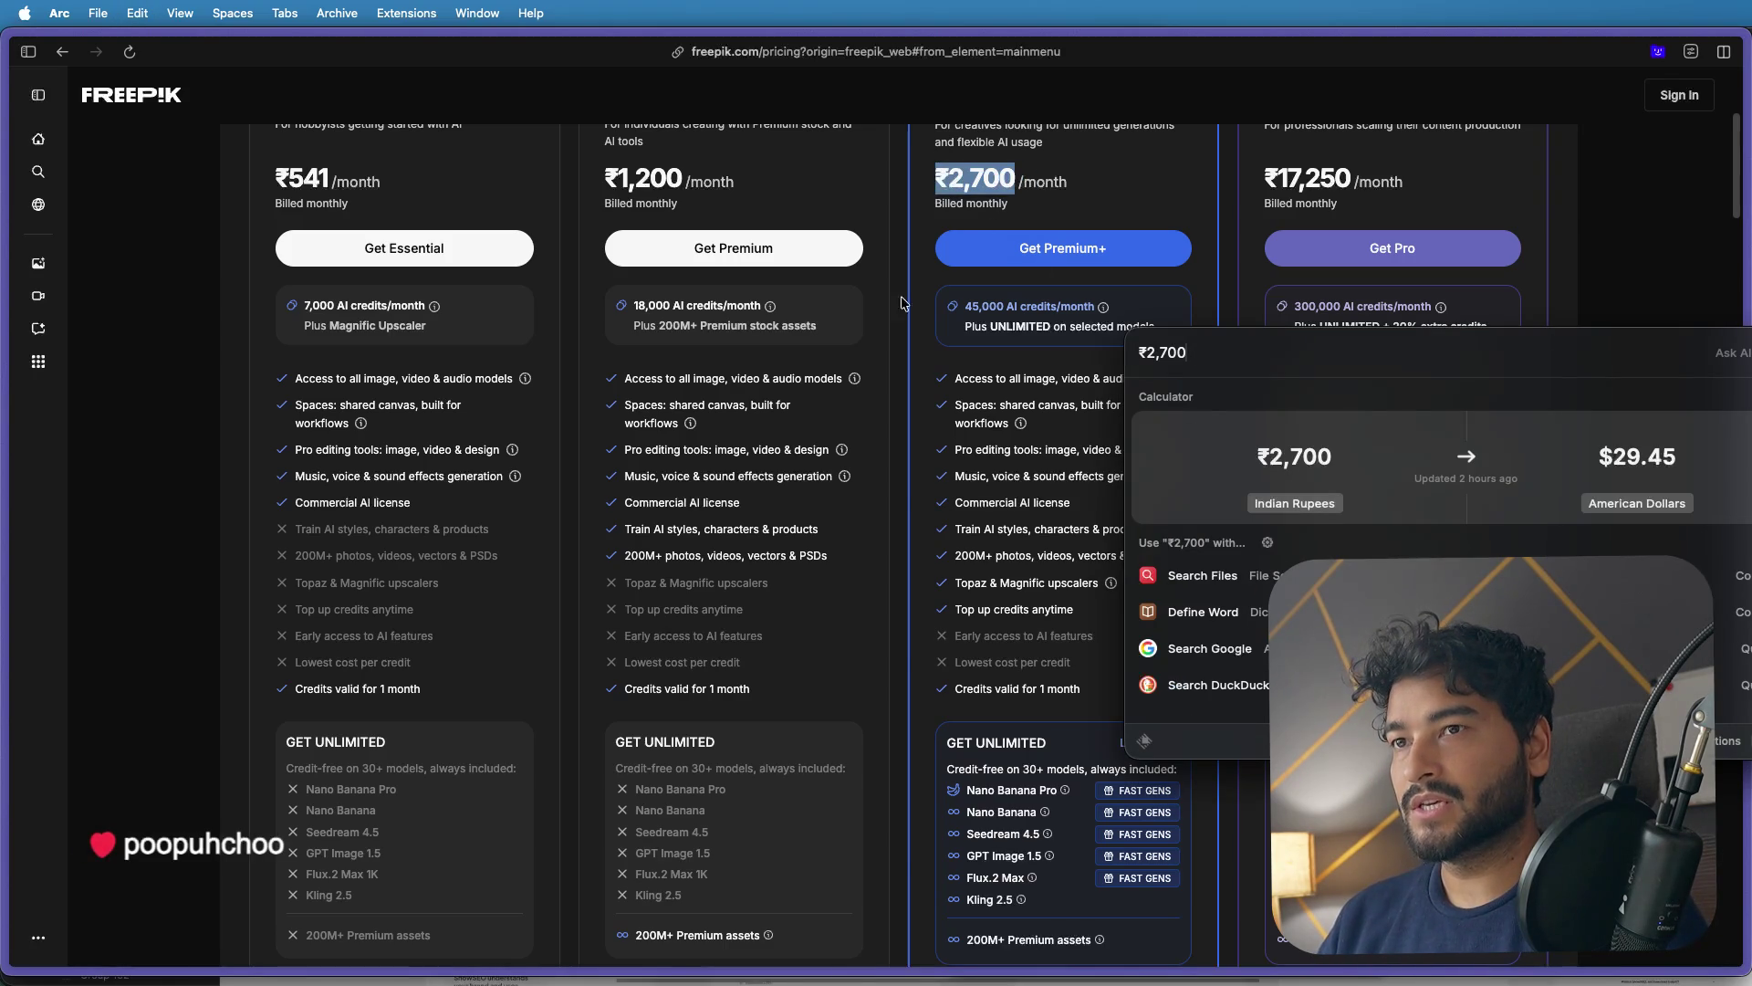
left_click(1026, 401)
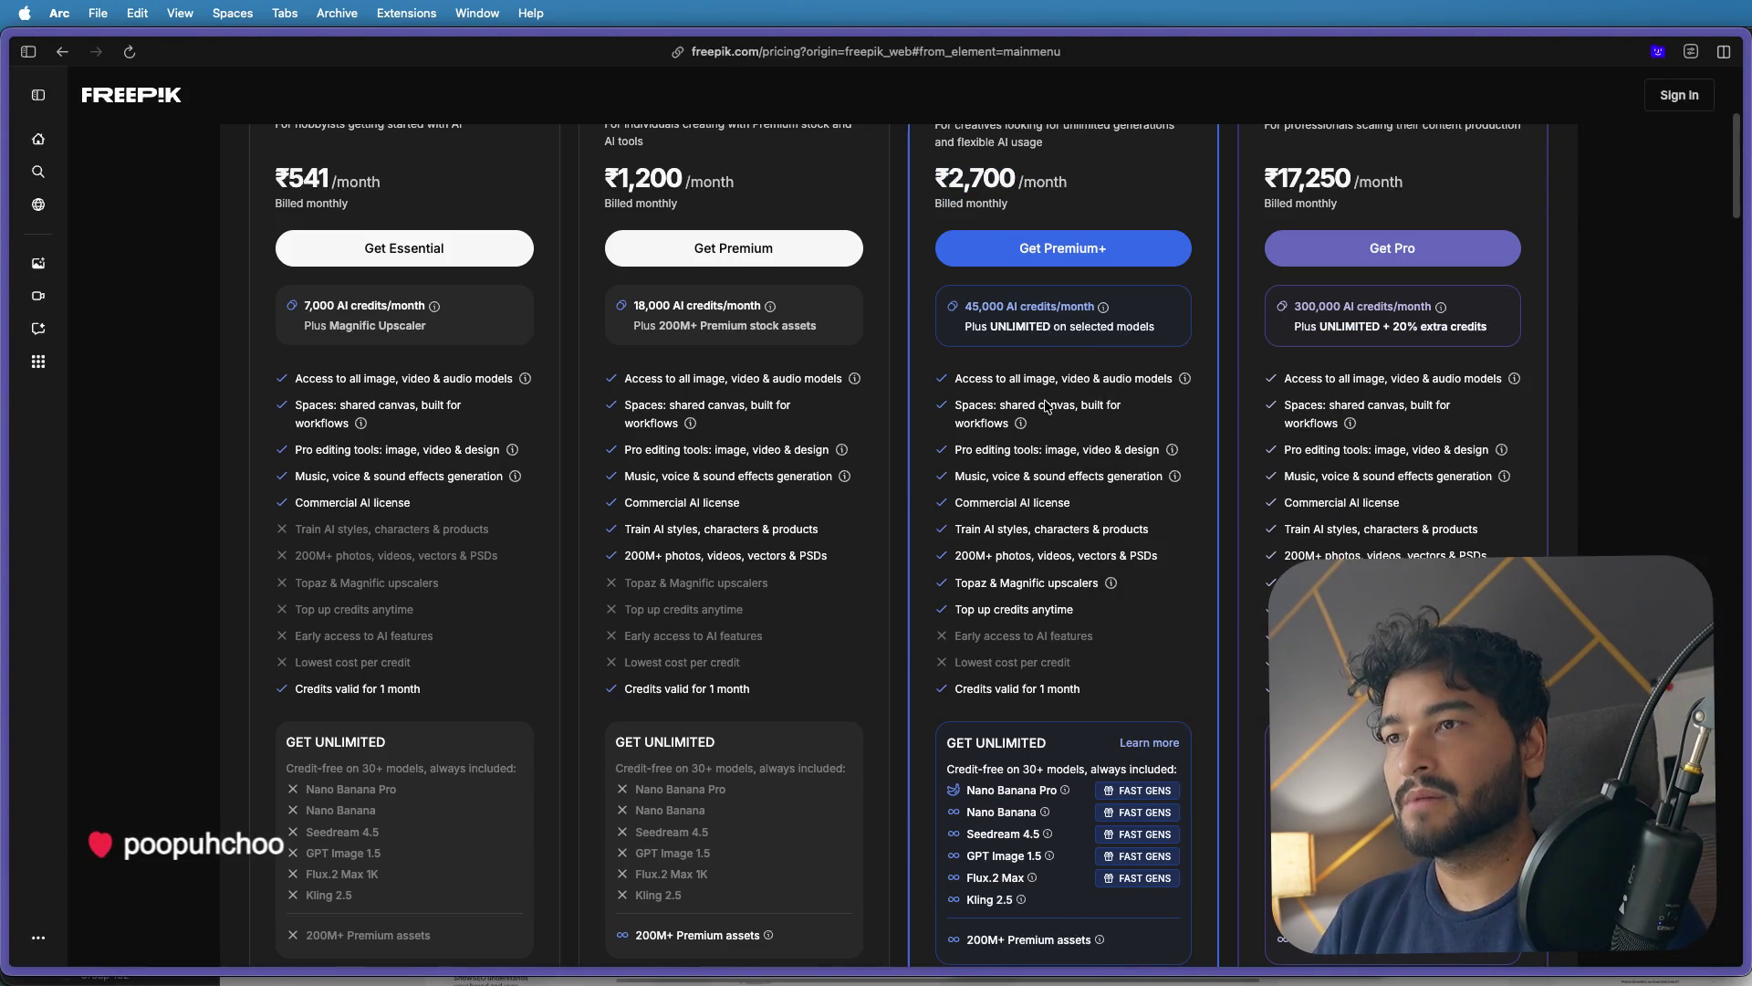
scroll(1047, 404, "down", 3)
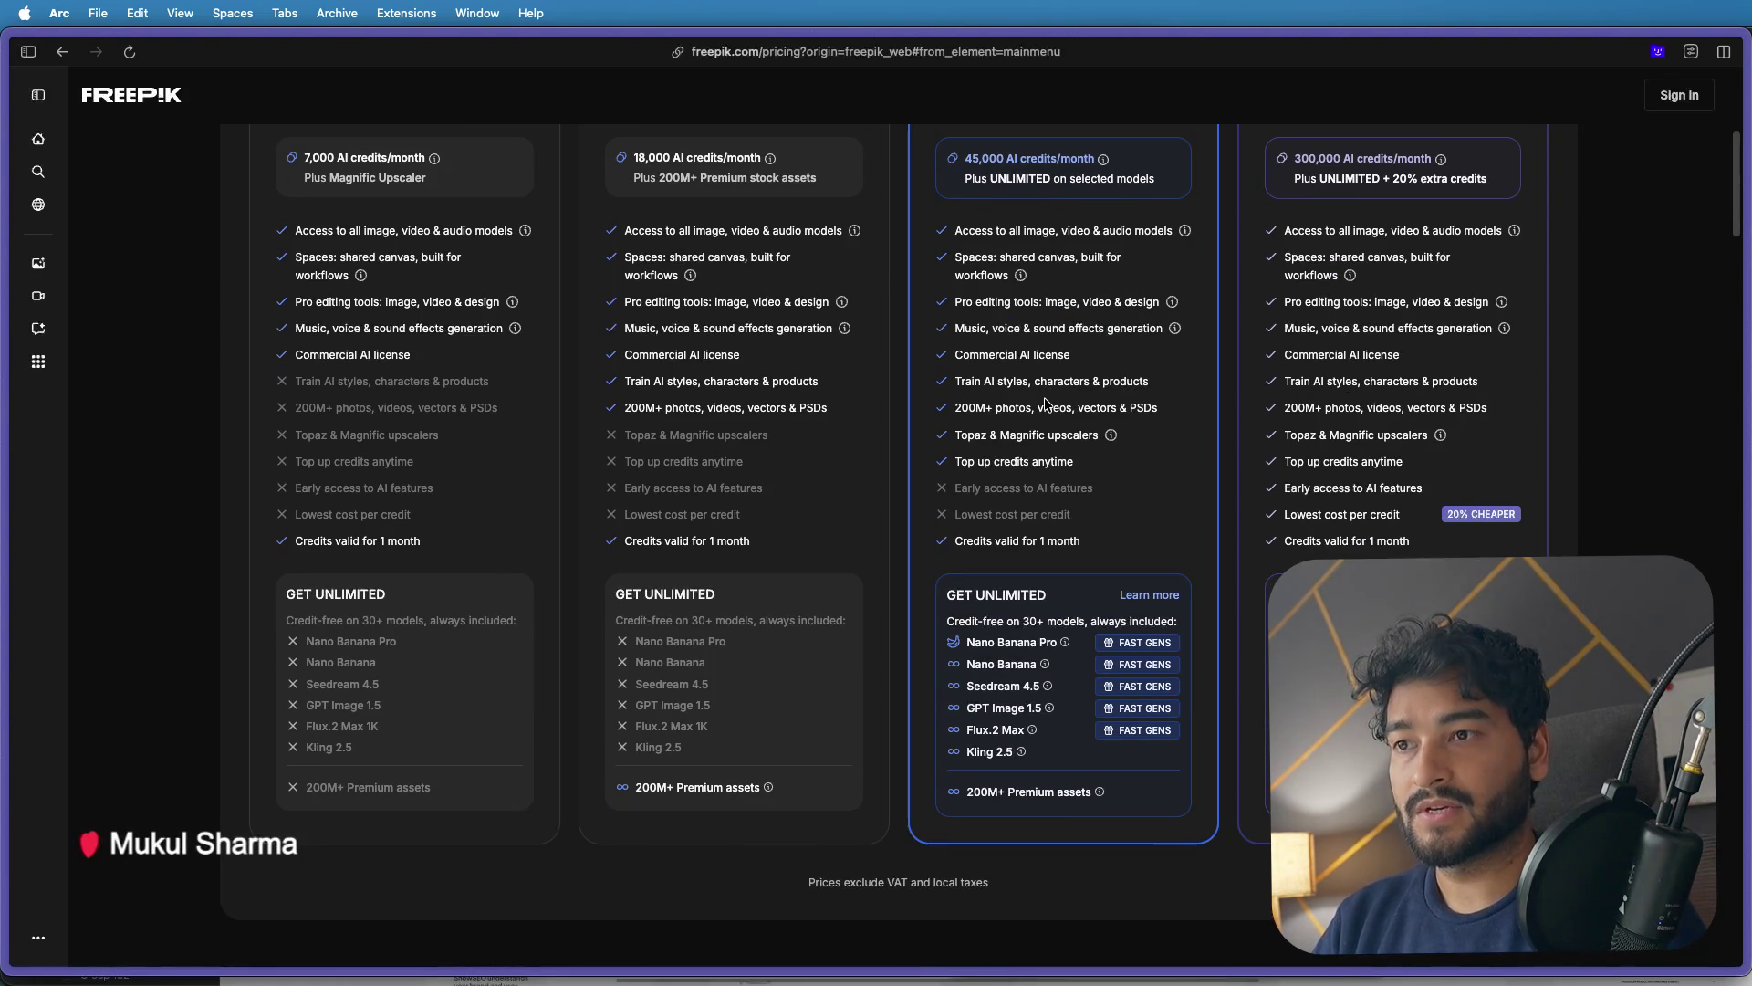
scroll(1047, 404, "up", 3)
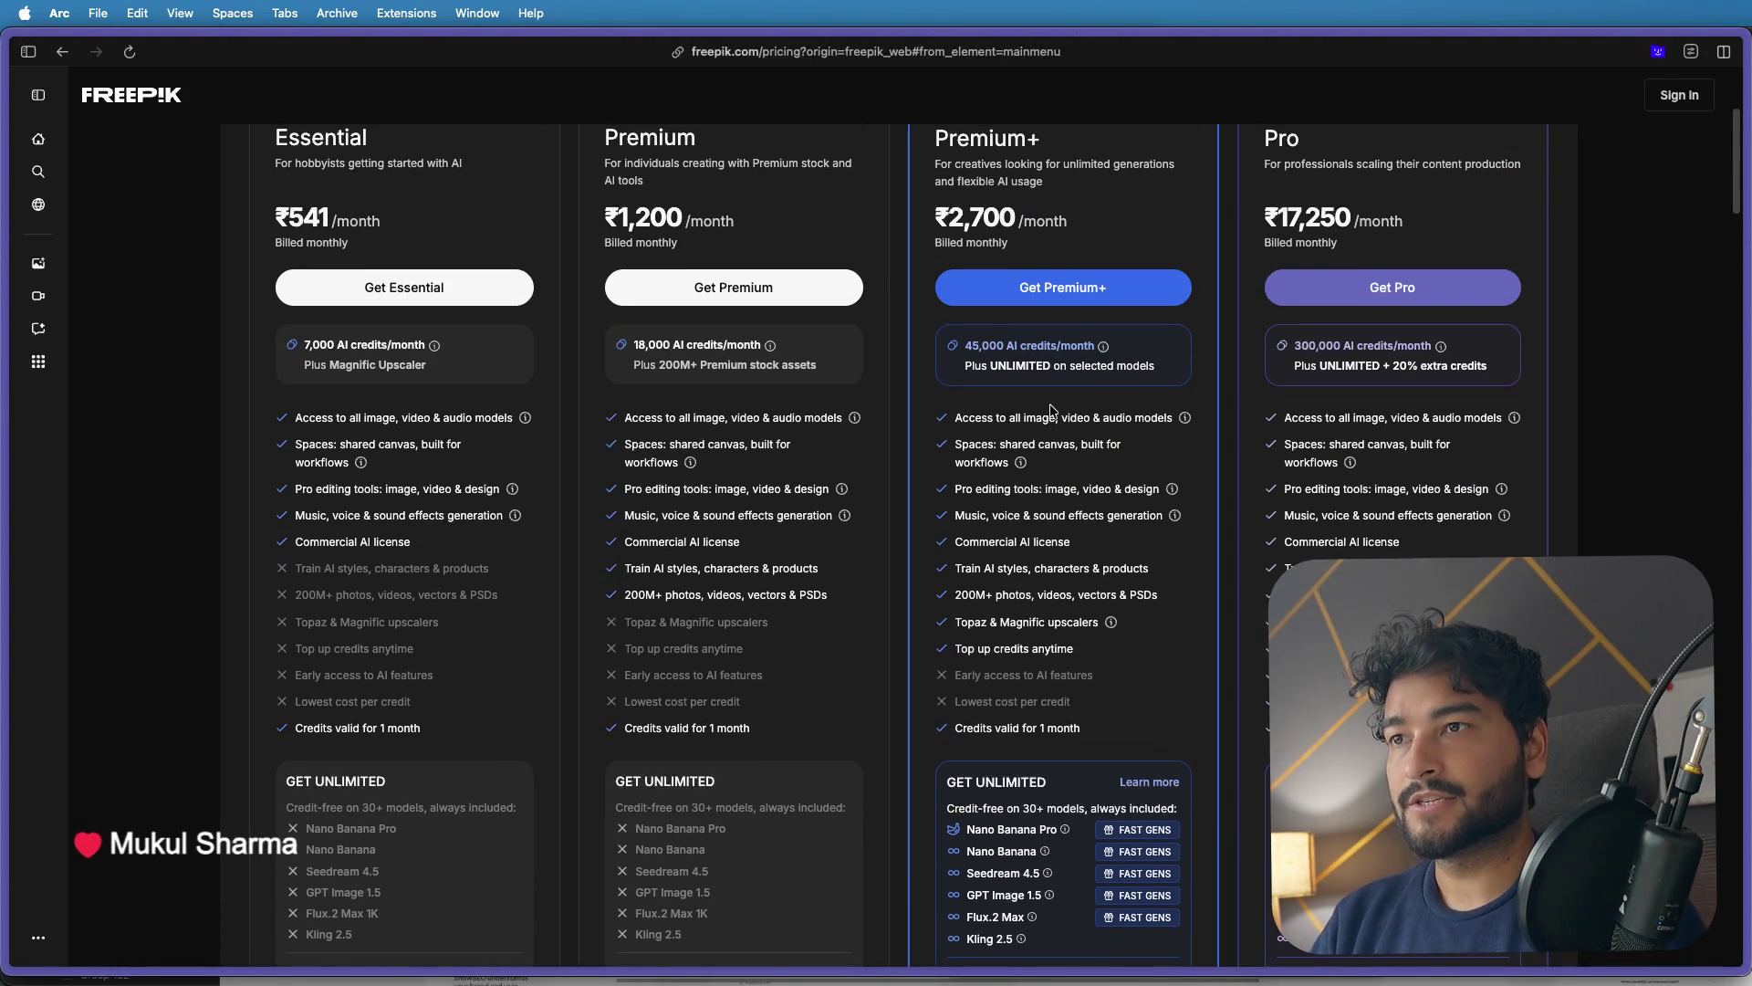
mouse_move(1102, 352)
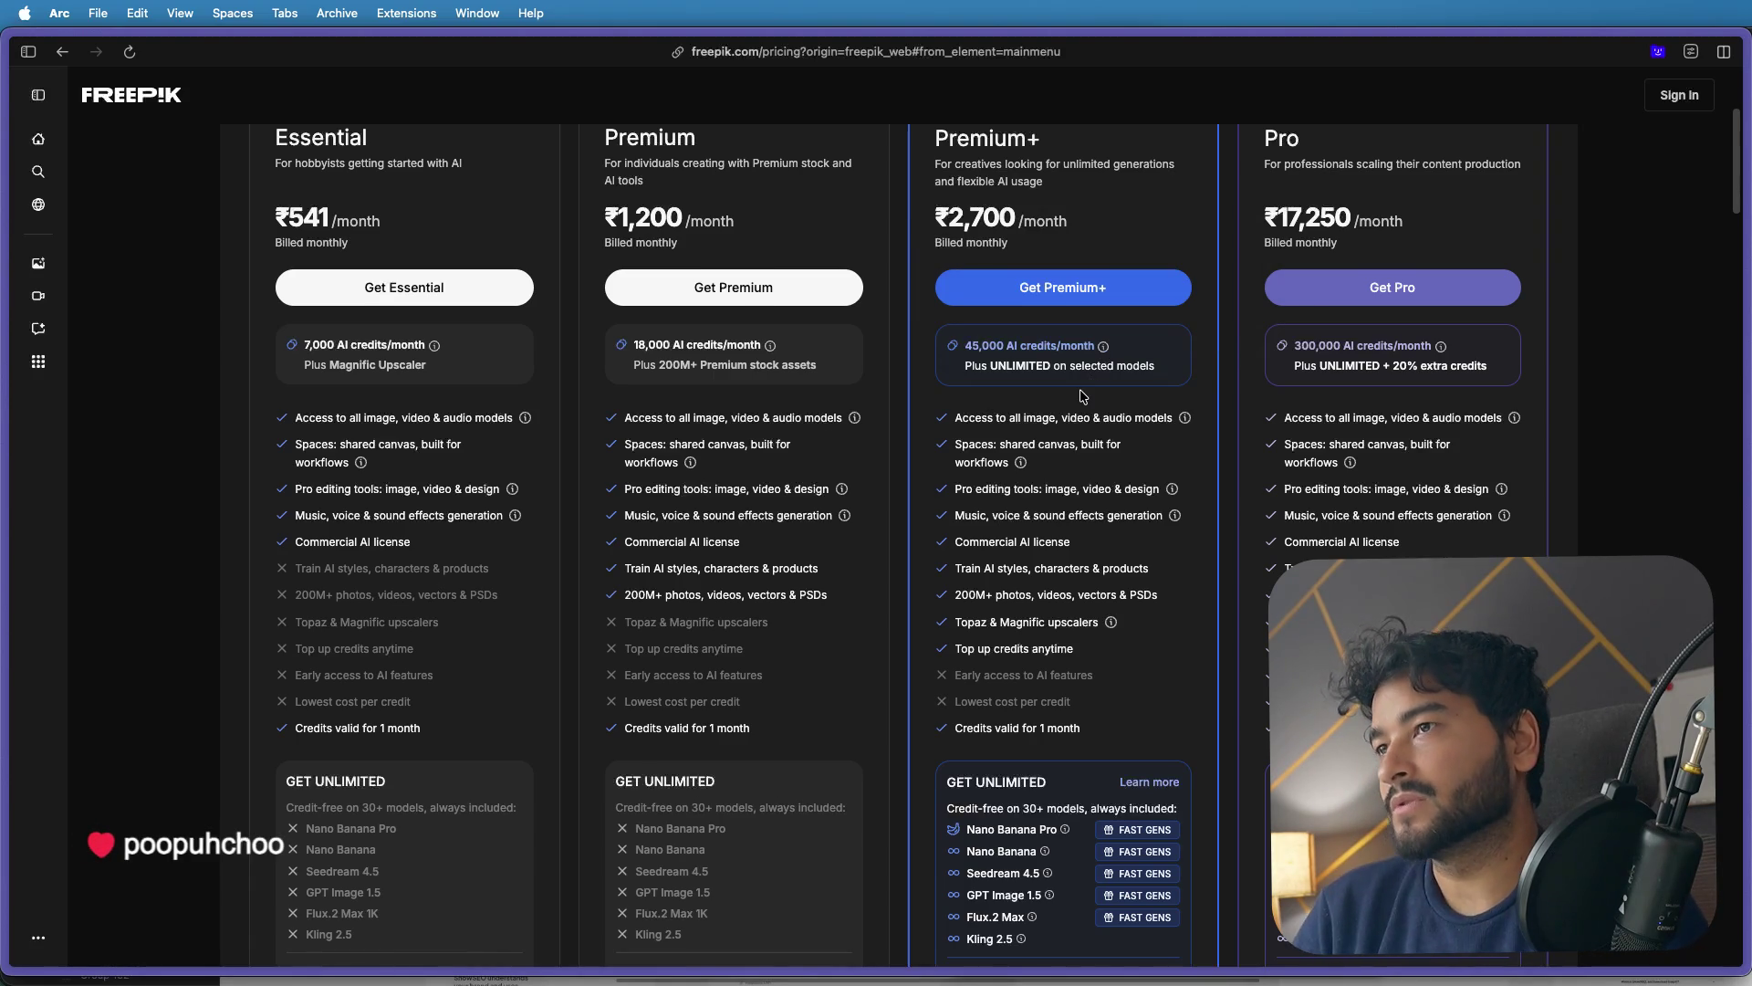
scroll(950, 226, "up", 3)
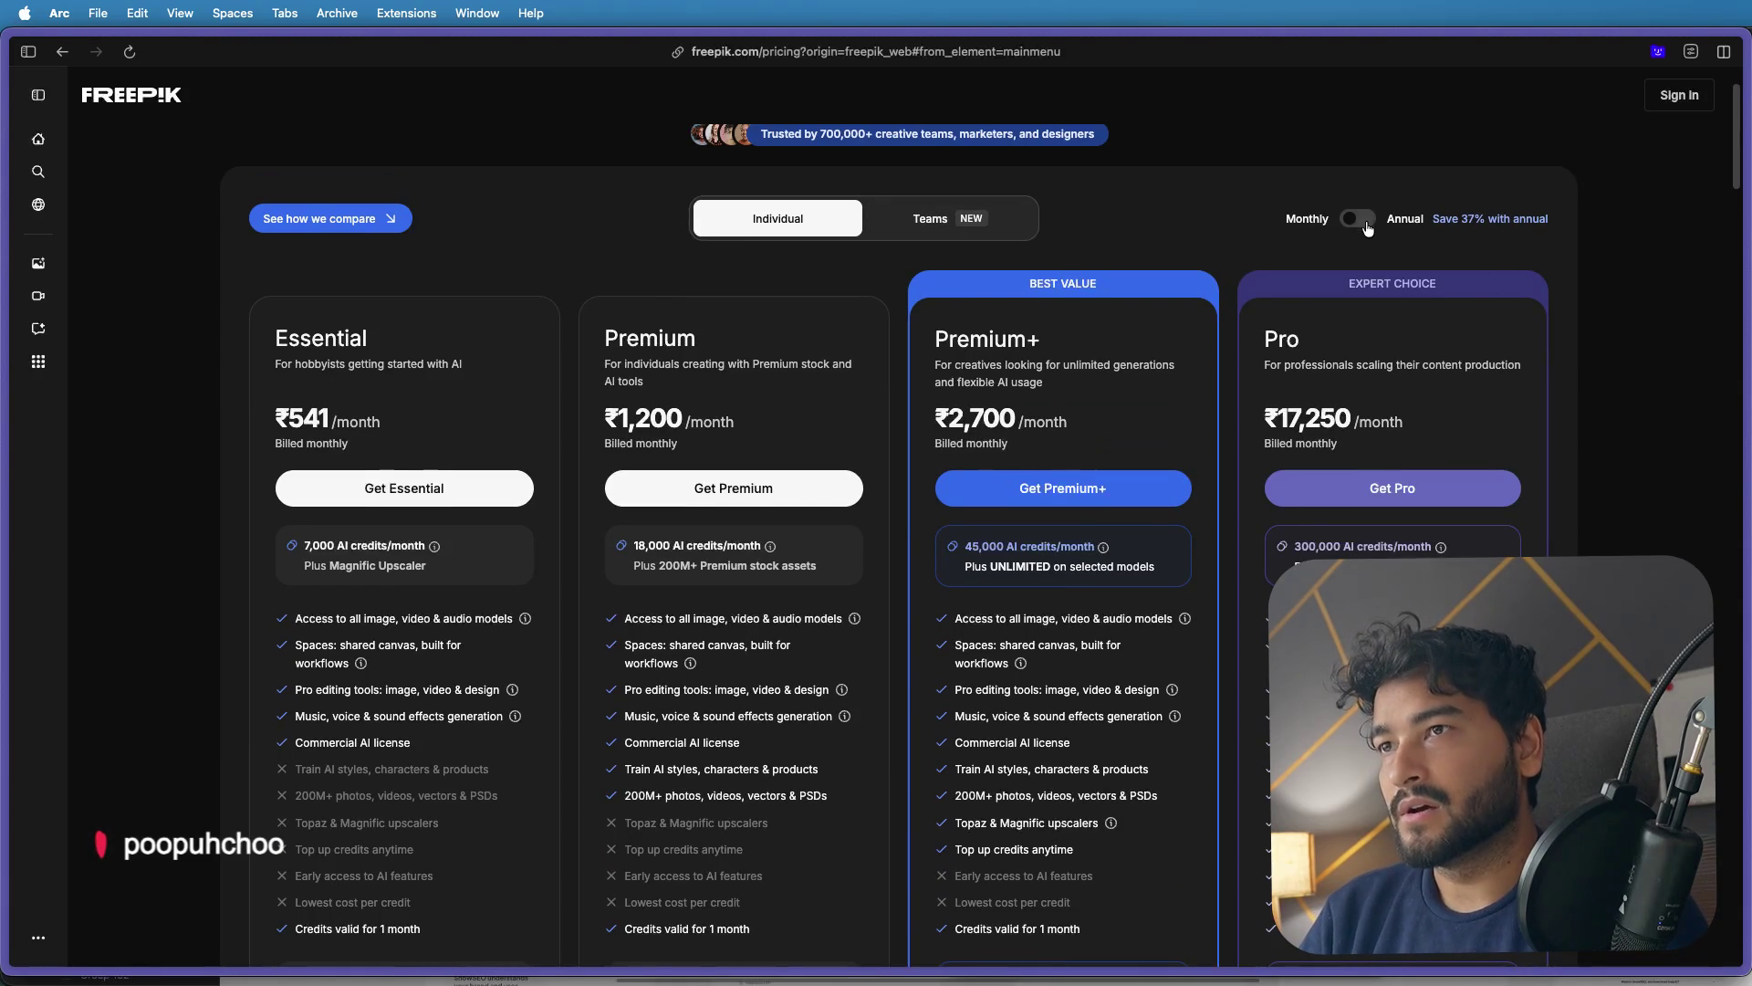
Step: Preview annual prices, return to monthly, and scroll to the Apples to apples comparison table
left_click(1366, 223)
left_click(1366, 224)
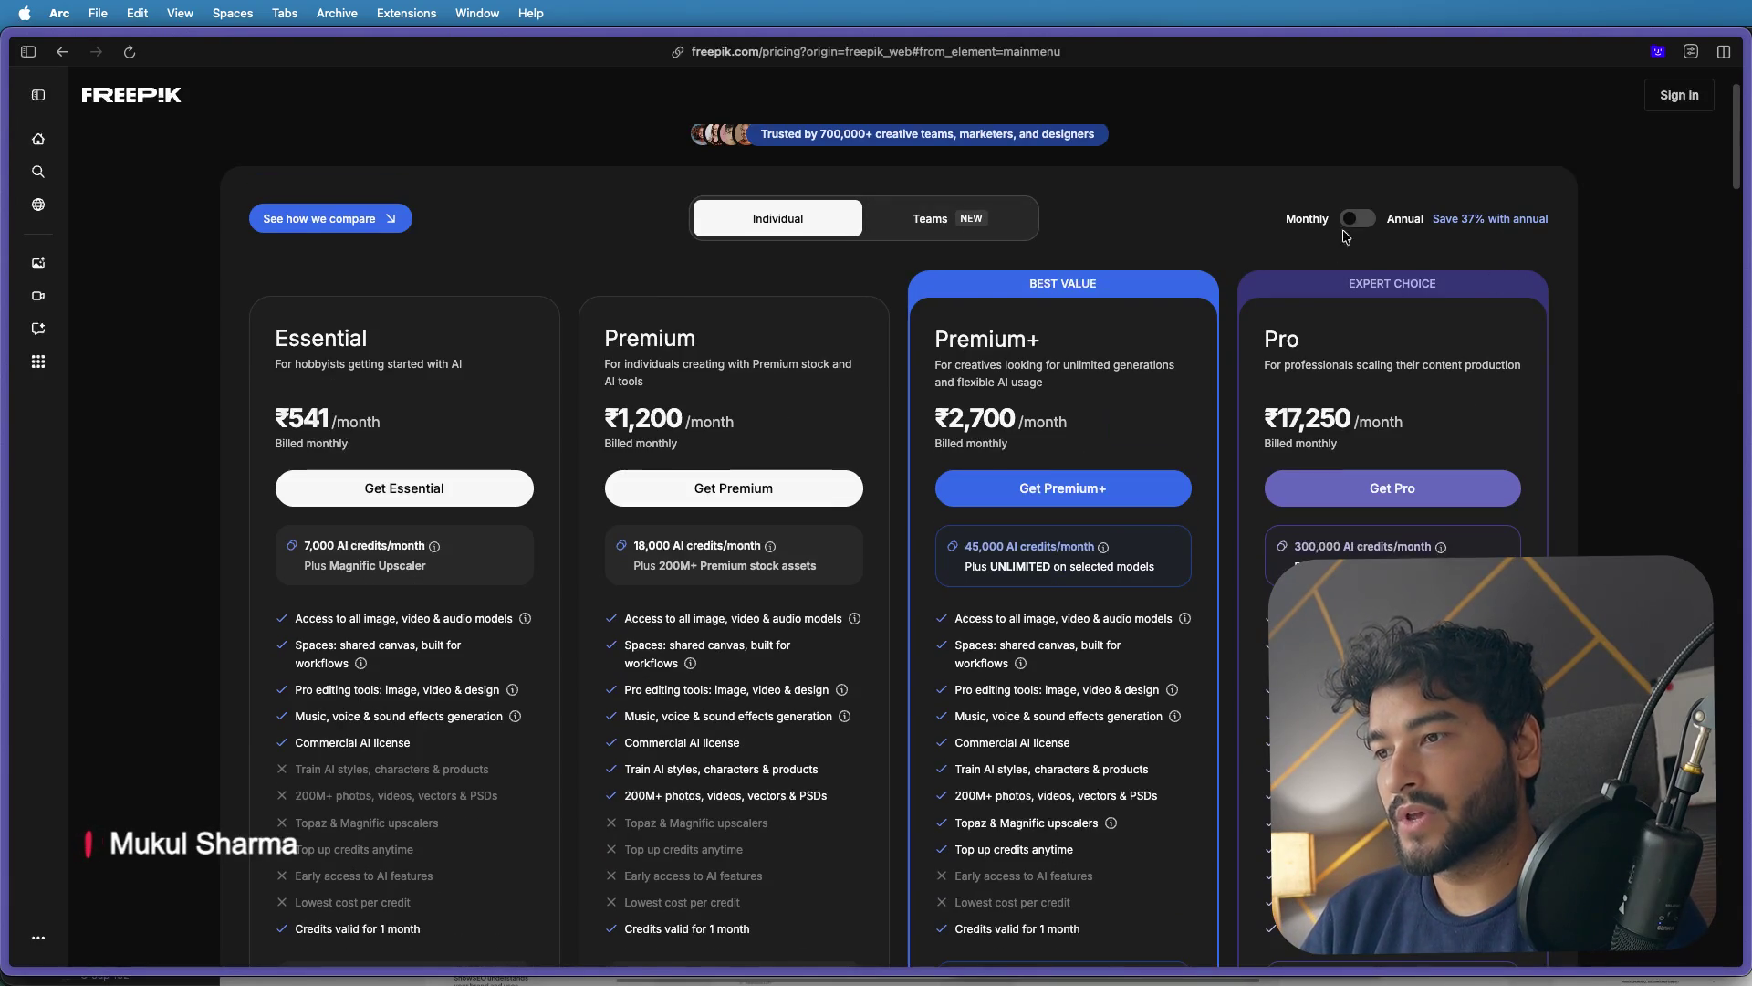
scroll(1262, 420, "down", 3)
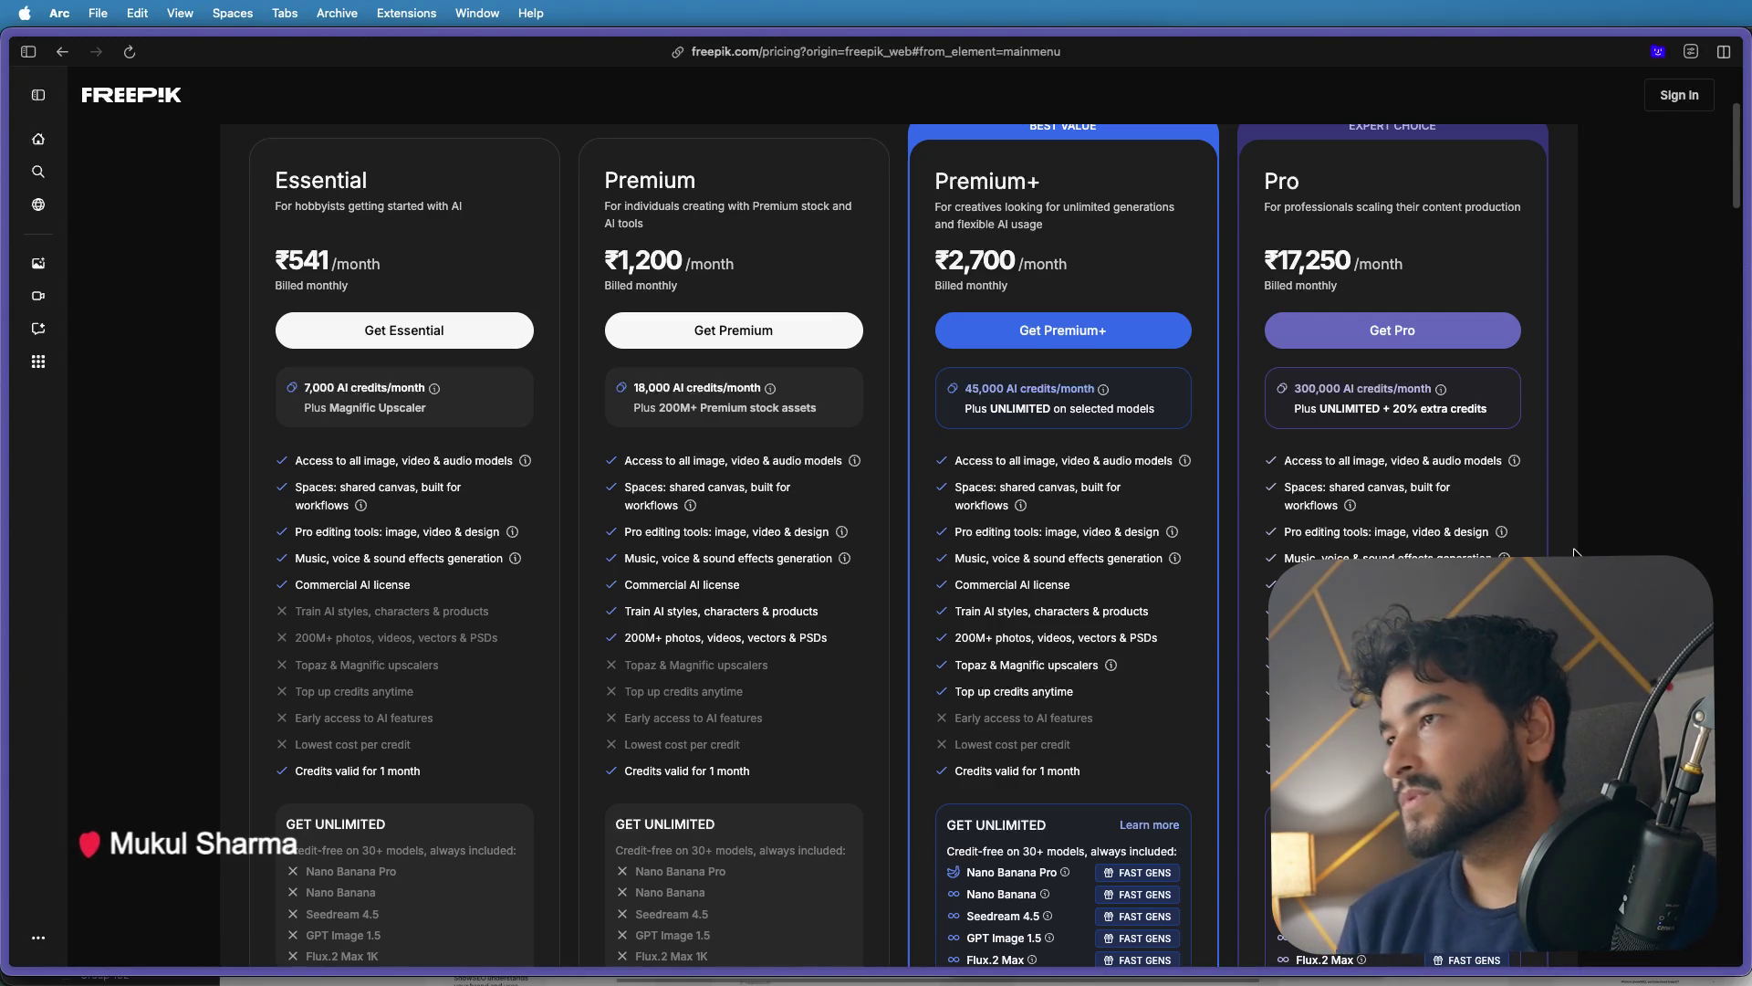
scroll(844, 561, "down", 10)
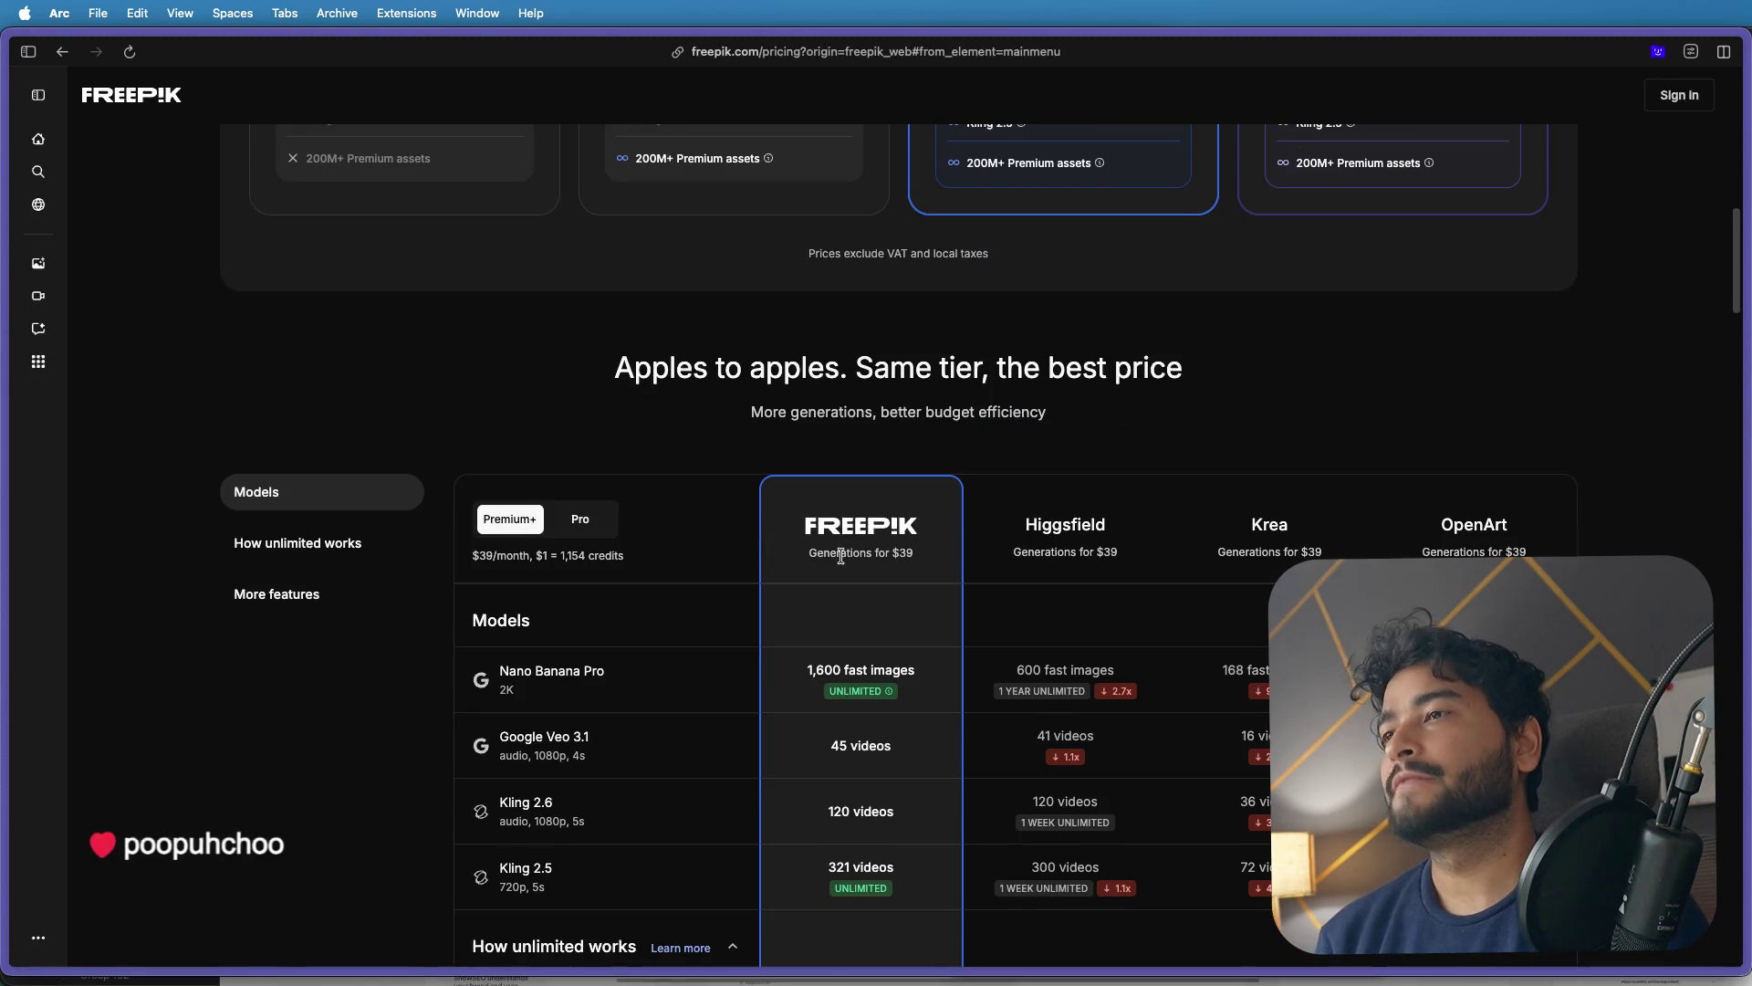
scroll(845, 562, "down", 2)
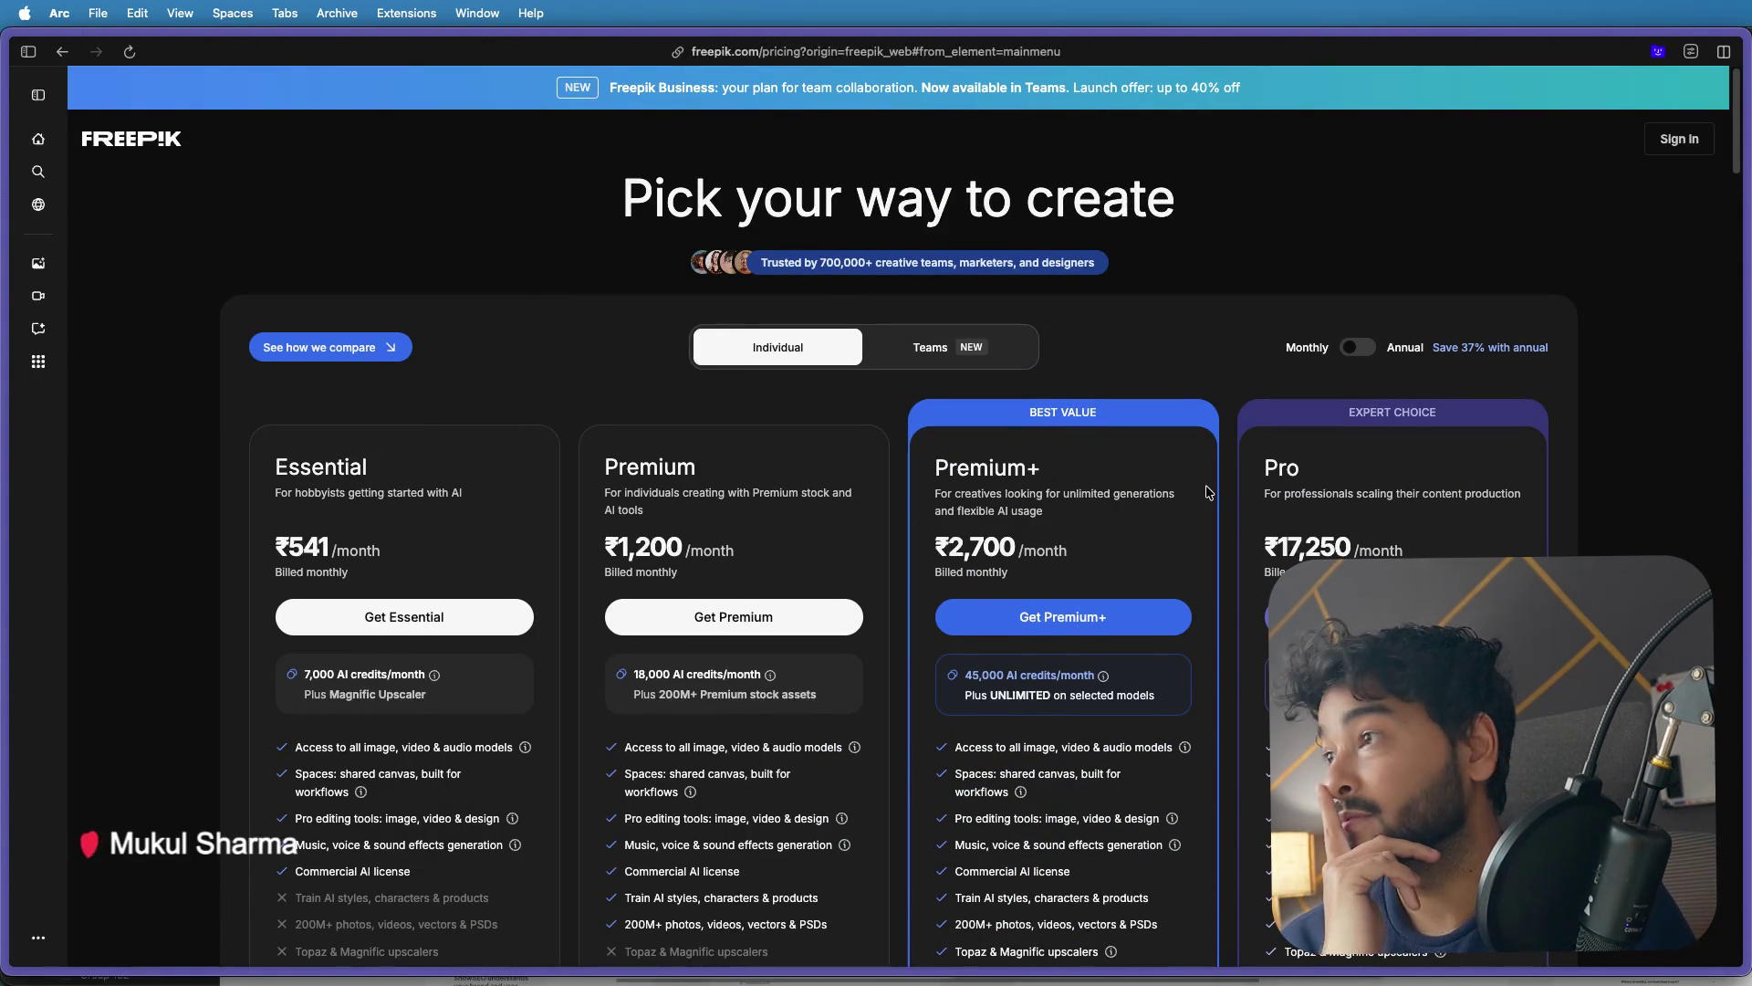
scroll(1208, 493, "down", 15)
scroll(638, 508, "down", 15)
scroll(638, 512, "up", 20)
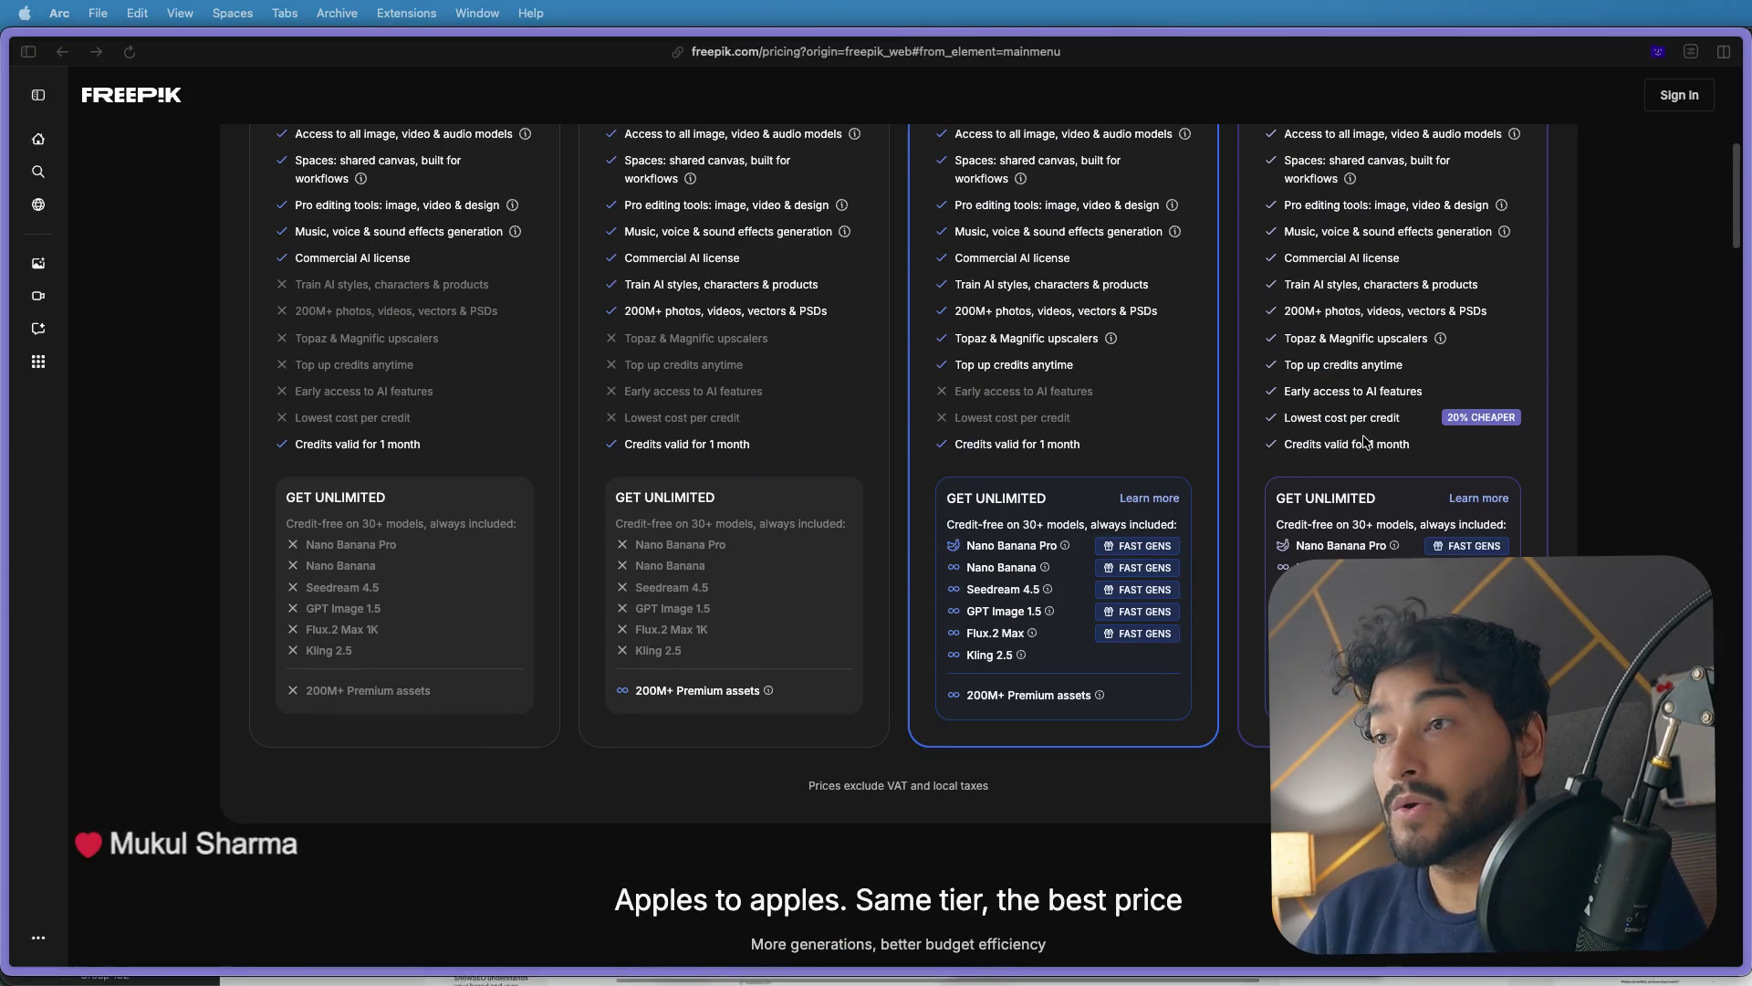
scroll(1061, 553, "down", 3)
scroll(1061, 553, "down", 10)
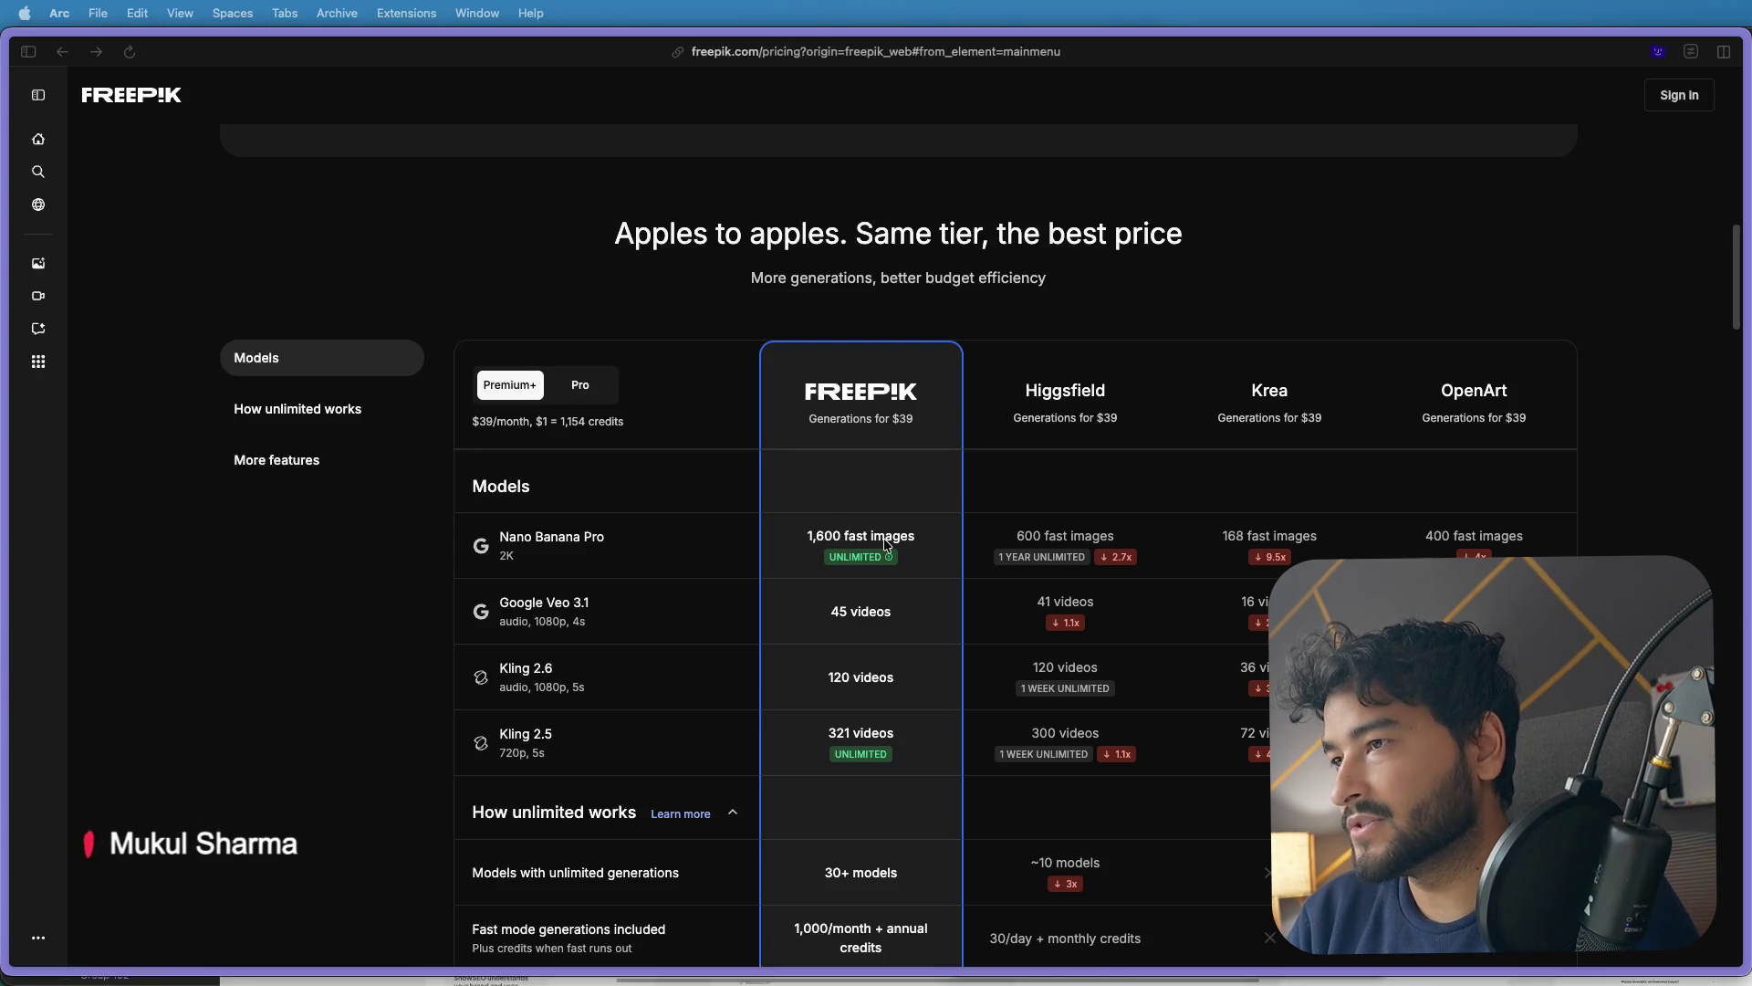
scroll(939, 563, "down", 1)
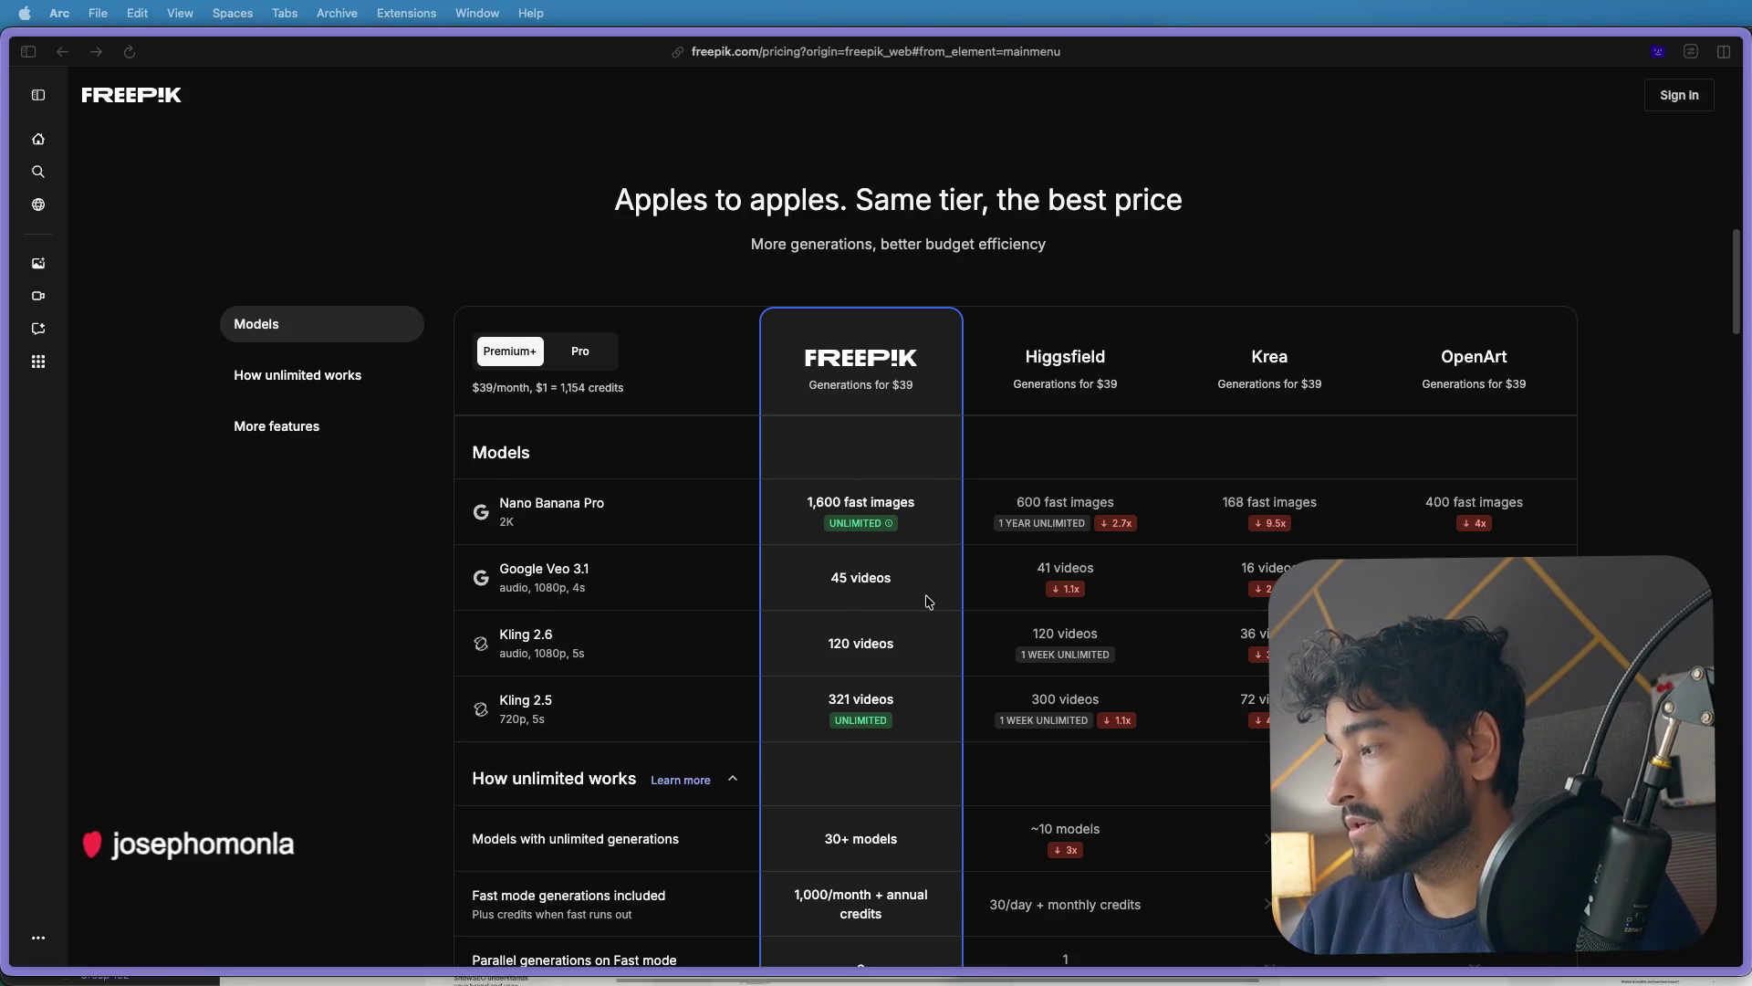
scroll(904, 575, "up", 10)
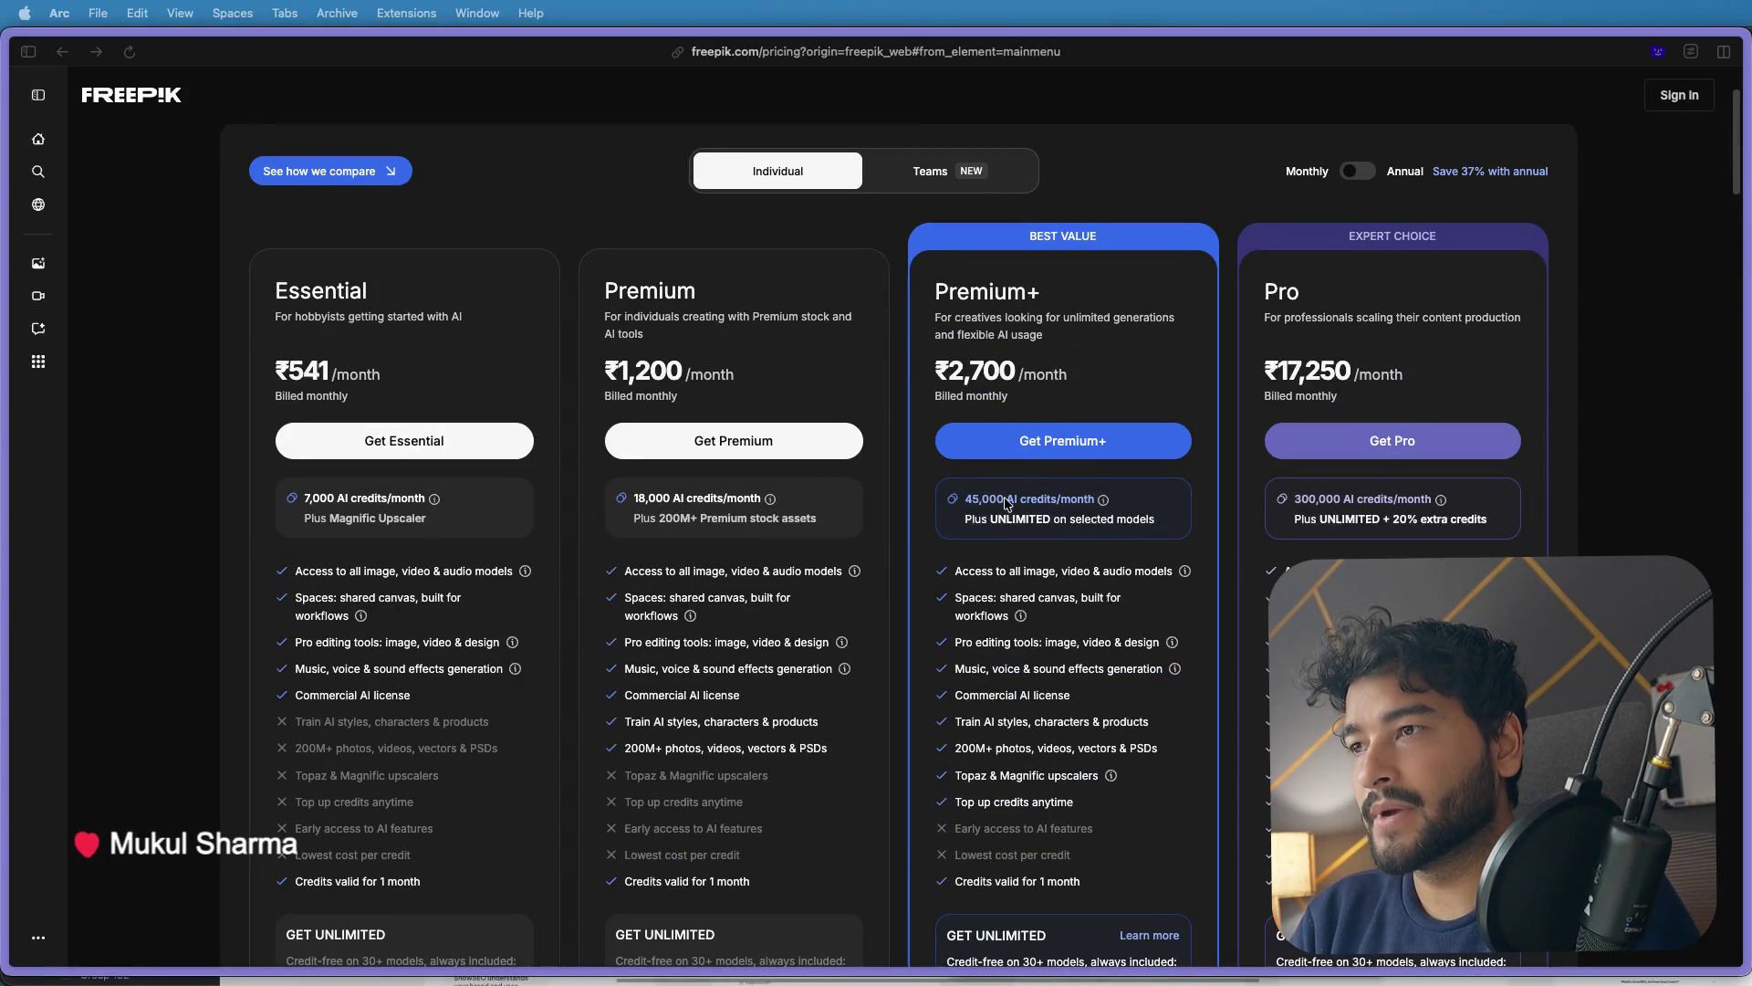
scroll(1074, 556, "down", 5)
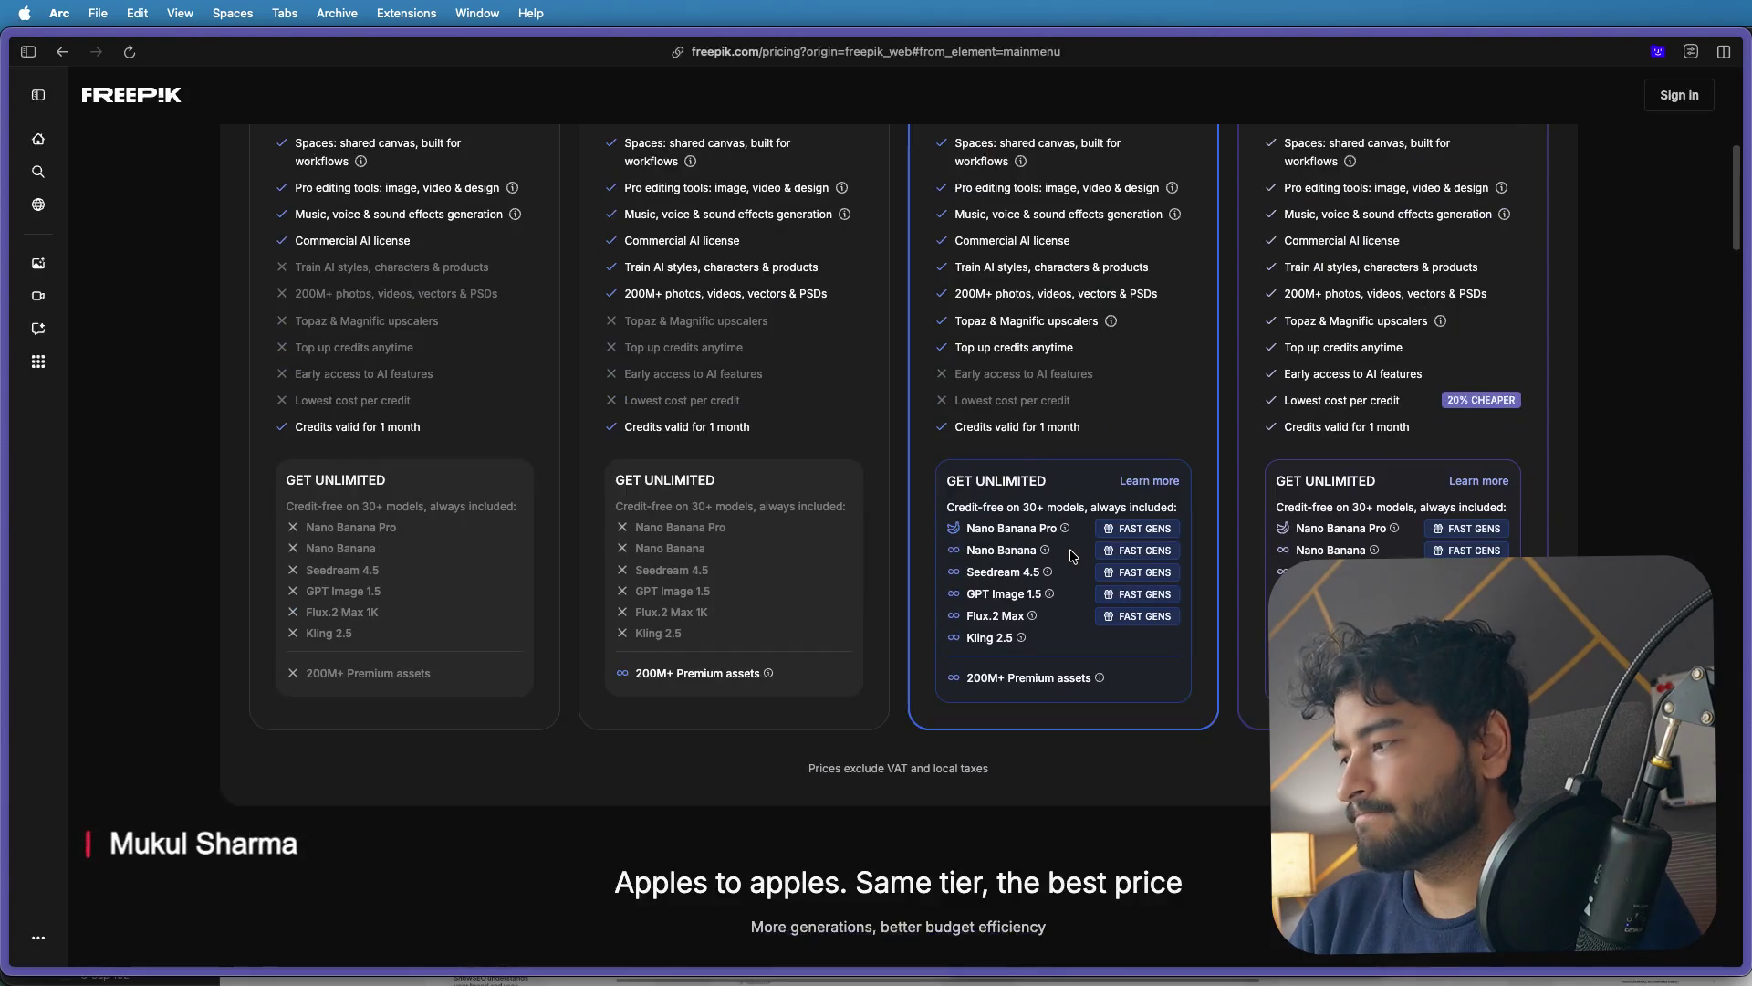
scroll(1074, 556, "down", 5)
scroll(922, 524, "down", 2)
scroll(923, 524, "down", 2)
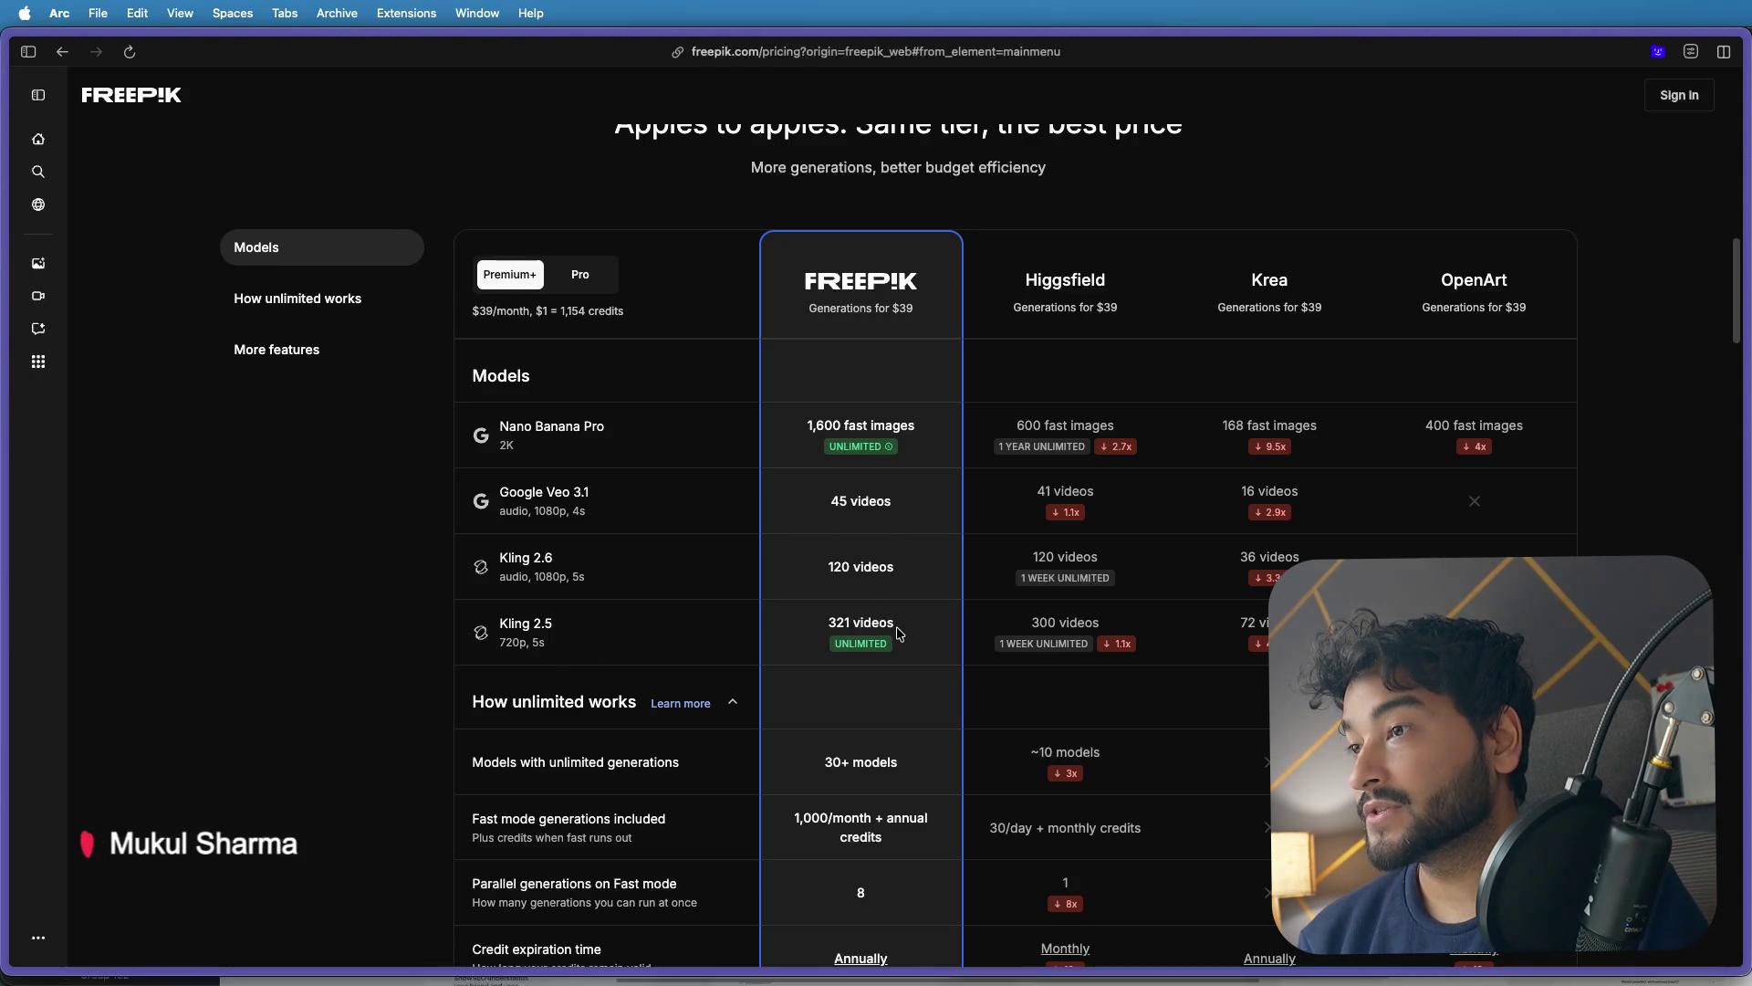
left_click_drag(903, 622, 827, 623)
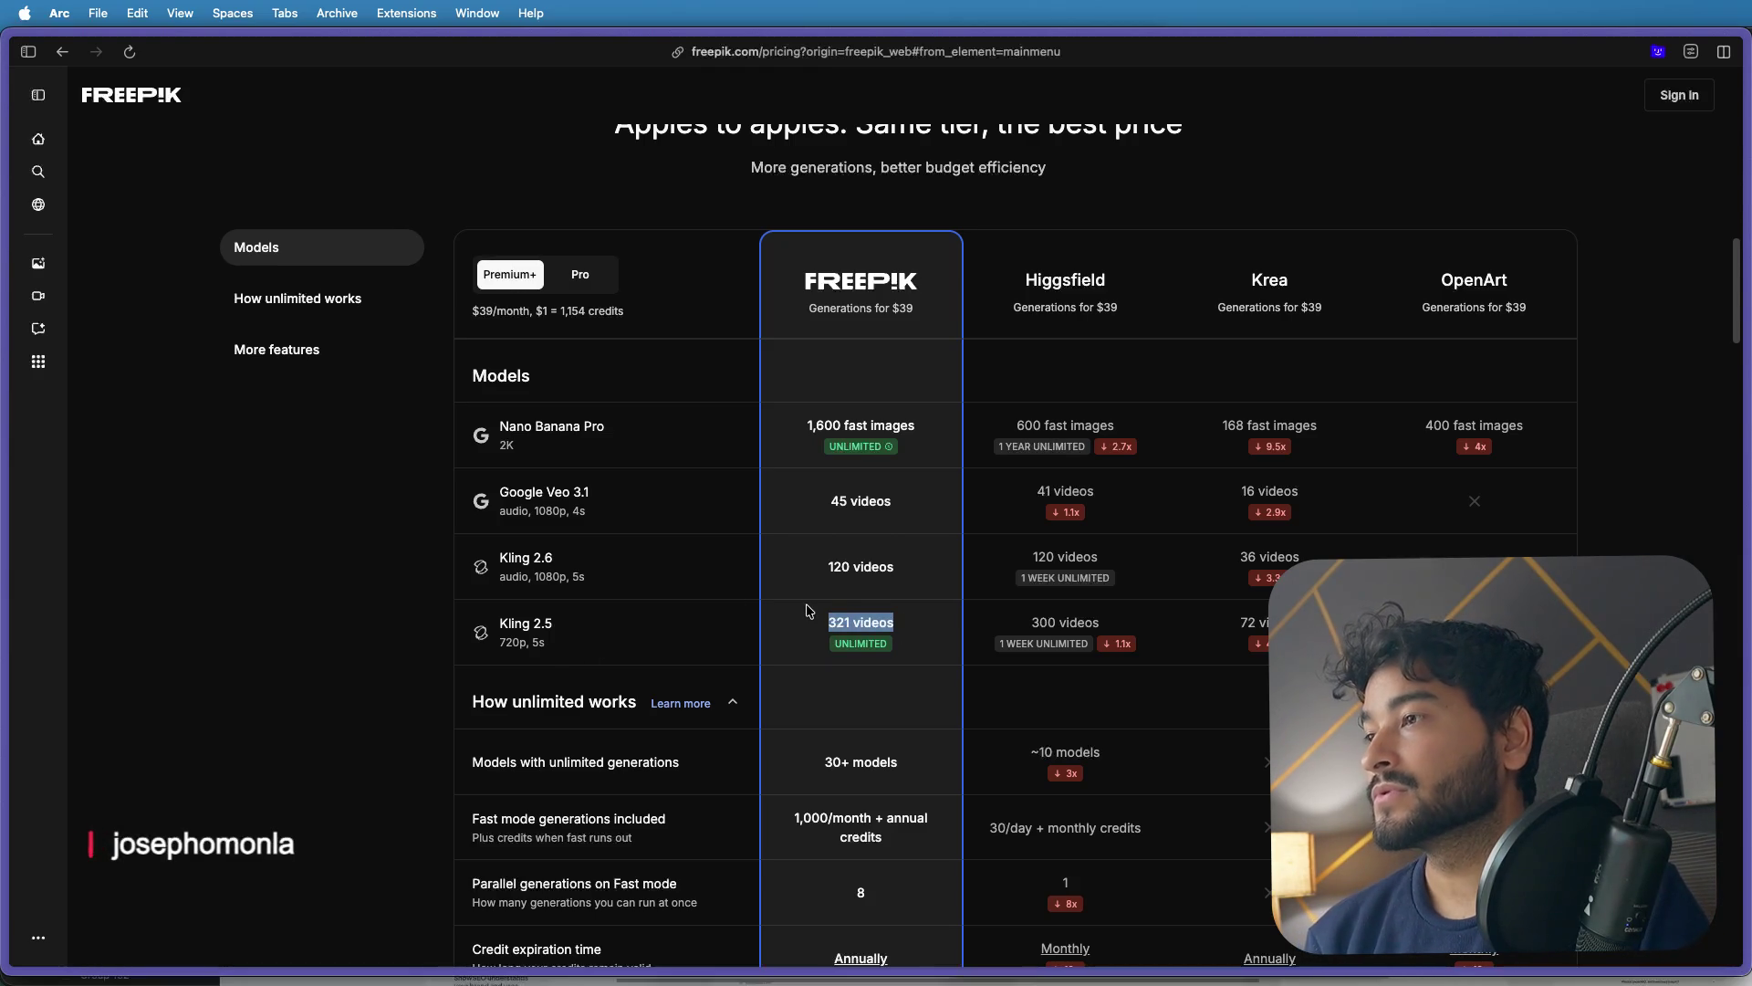
left_click(512, 639)
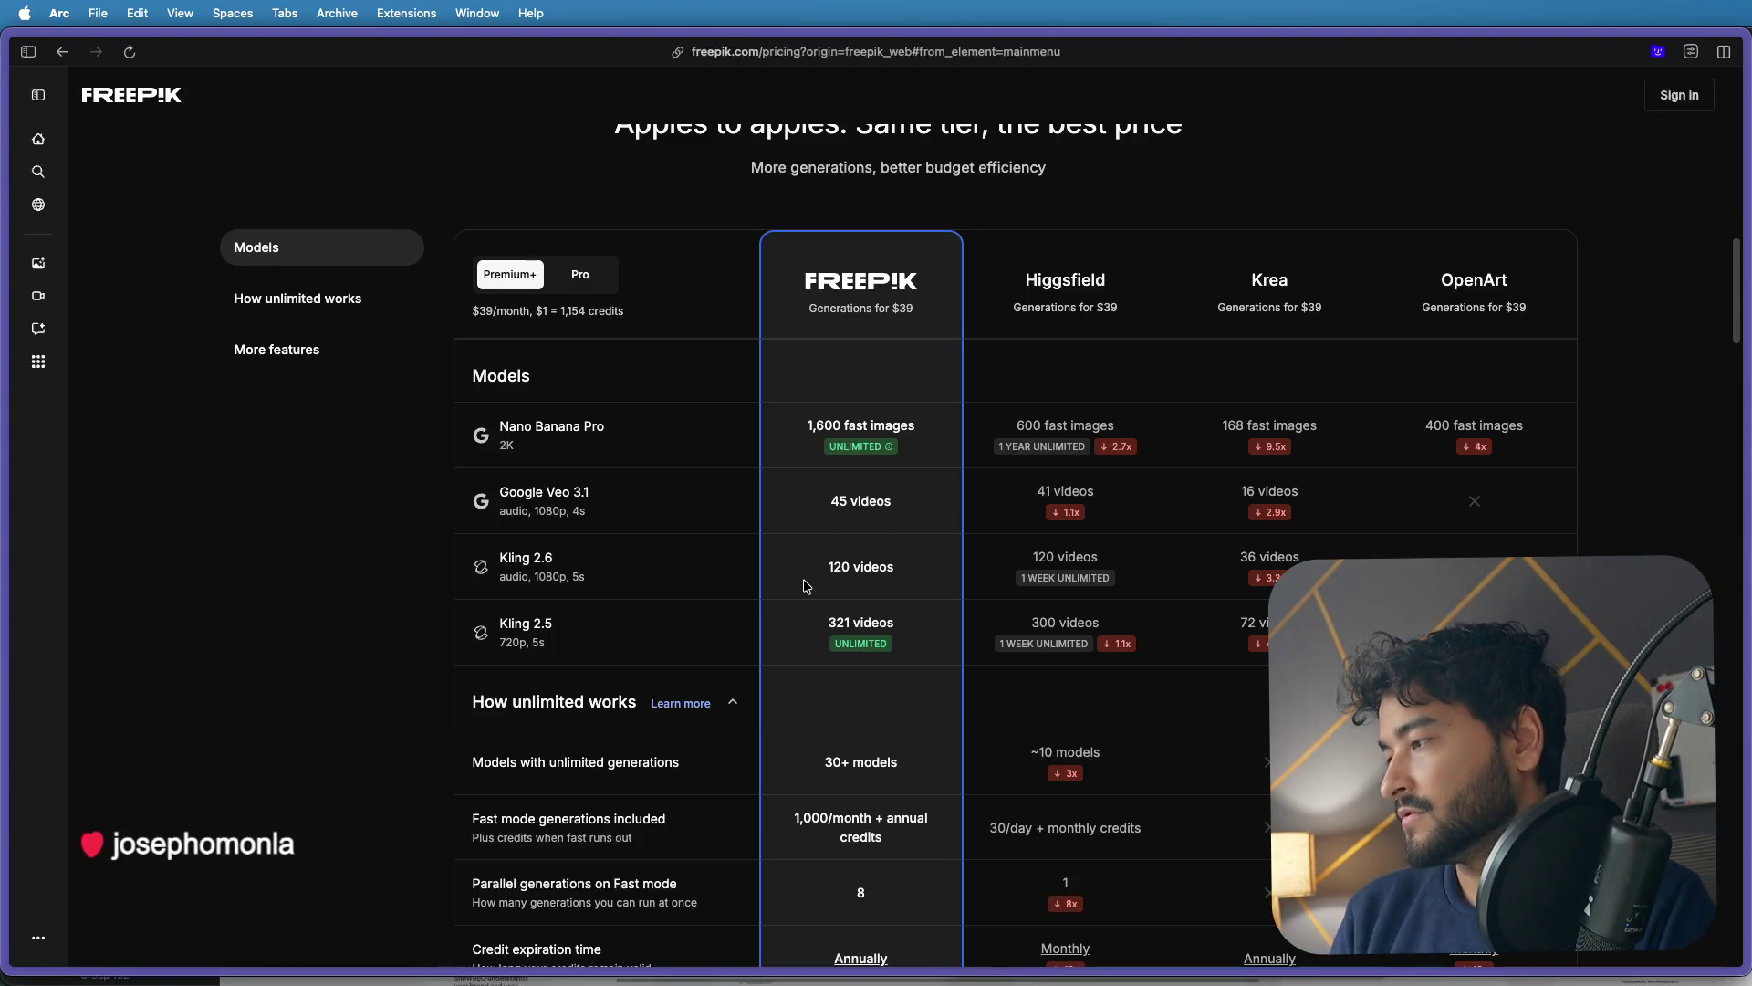
scroll(808, 587, "down", 5)
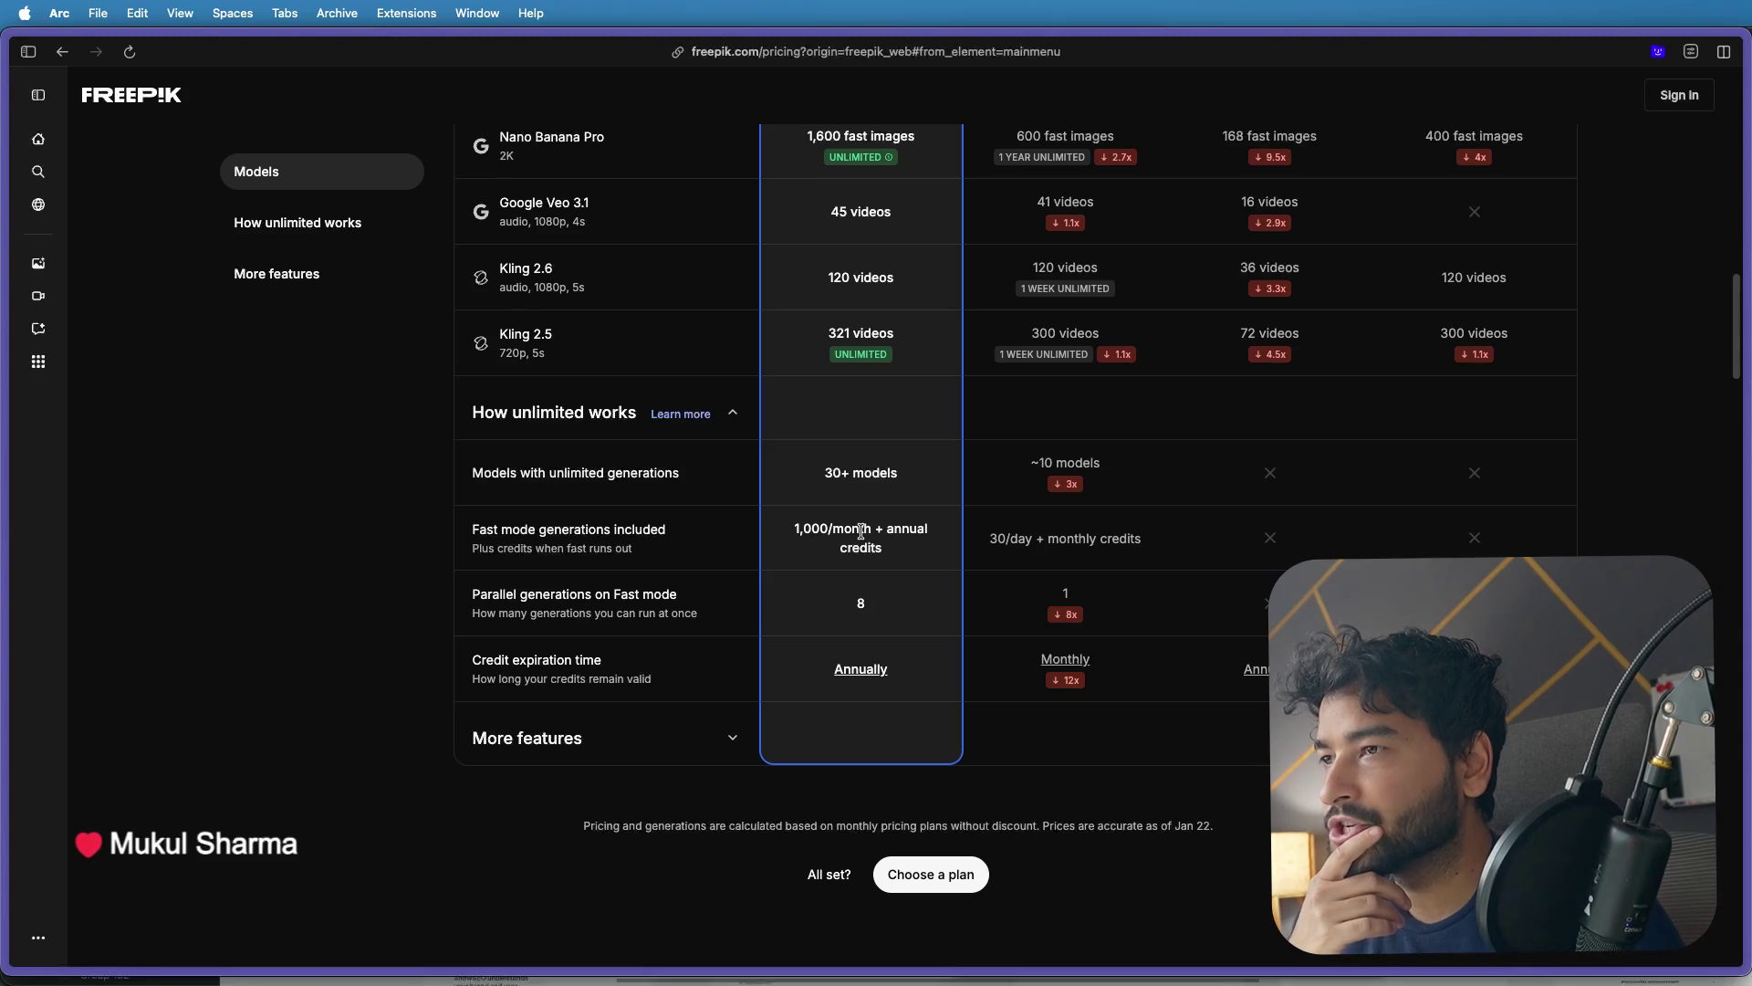
left_click_drag(871, 530, 803, 529)
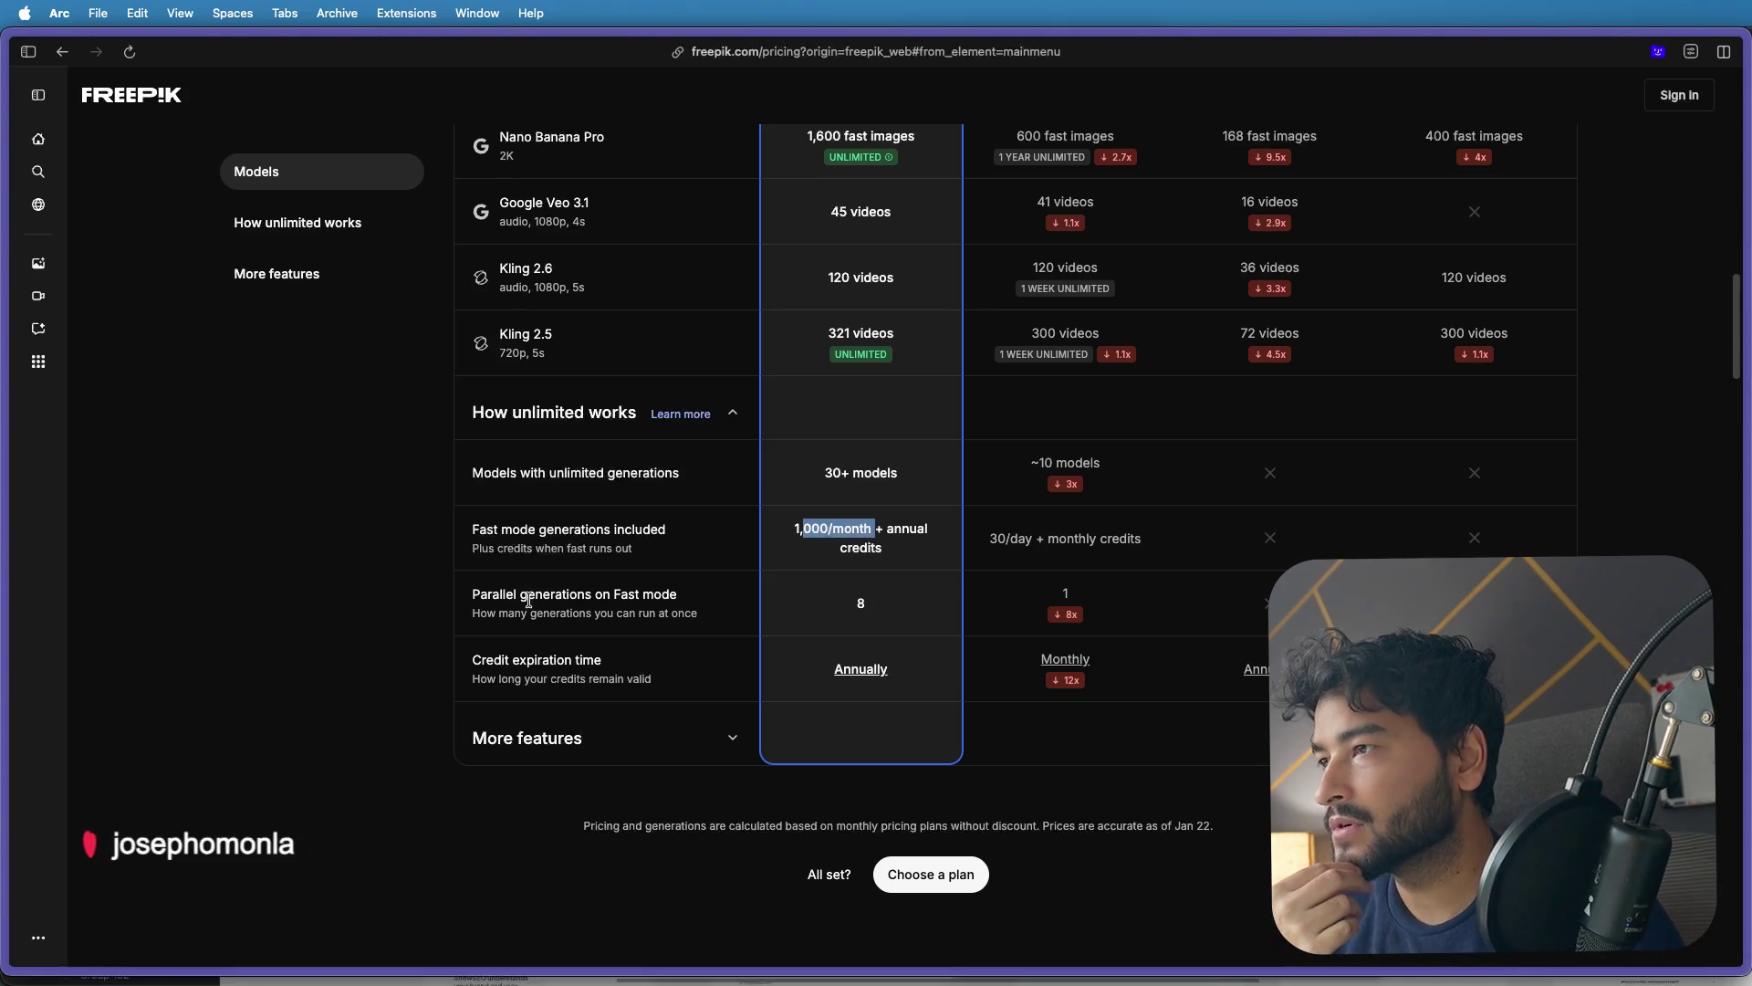
left_click_drag(529, 600, 628, 595)
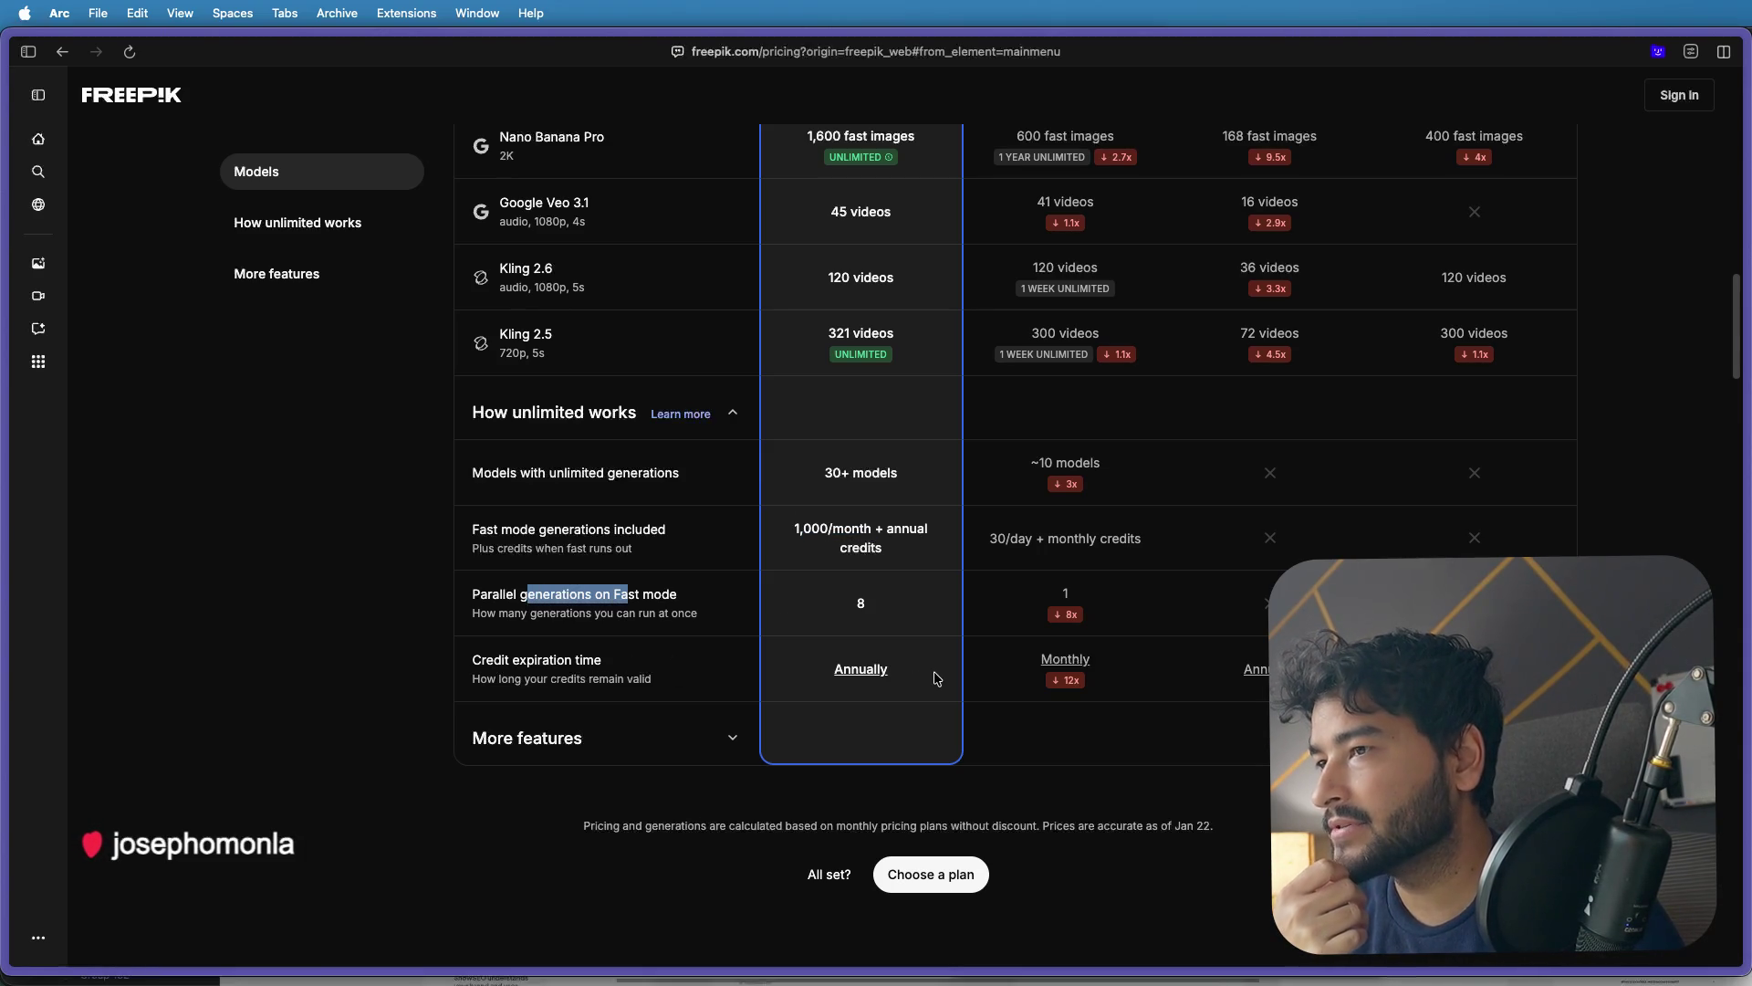
scroll(732, 721, "down", 3)
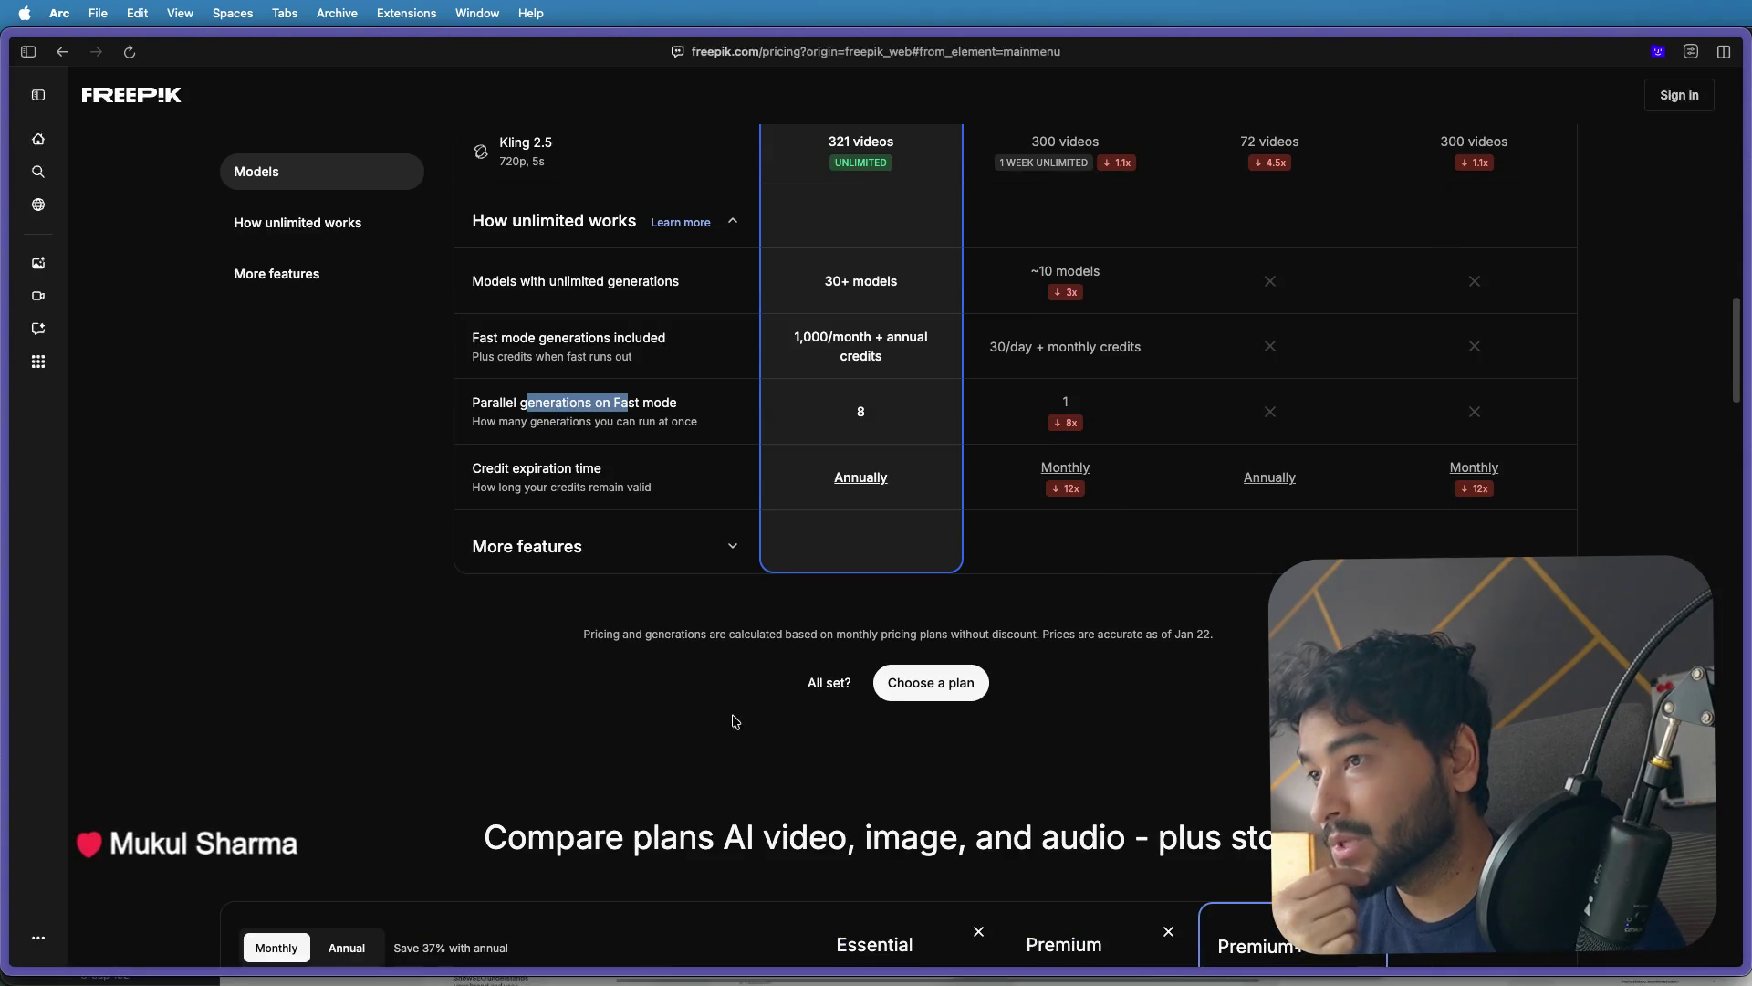
scroll(735, 722, "up", 5)
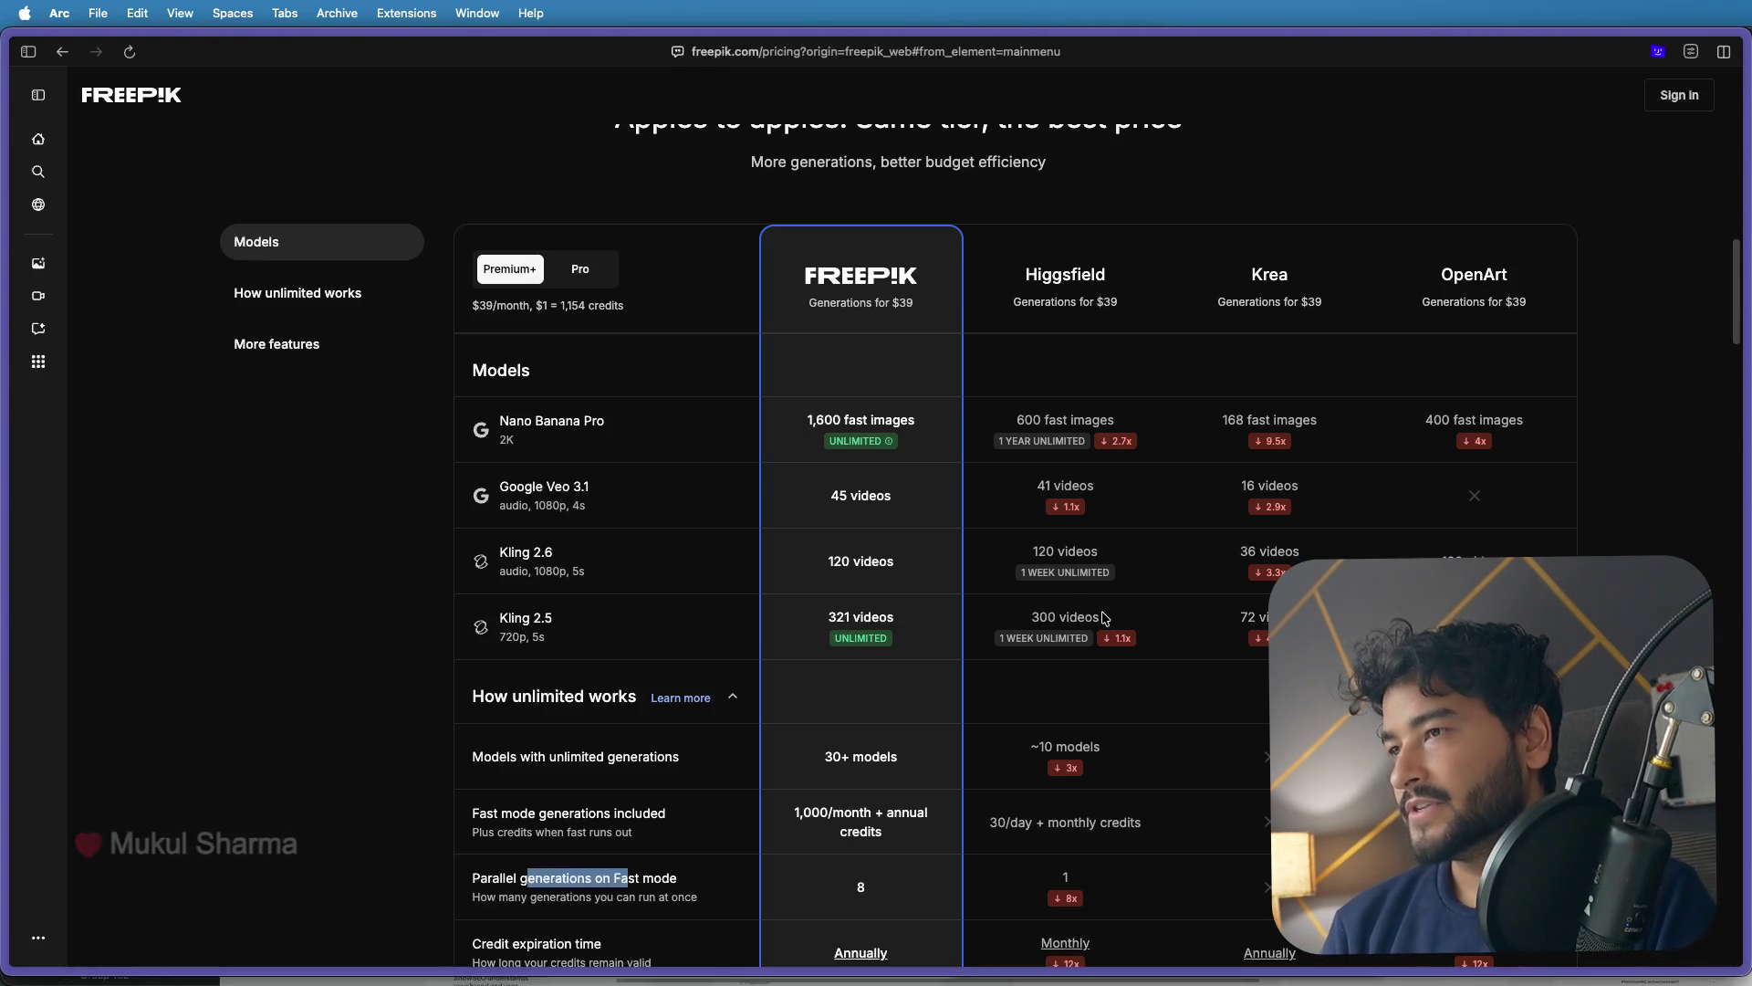
Step: Check Kling 2.5's 321 figure, then scroll past How unlimited works to Compare plans
double_click(838, 617)
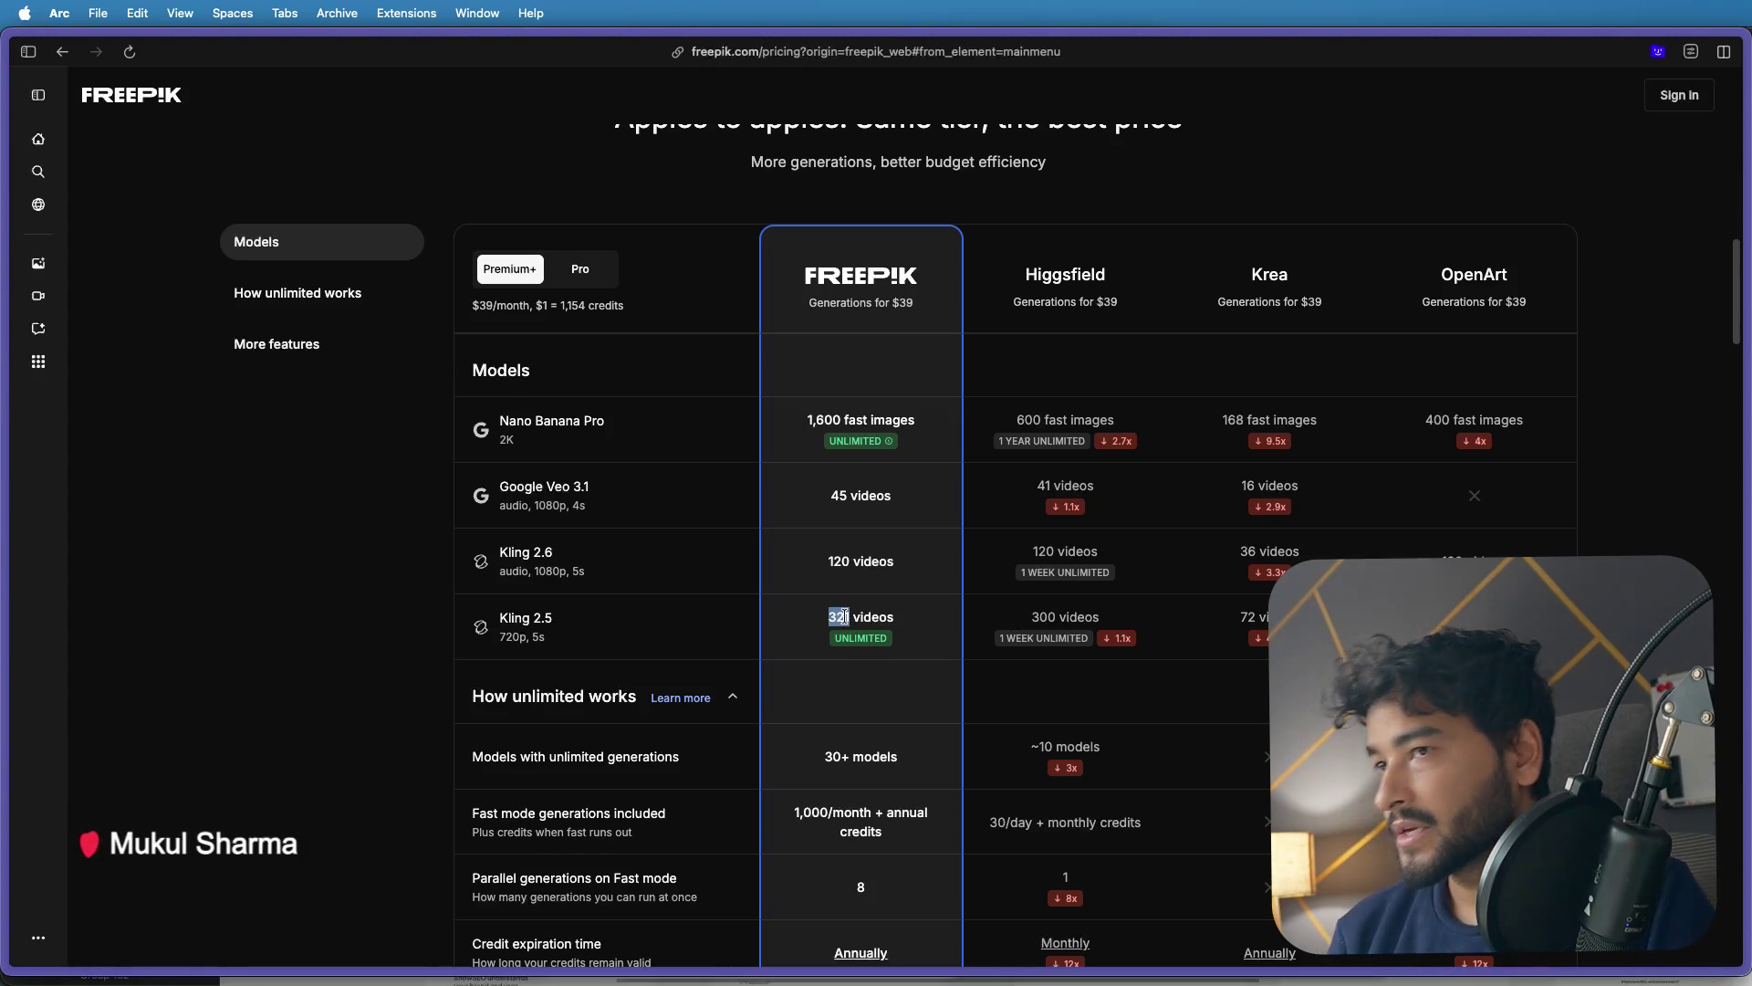
left_click(1004, 621)
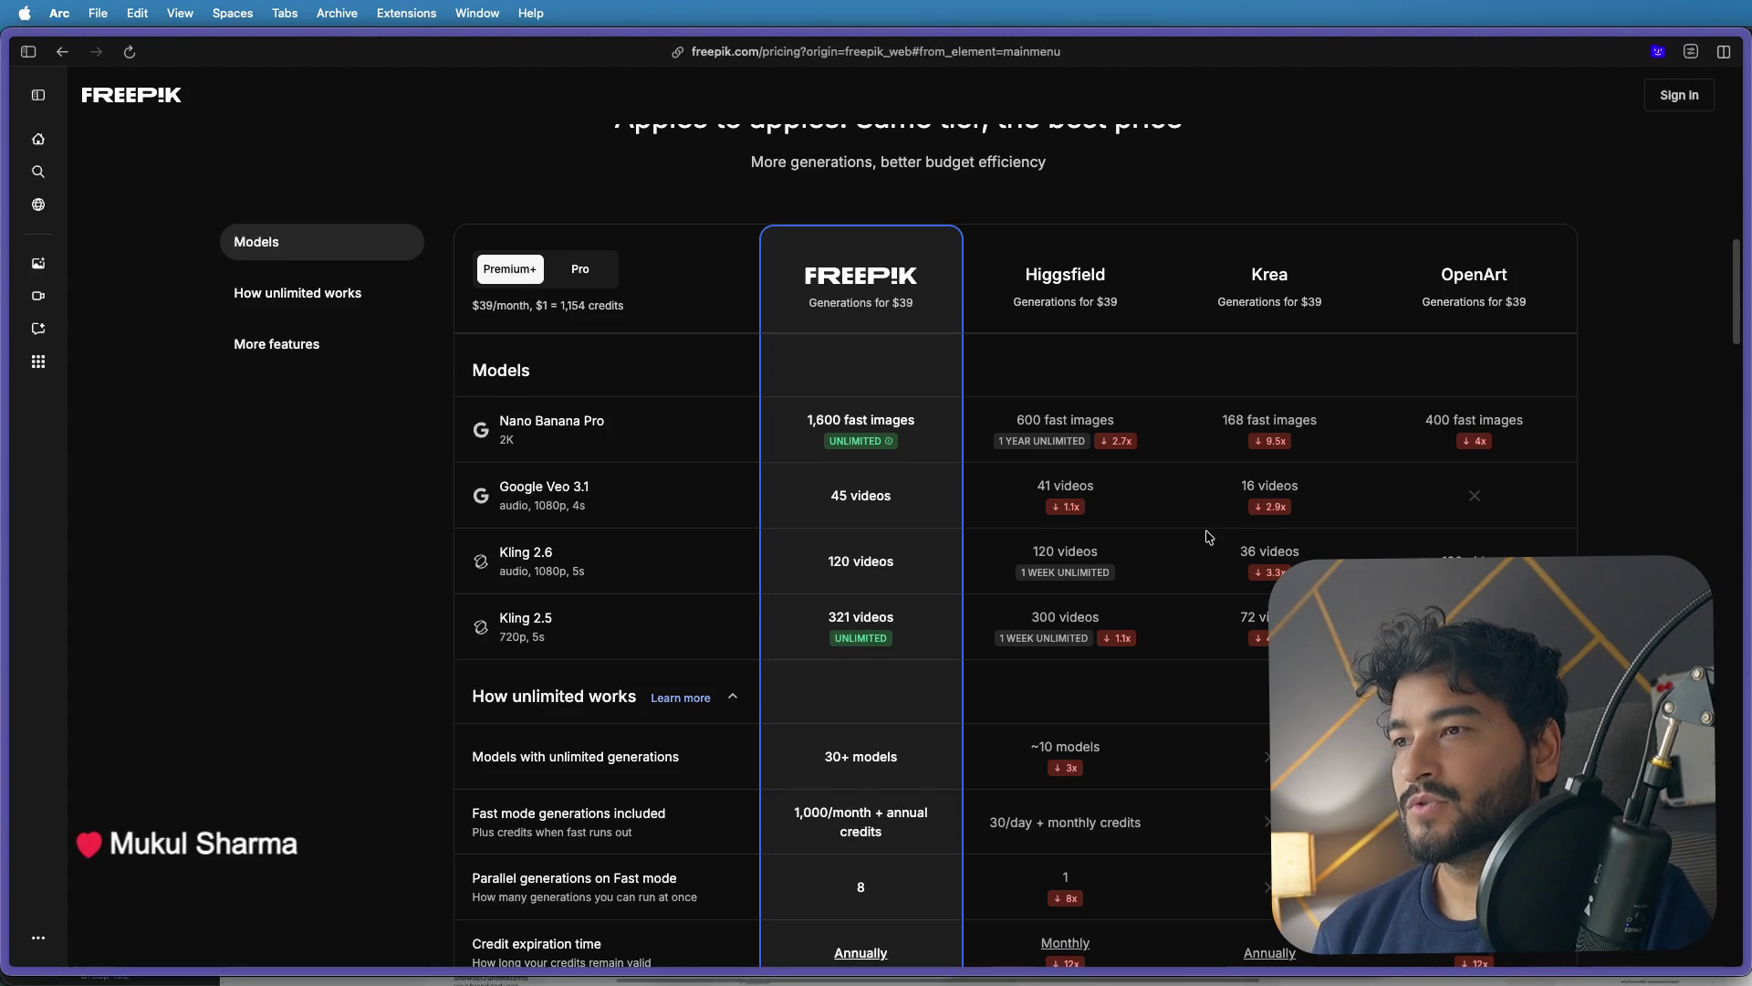
scroll(1209, 537, "down", 3)
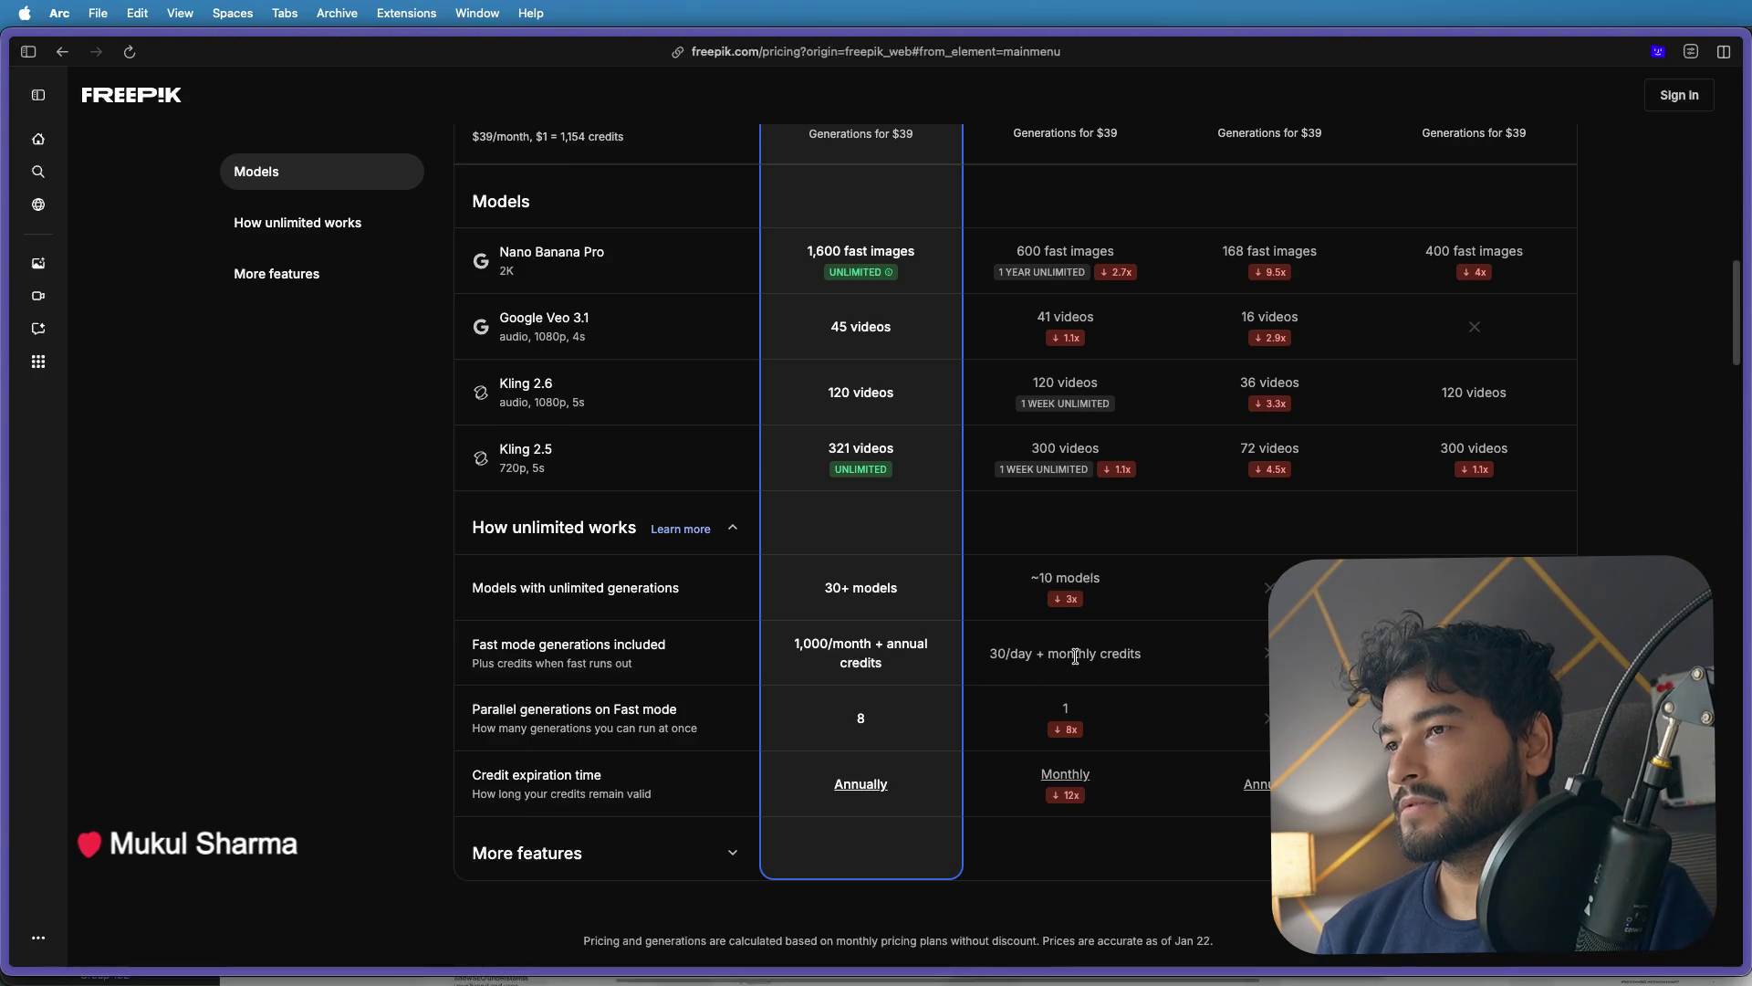
scroll(1113, 677, "down", 2)
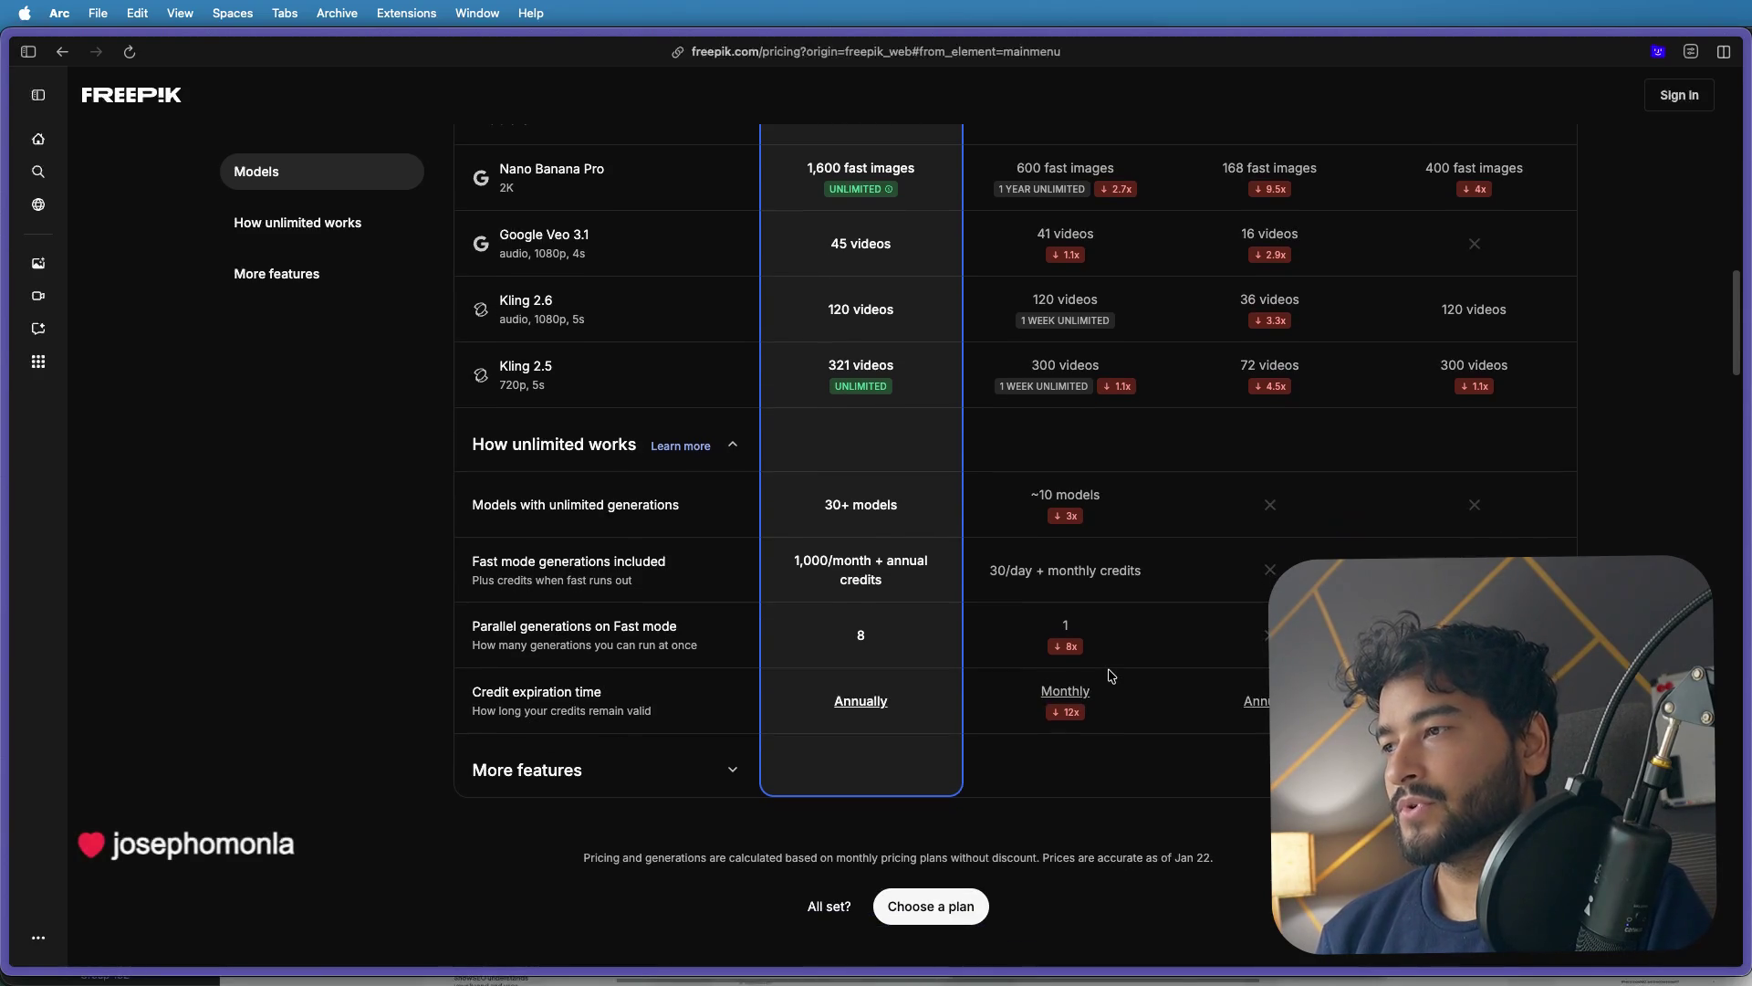
scroll(1109, 674, "up", 3)
scroll(298, 267, "down", 6)
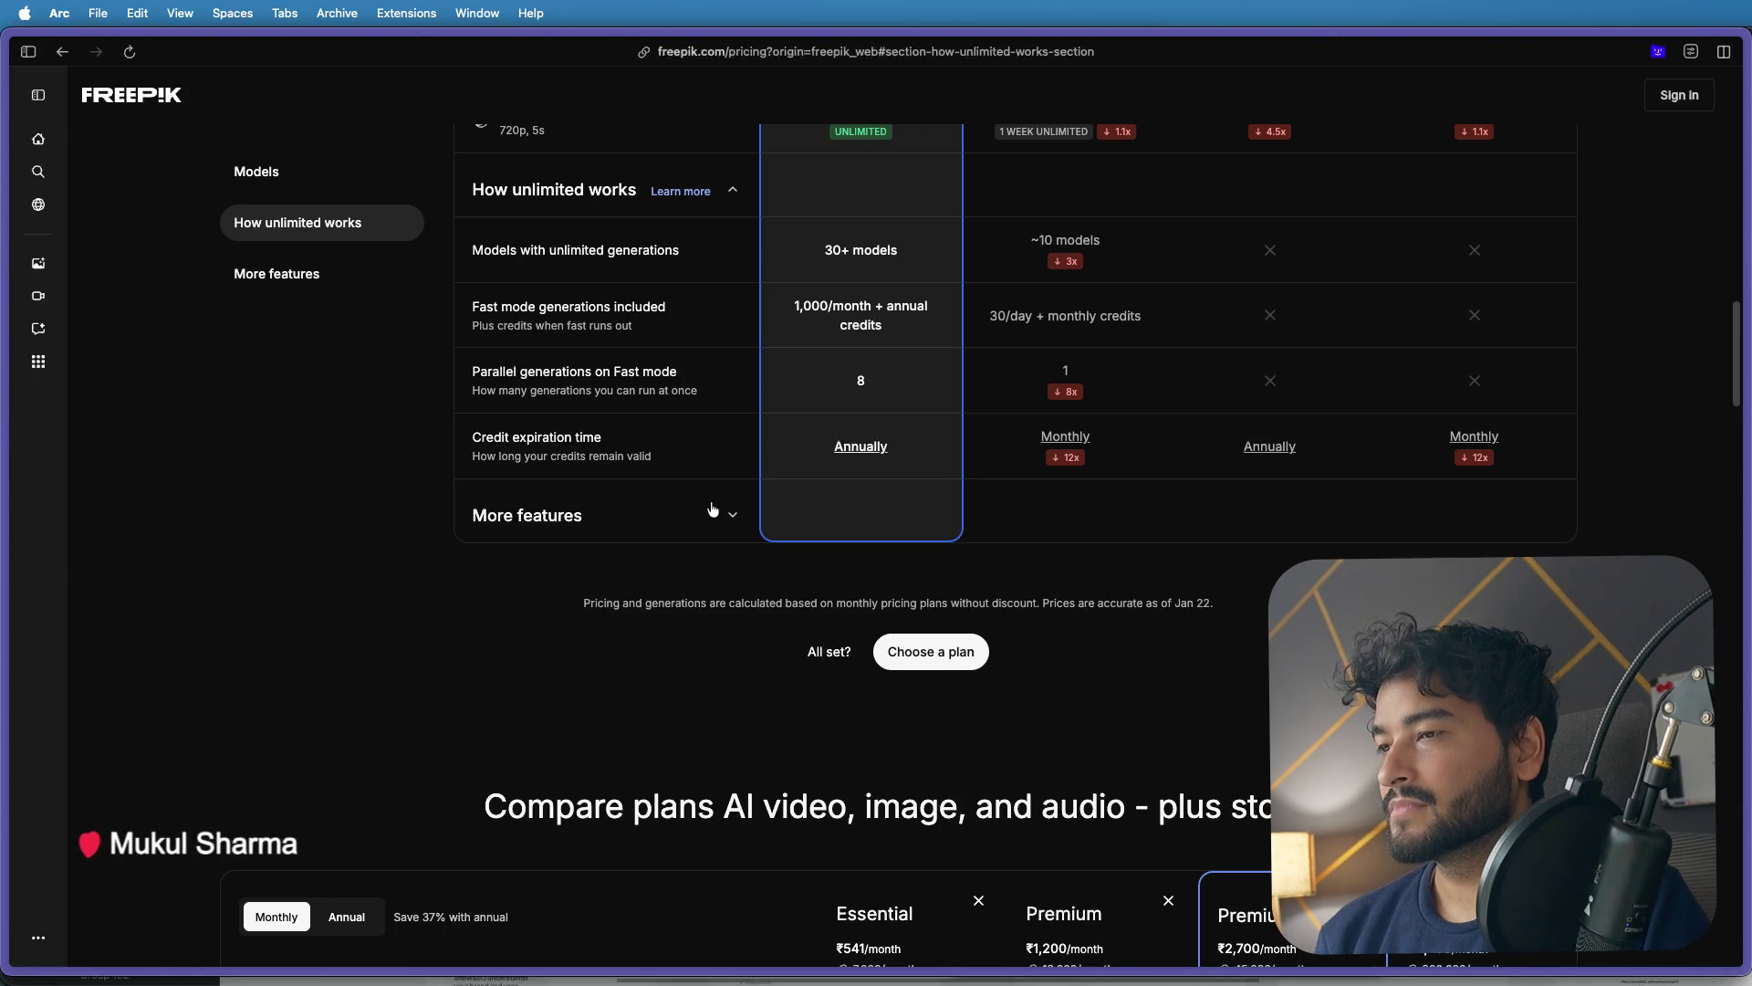
scroll(714, 511, "down", 6)
Step: Scroll through the Compare plans AI video rows, e.g. Sora 2 Pro 1024p: 1, 4, 11, 75 videos
scroll(714, 510, "down", 3)
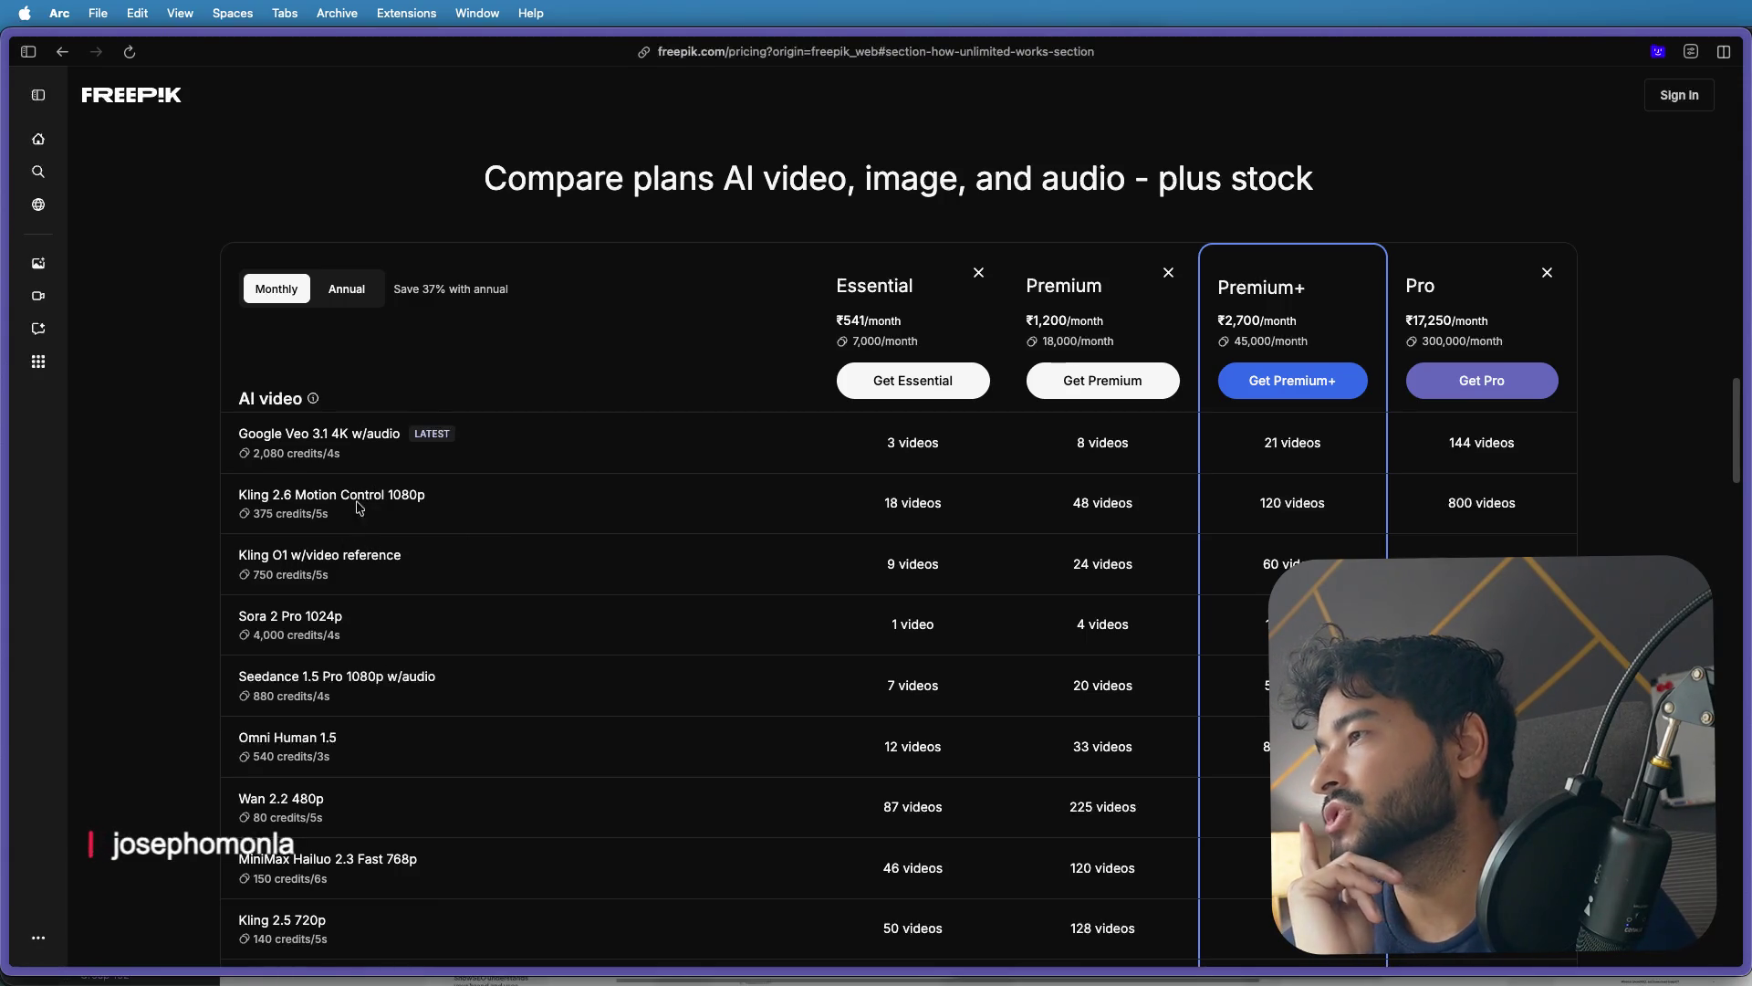
scroll(371, 593, "down", 2)
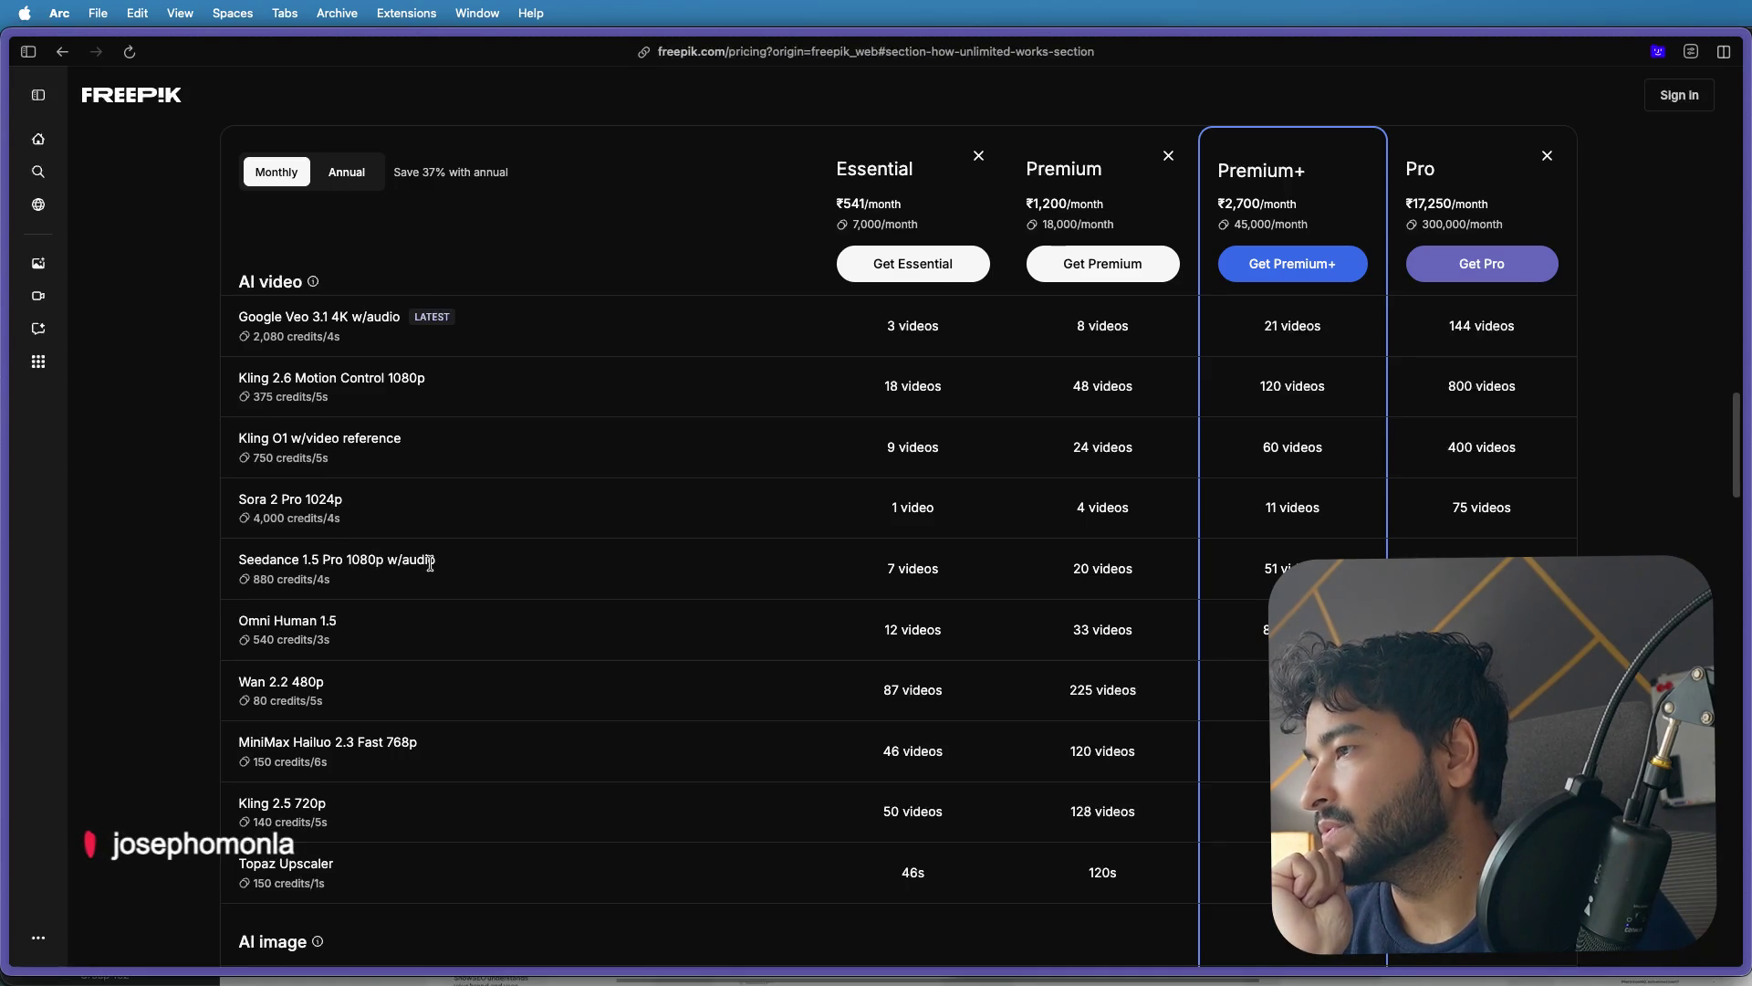
scroll(430, 563, "down", 3)
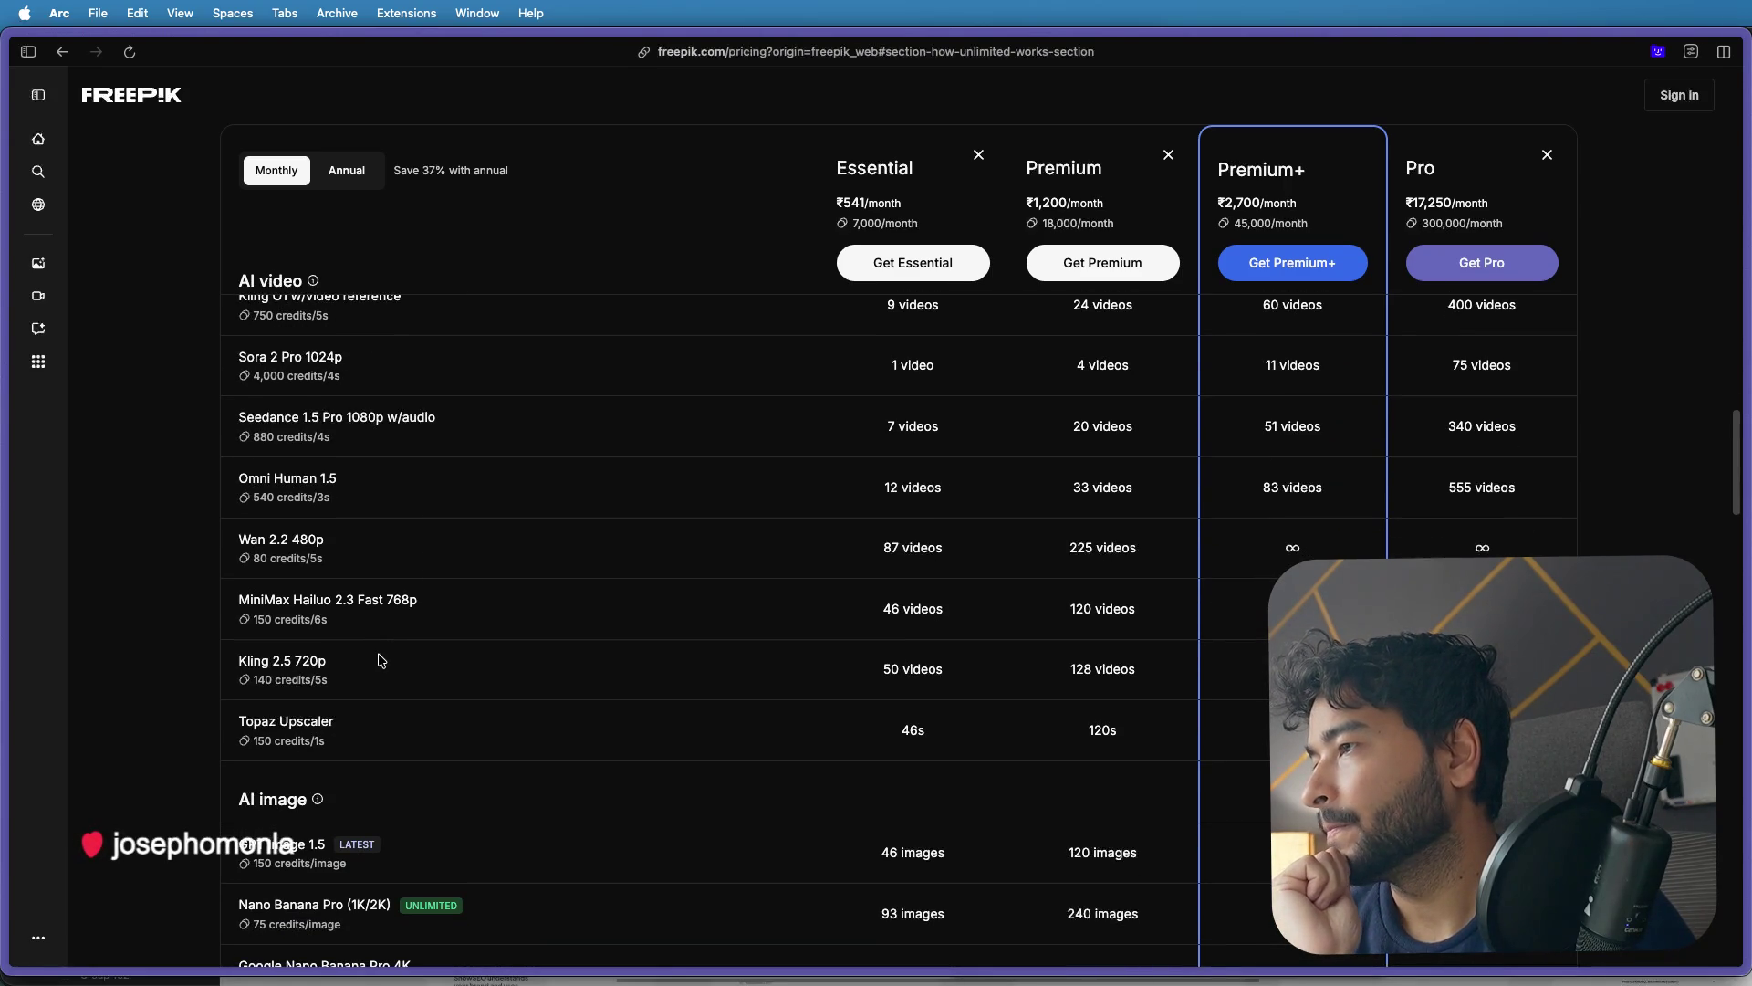
scroll(382, 660, "up", 1)
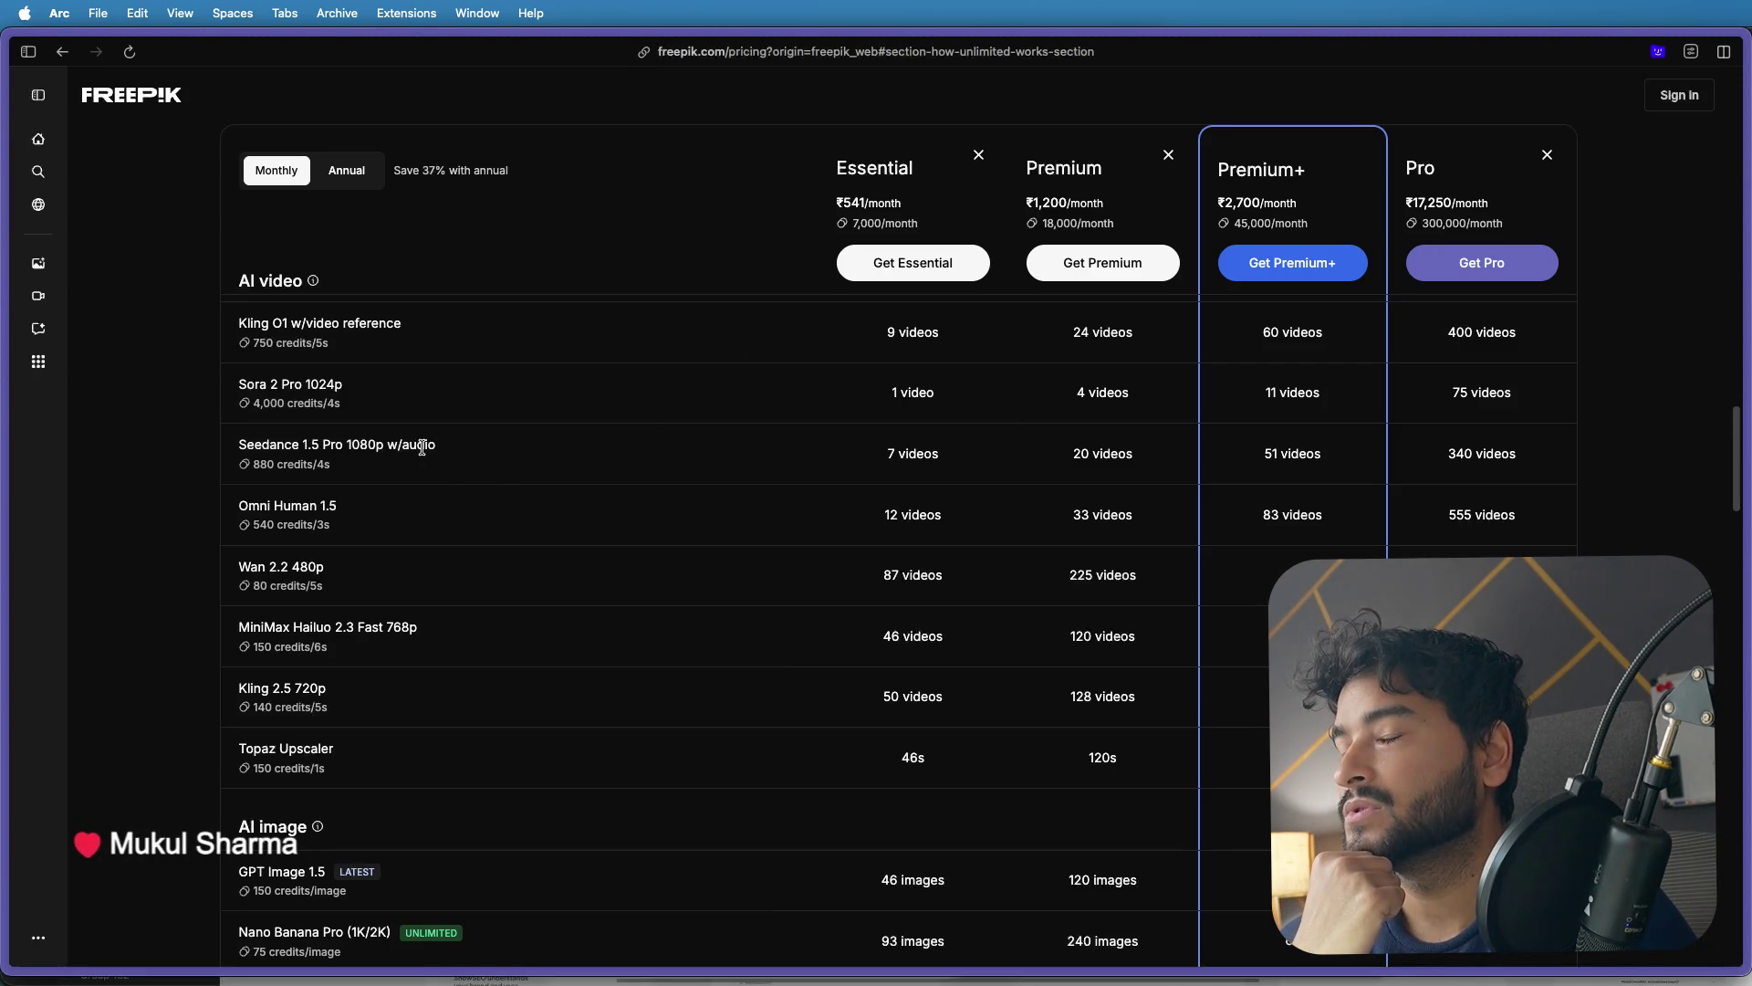
scroll(421, 447, "up", 1)
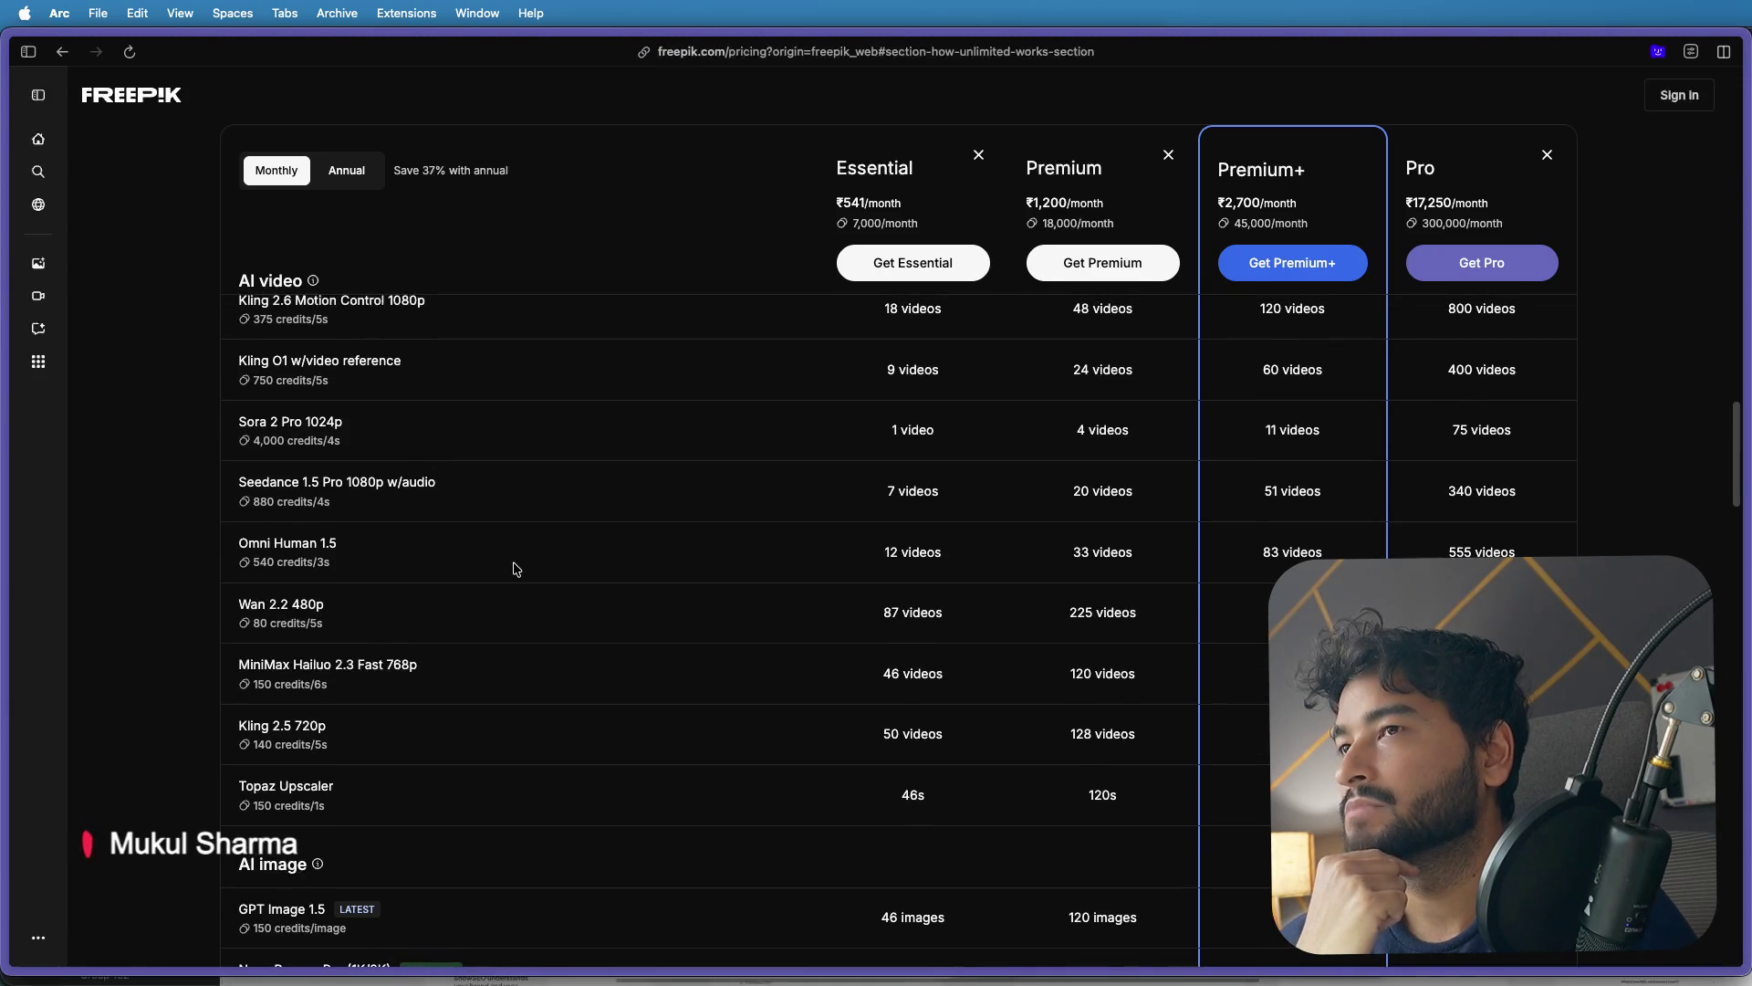
Step: Jump to More features, showing node-based canvas, editing tools, upscalers and premium stock rows
scroll(442, 545, "up", 10)
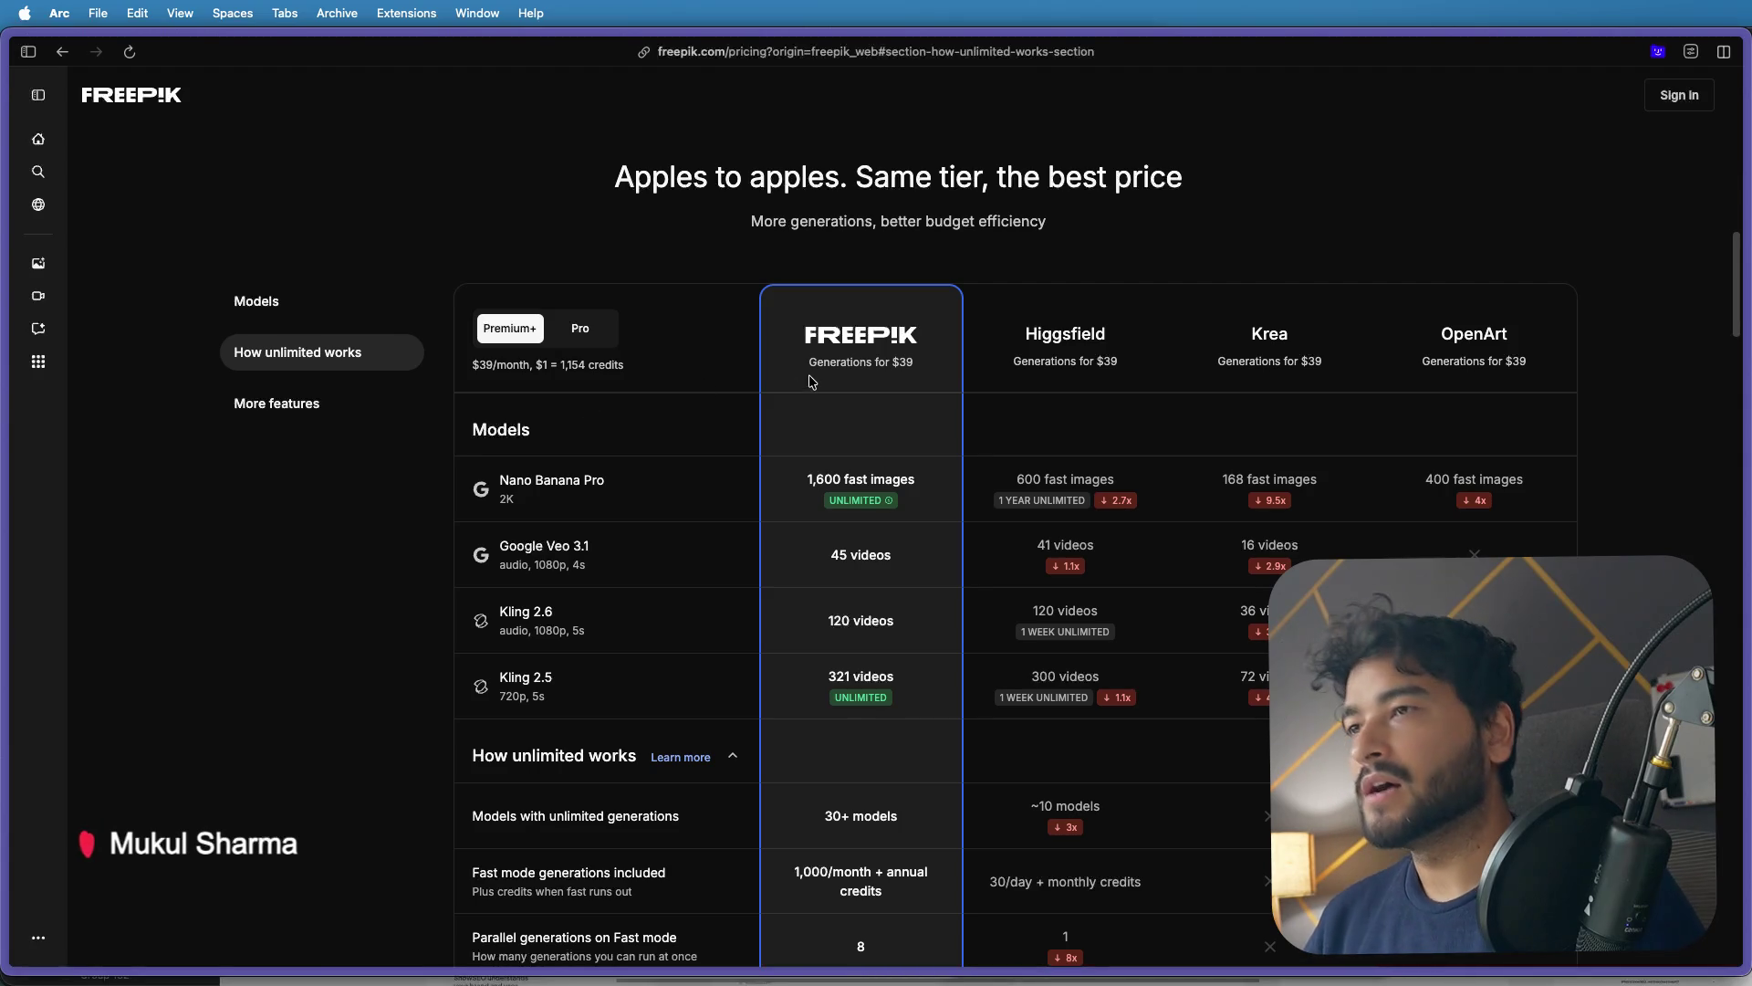
left_click(308, 403)
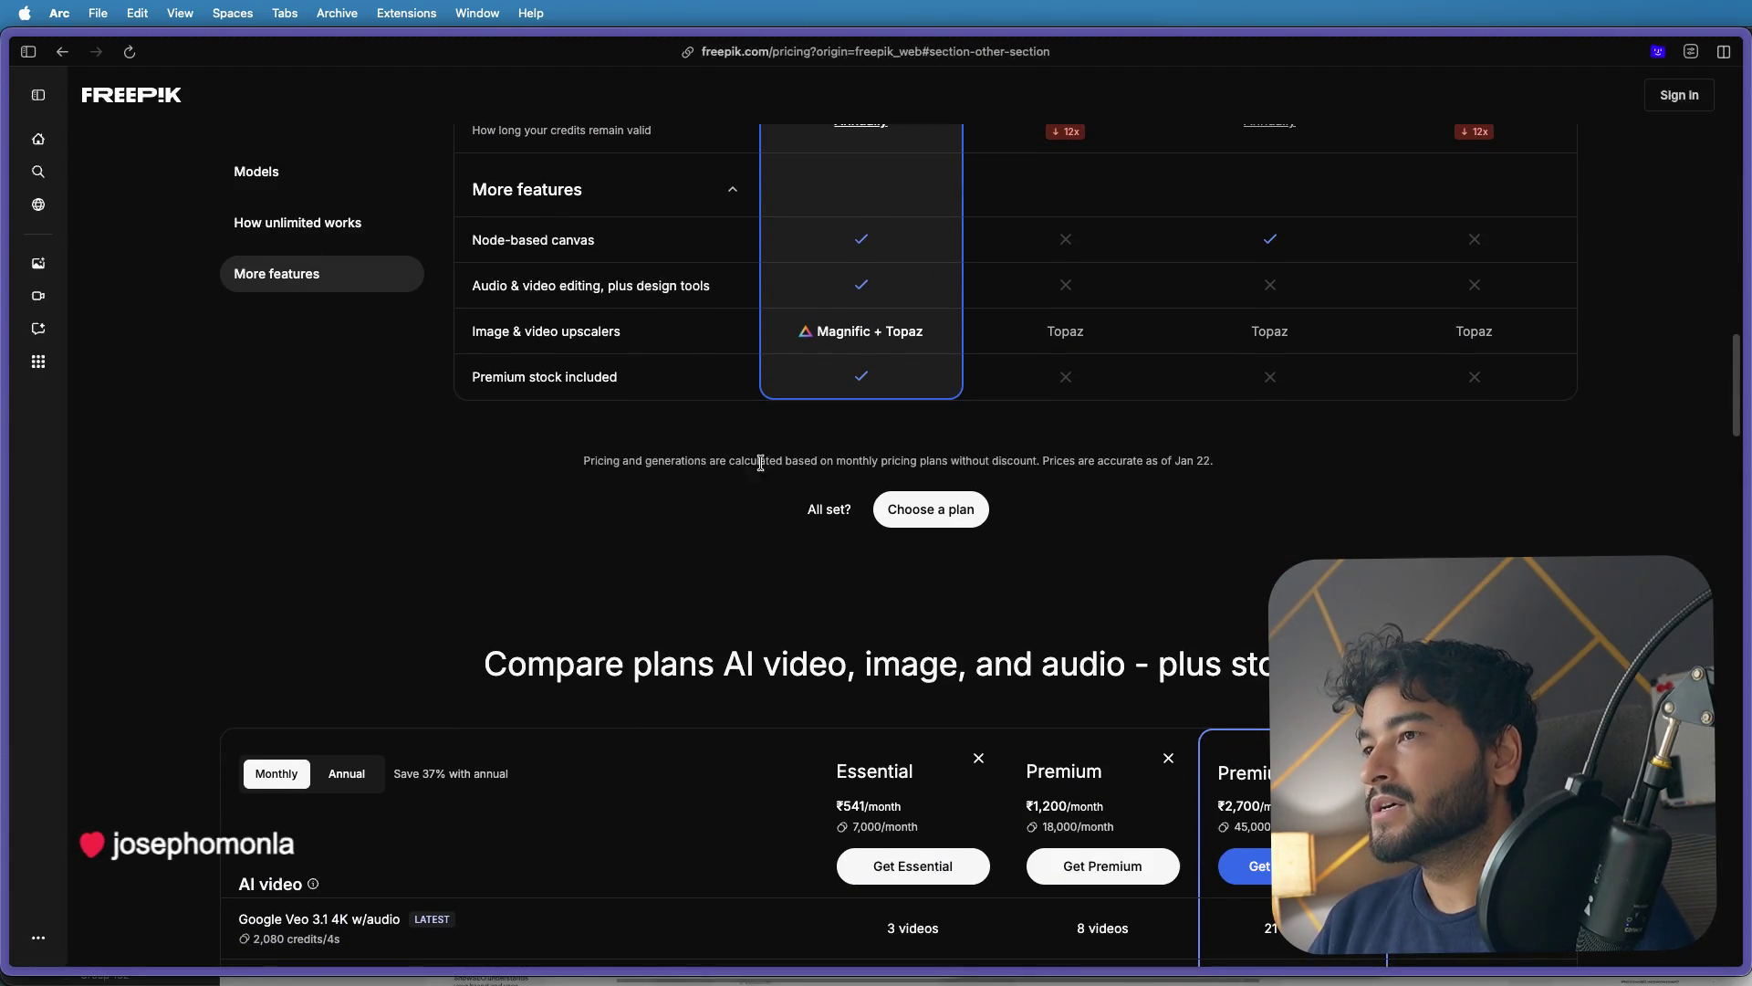
scroll(858, 328, "up", 5)
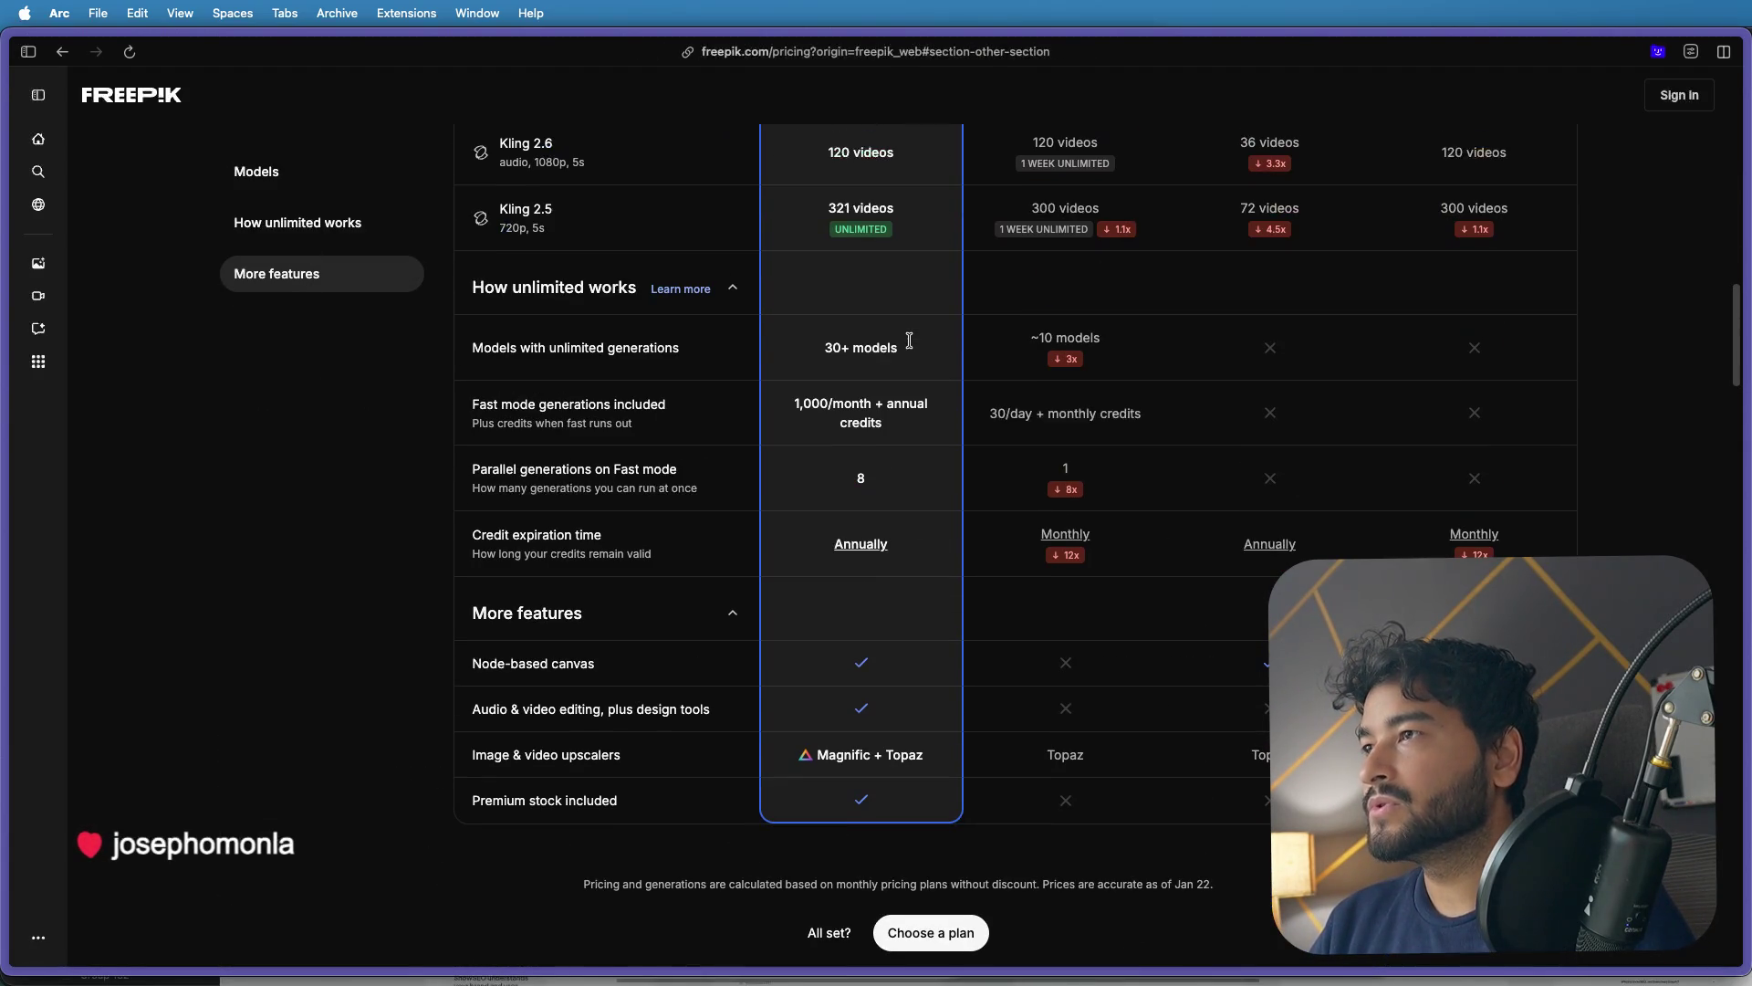
scroll(707, 420, "up", 1)
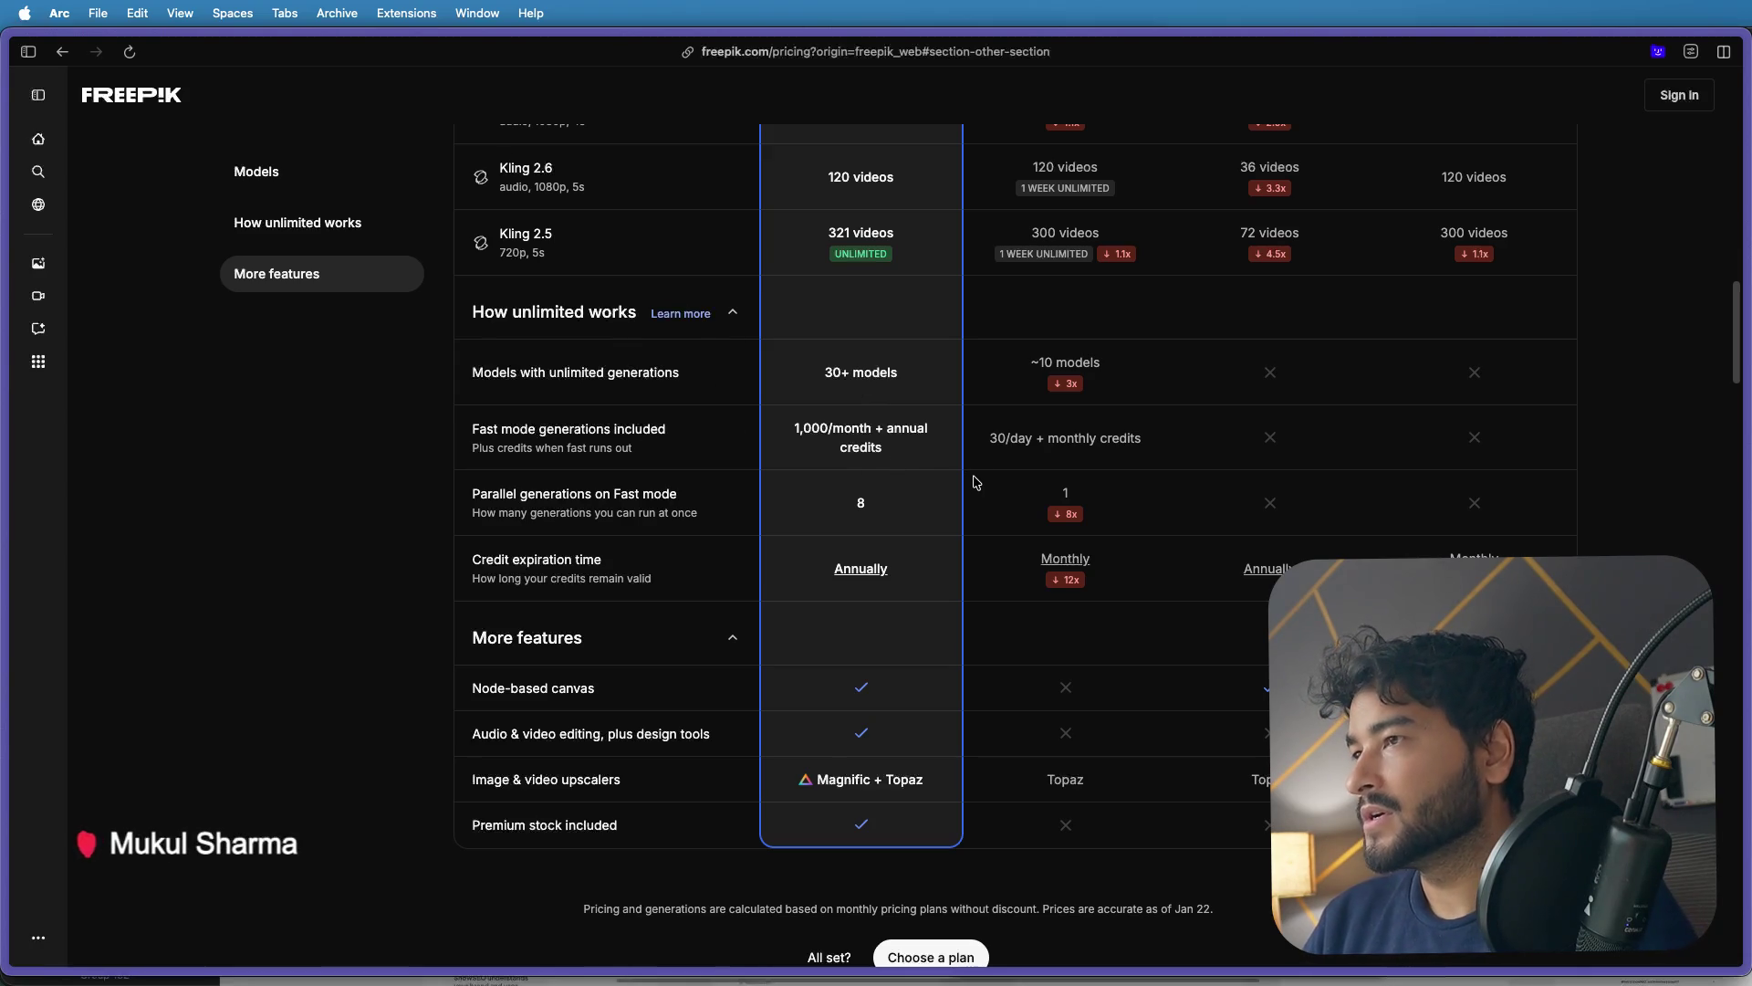
scroll(853, 402, "up", 3)
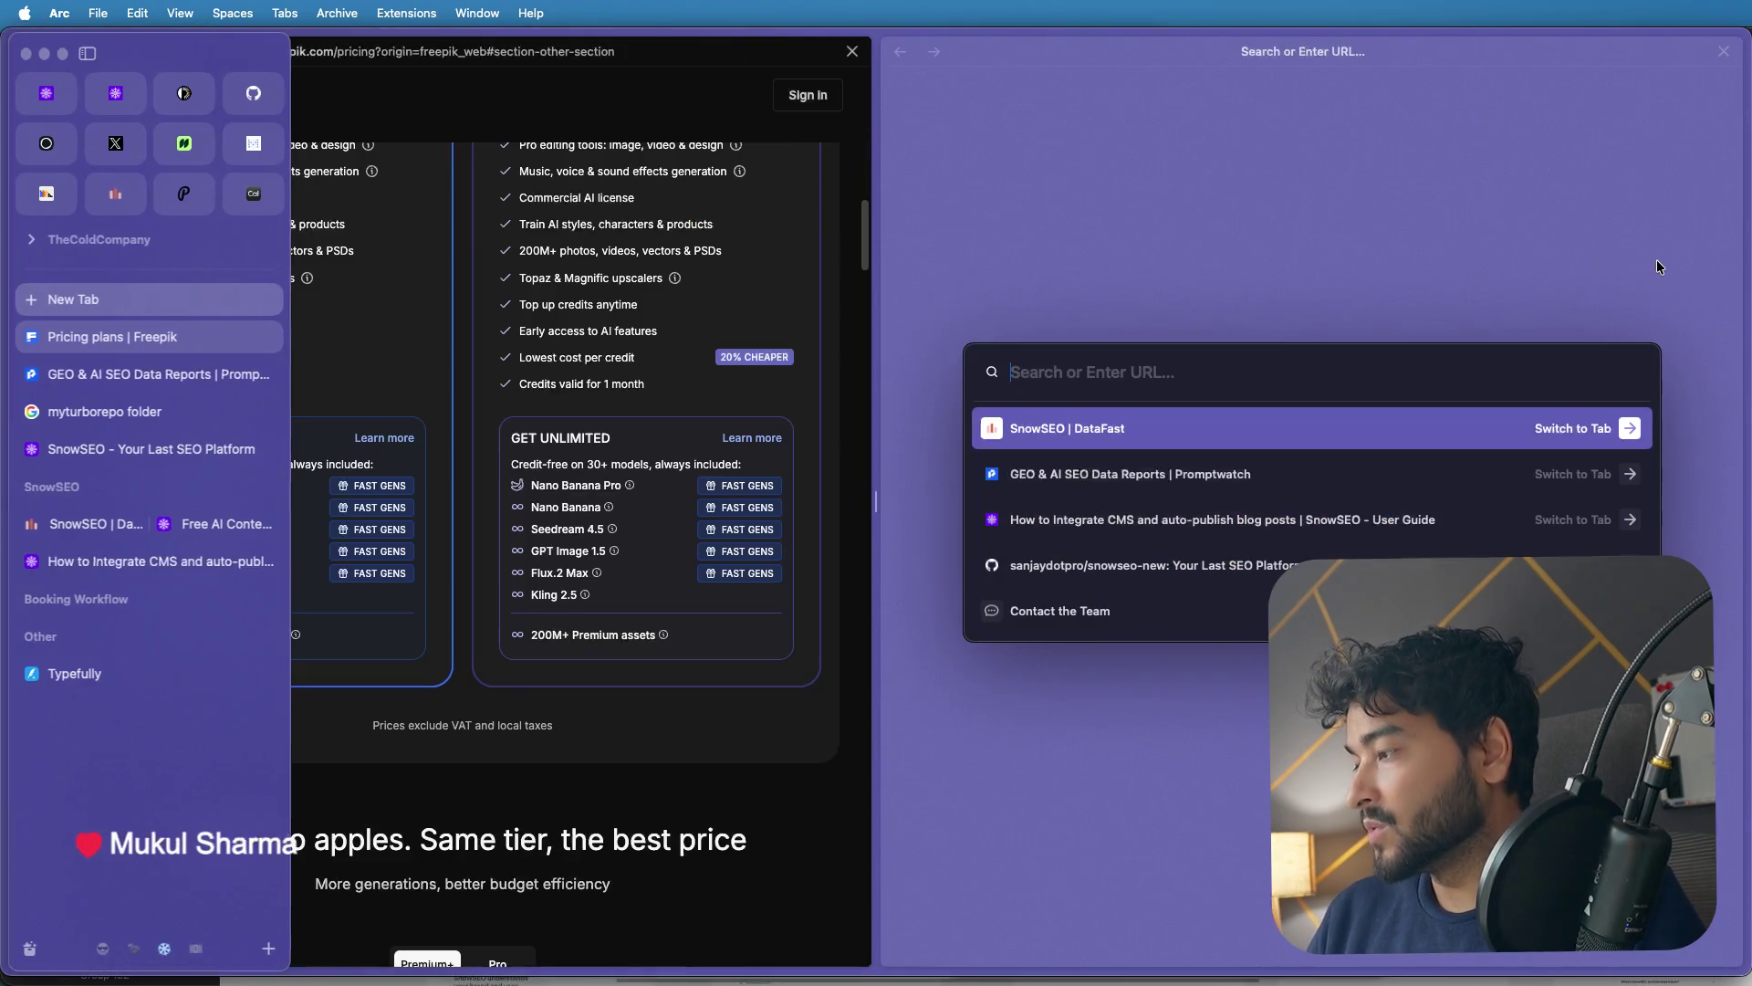
Step: Load higgsfield in the right split pane, dismiss the Nano Banana Pro promo, and go to Pricing
type("higgsfield")
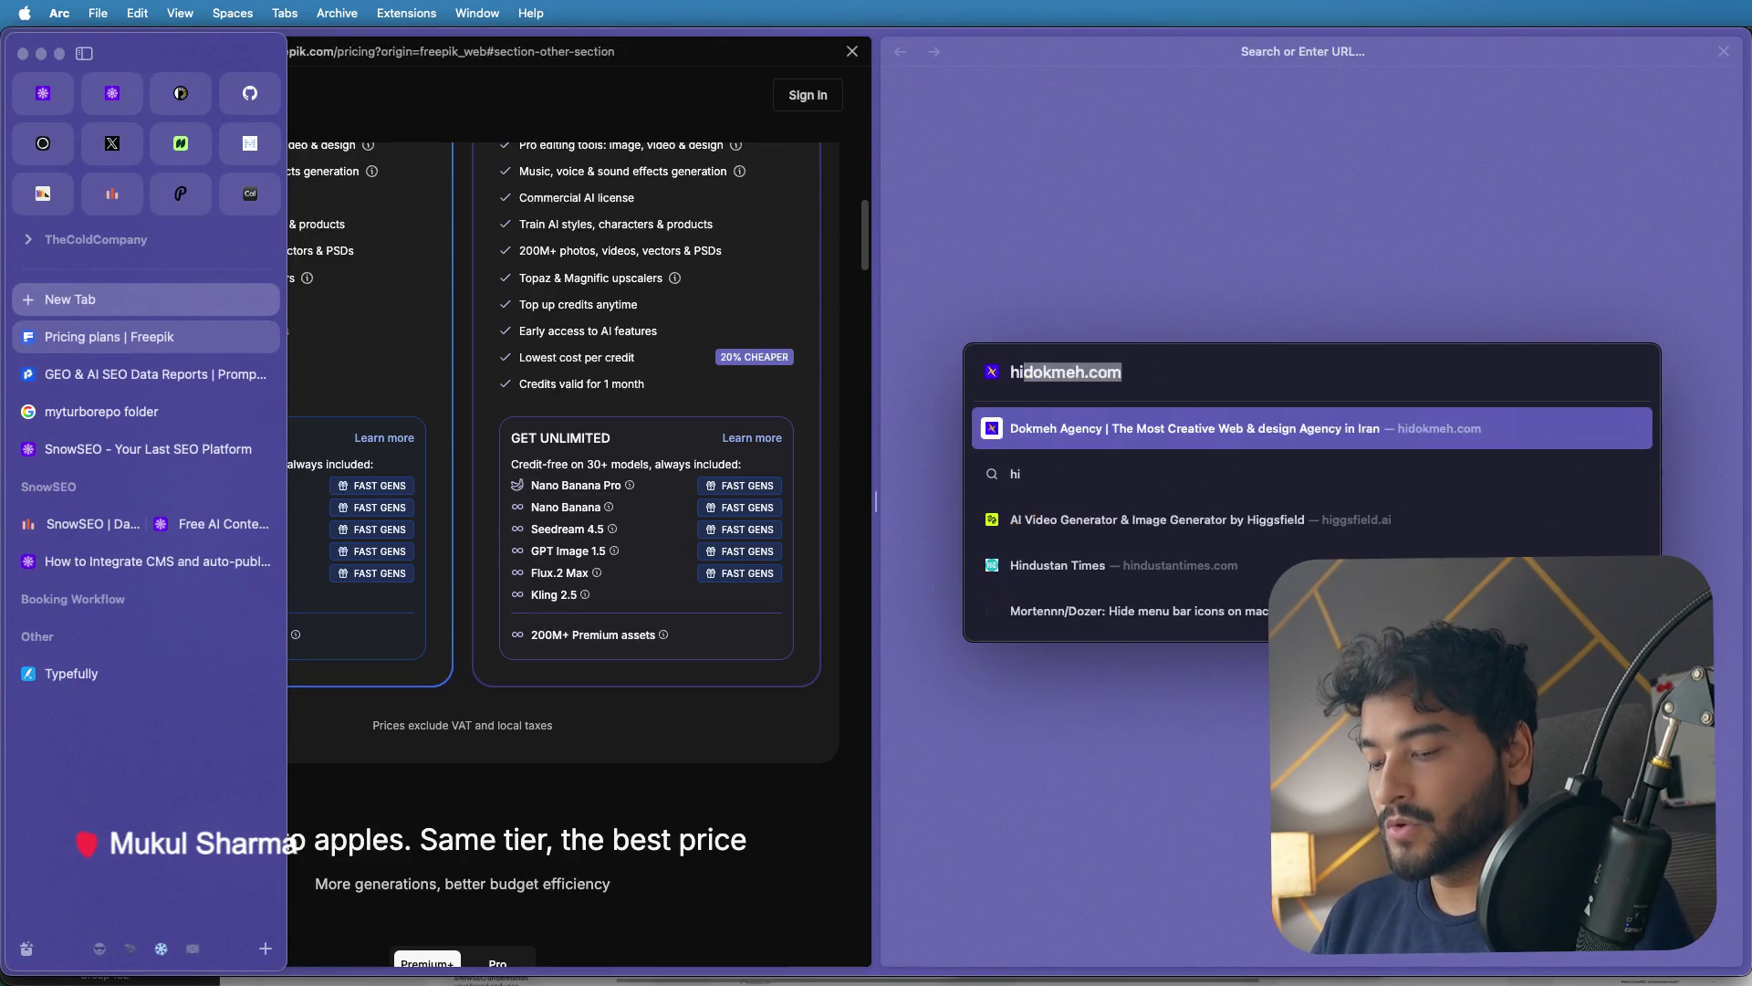
key("Return")
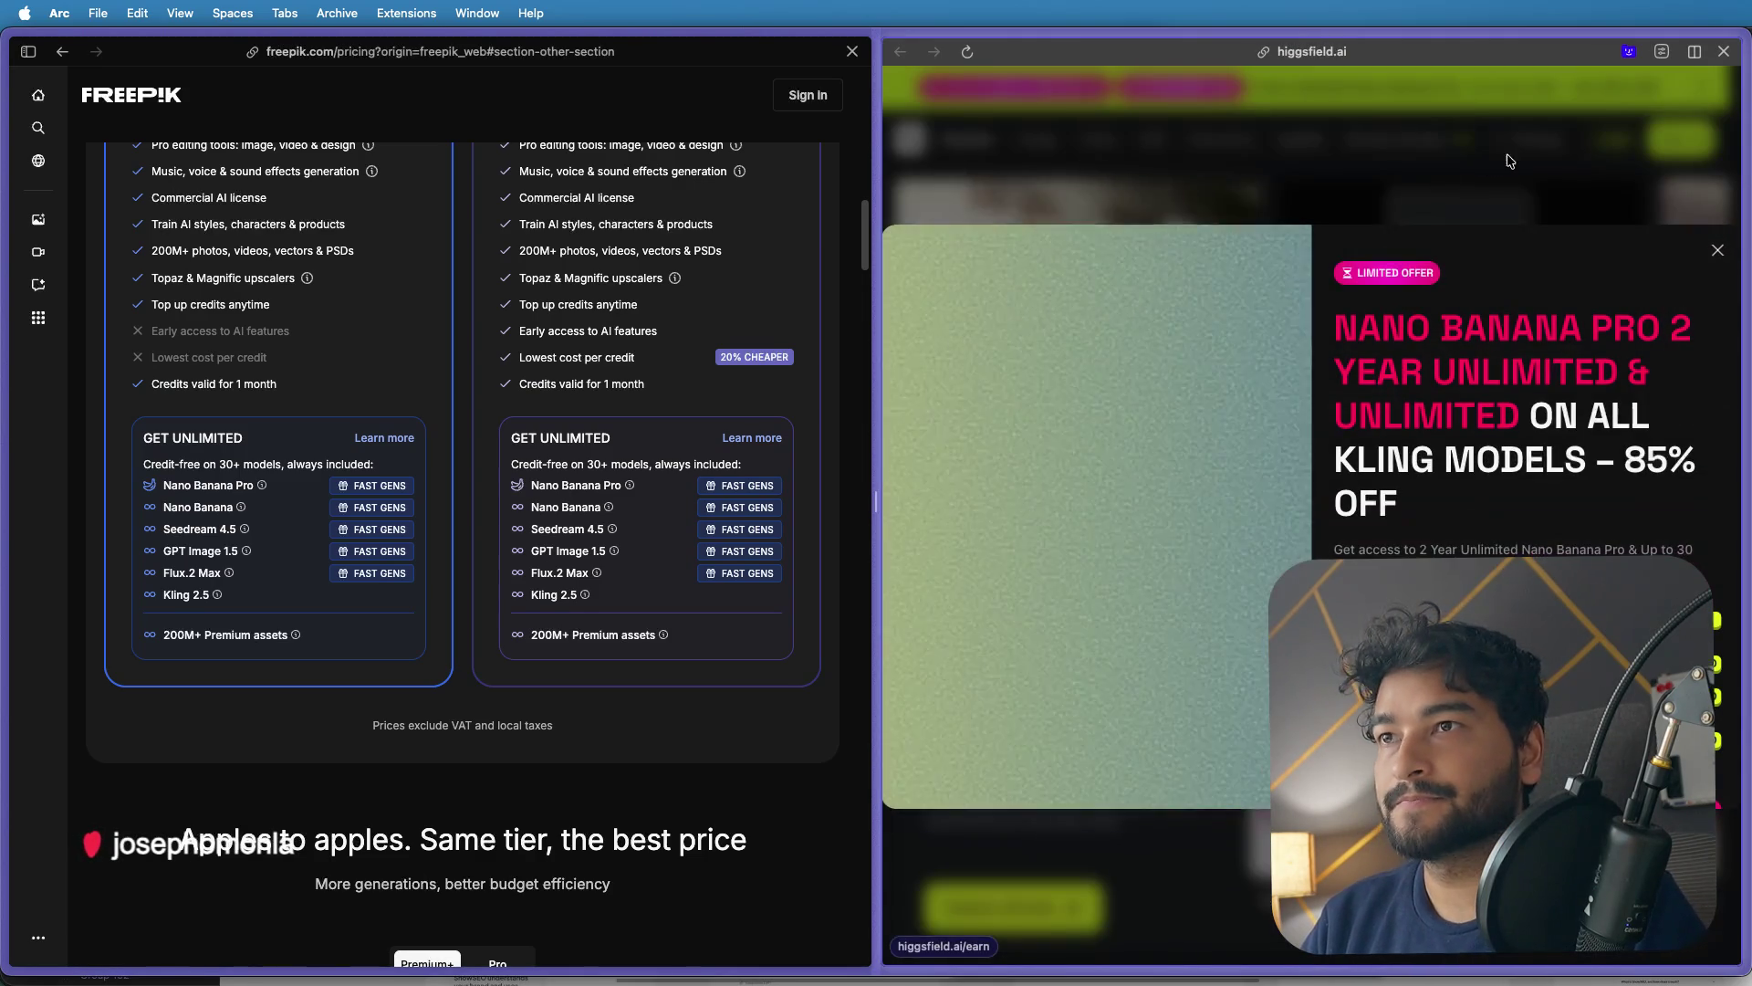
key("Escape")
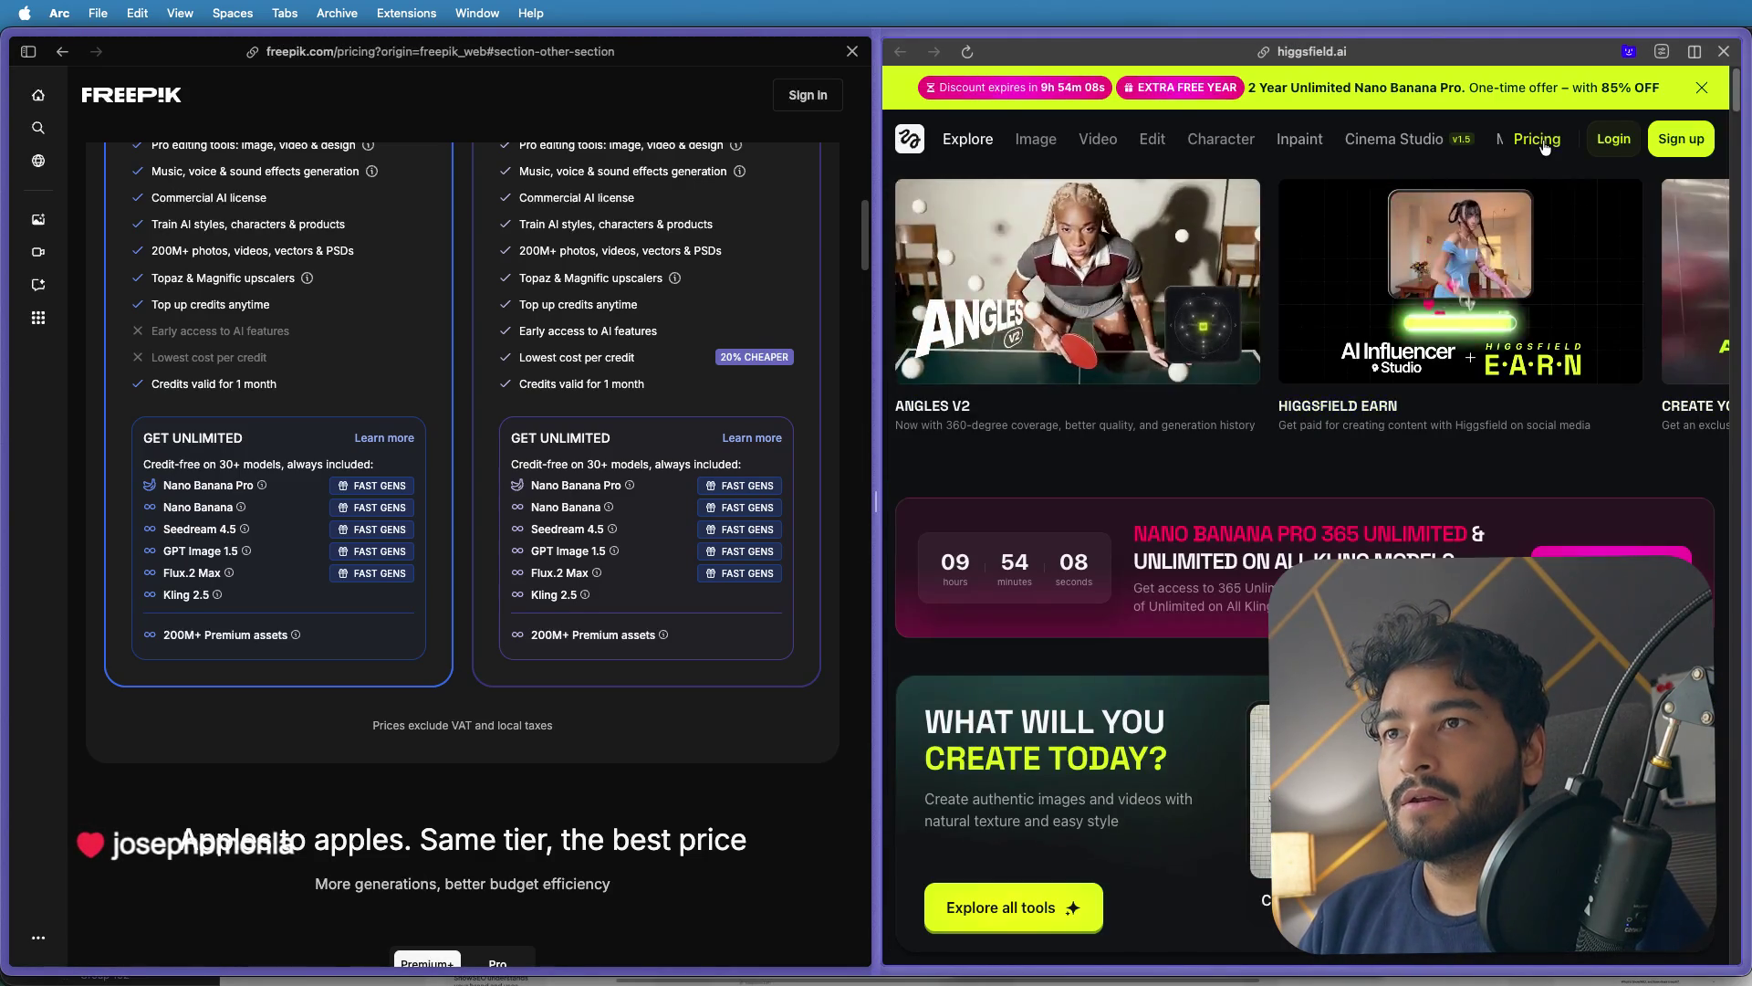
left_click(1535, 140)
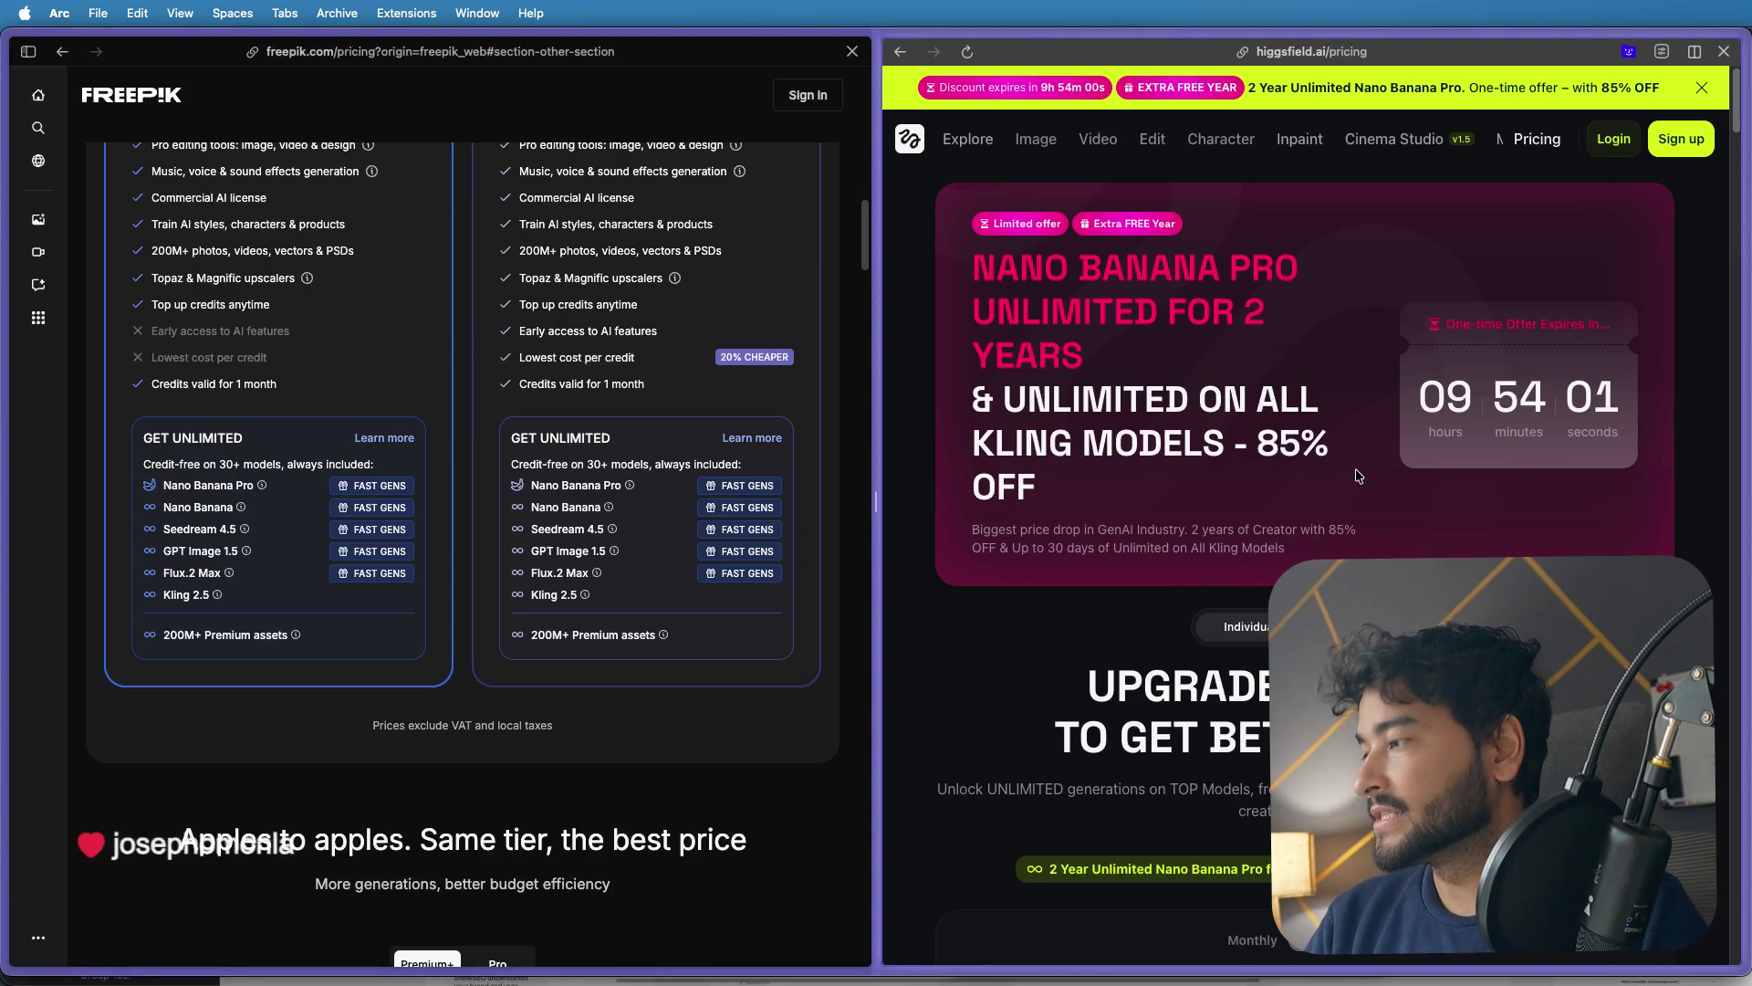
Step: Scroll Higgsfield to its monthly plan cards beside Freepik's Premium+ and Pro cards
scroll(1356, 475, "down", 7)
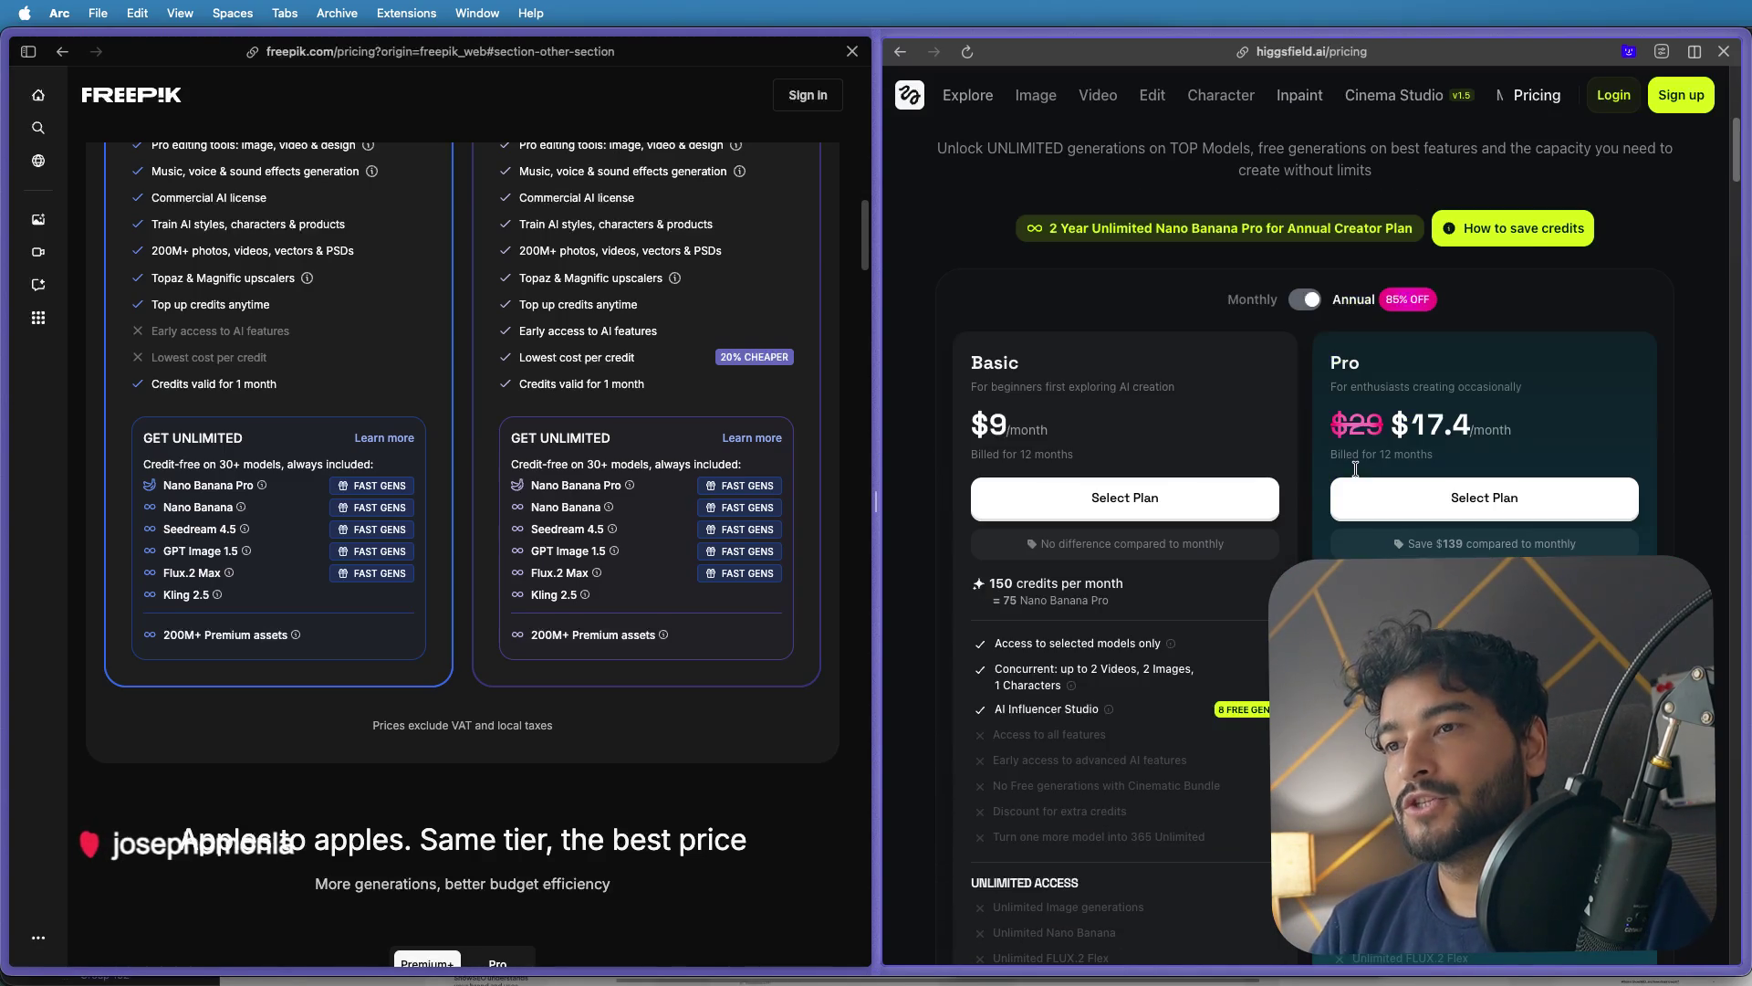
scroll(1355, 469, "down", 4)
scroll(1356, 465, "up", 5)
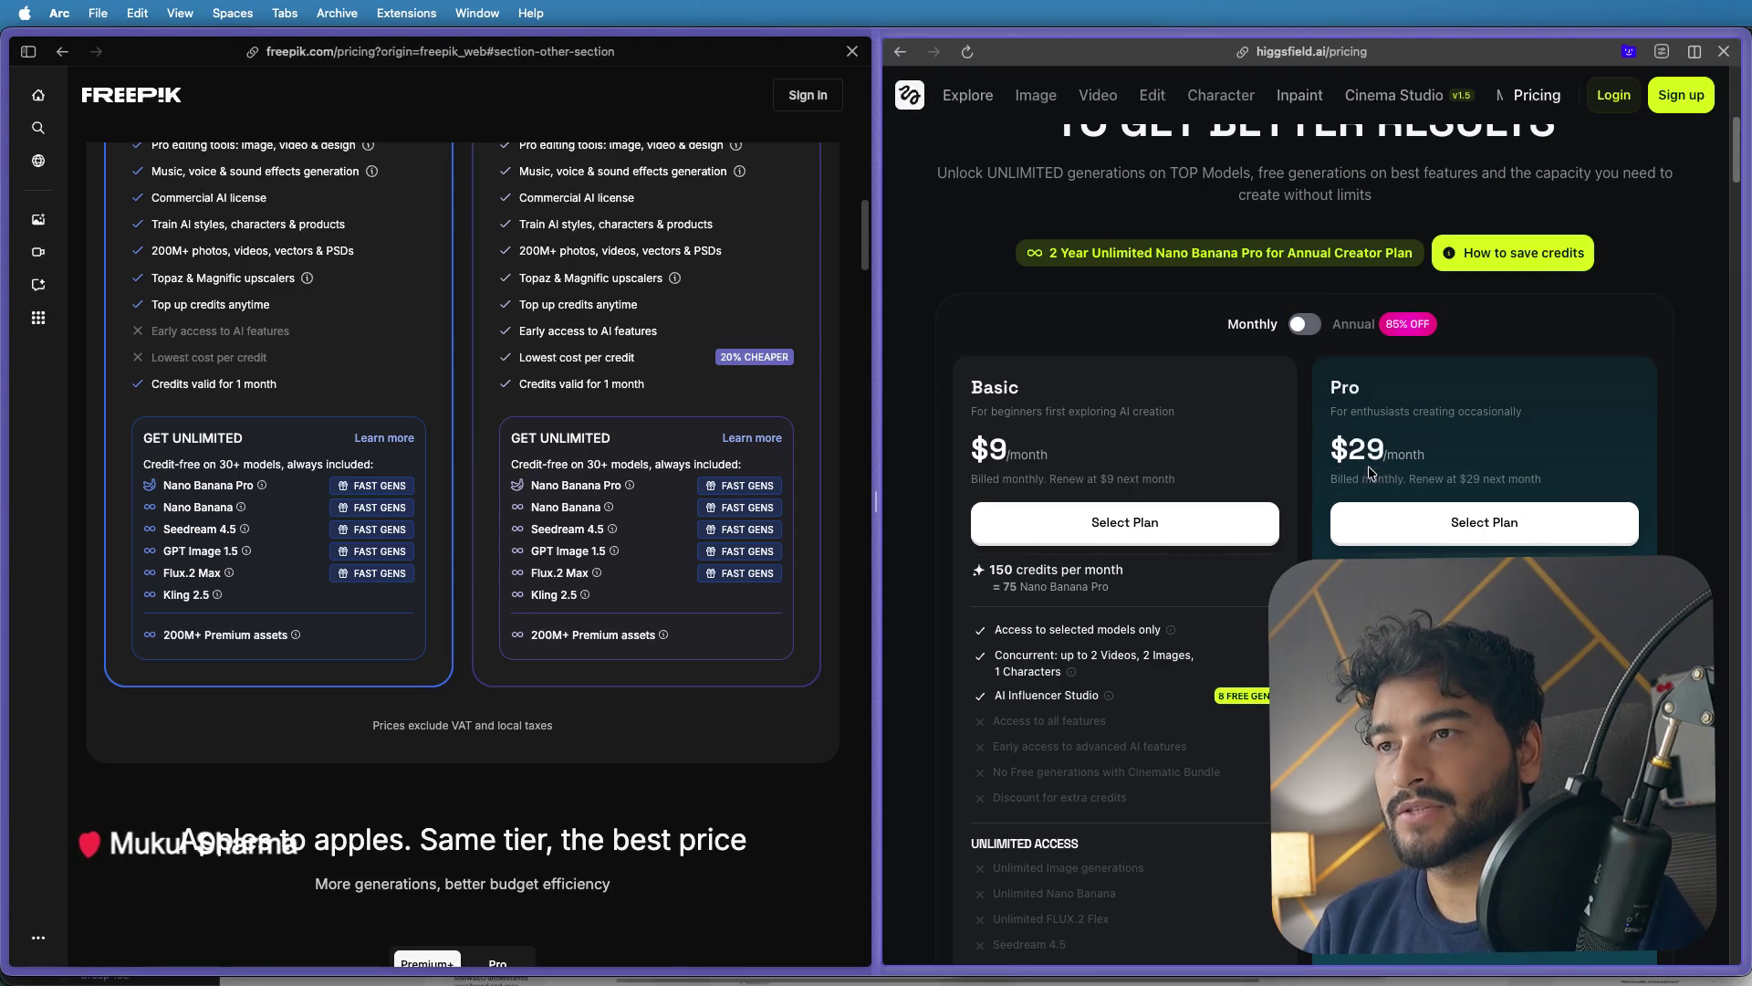
scroll(538, 379, "up", 10)
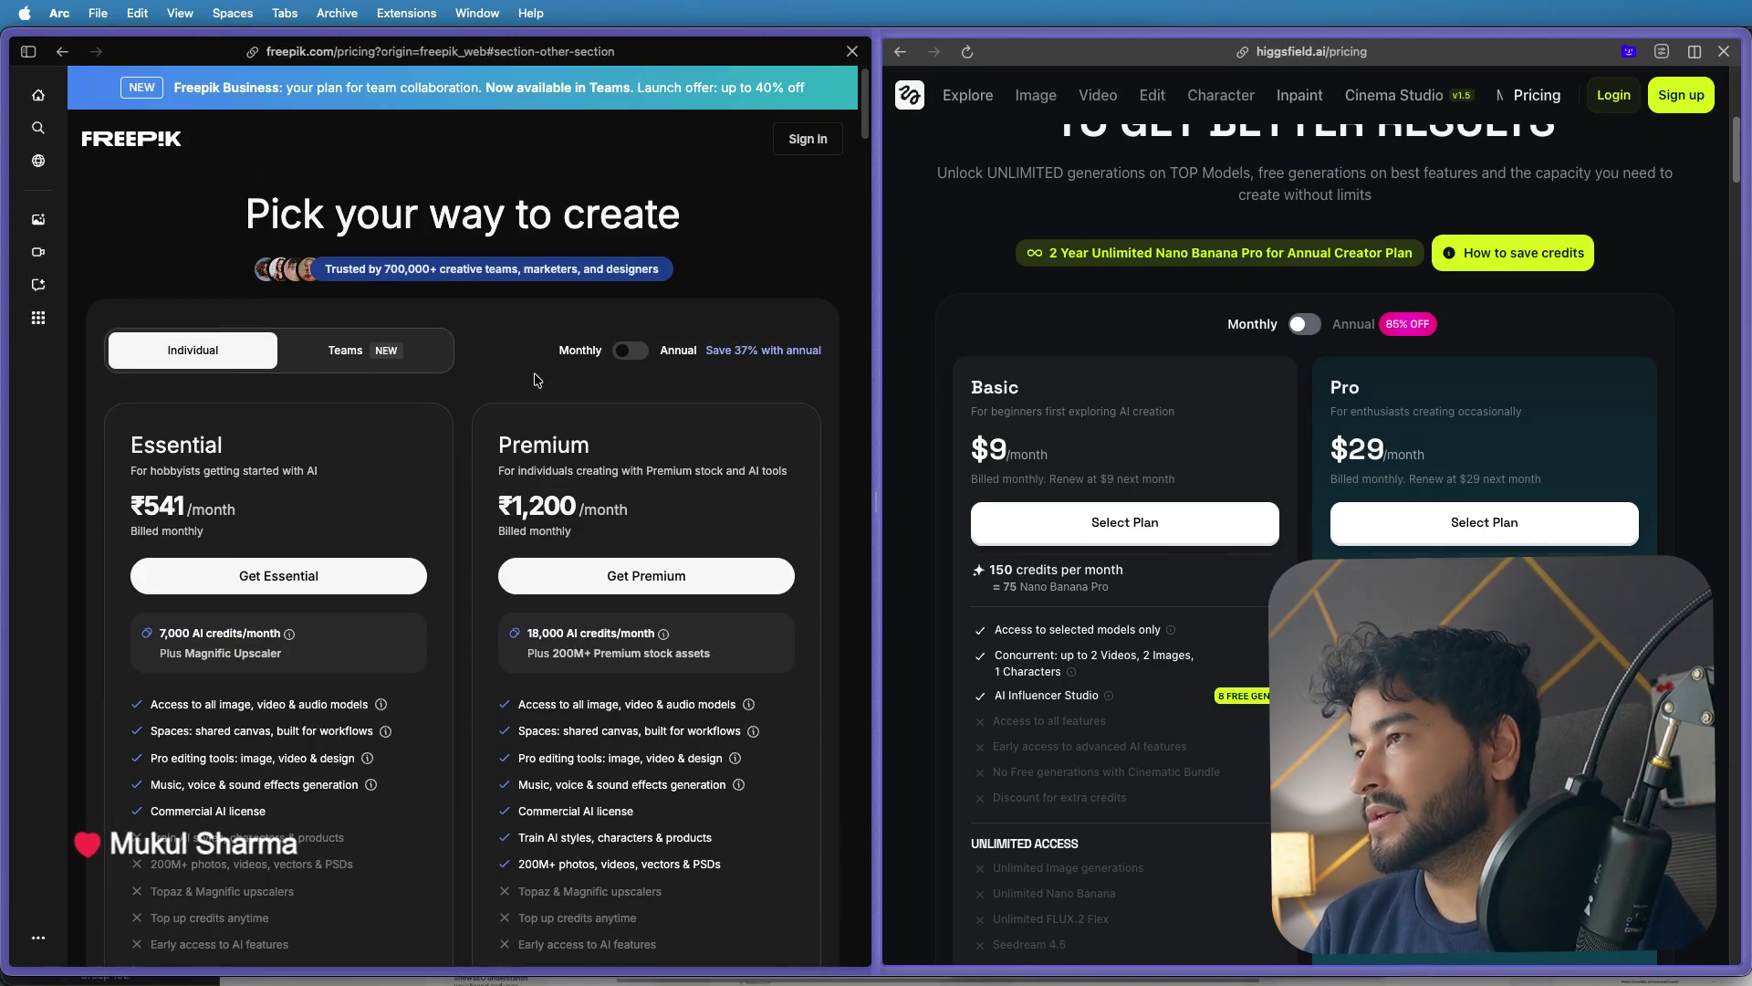
scroll(558, 441, "down", 7)
scroll(558, 441, "up", 7)
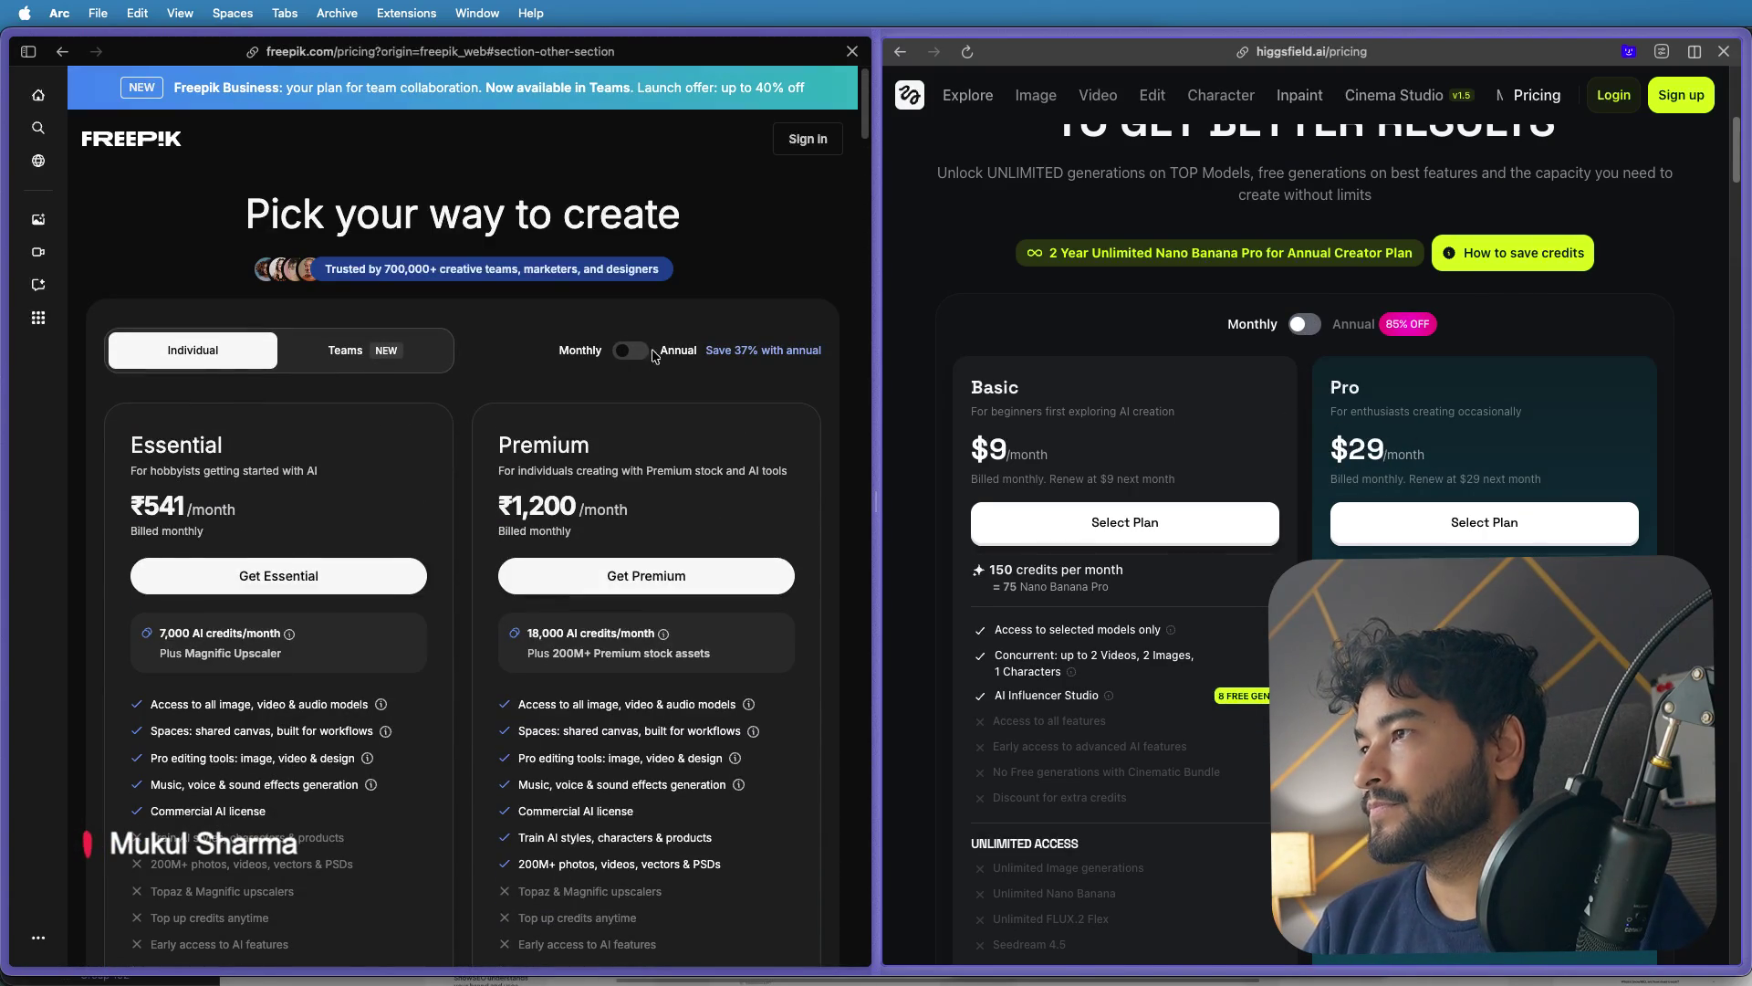
scroll(584, 493, "down", 8)
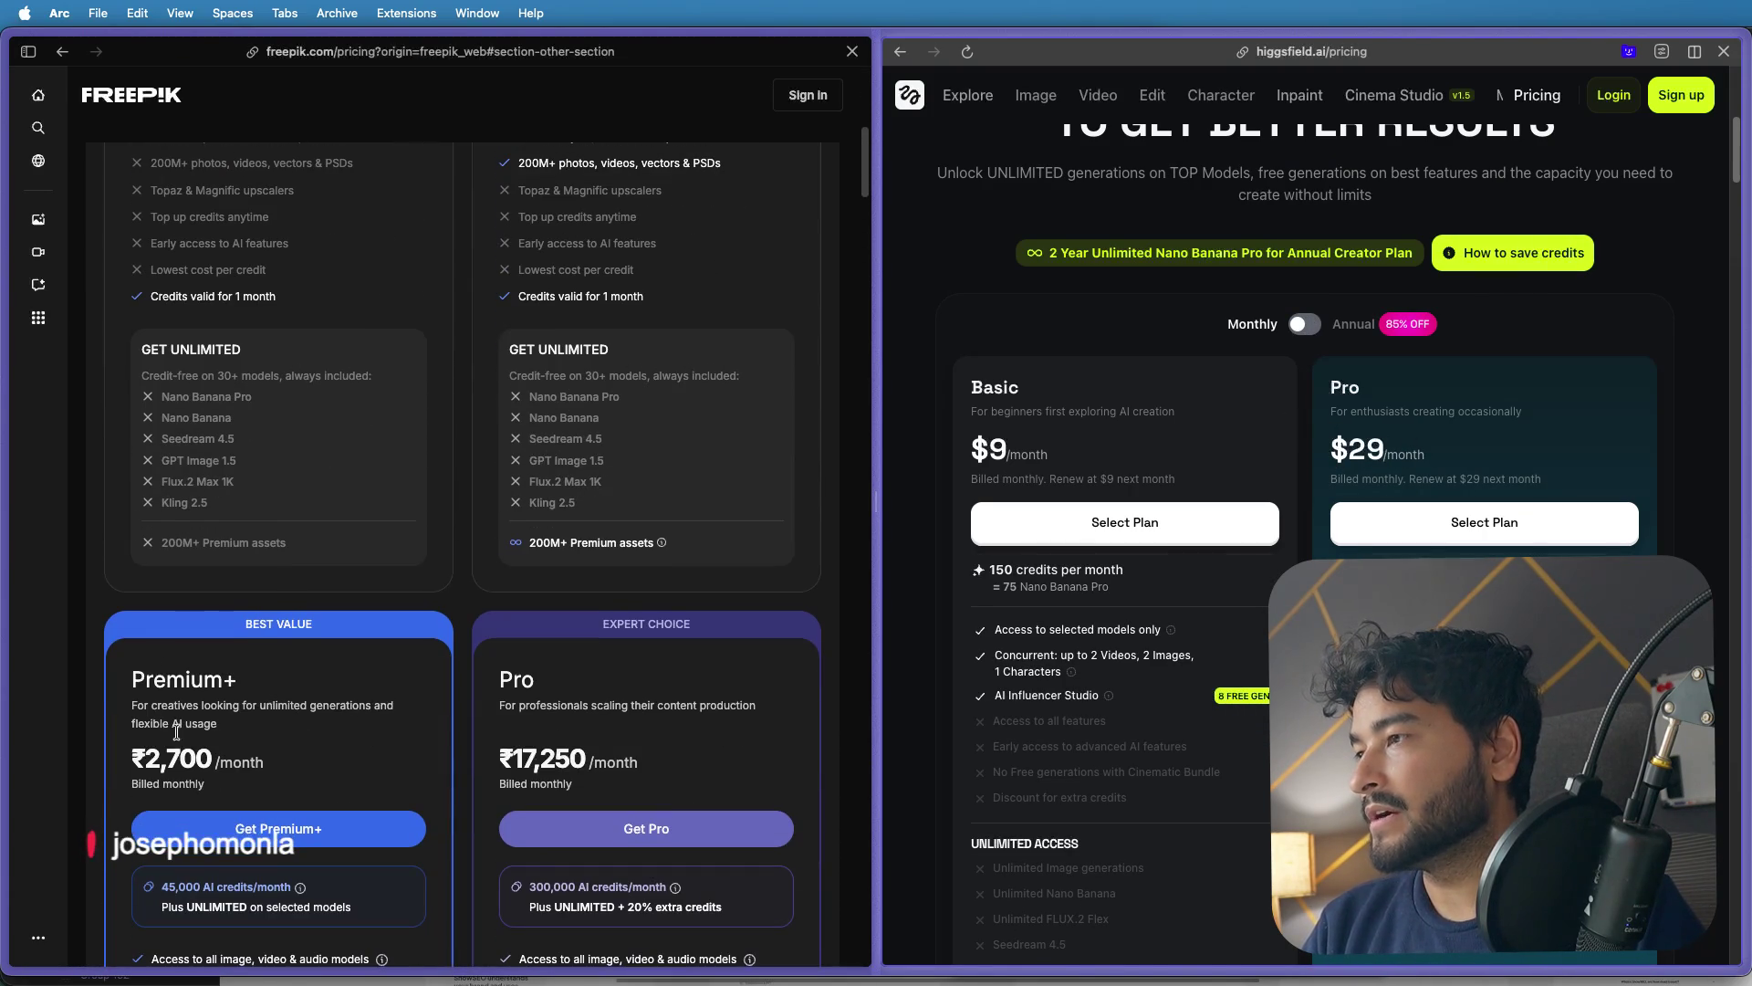
scroll(196, 744, "down", 2)
Step: Convert Freepik's ₹2,700 price to US dollars in Raycast, about $29.45
left_click_drag(217, 546, 116, 549)
key("super+c")
key("alt+space")
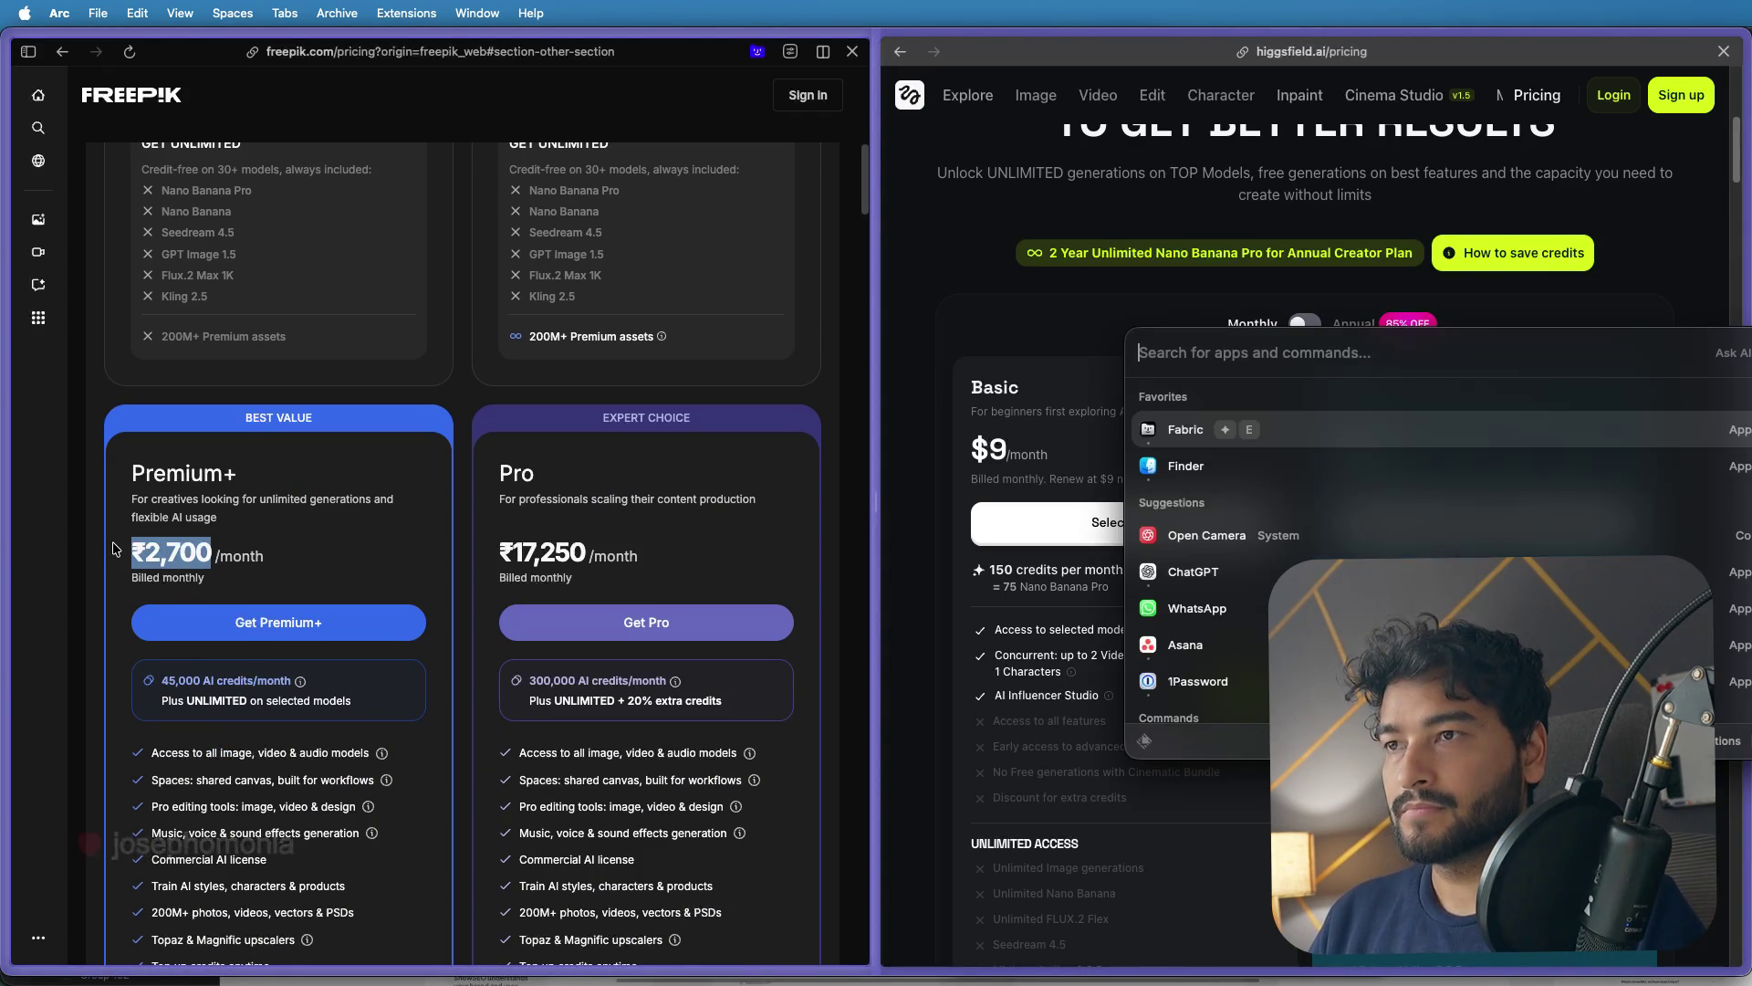
key("super+v")
left_click(579, 399)
Step: Compare Higgsfield's $29 Pro plan, with 600 credits, against Freepik's plans
scroll(748, 402, "down", 15)
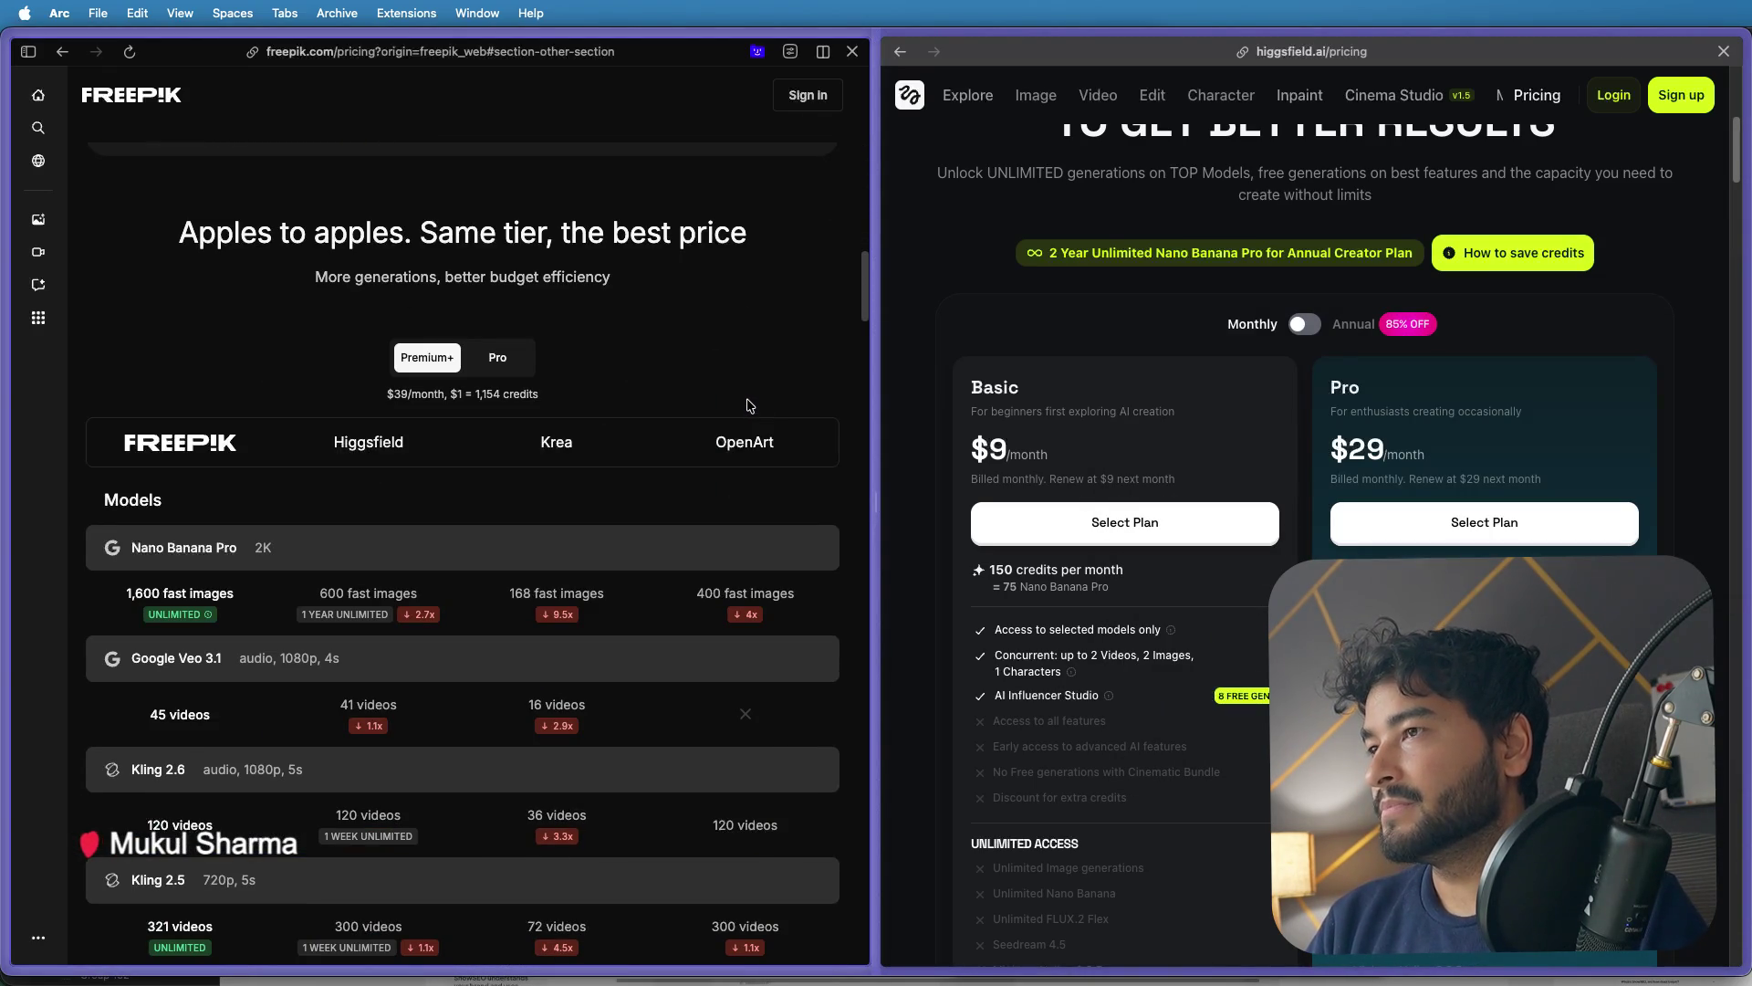
scroll(747, 407, "down", 10)
scroll(749, 405, "up", 20)
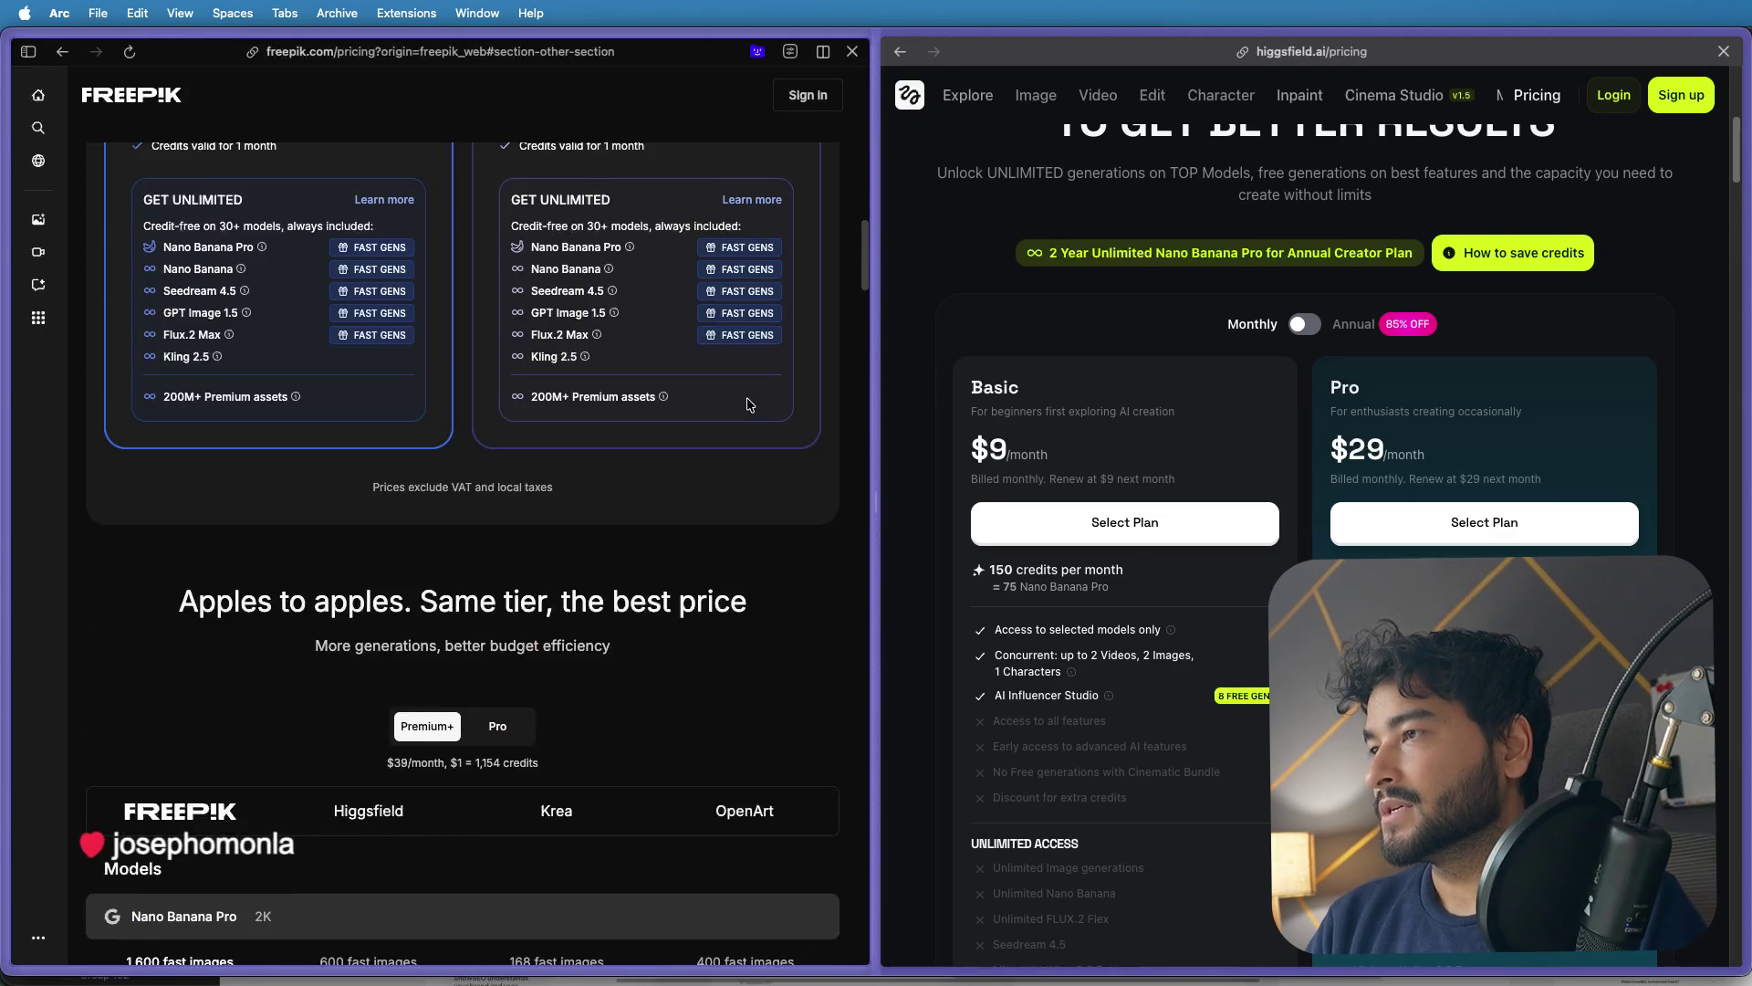
scroll(750, 404, "up", 5)
scroll(357, 399, "up", 3)
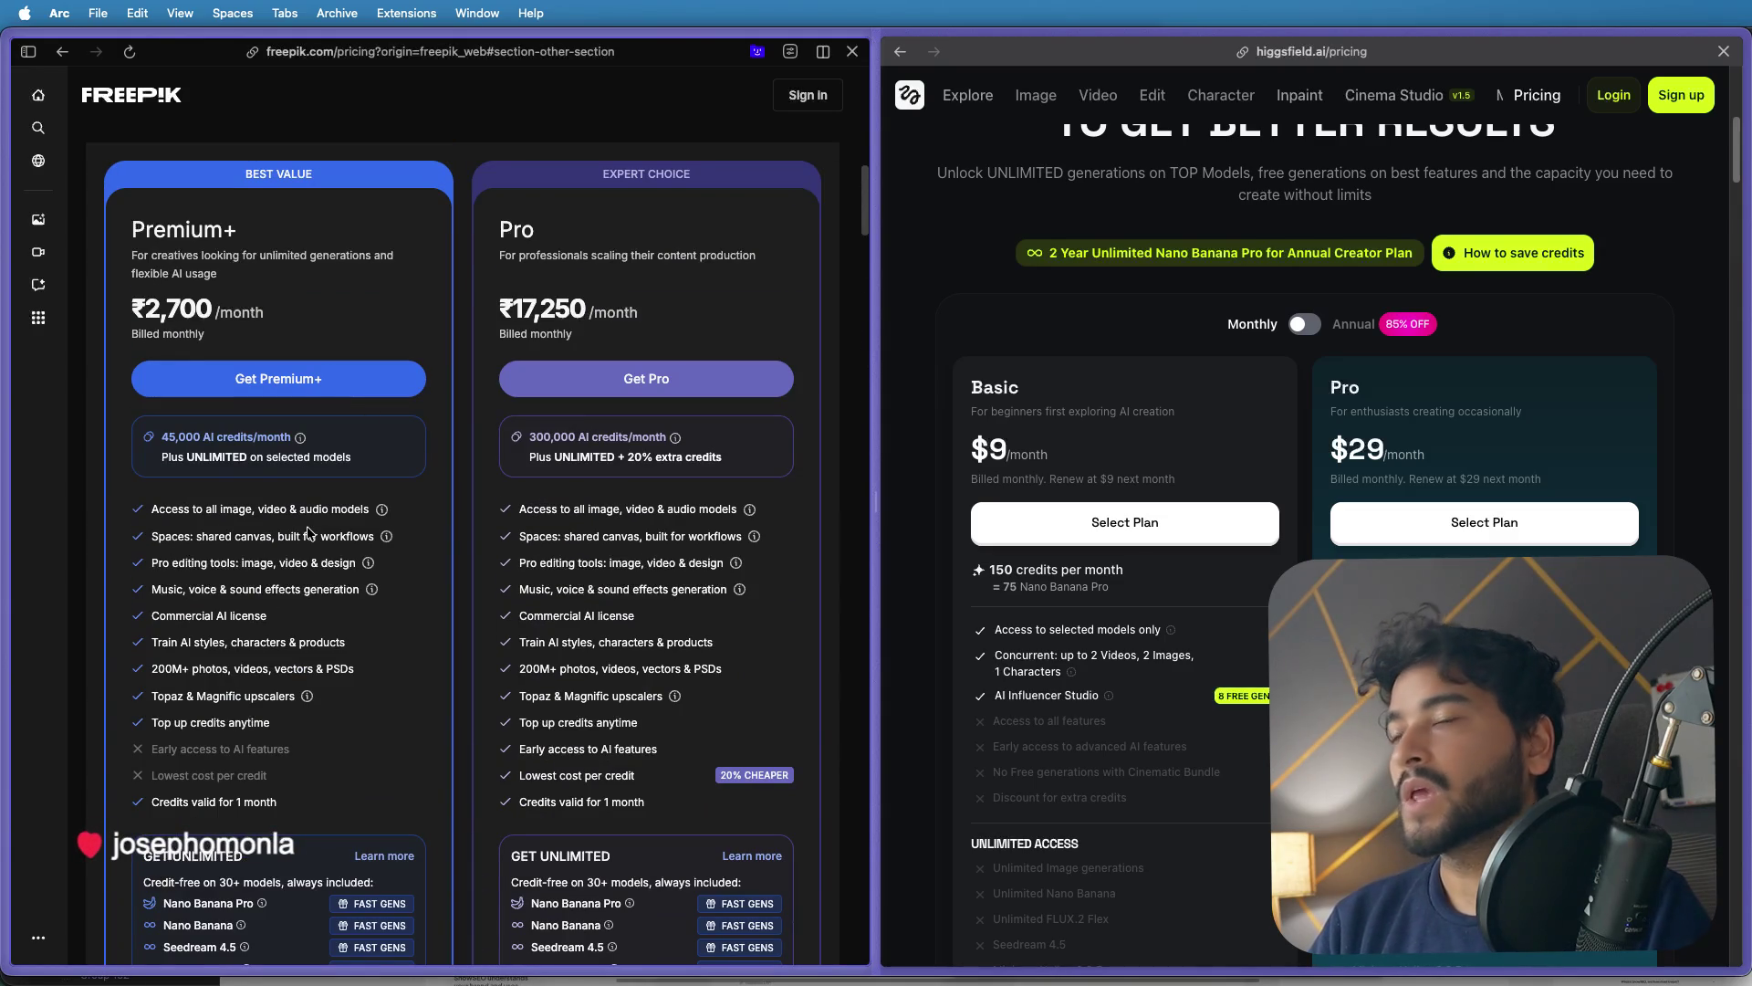
scroll(1415, 435, "down", 5)
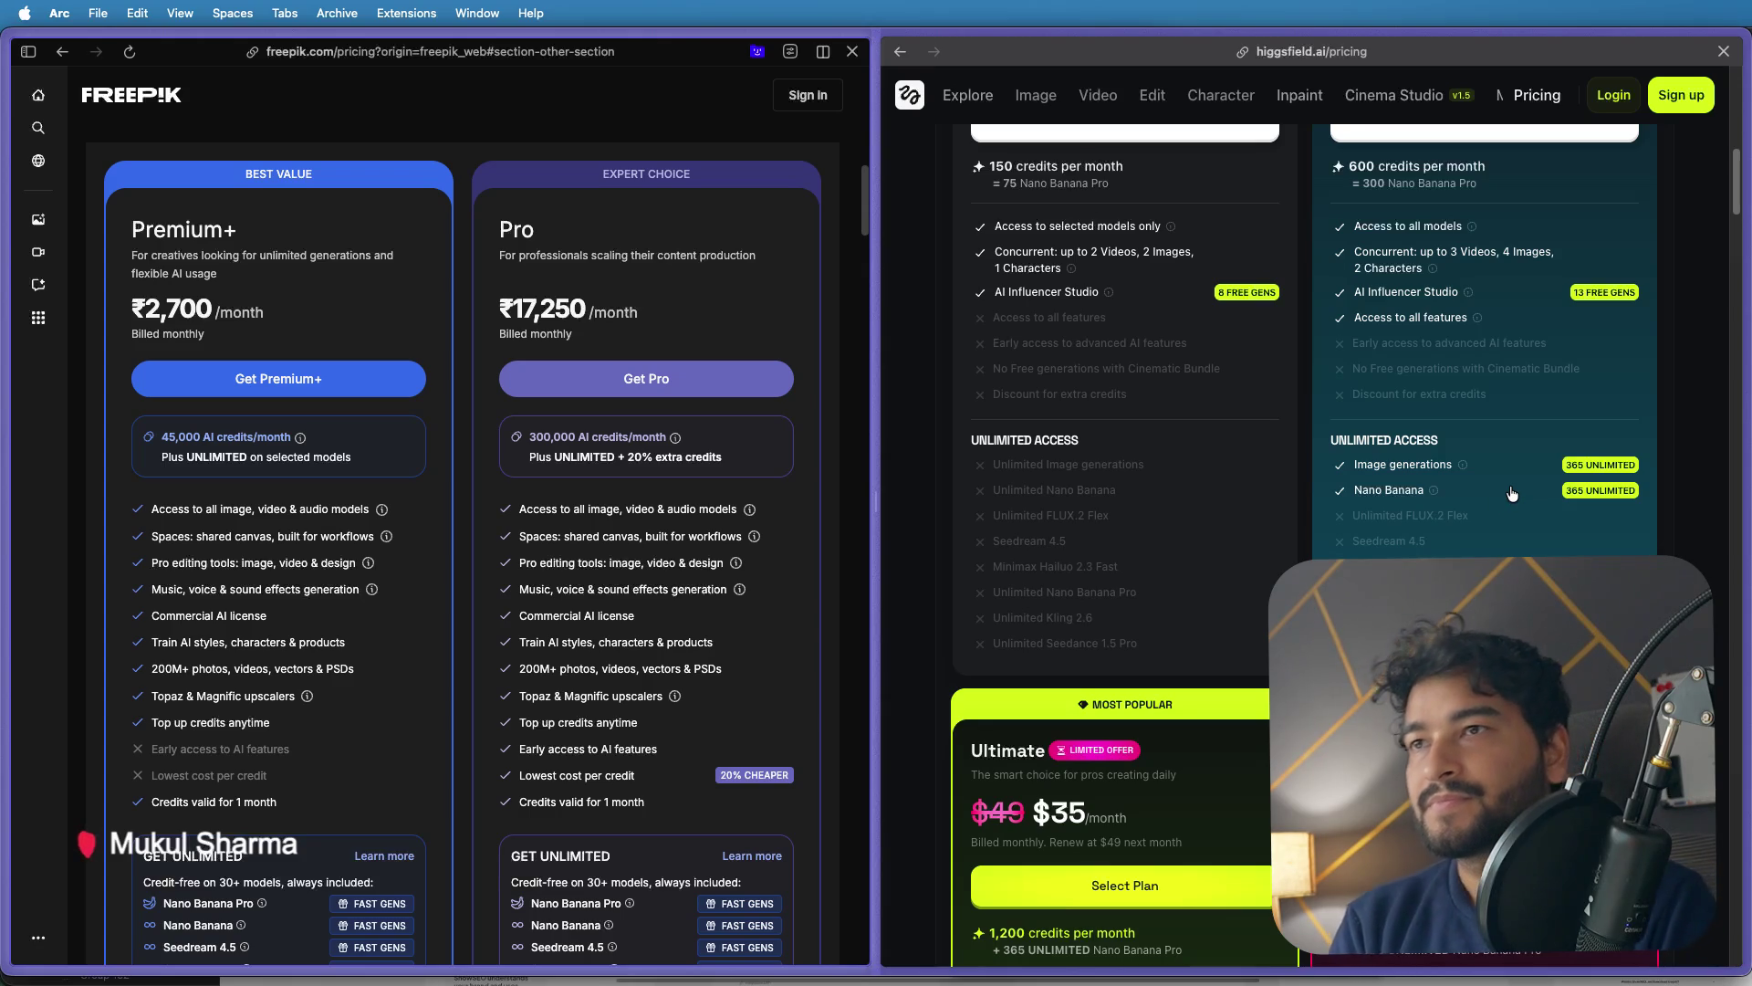
Step: Reach the '10X More Effective' table: 1,494 Nano Banana Pro 4K images versus Freepik's 471
scroll(1487, 478, "up", 1)
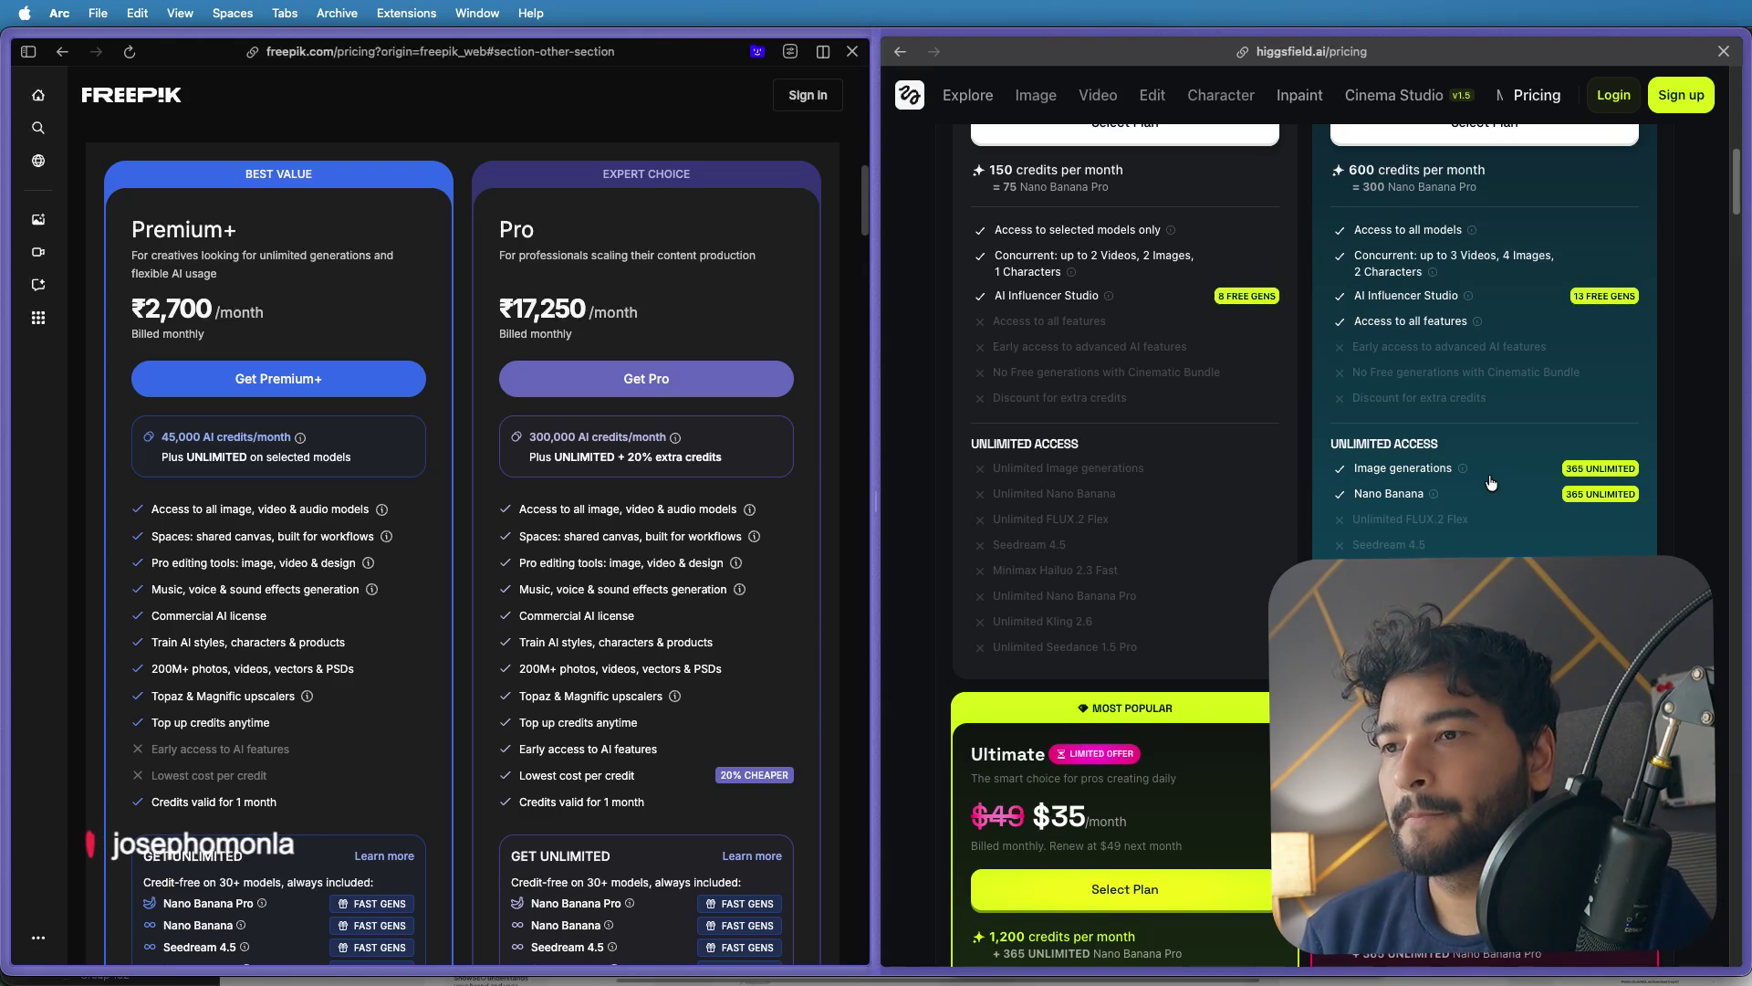
scroll(1491, 482, "down", 5)
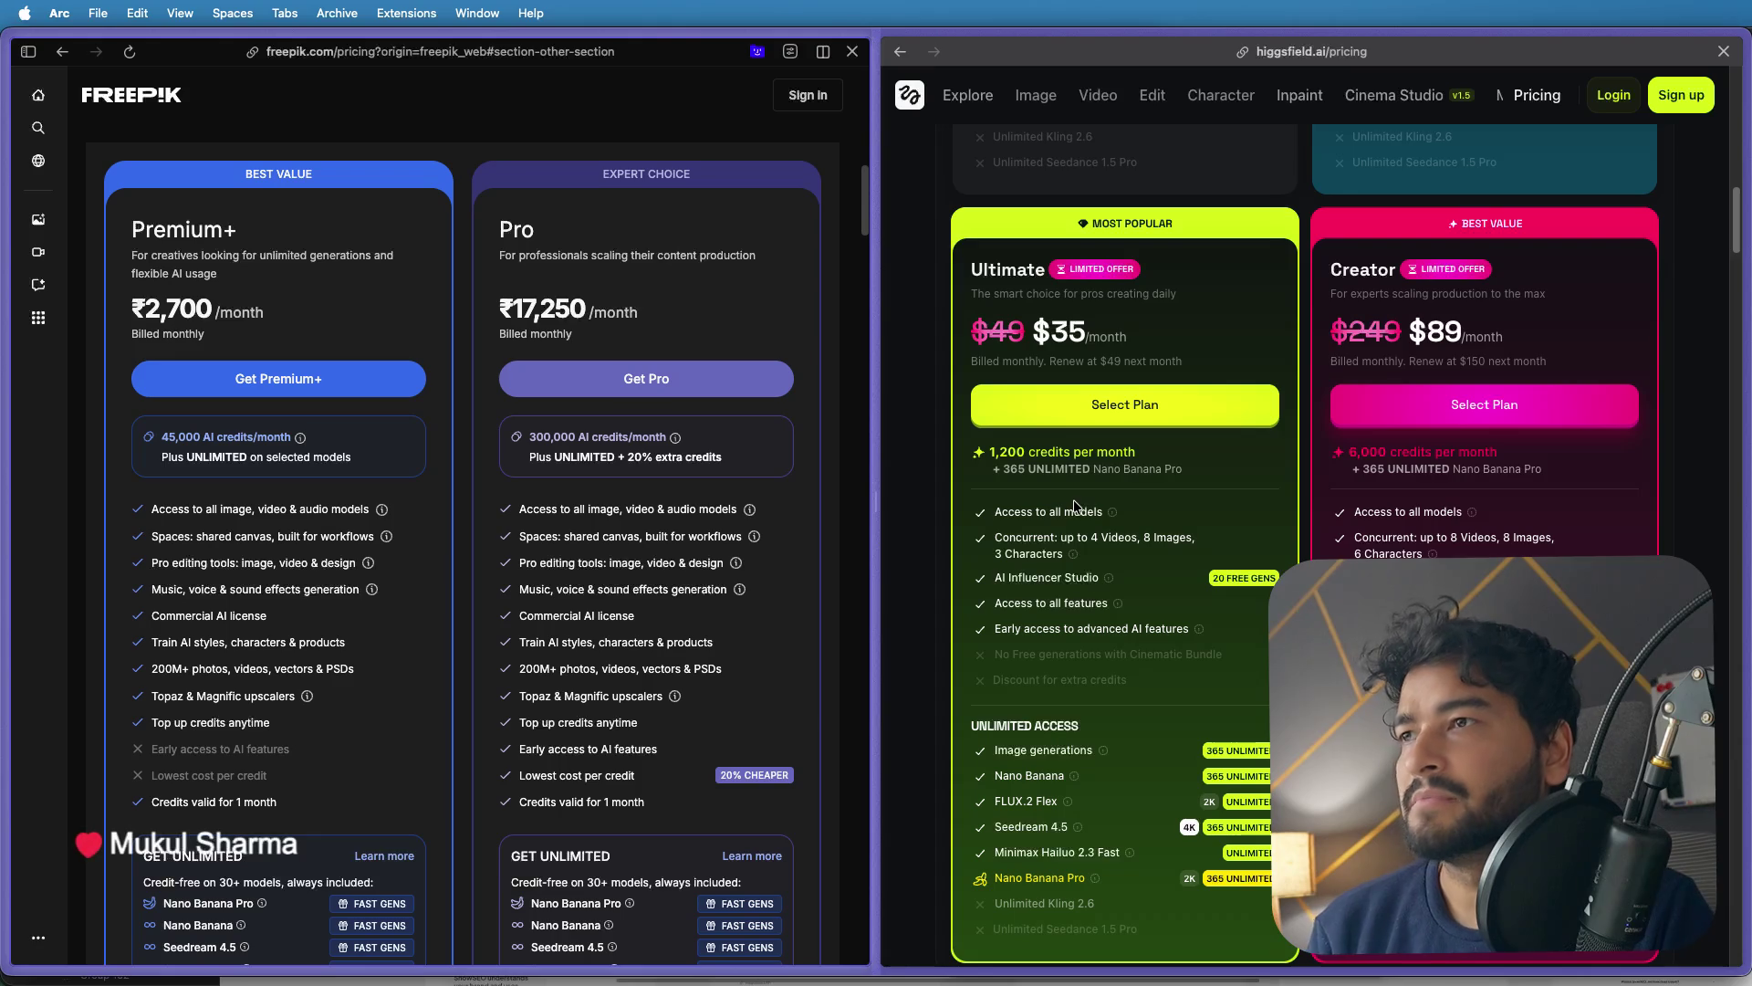
scroll(1093, 483, "down", 1)
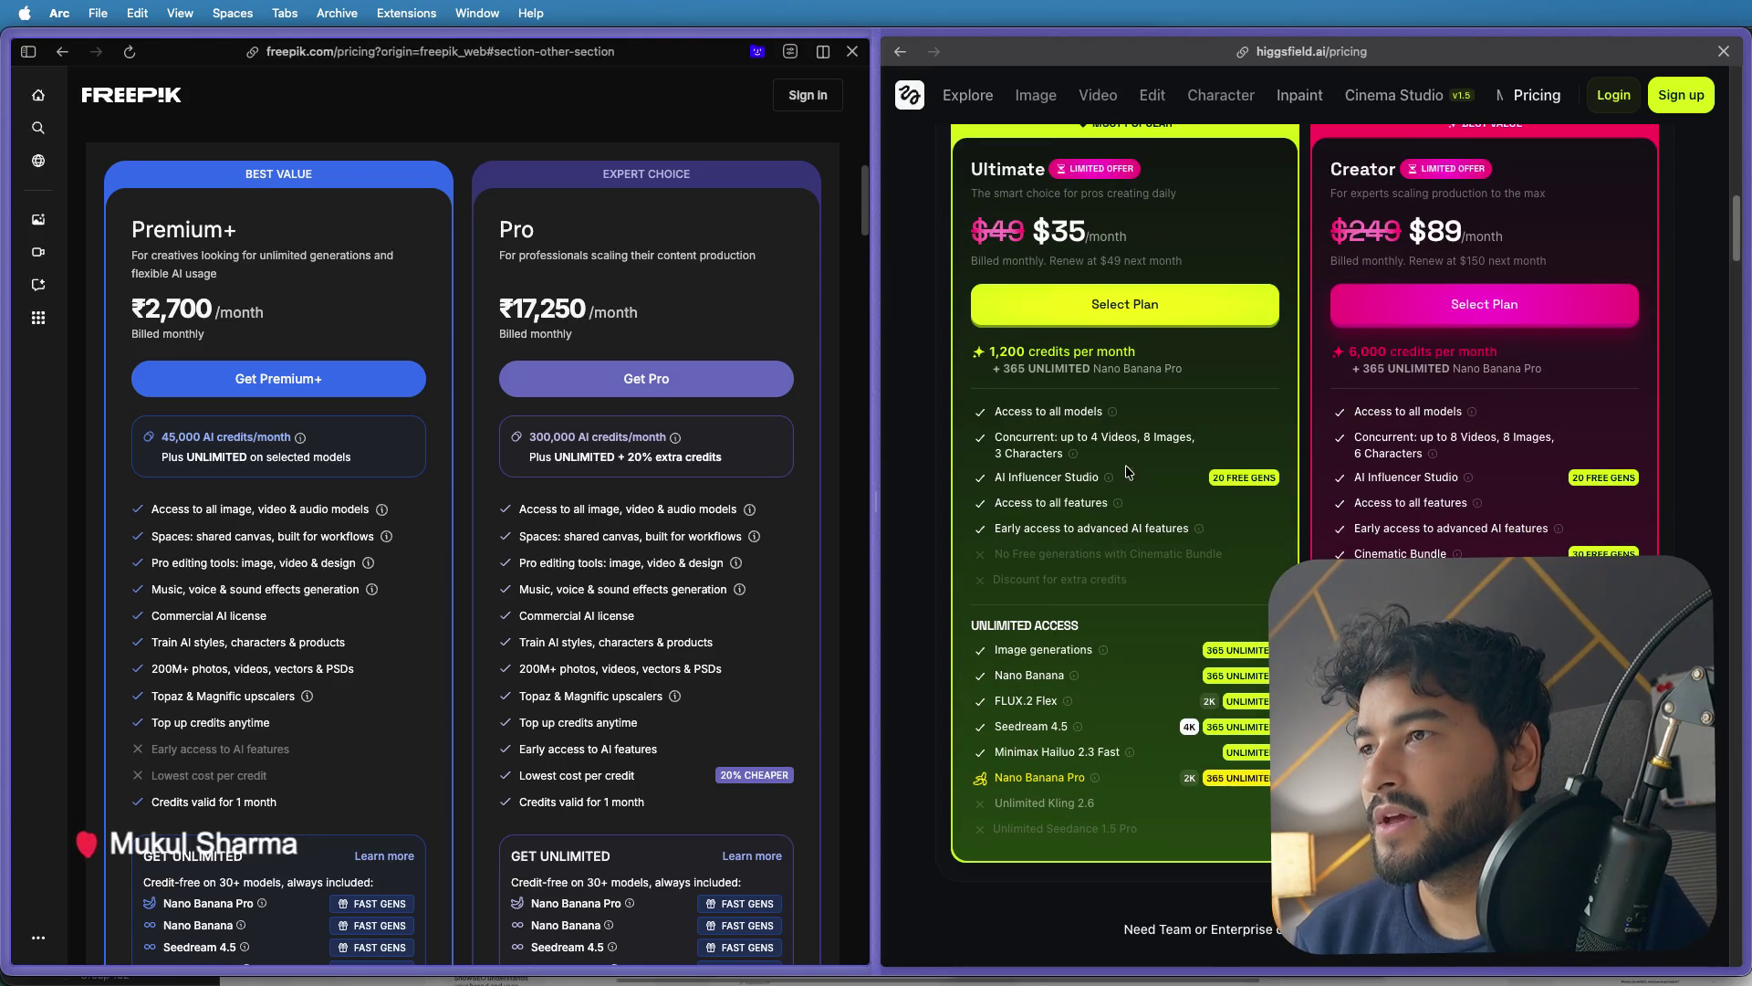
scroll(1069, 537, "down", 2)
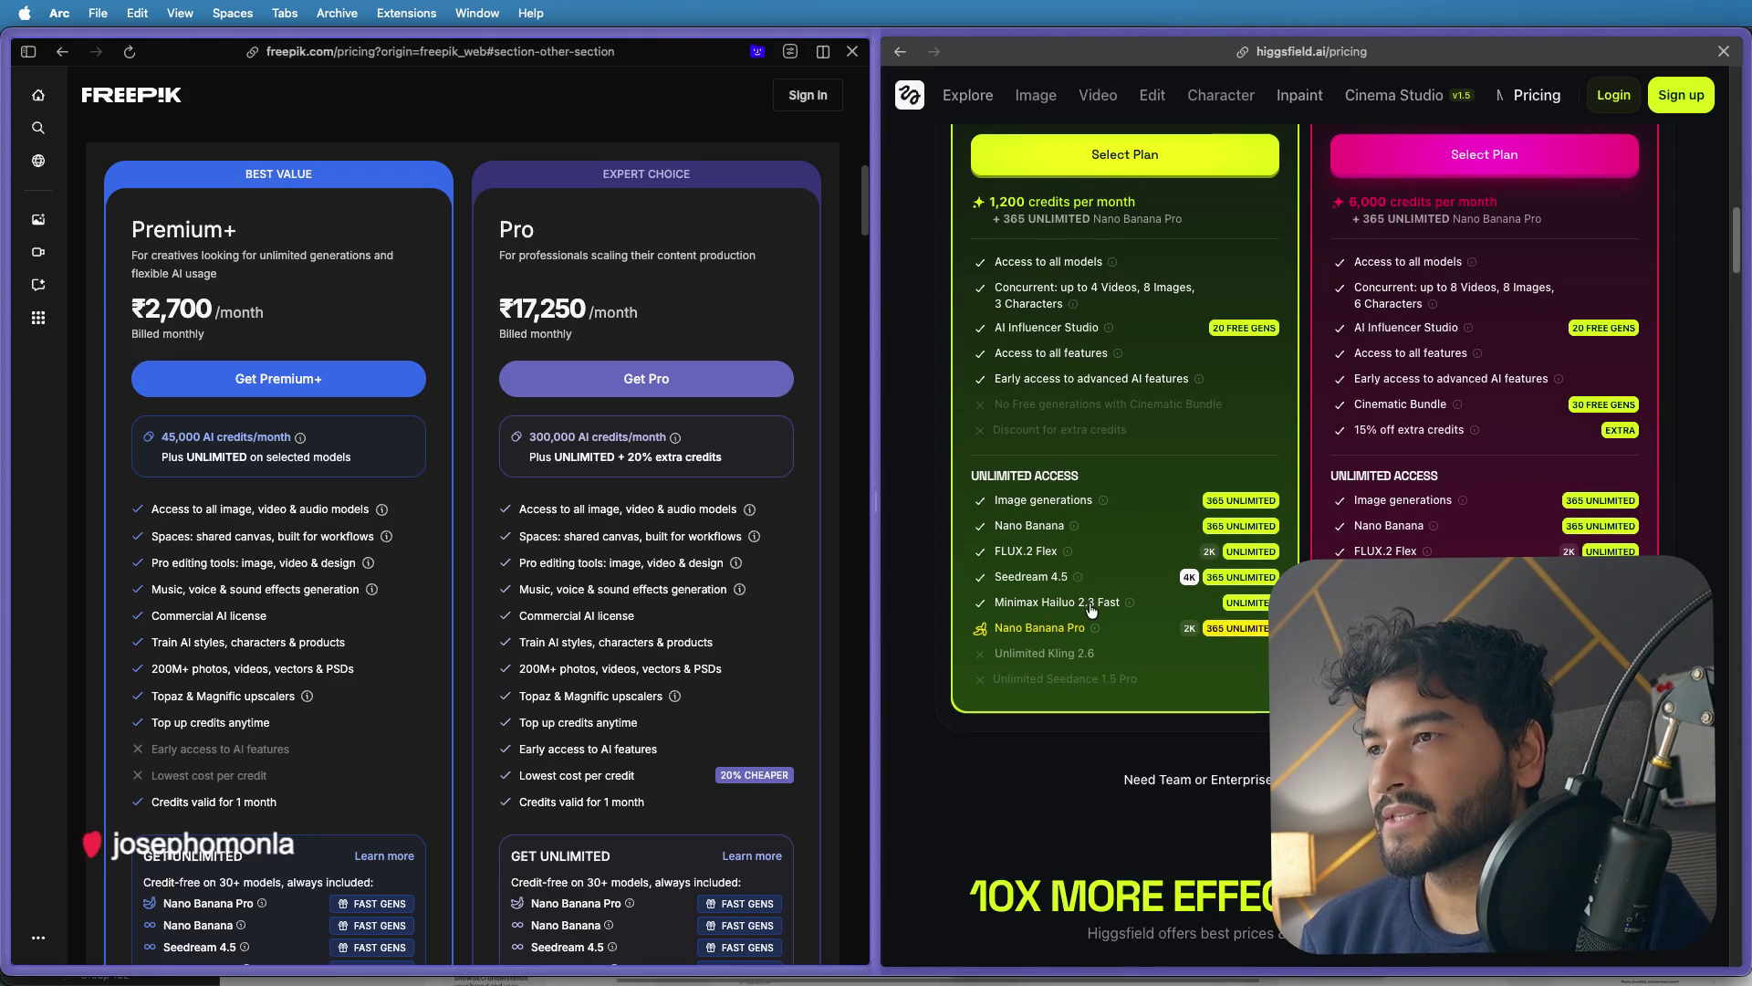
mouse_move(1076, 582)
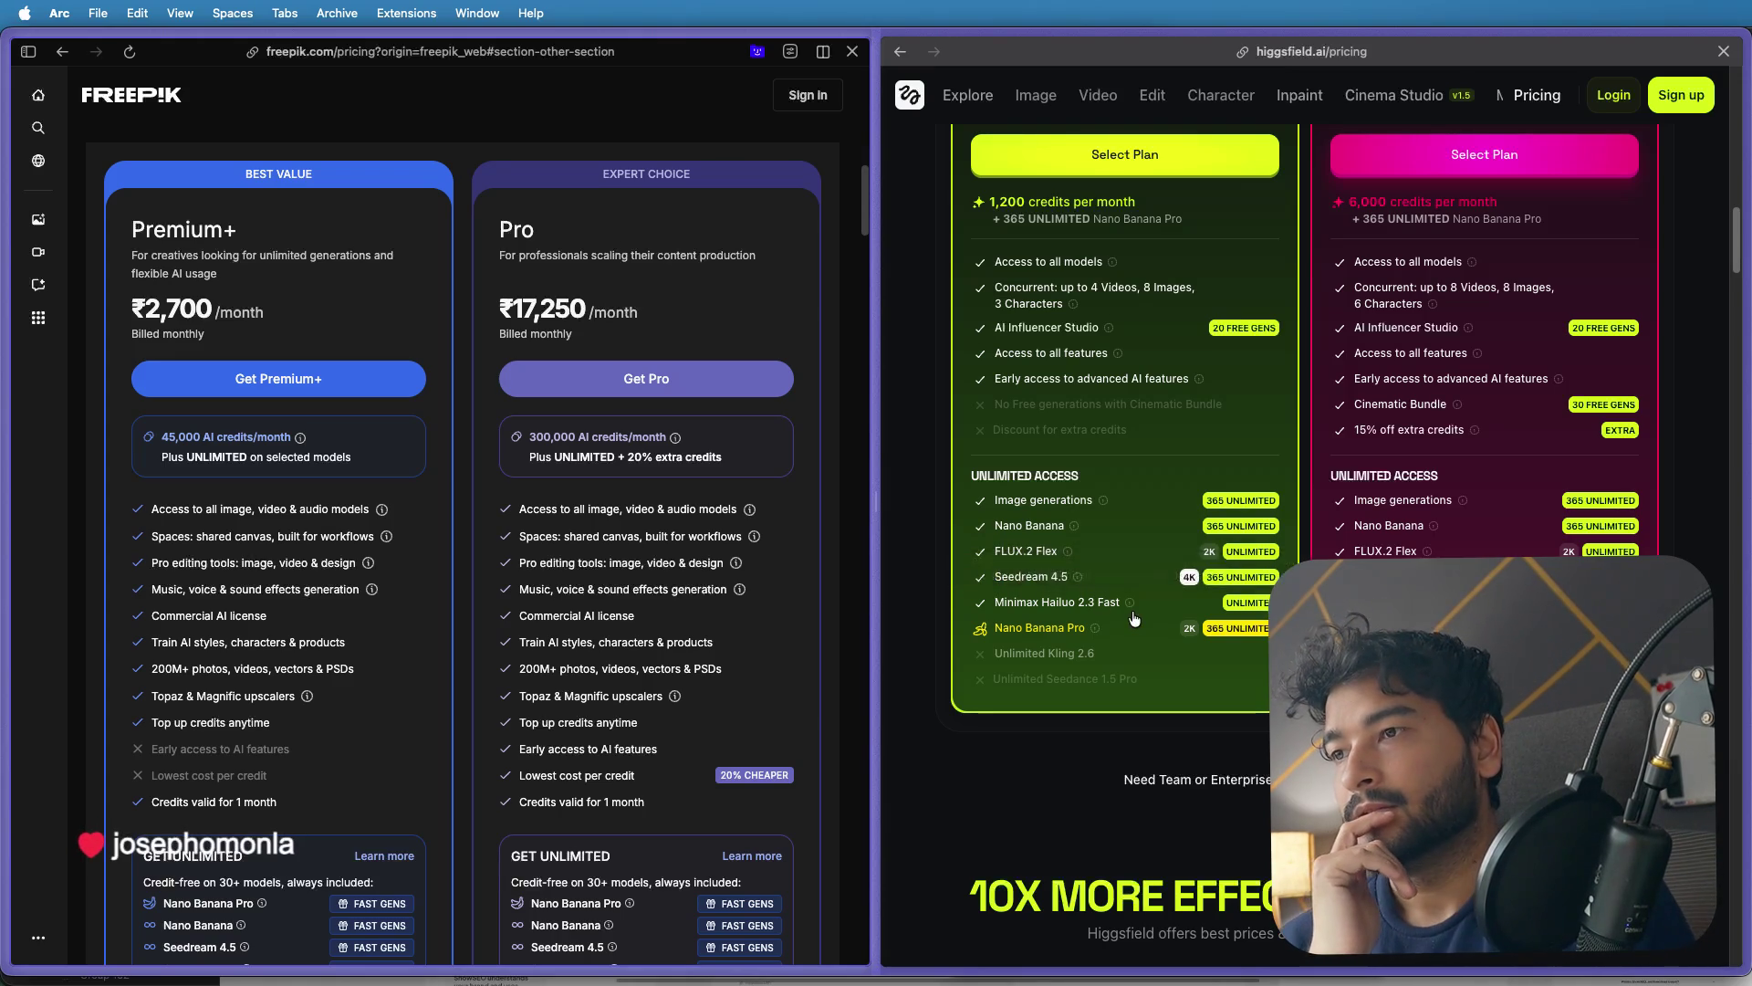
mouse_move(1131, 606)
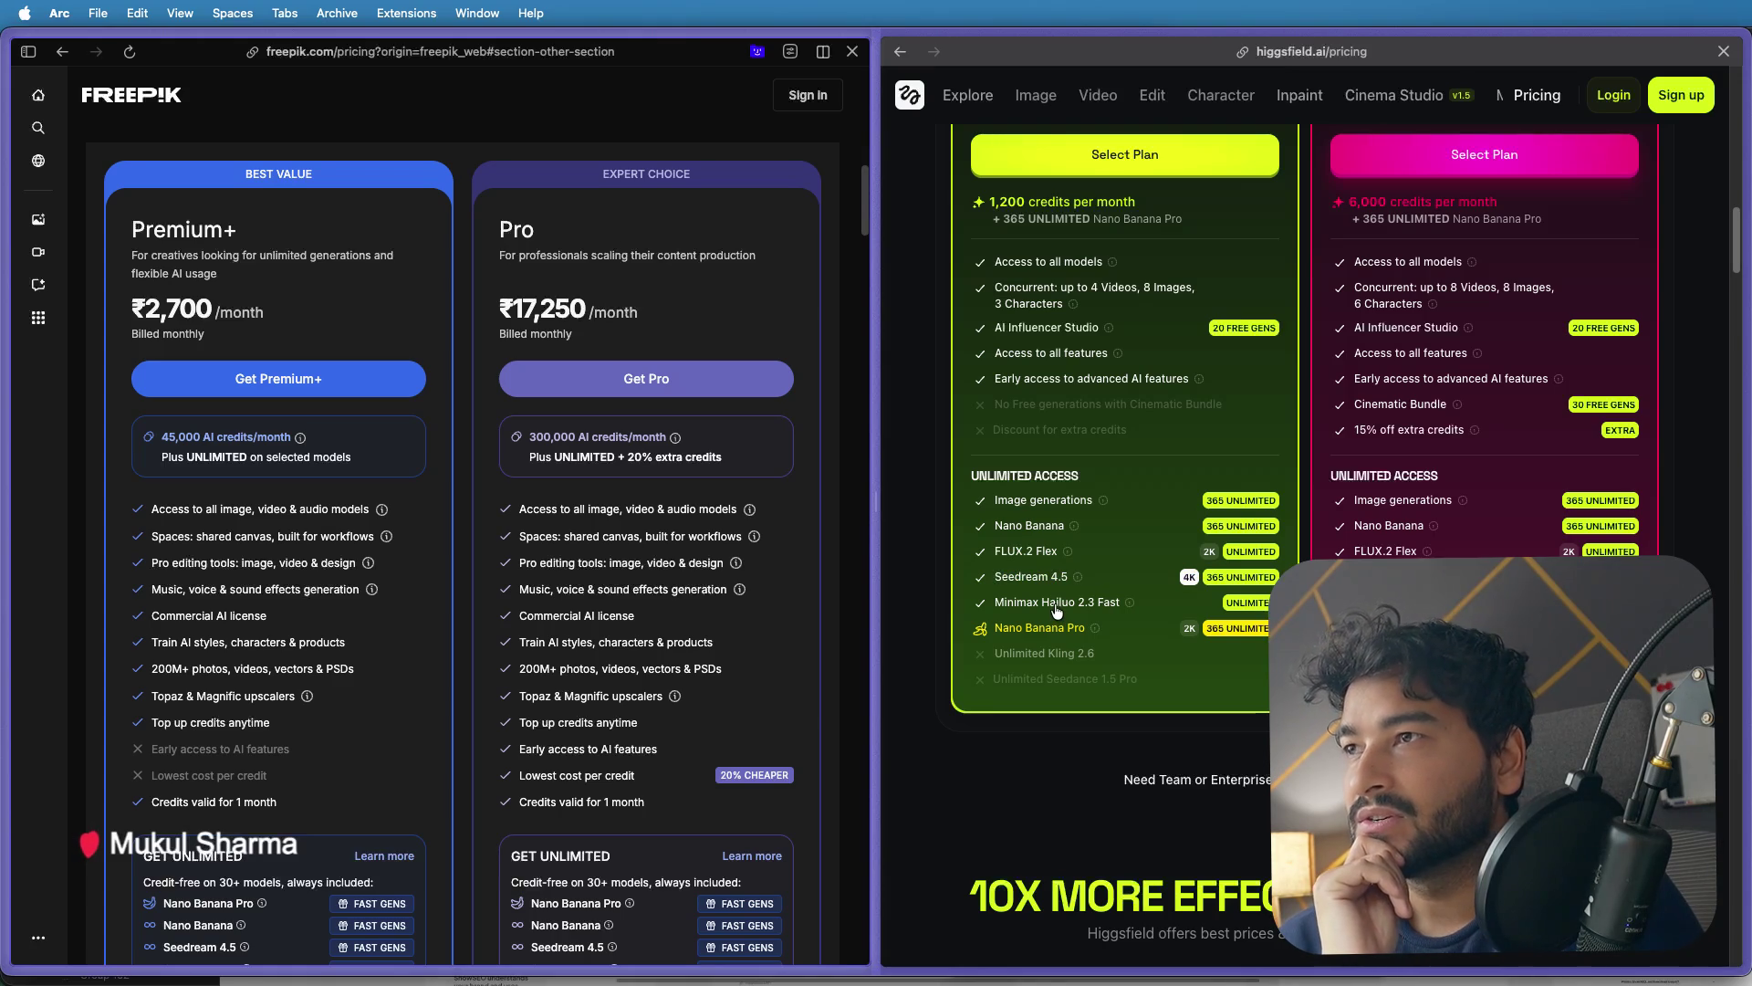
scroll(1056, 611, "down", 7)
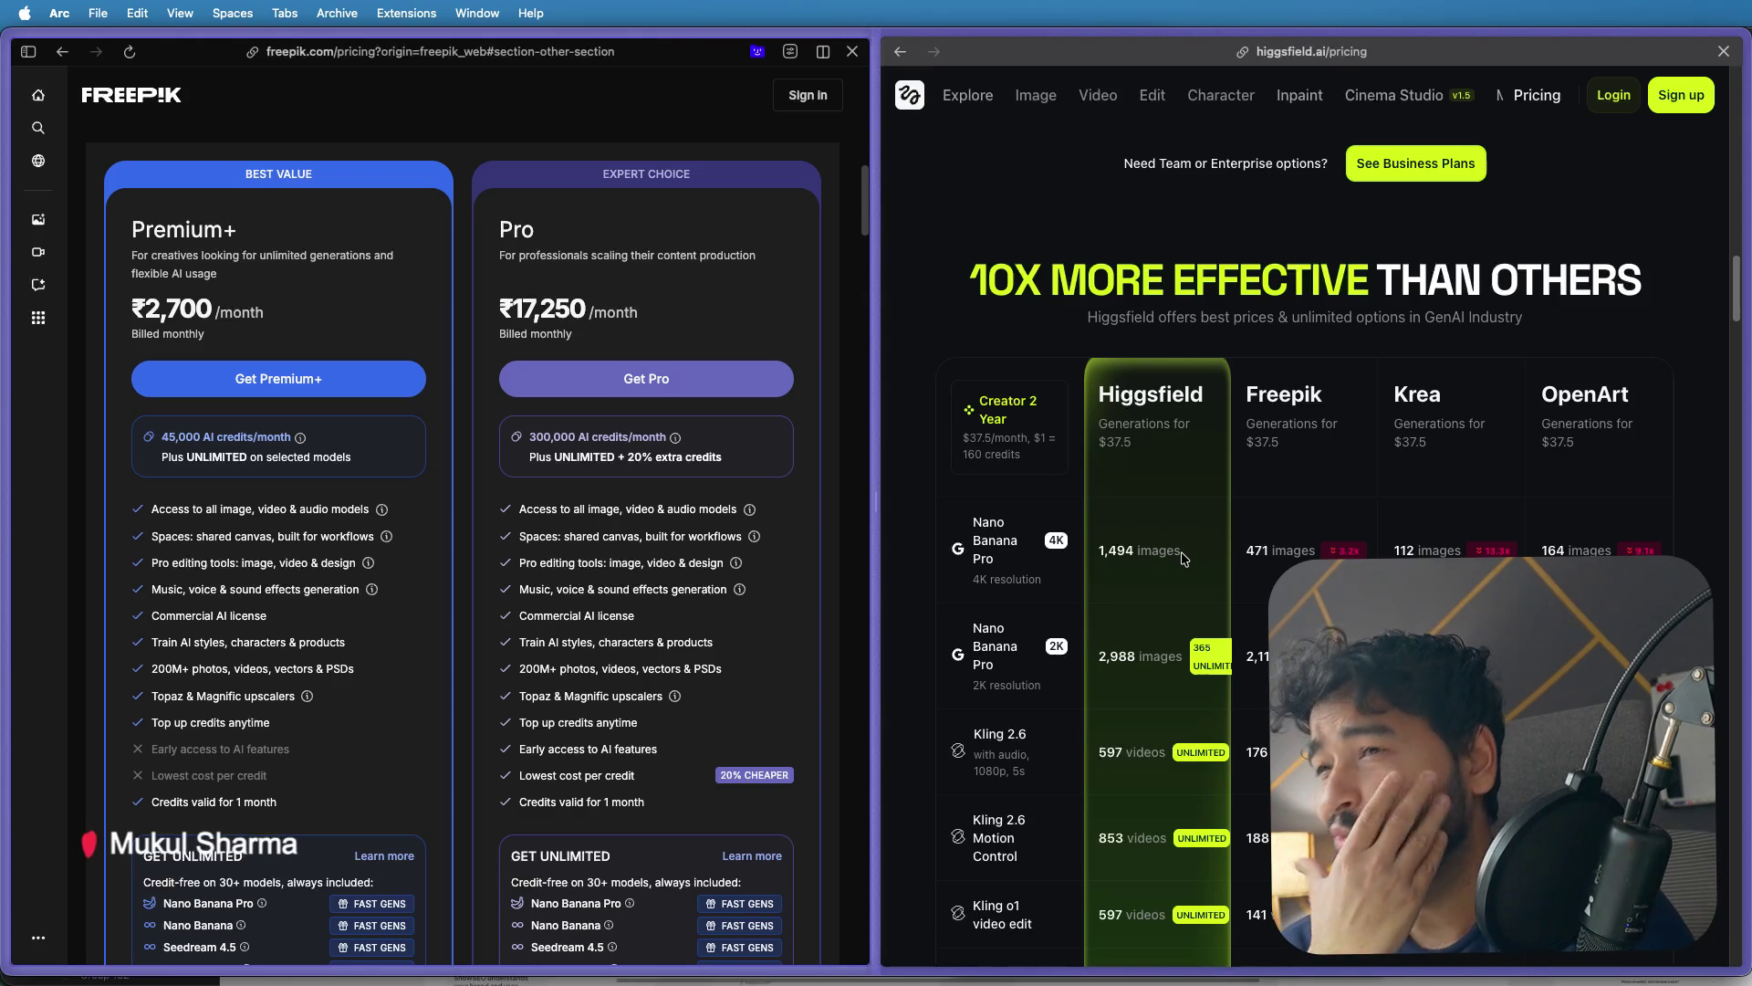
Step: Resize the split panes so Freepik's model comparison table sits beside Higgsfield's table
scroll(691, 531, "down", 10)
scroll(691, 531, "down", 5)
scroll(694, 530, "up", 2)
mouse_move(199, 482)
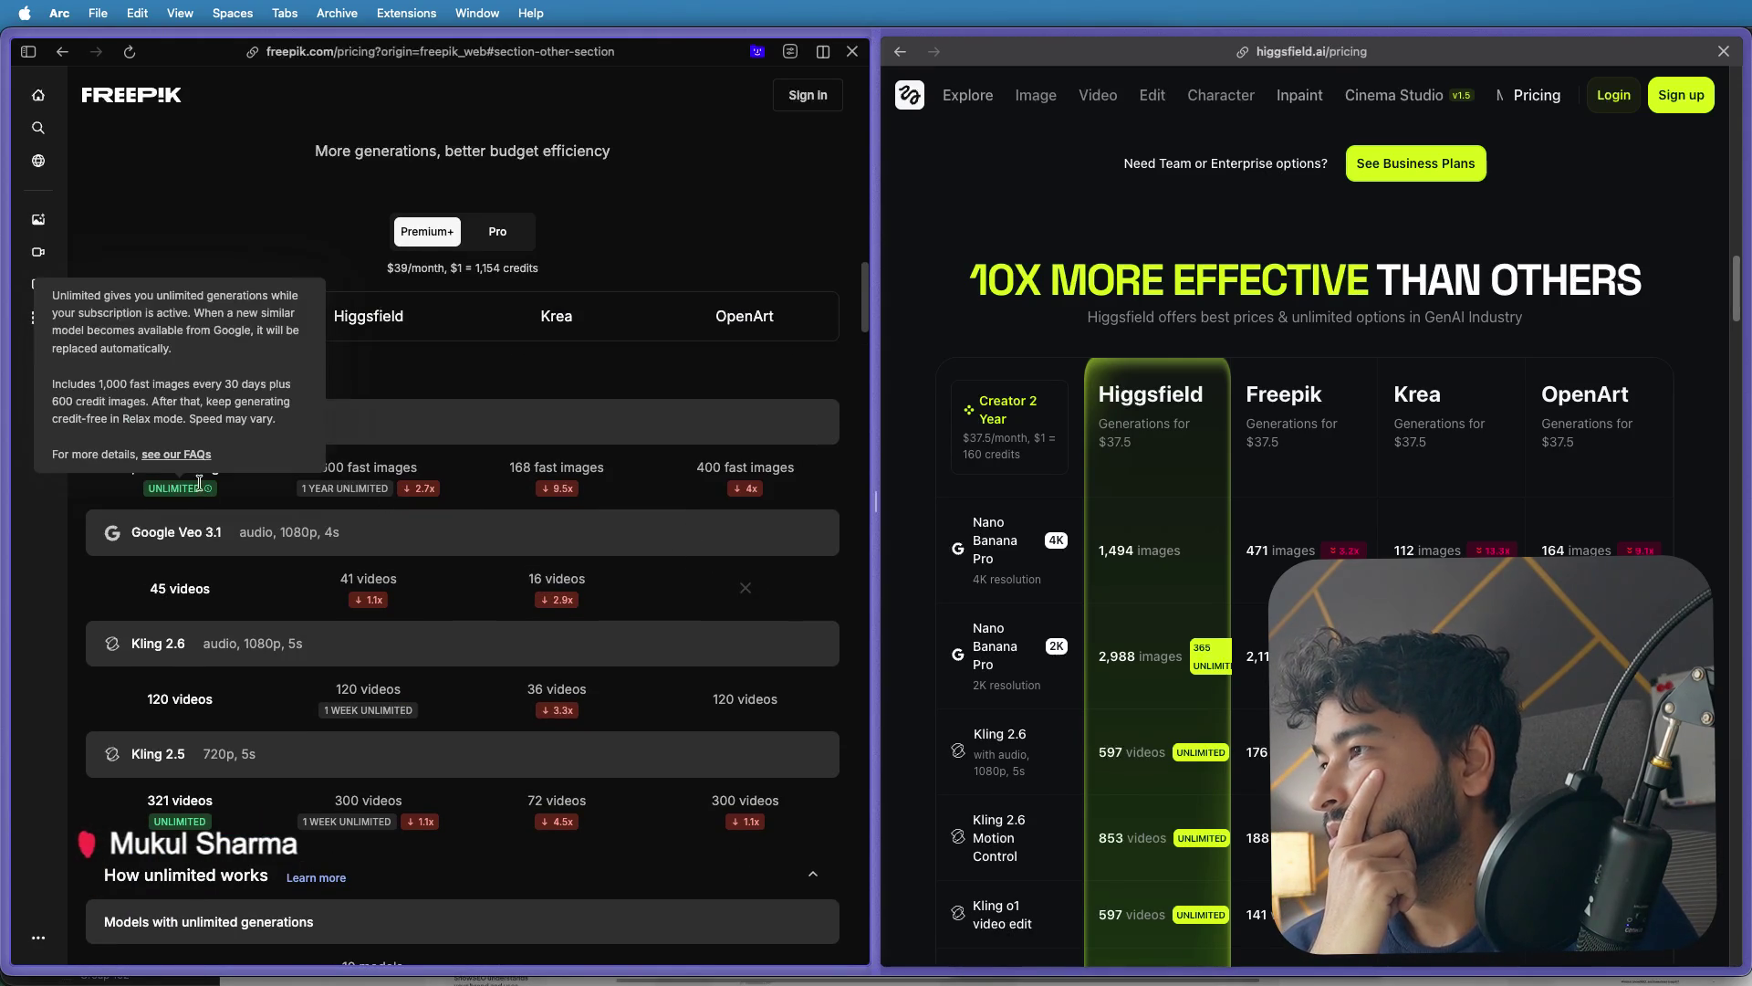
left_click(1736, 349)
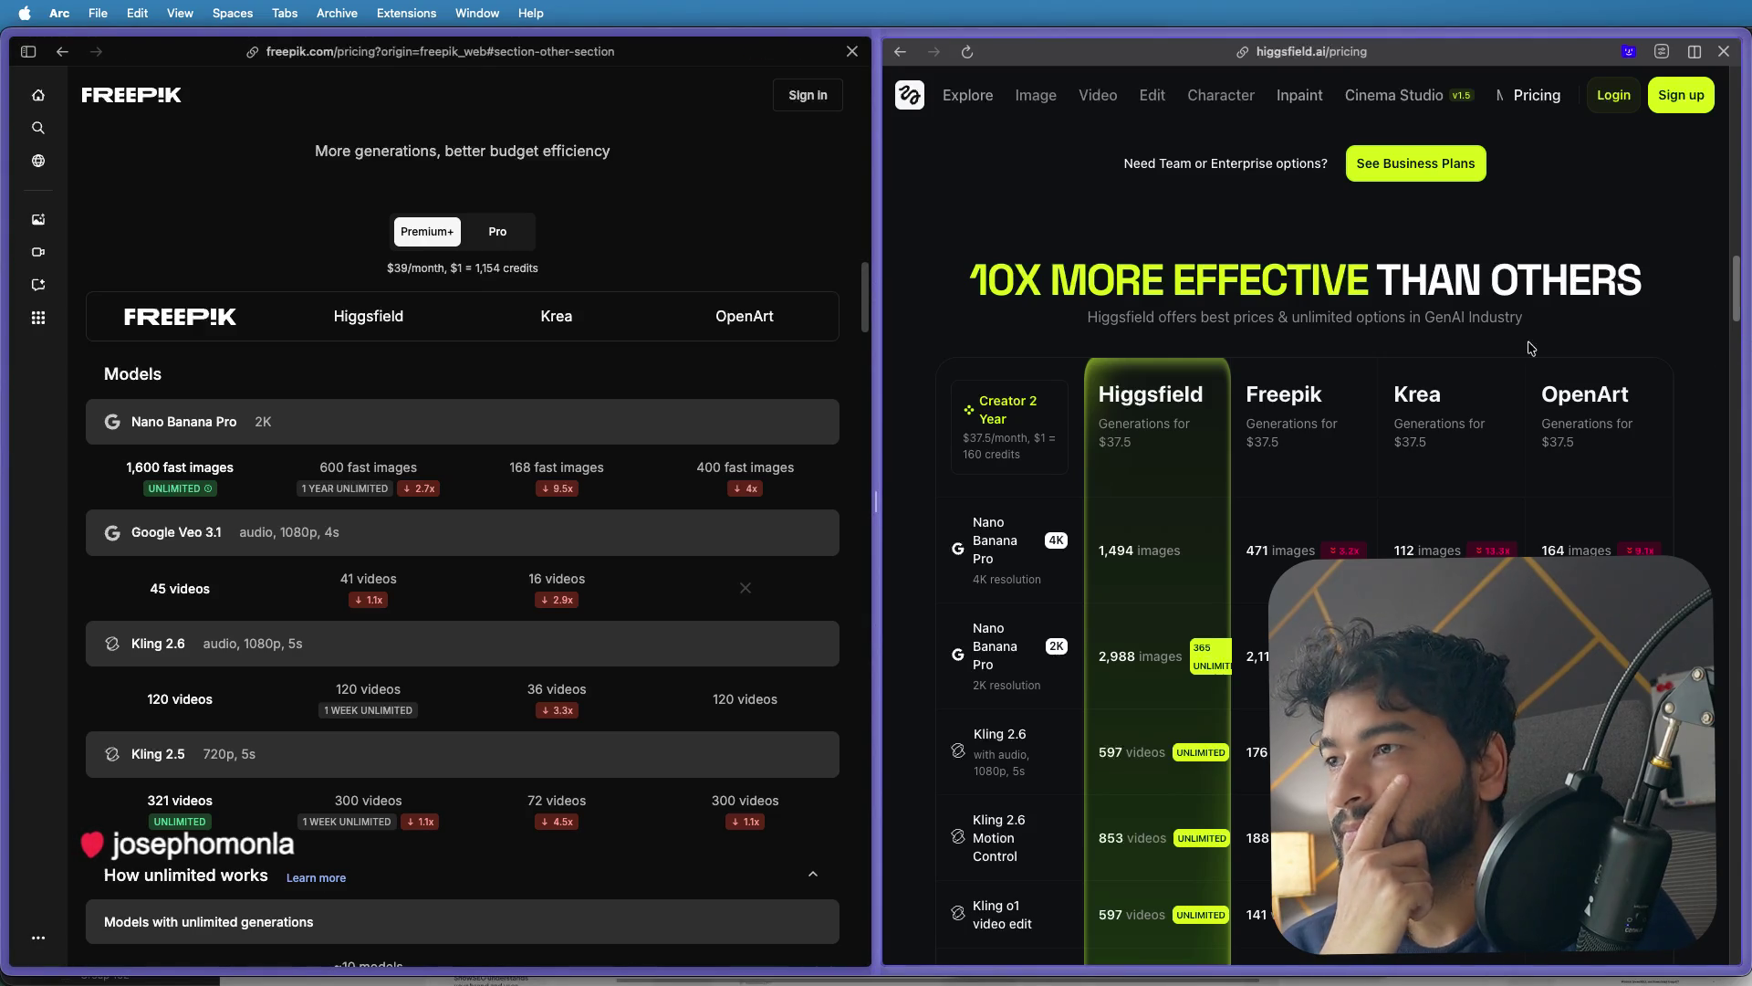
left_click_drag(878, 344, 726, 343)
scroll(548, 449, "down", 10)
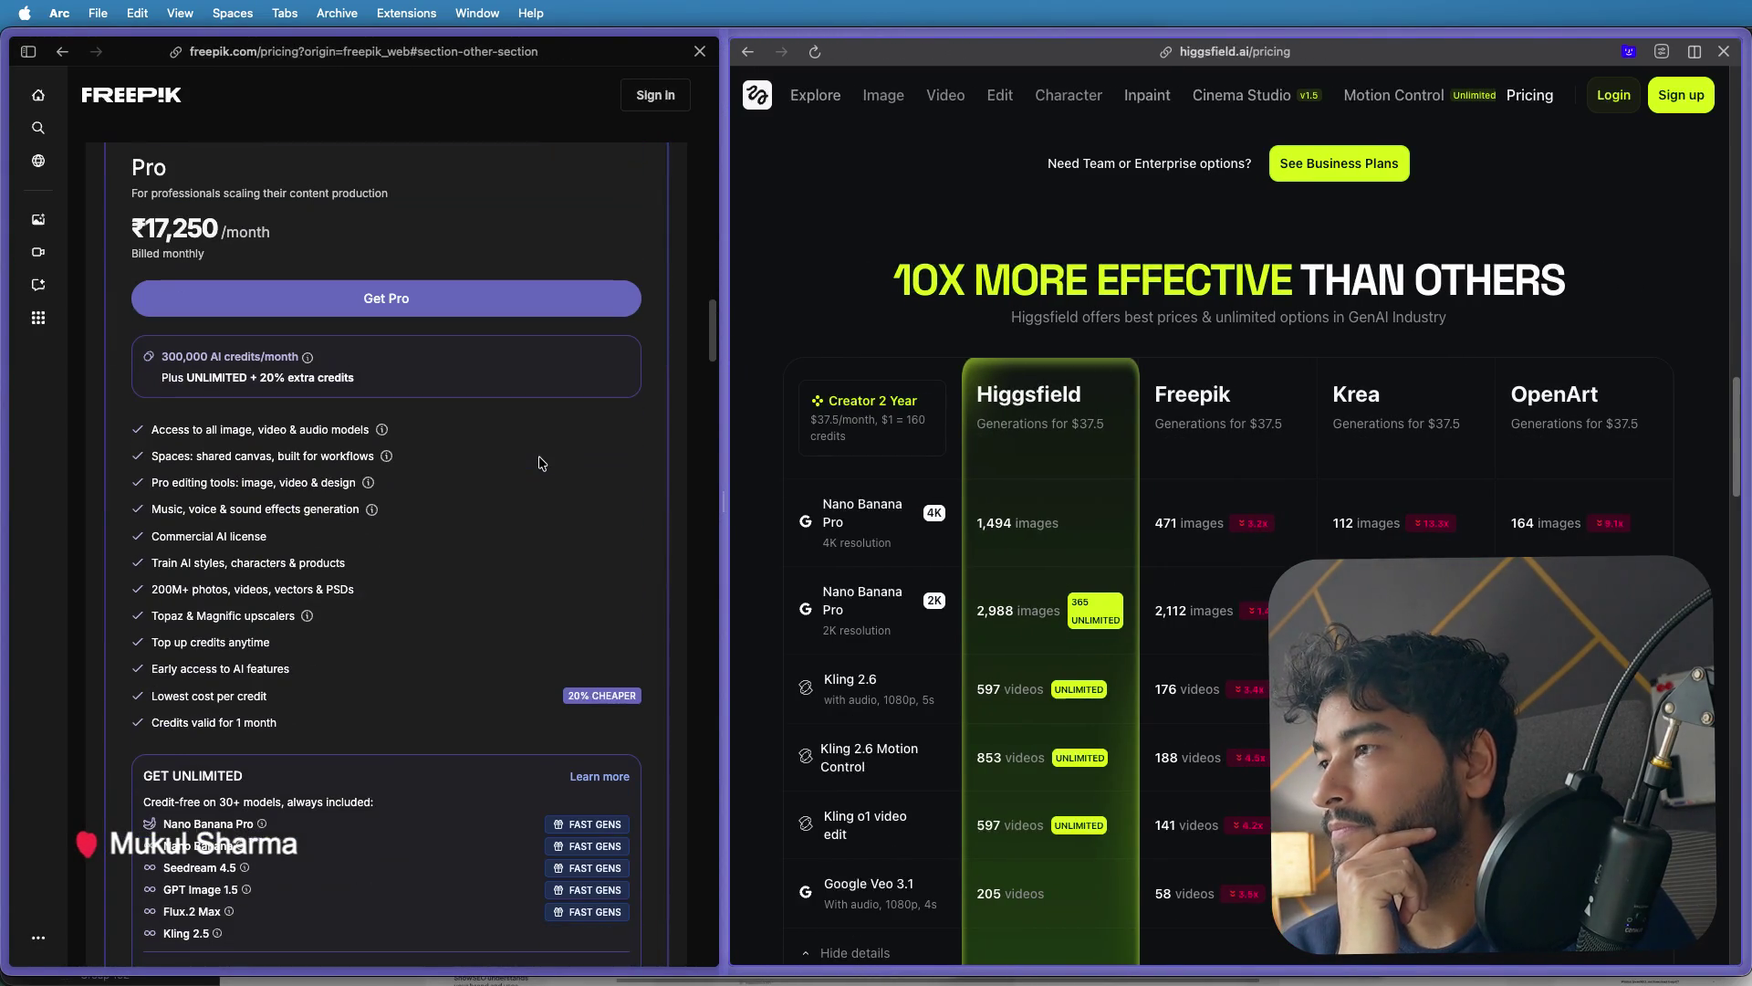
left_click_drag(726, 407, 785, 407)
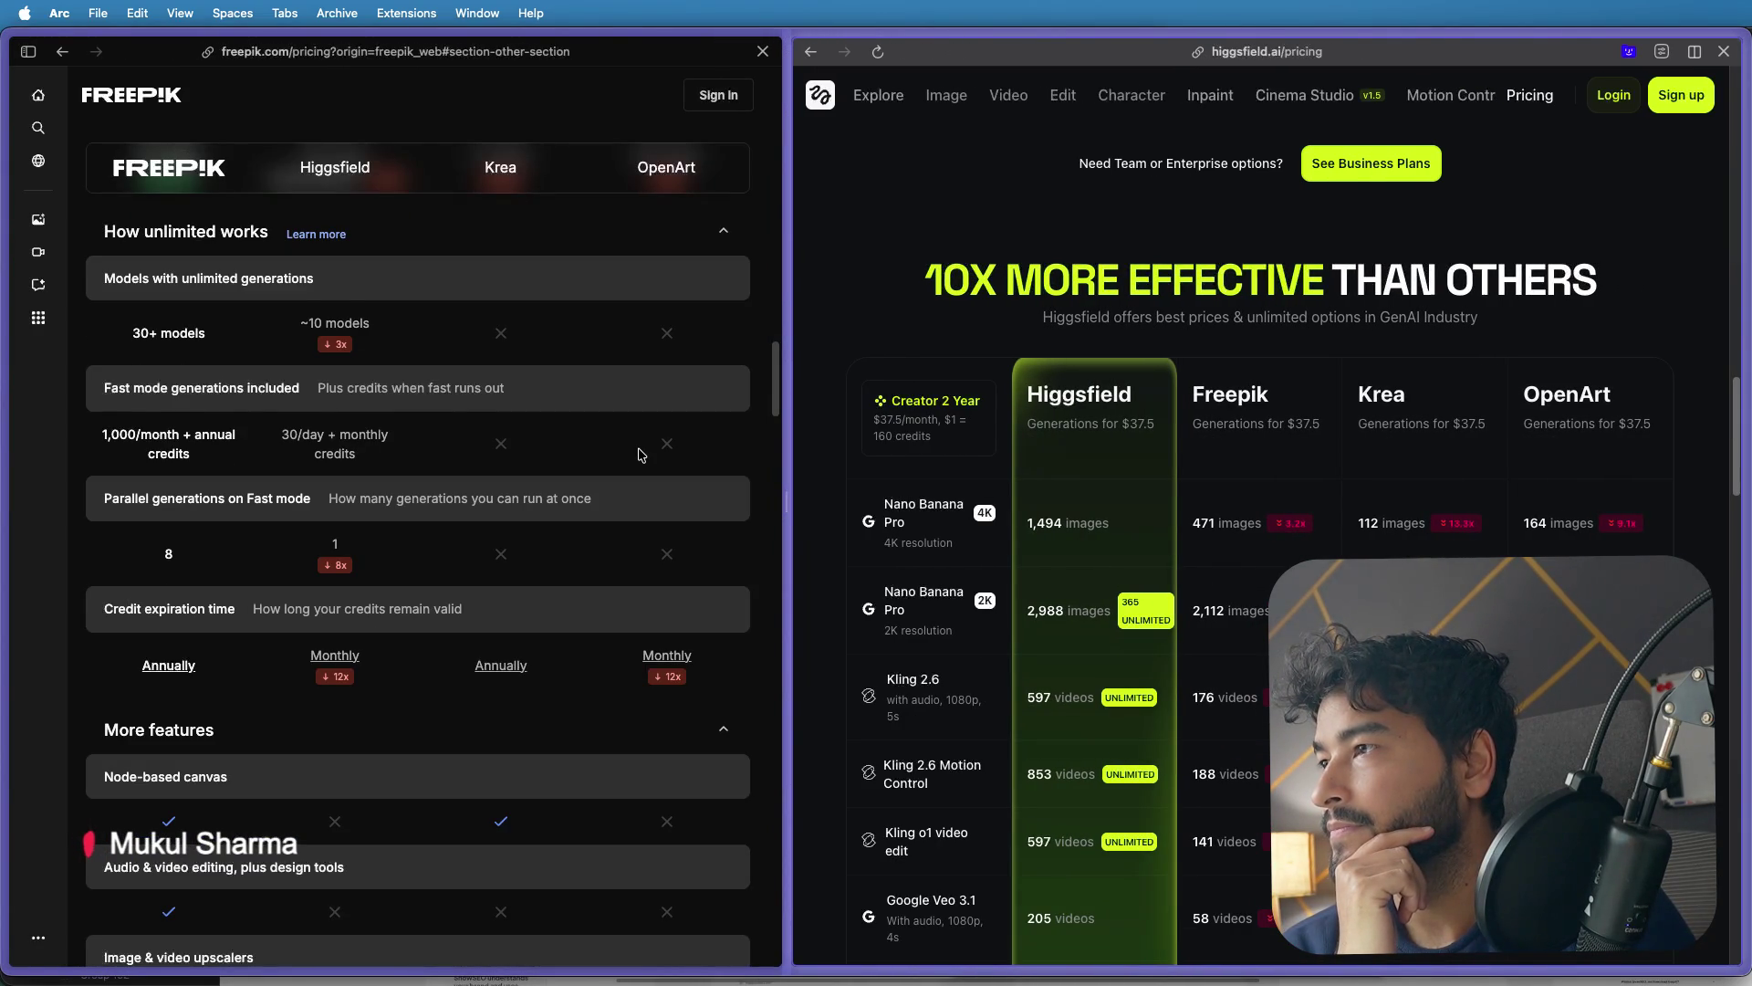
scroll(1075, 516, "down", 3)
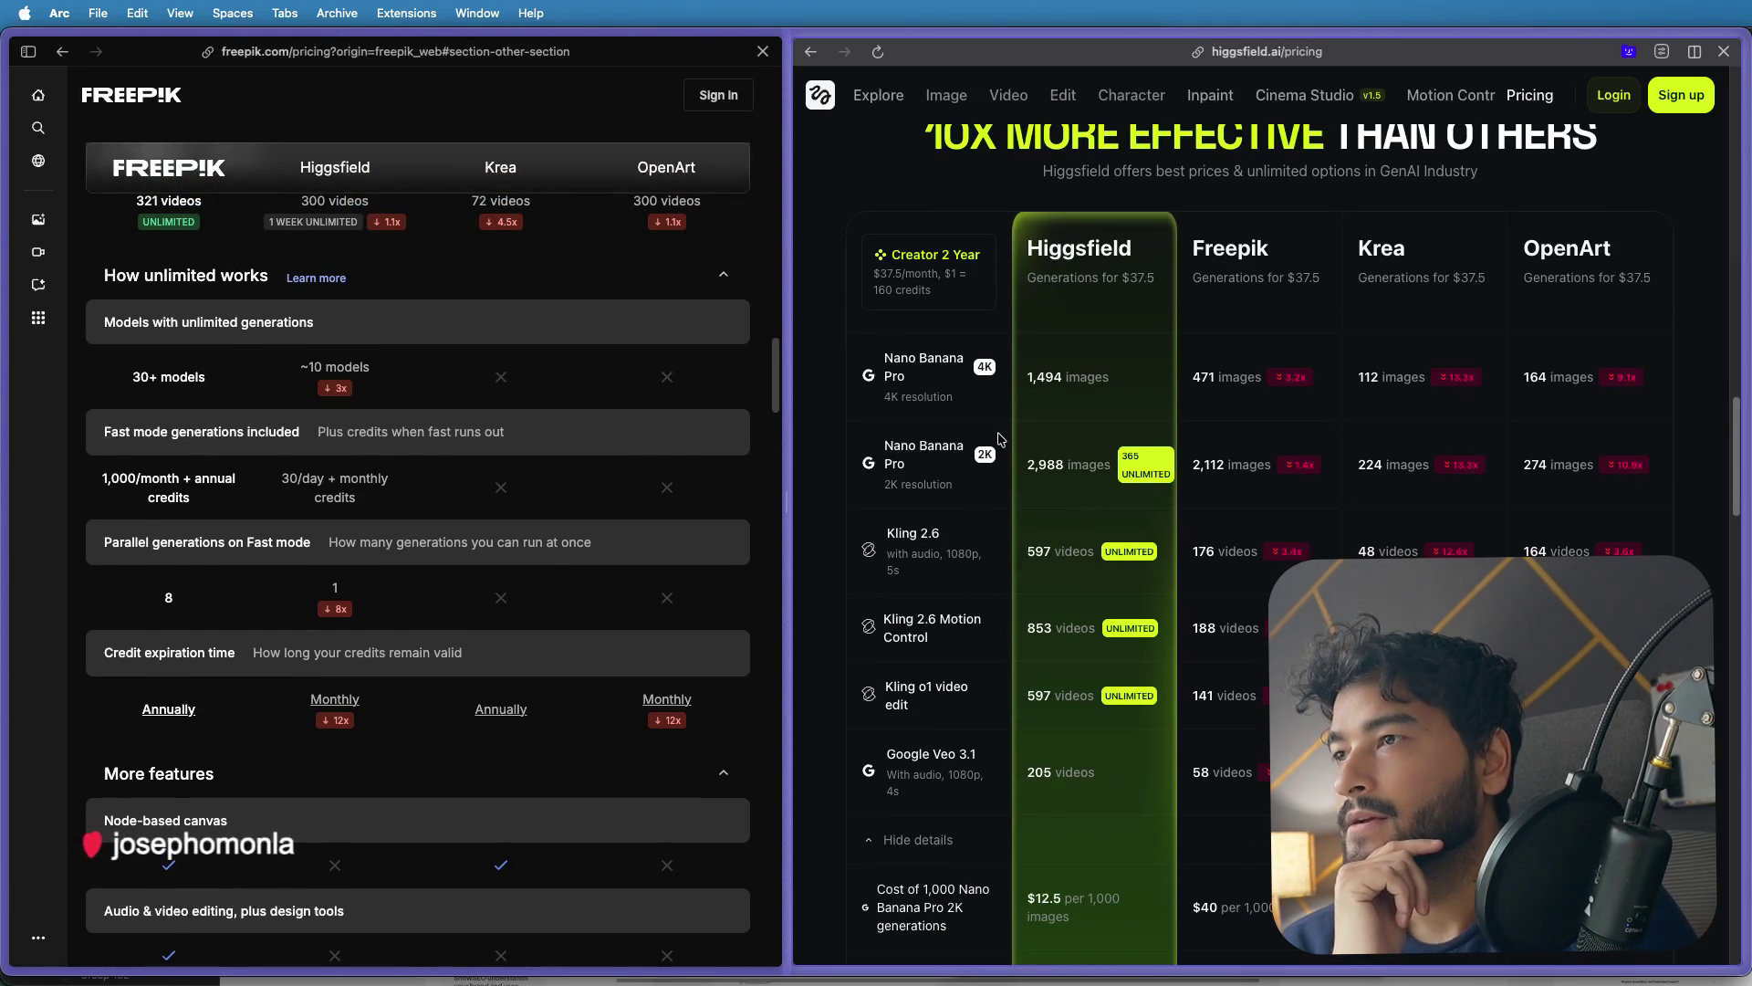
Step: Mark the Kling 2.6 figures: 597 videos on Higgsfield versus Freepik's 120
double_click(915, 545)
left_click(1082, 553)
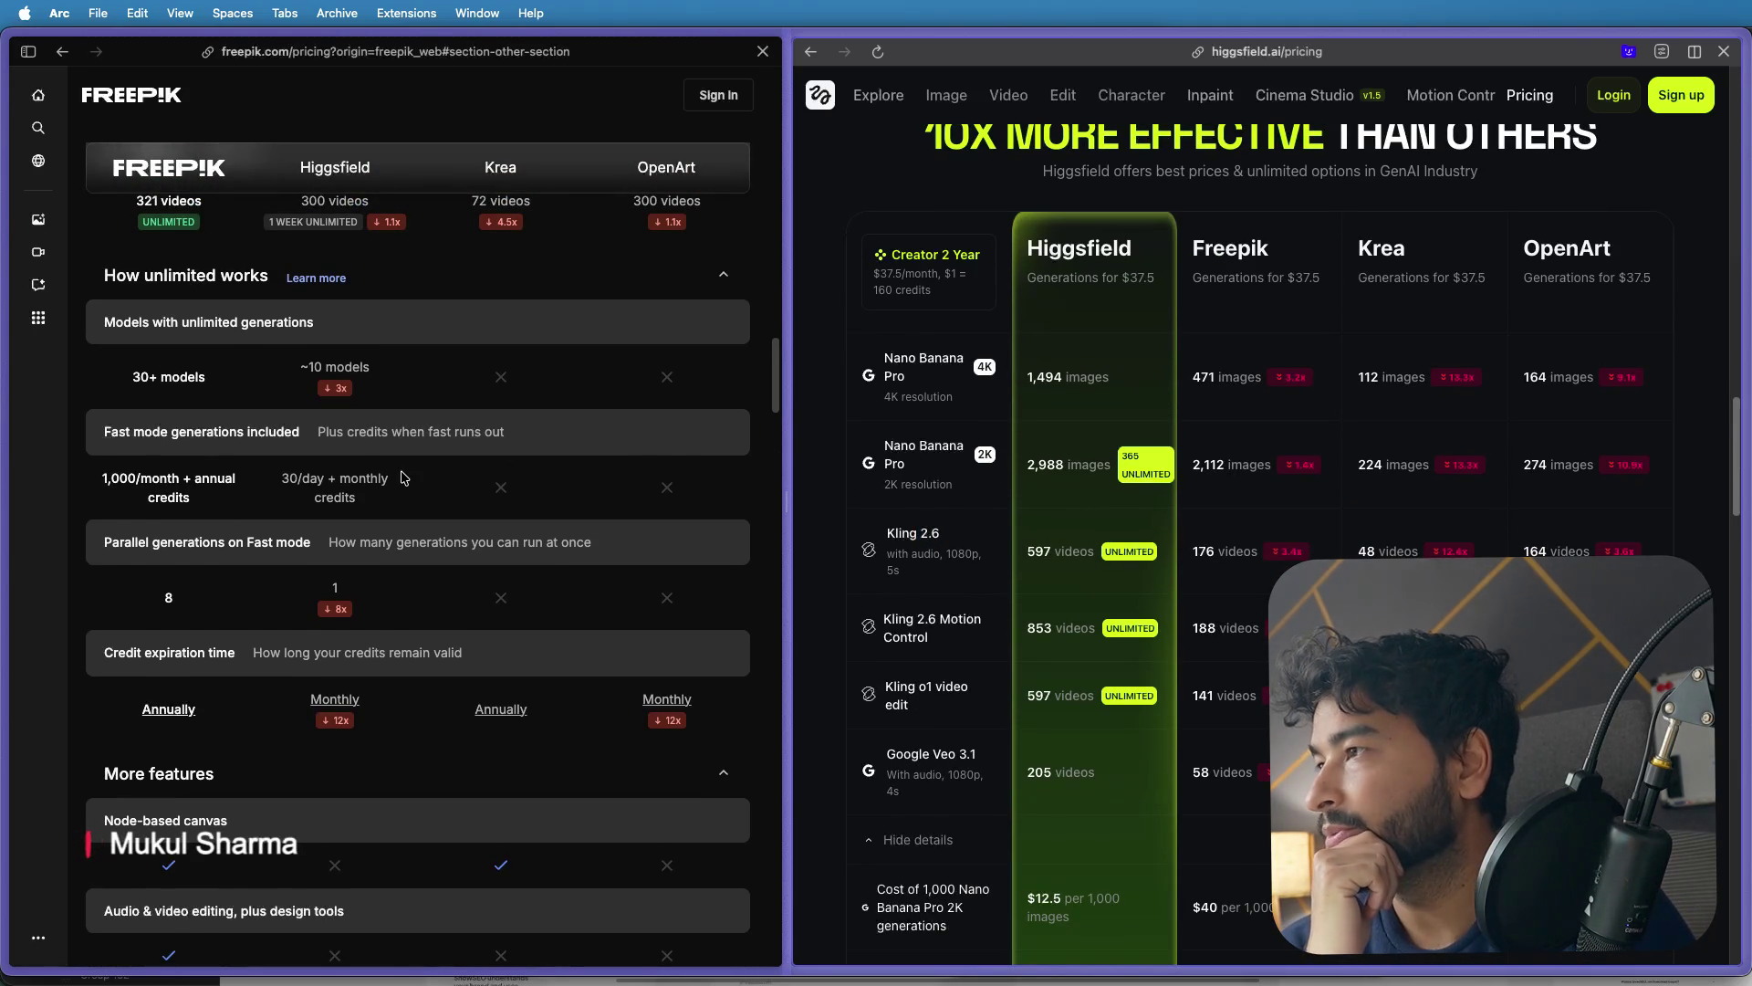
scroll(404, 477, "up", 5)
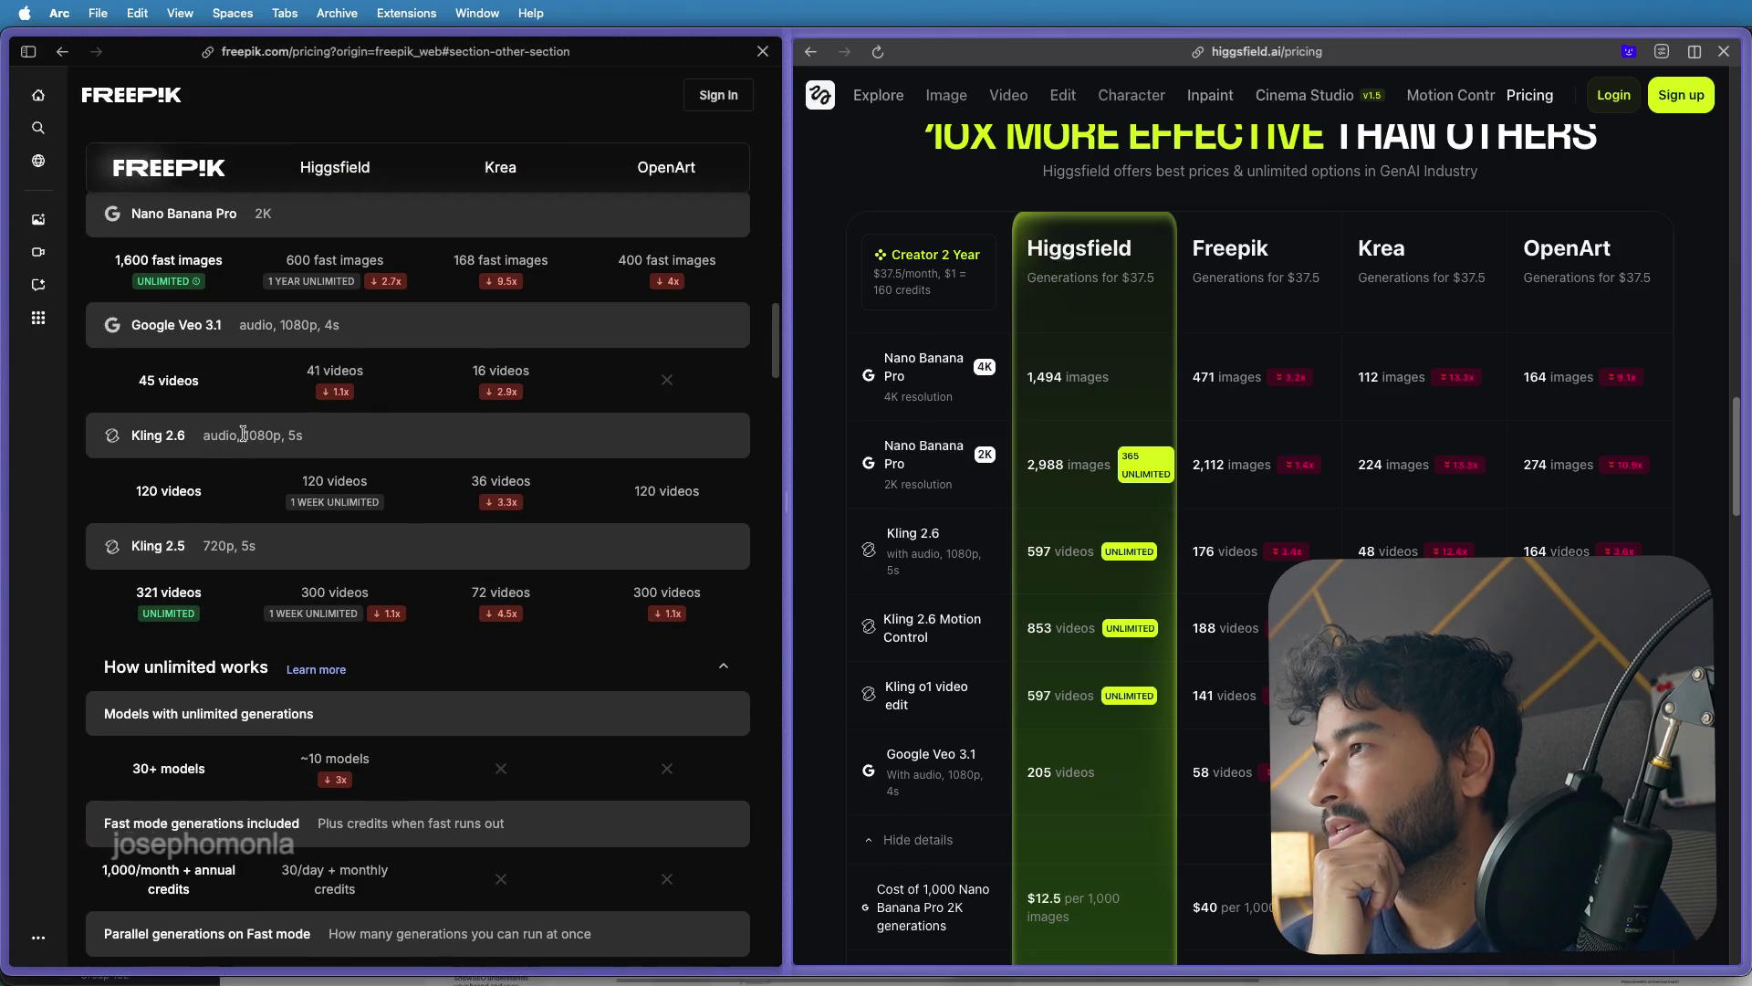
double_click(167, 487)
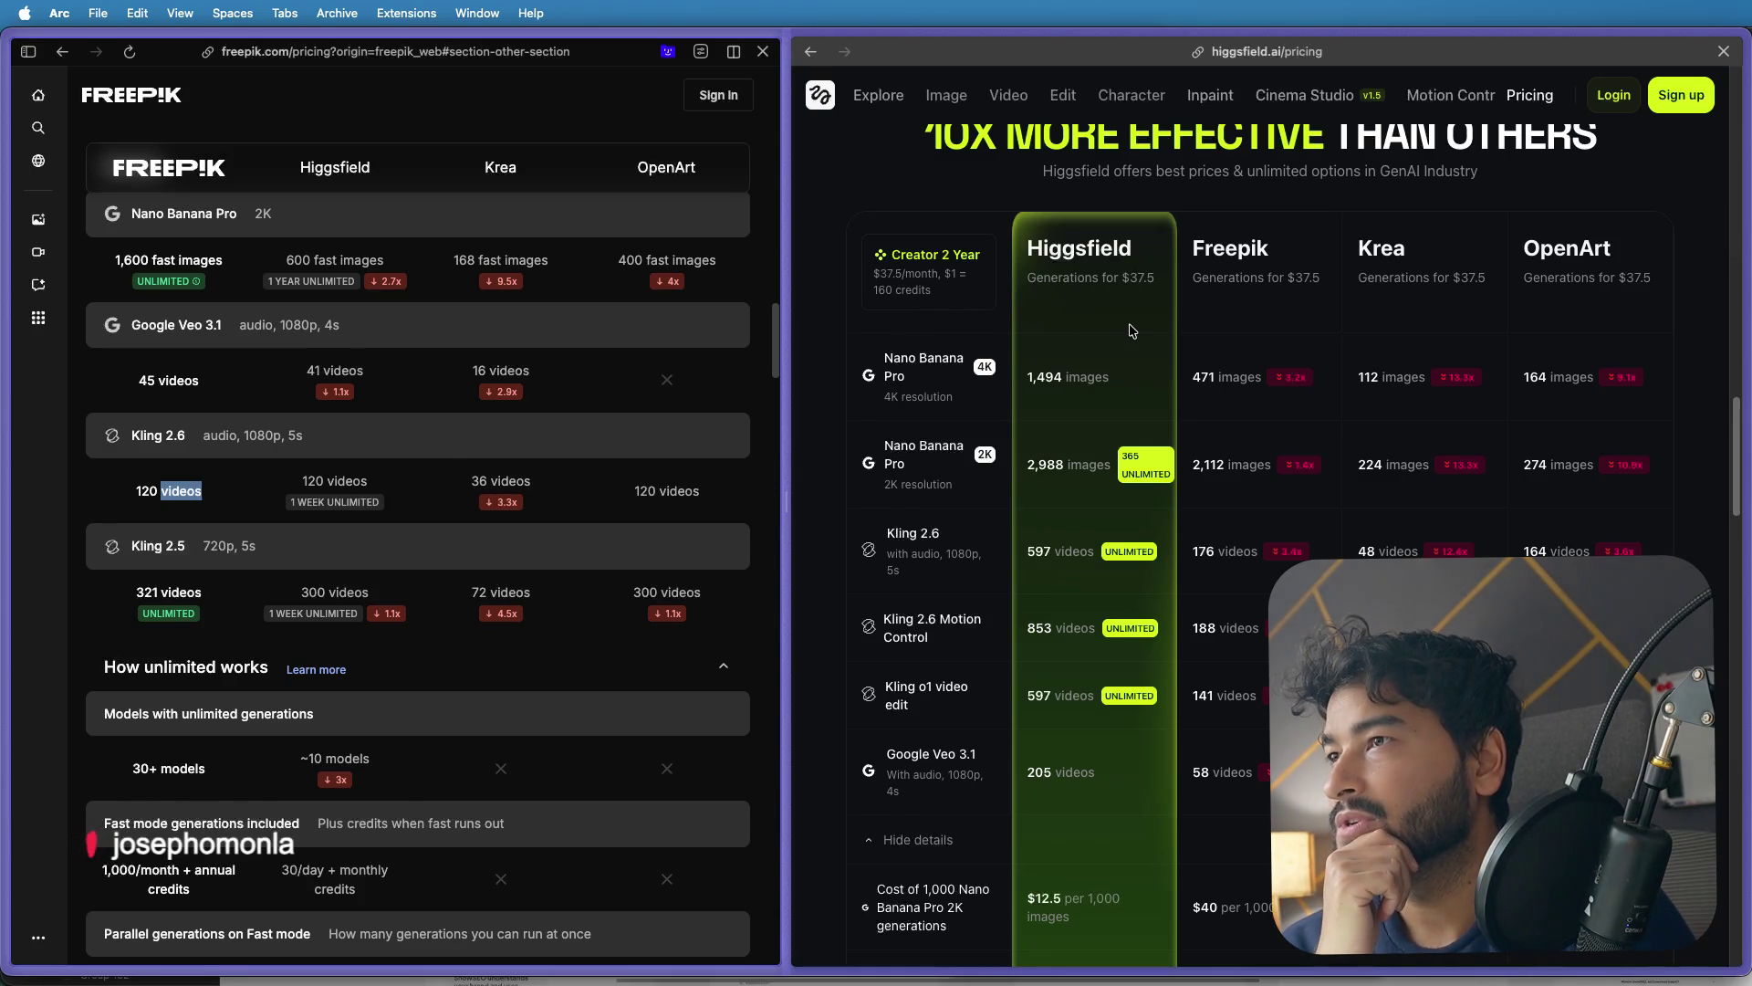
Step: Show the cost per 1,000 Kling 2.6 videos: $62.50 on Higgsfield versus Freepik's $210
scroll(1132, 330, "up", 15)
scroll(1132, 330, "up", 3)
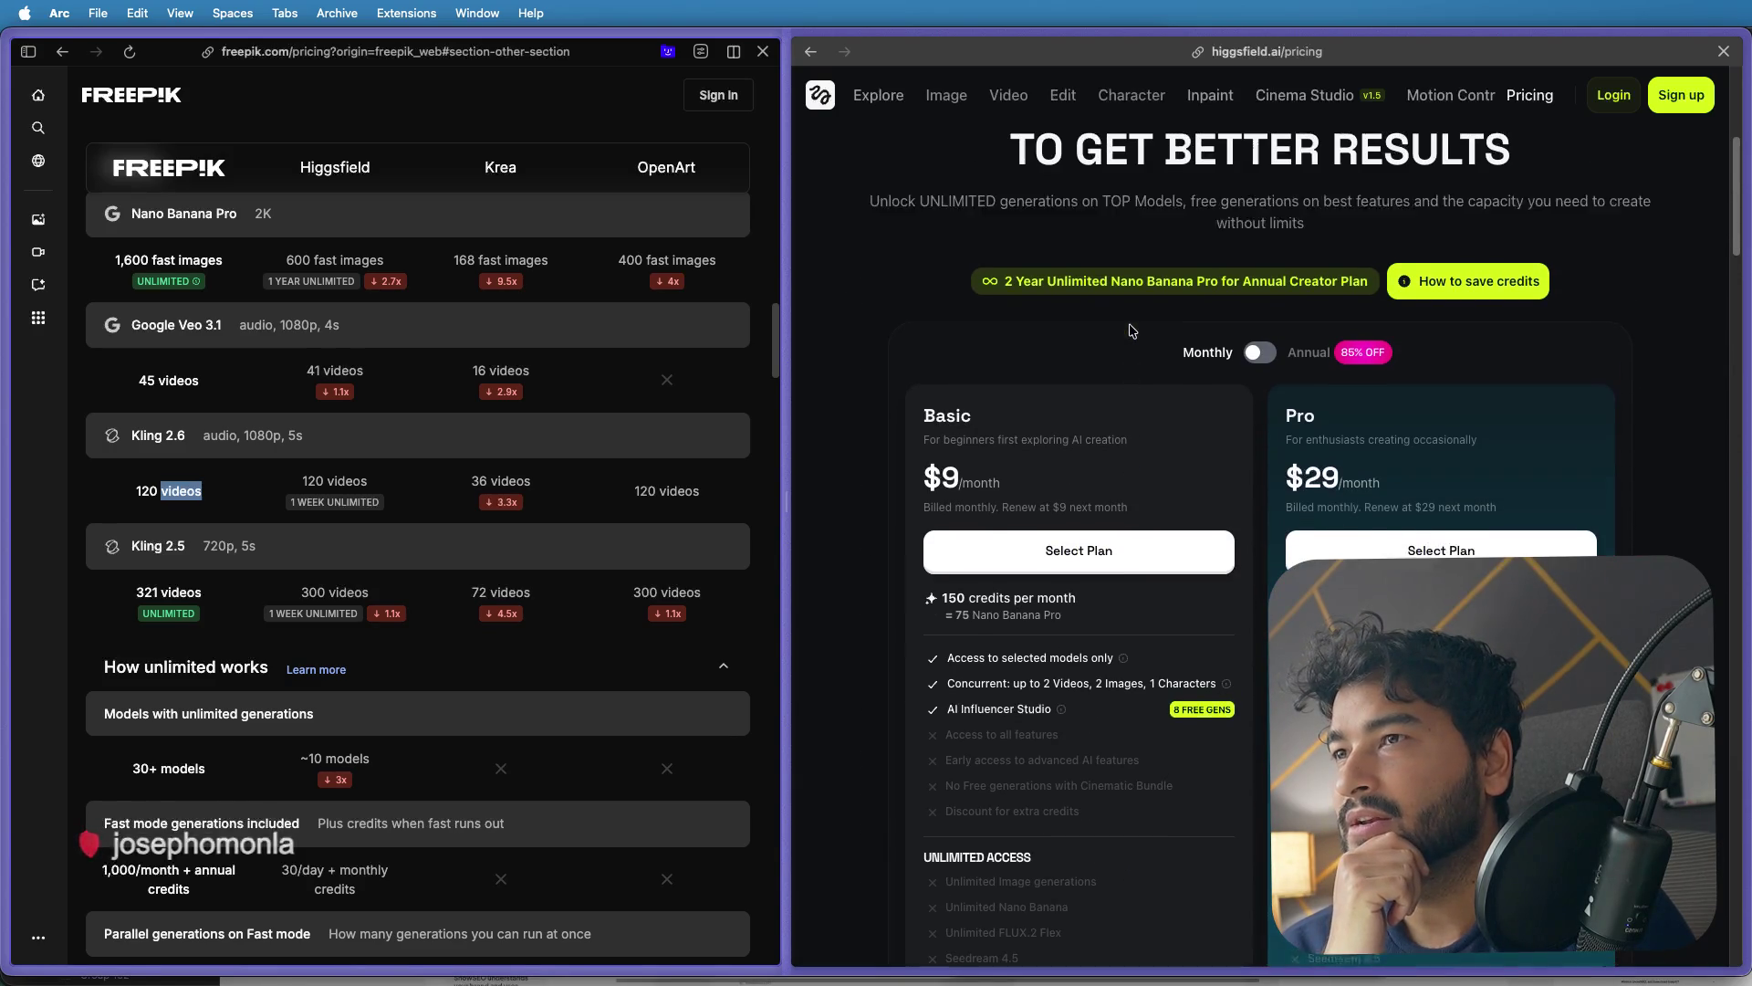
scroll(1228, 378, "down", 15)
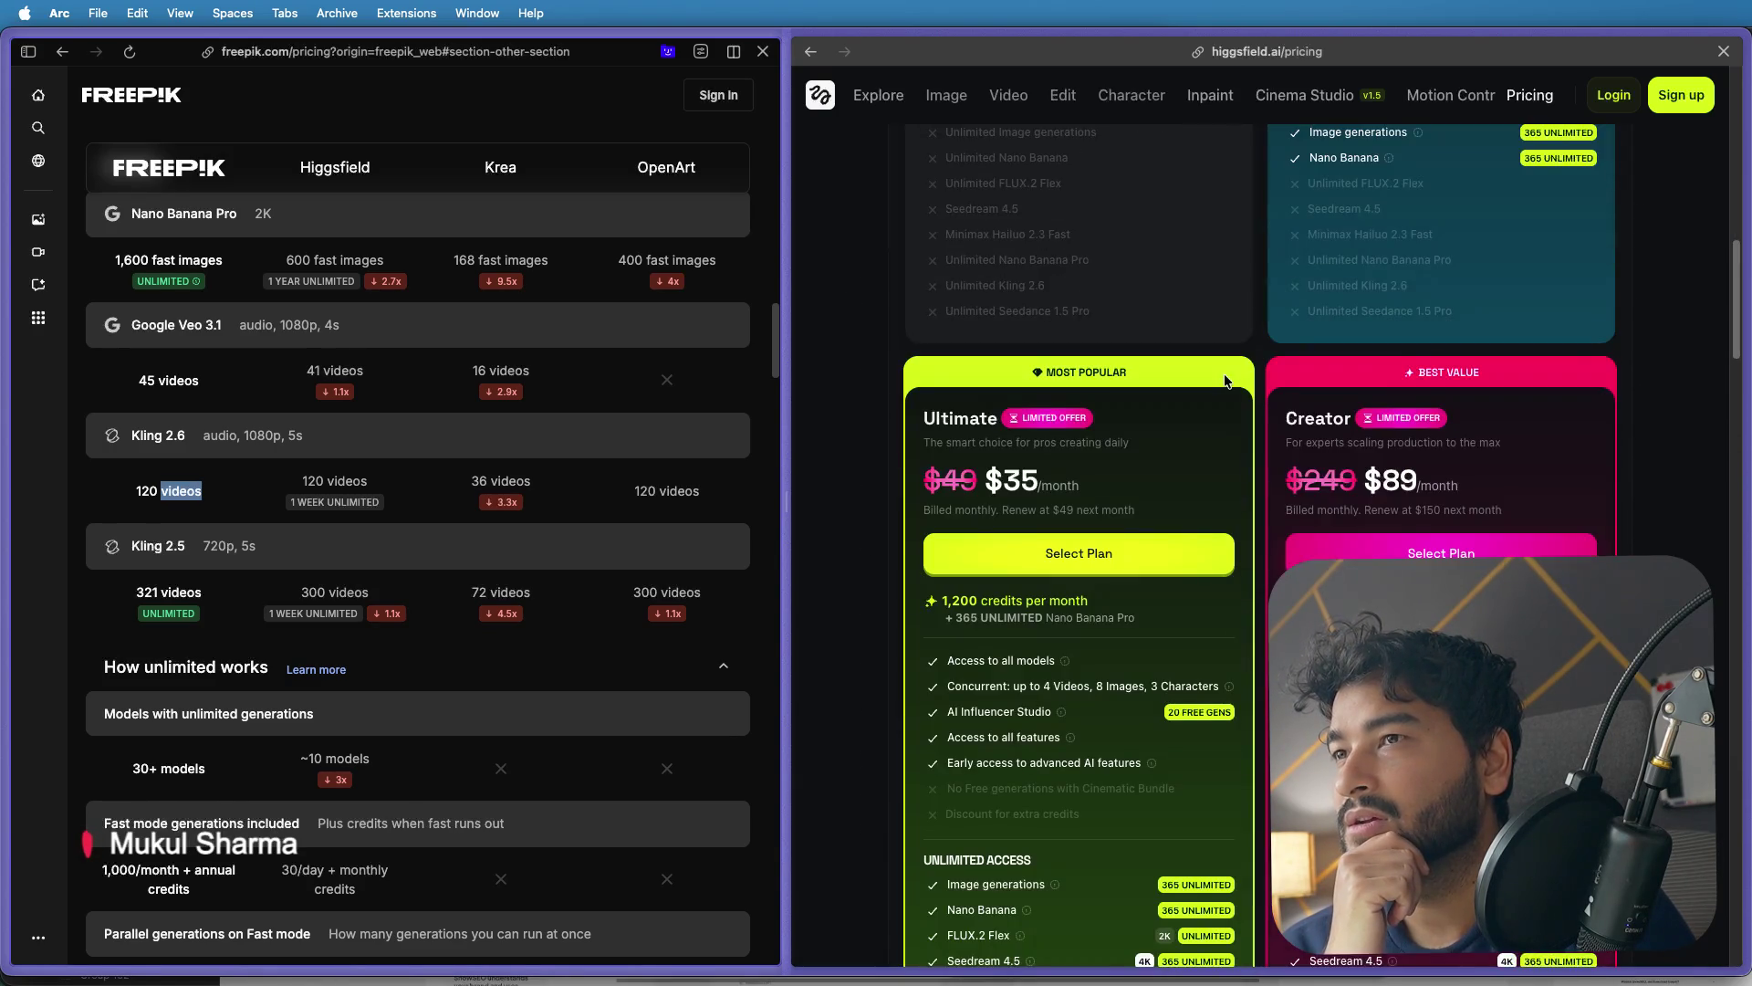
scroll(1224, 376, "down", 5)
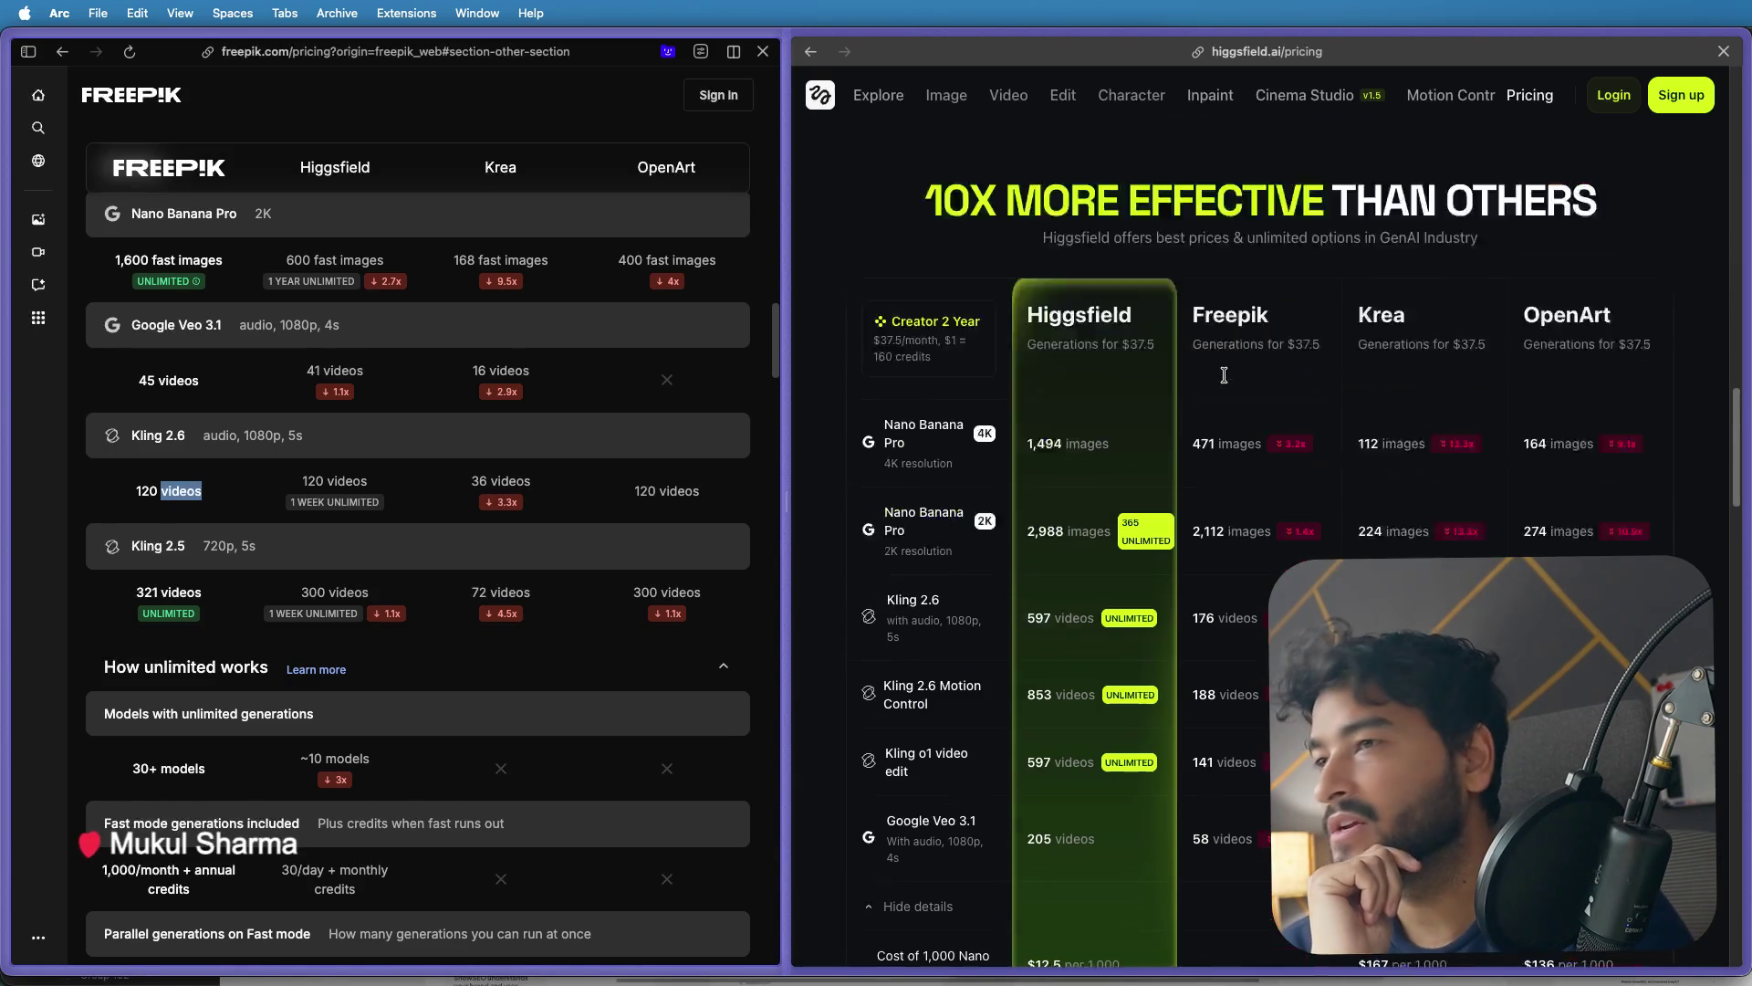
left_click(974, 214)
scroll(974, 214, "up", 3)
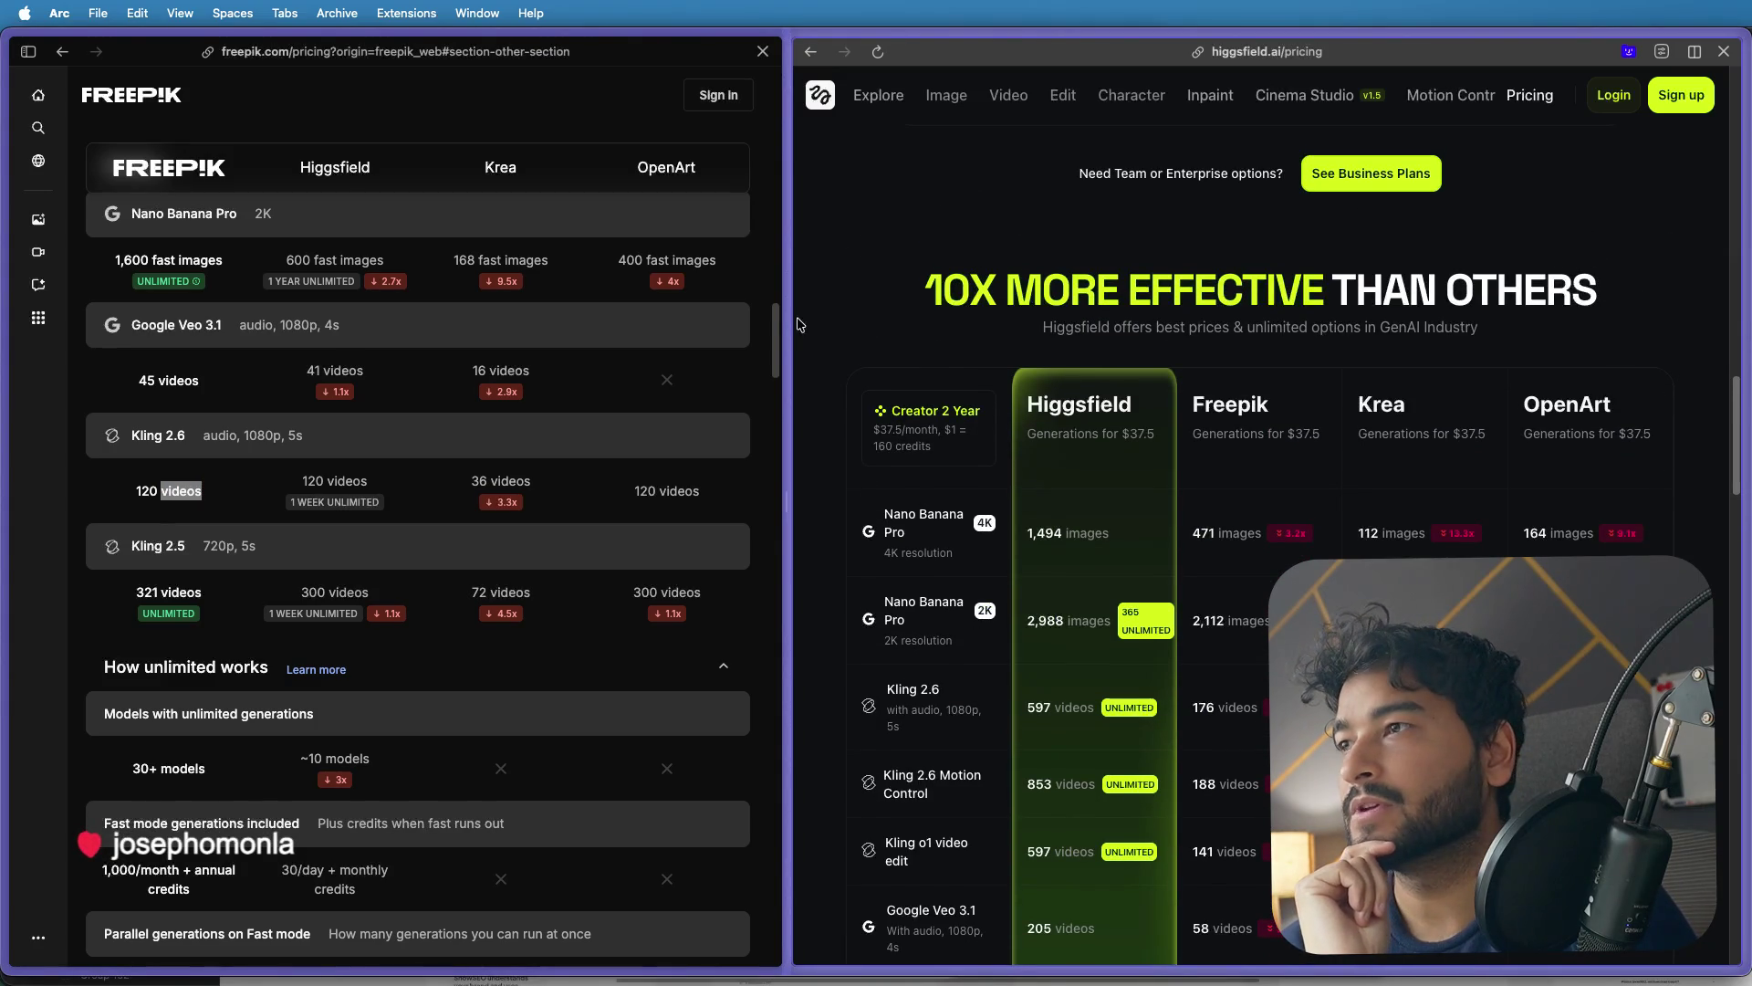
left_click_drag(789, 319, 457, 317)
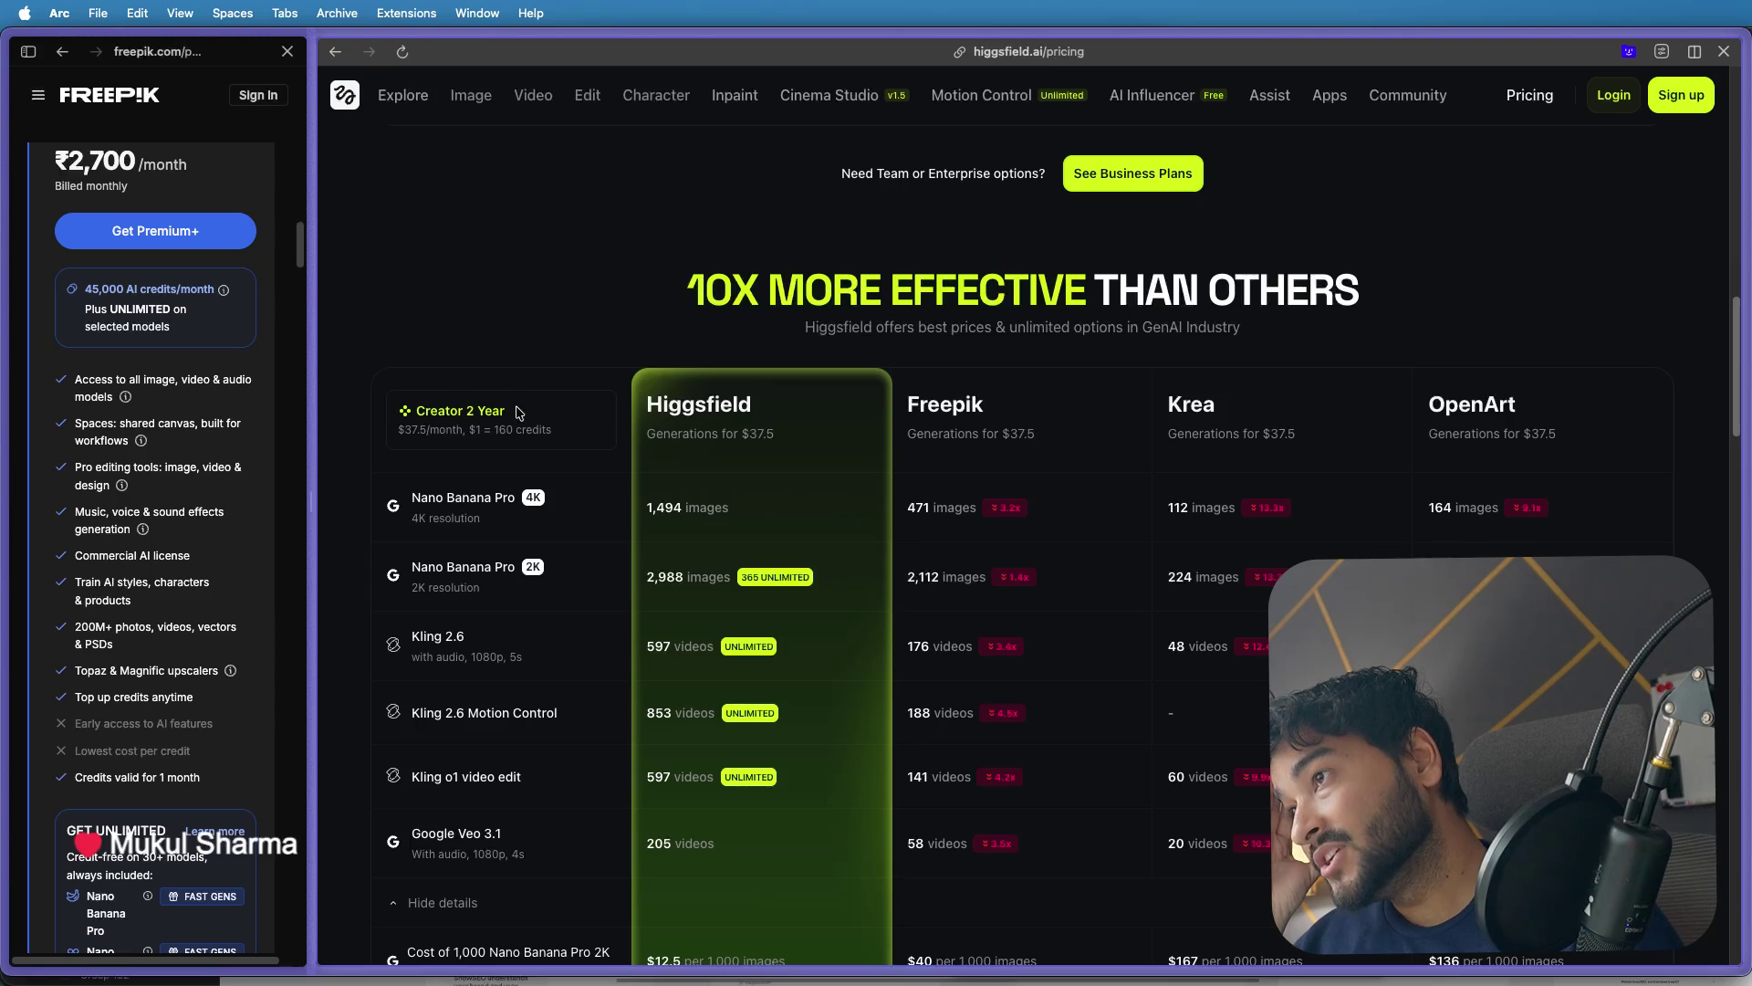
scroll(516, 412, "down", 3)
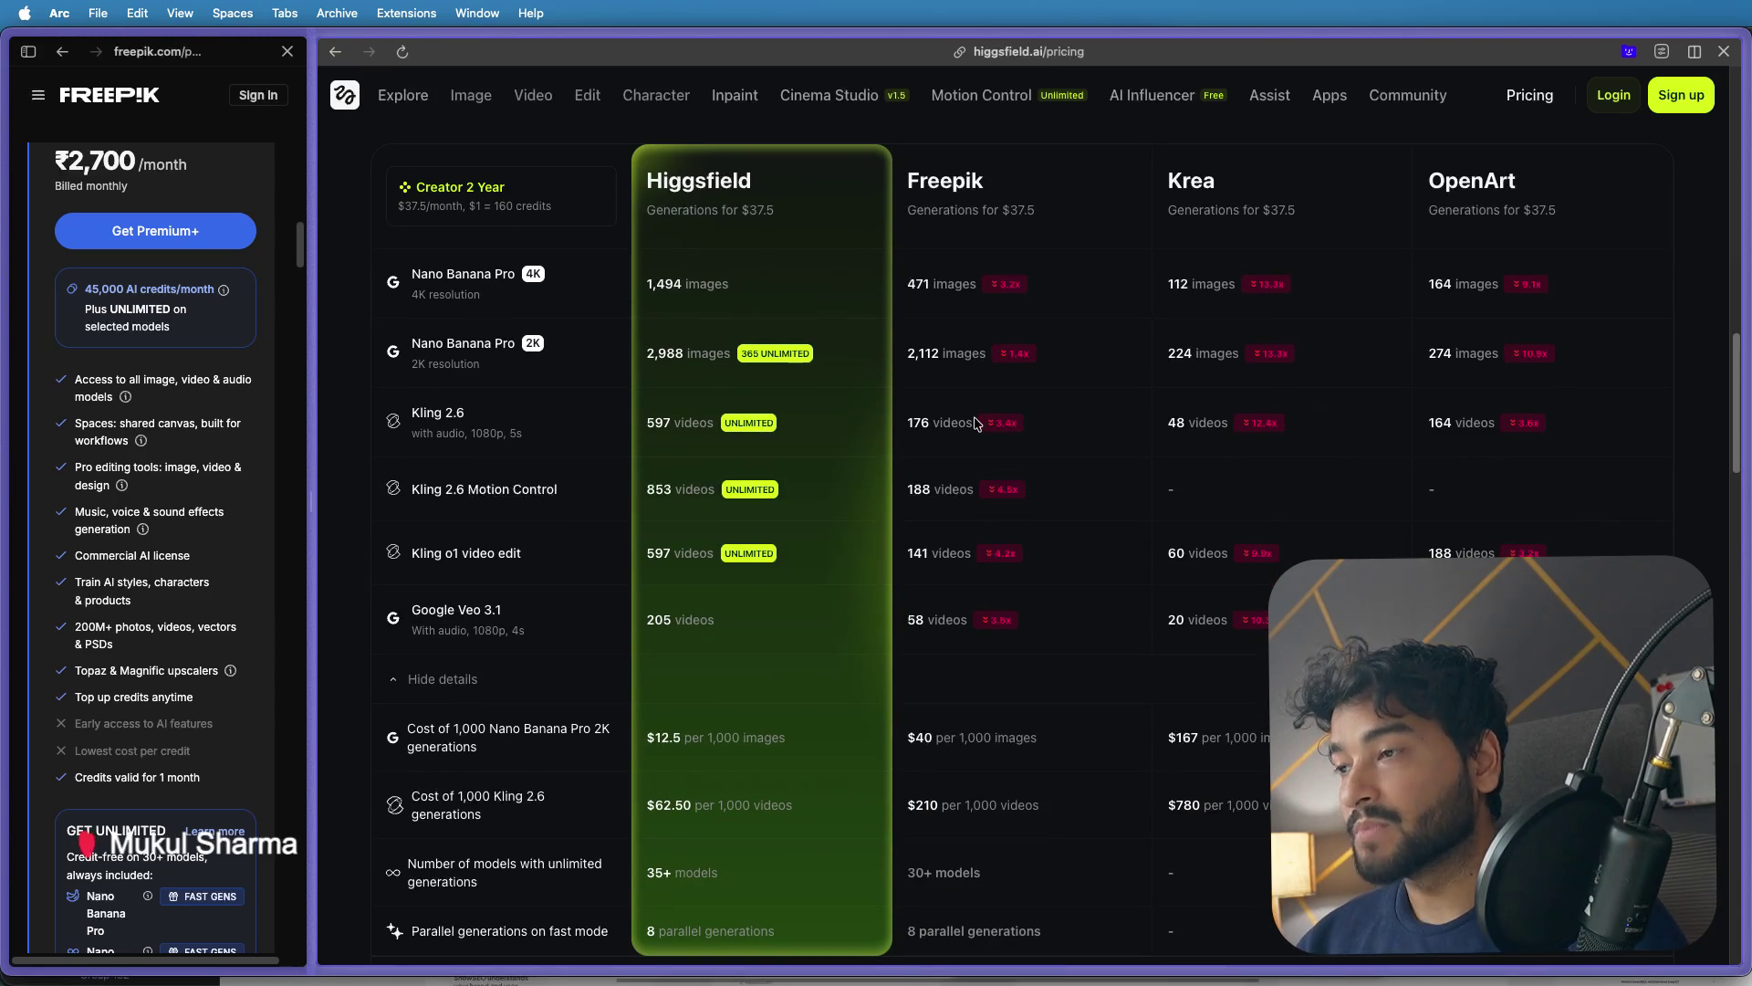
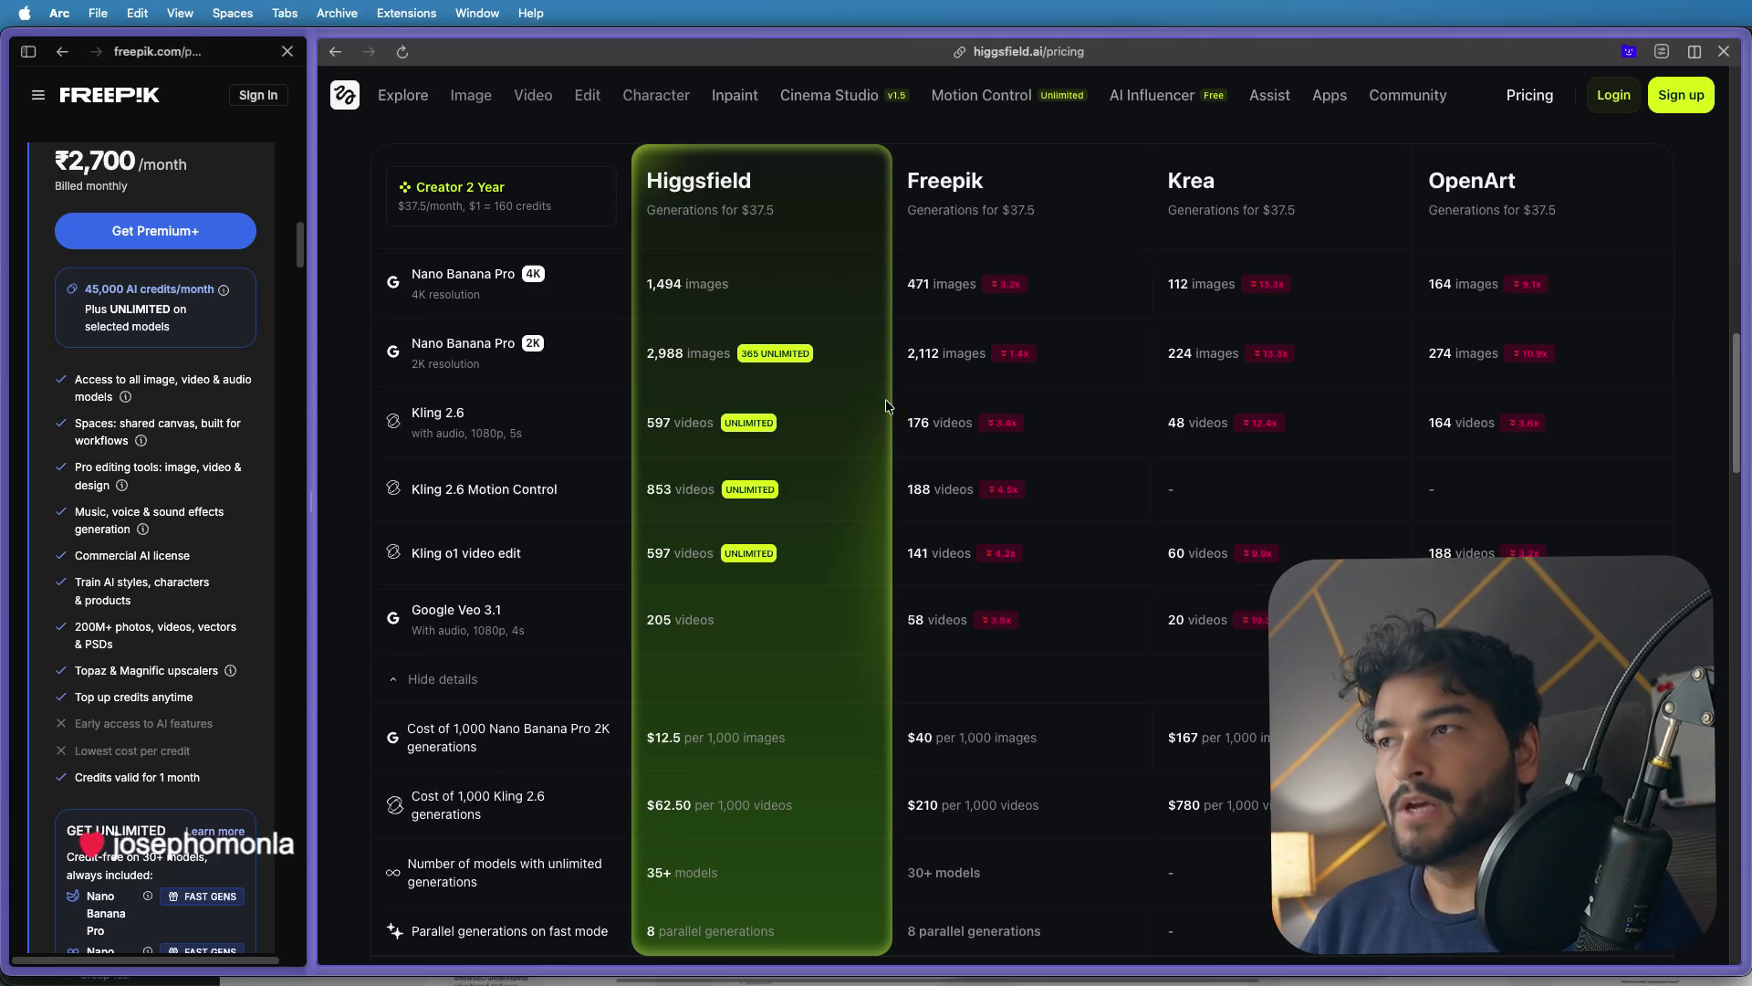
Step: Search Google from a new Arc tab and open the OpenRouter site from the results
left_click(1009, 55)
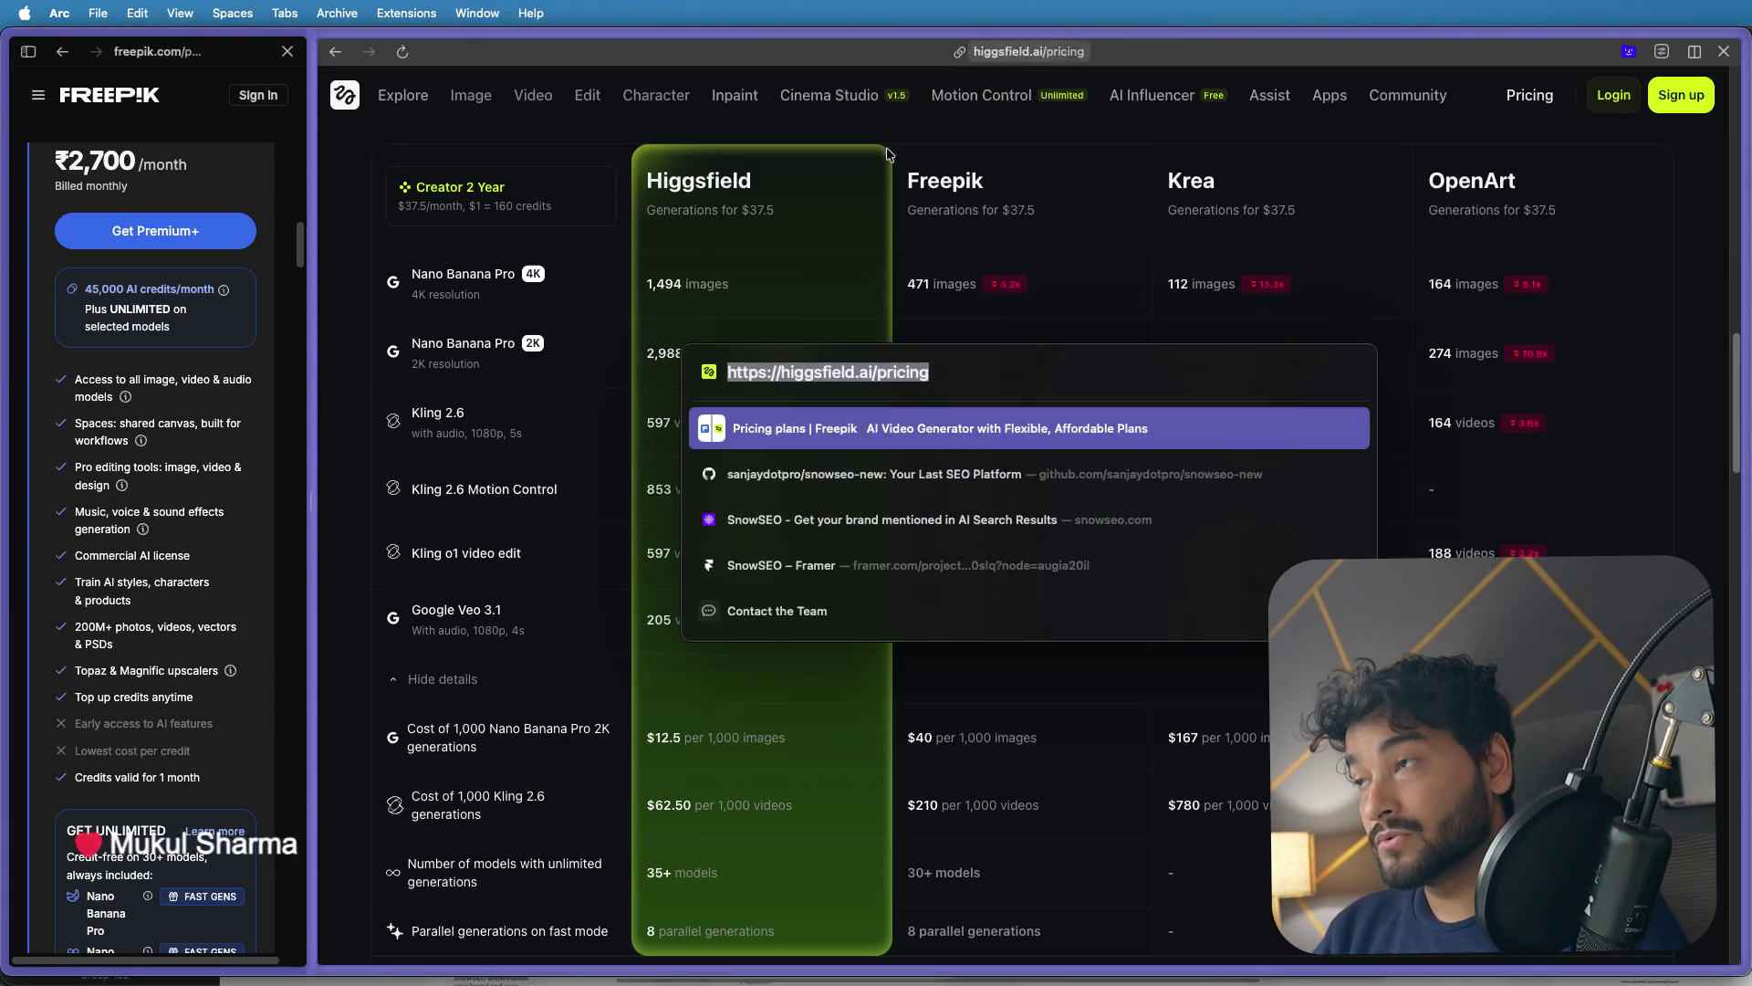
key("Escape")
mouse_move(5, 375)
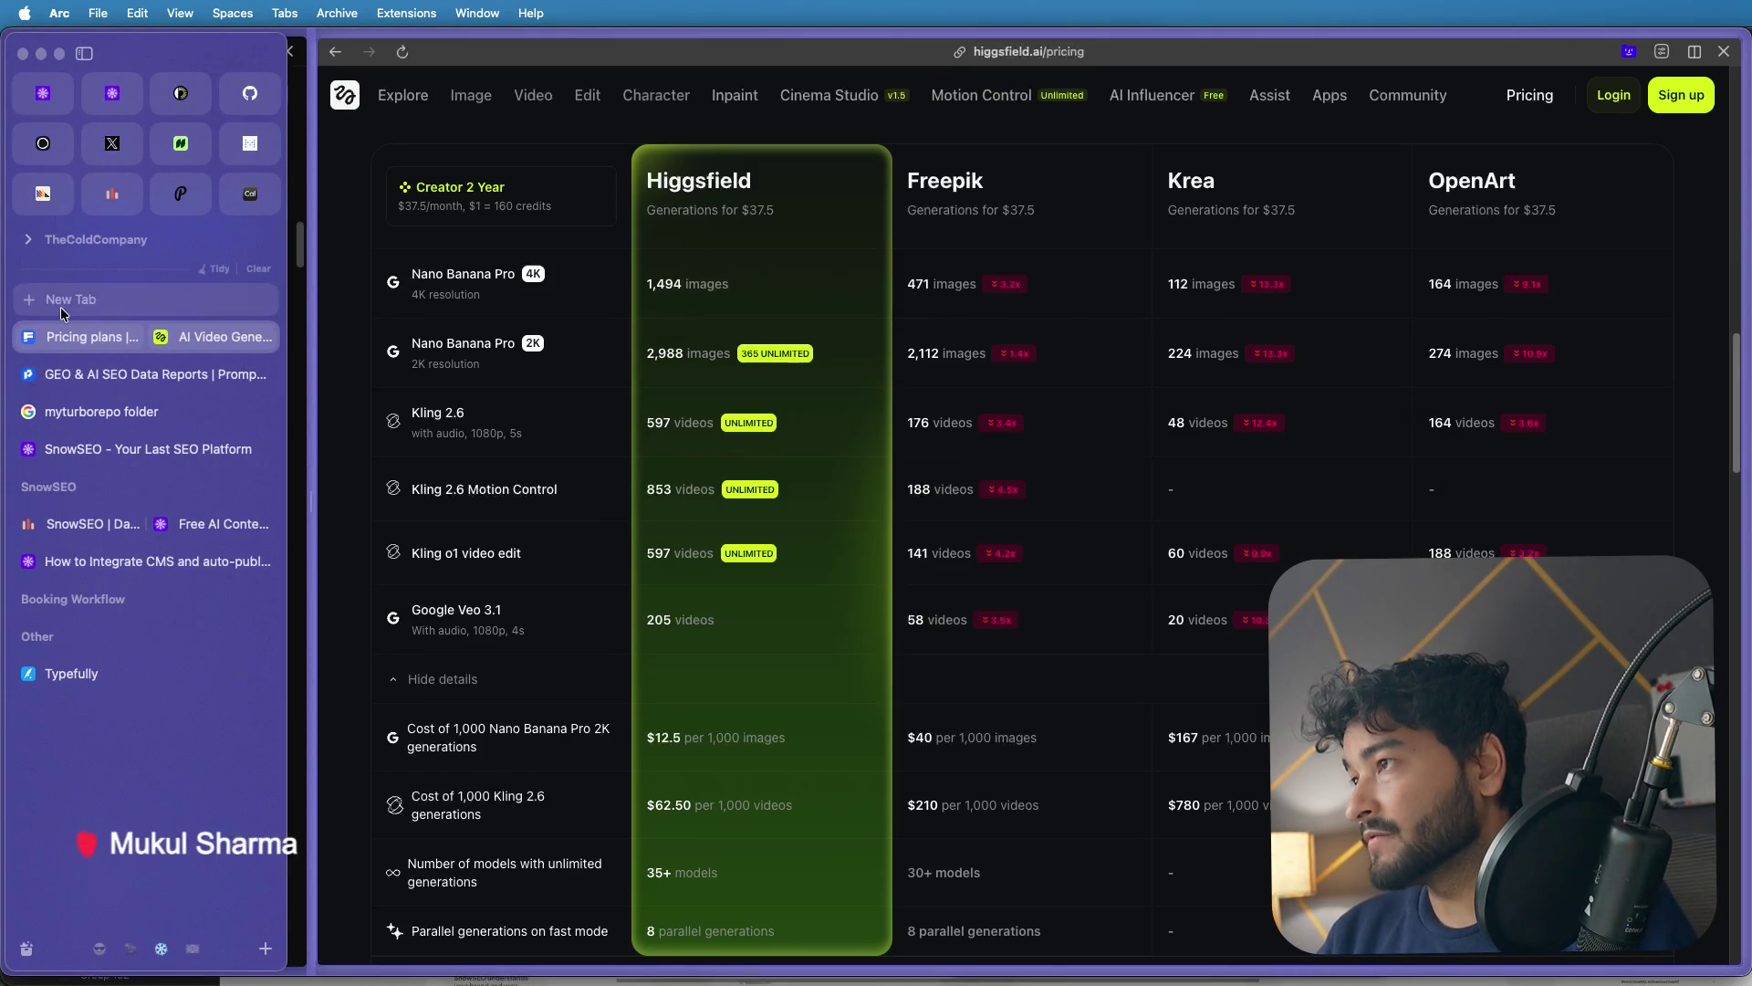
left_click(60, 307)
type("openart")
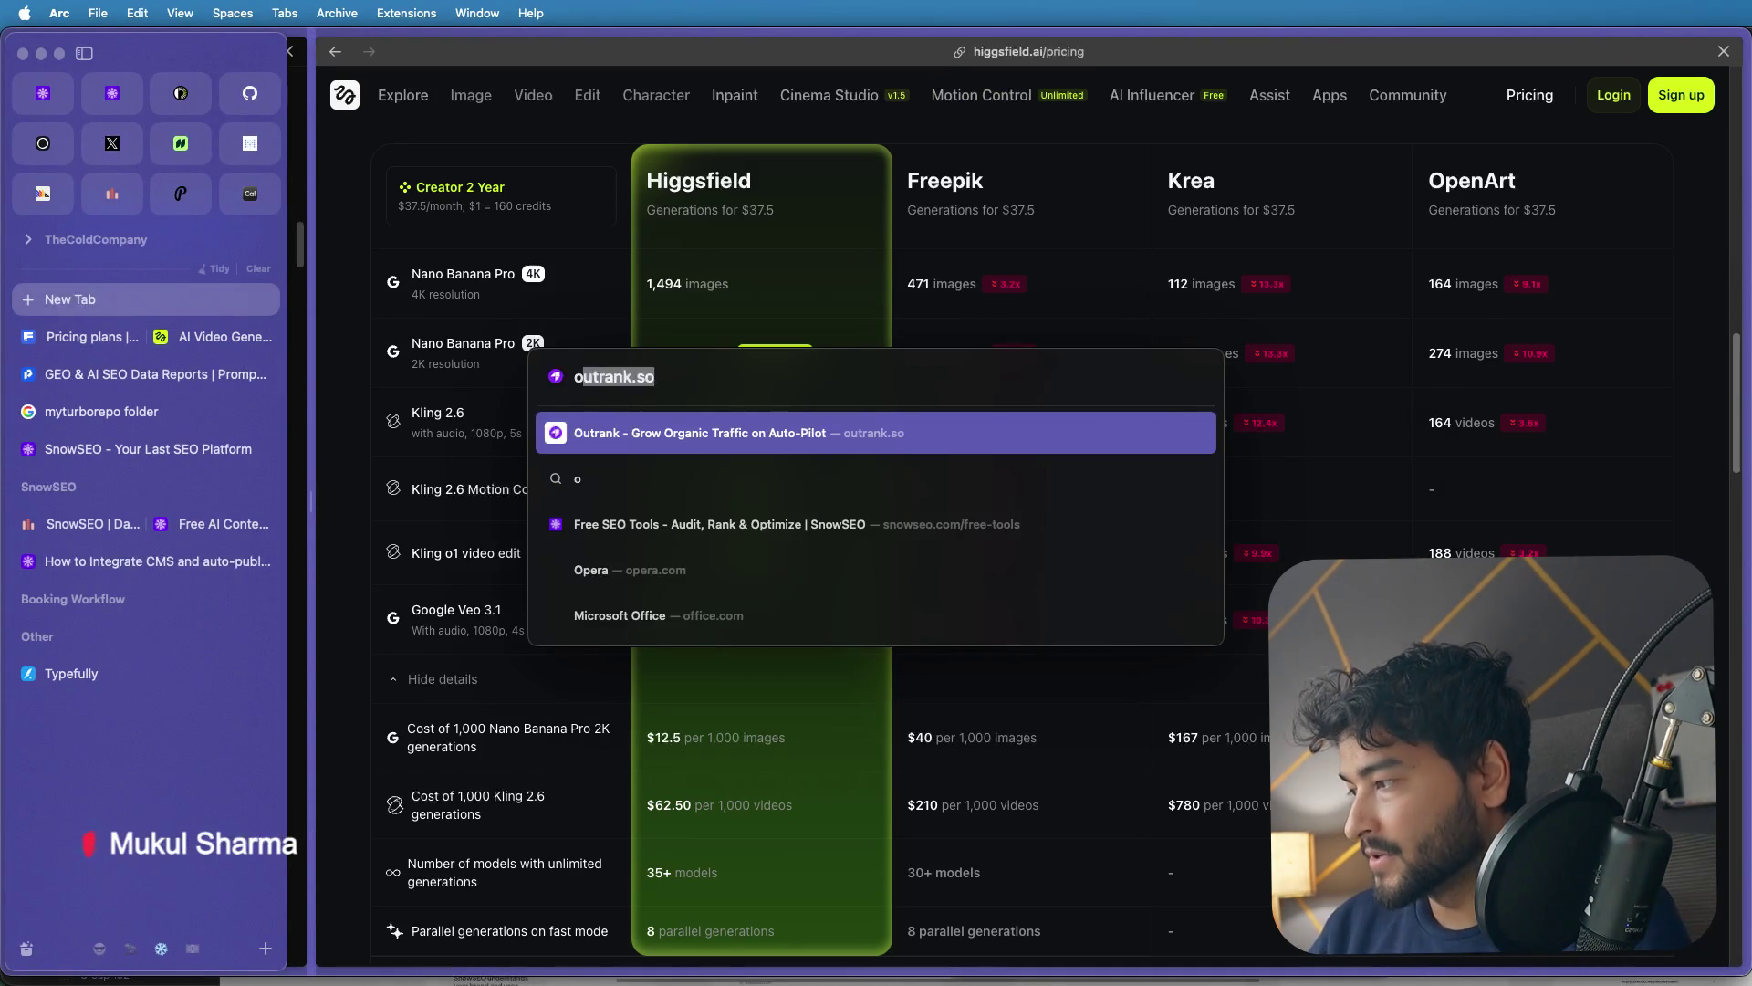
key("Return")
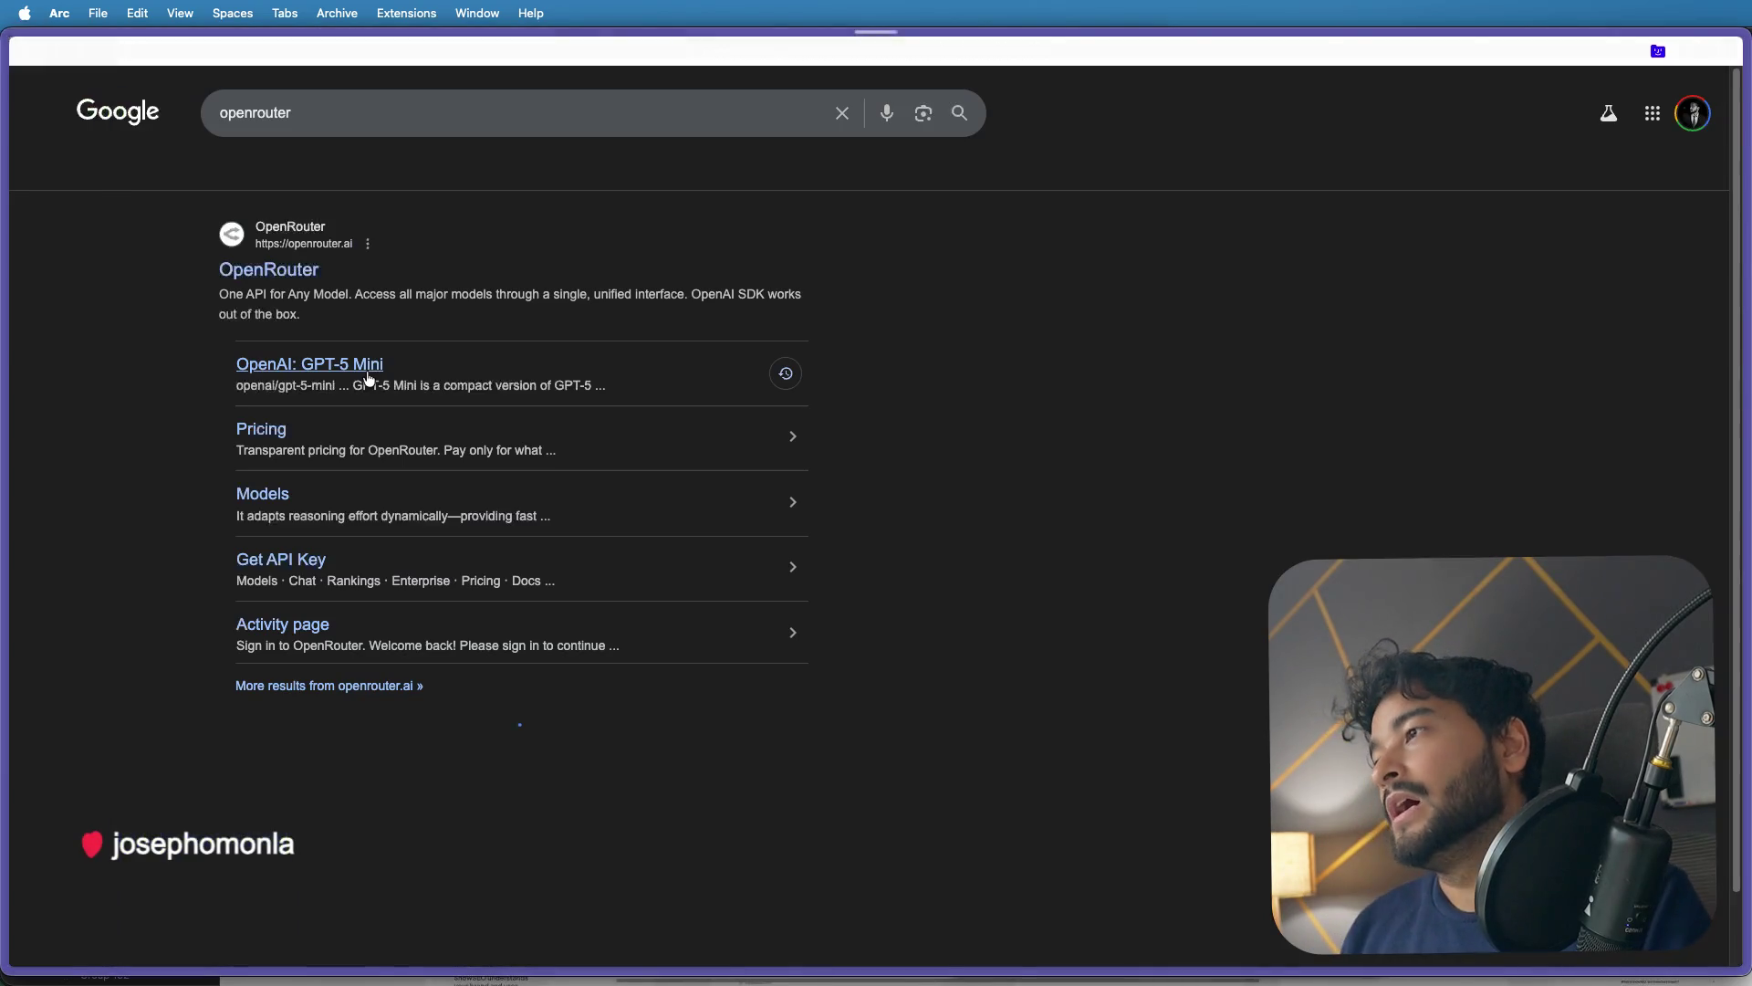
left_click(275, 279)
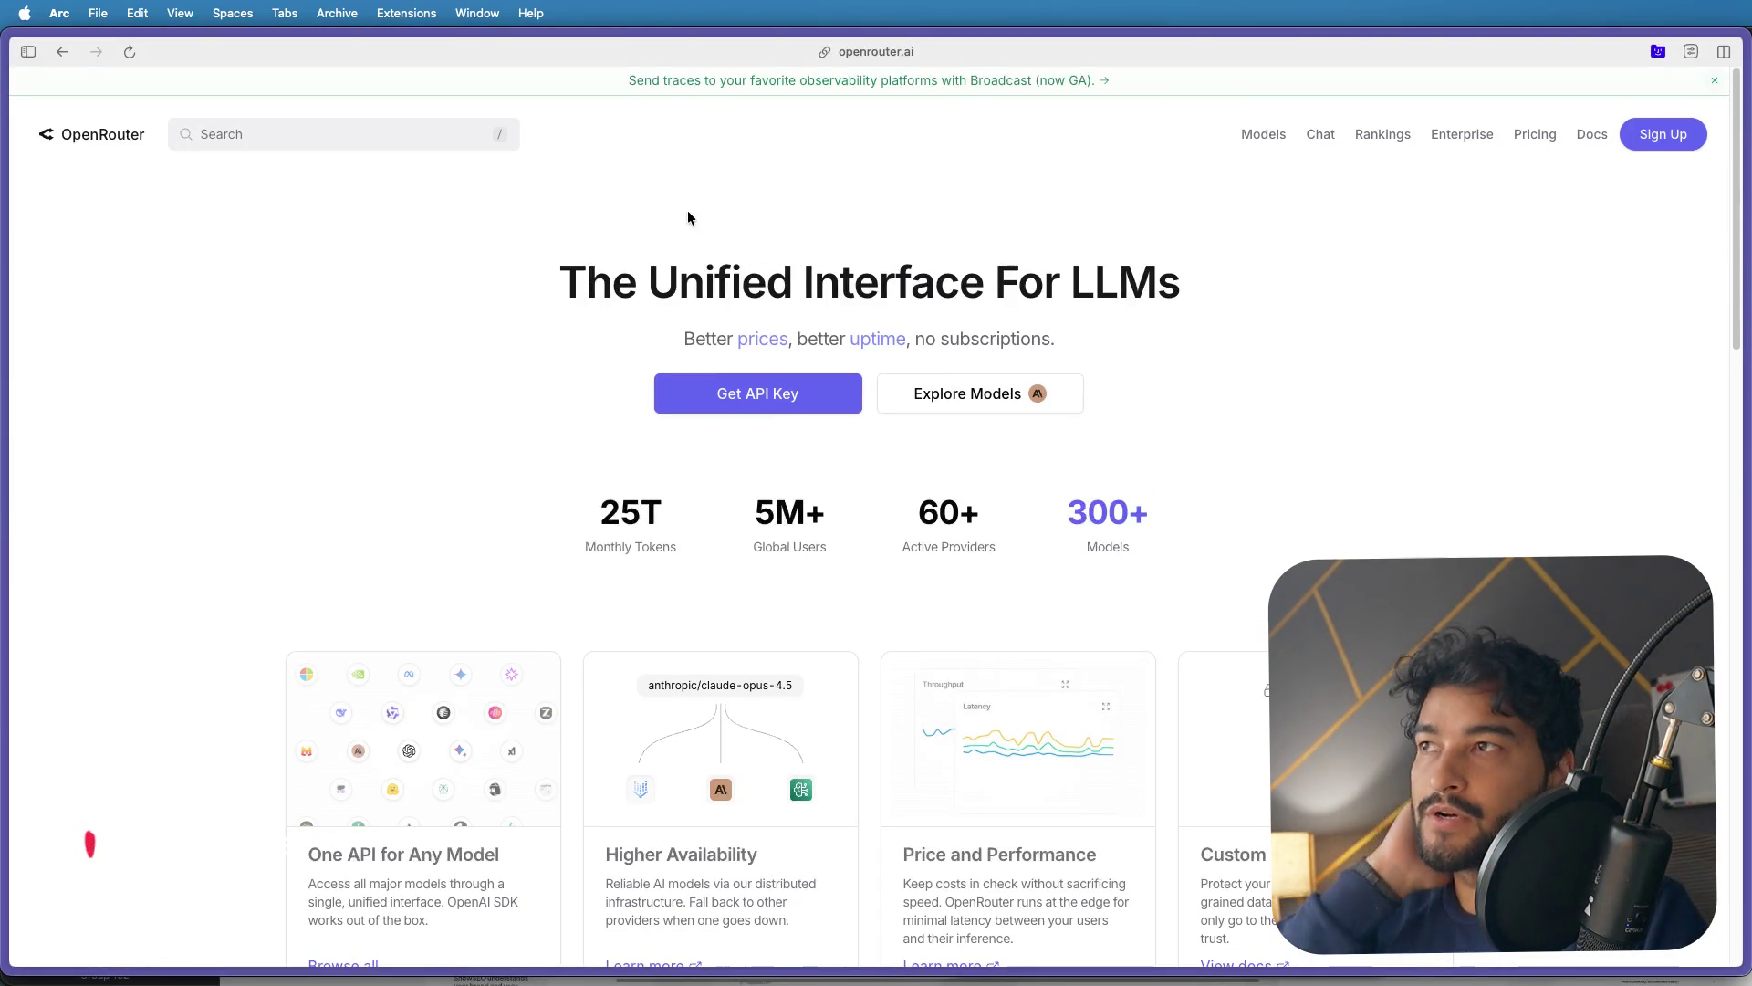
Step: Open OpenRouter's full Models catalogue
left_click(346, 136)
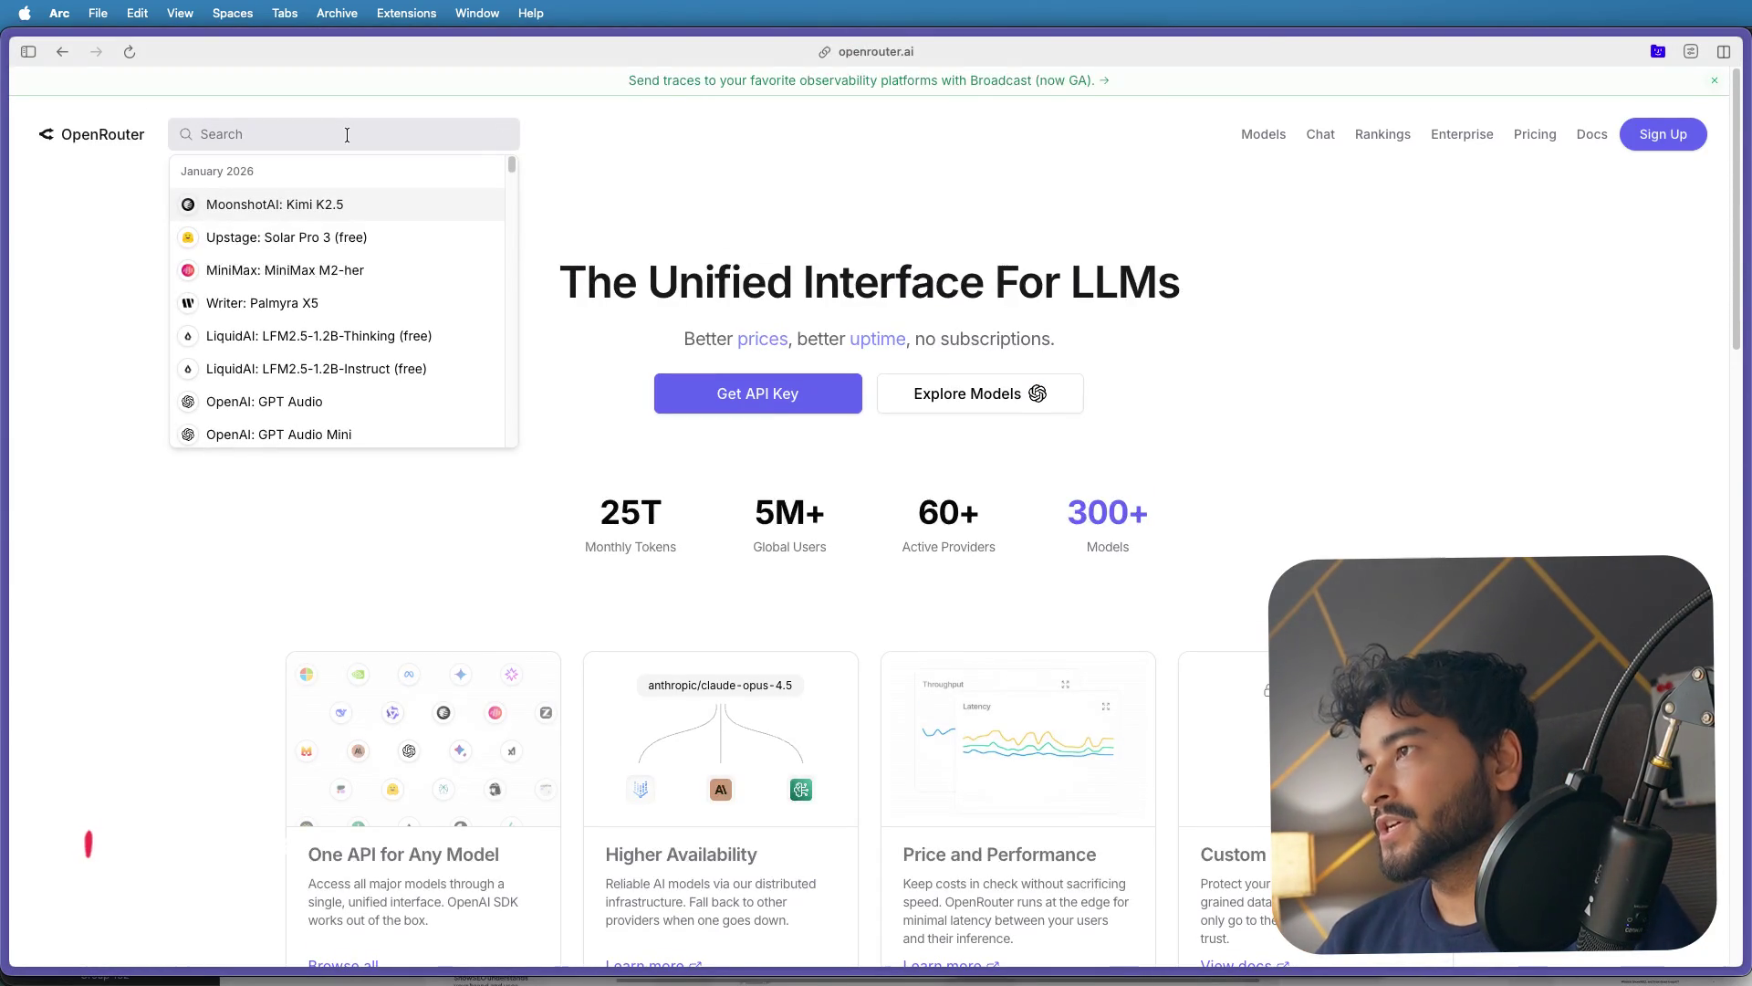
left_click(1262, 135)
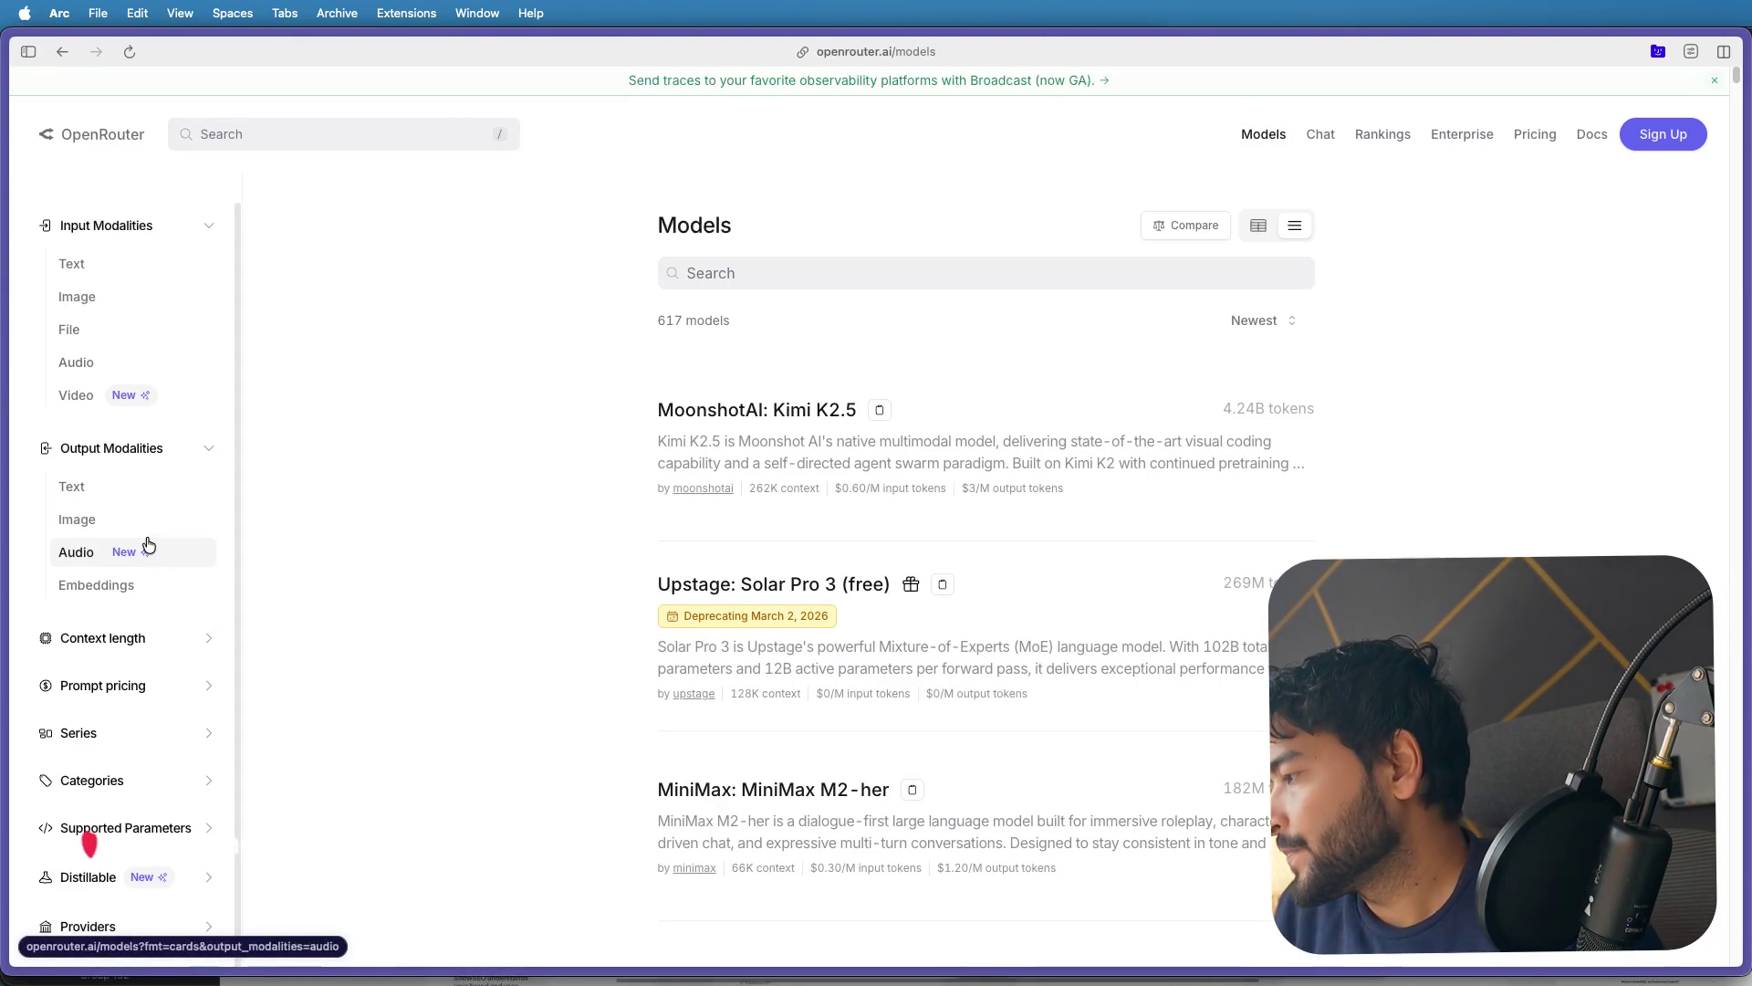
scroll(144, 542, "down", 1)
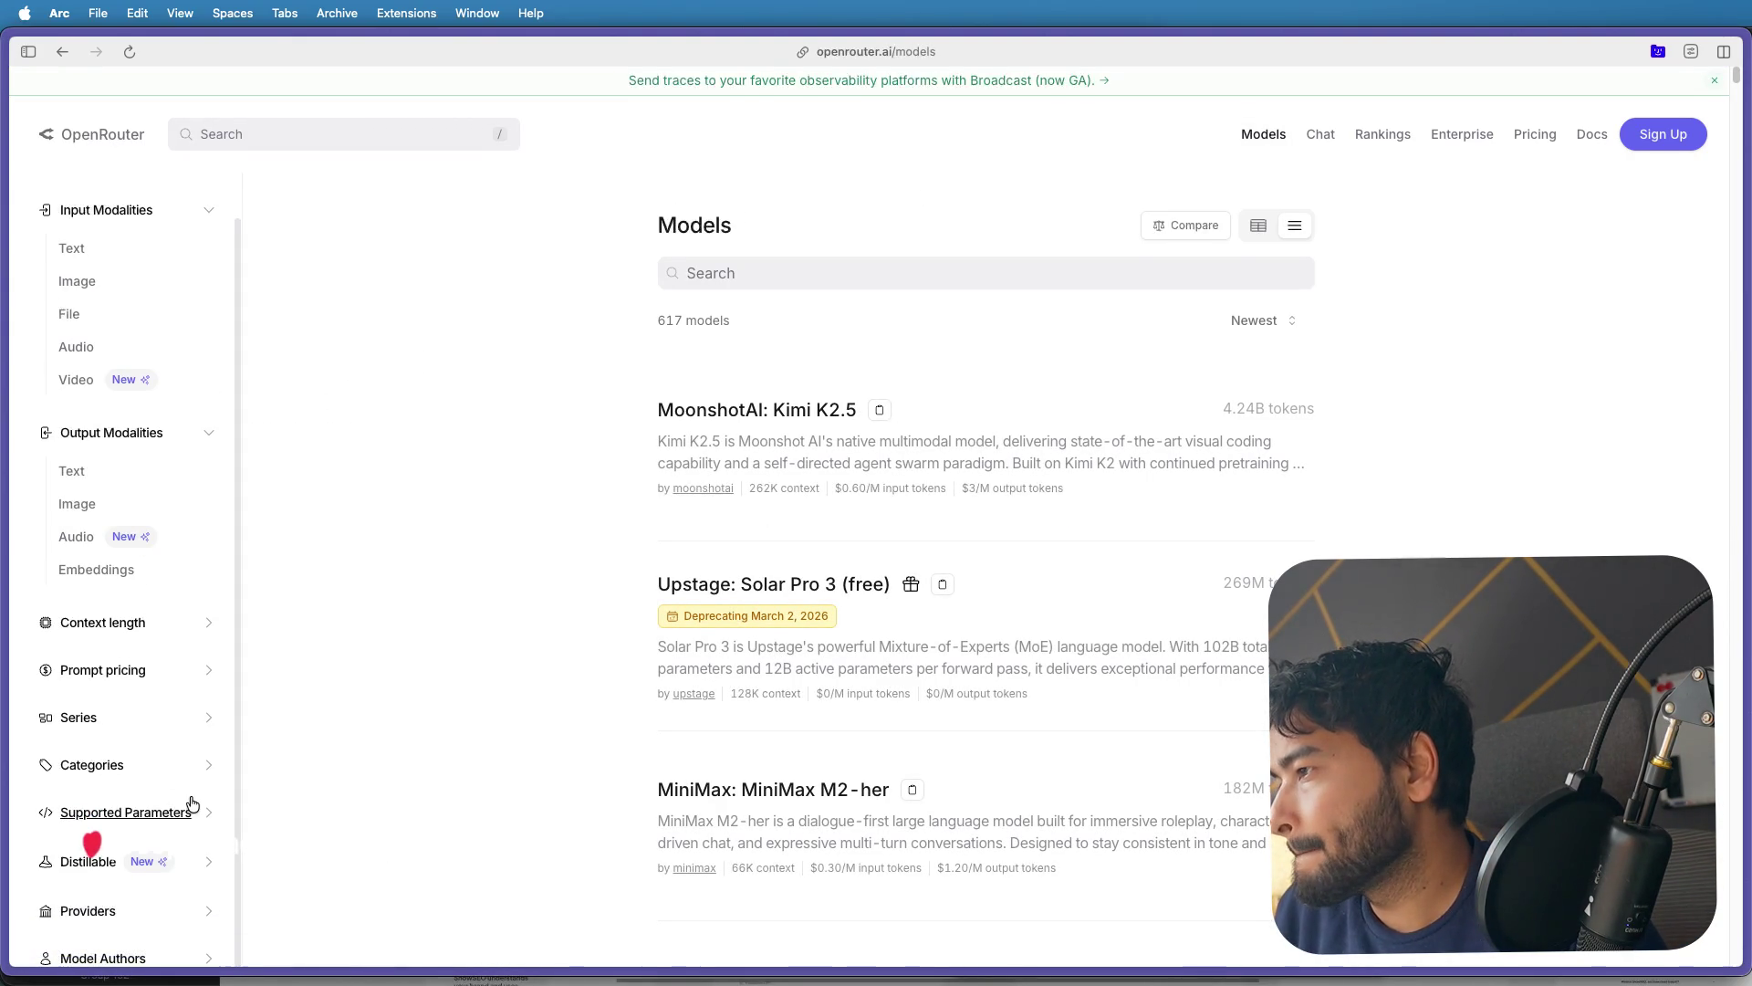
scroll(187, 802, "down", 3)
Step: Expand the Providers filter, show all providers and tick OpenAI
left_click(173, 879)
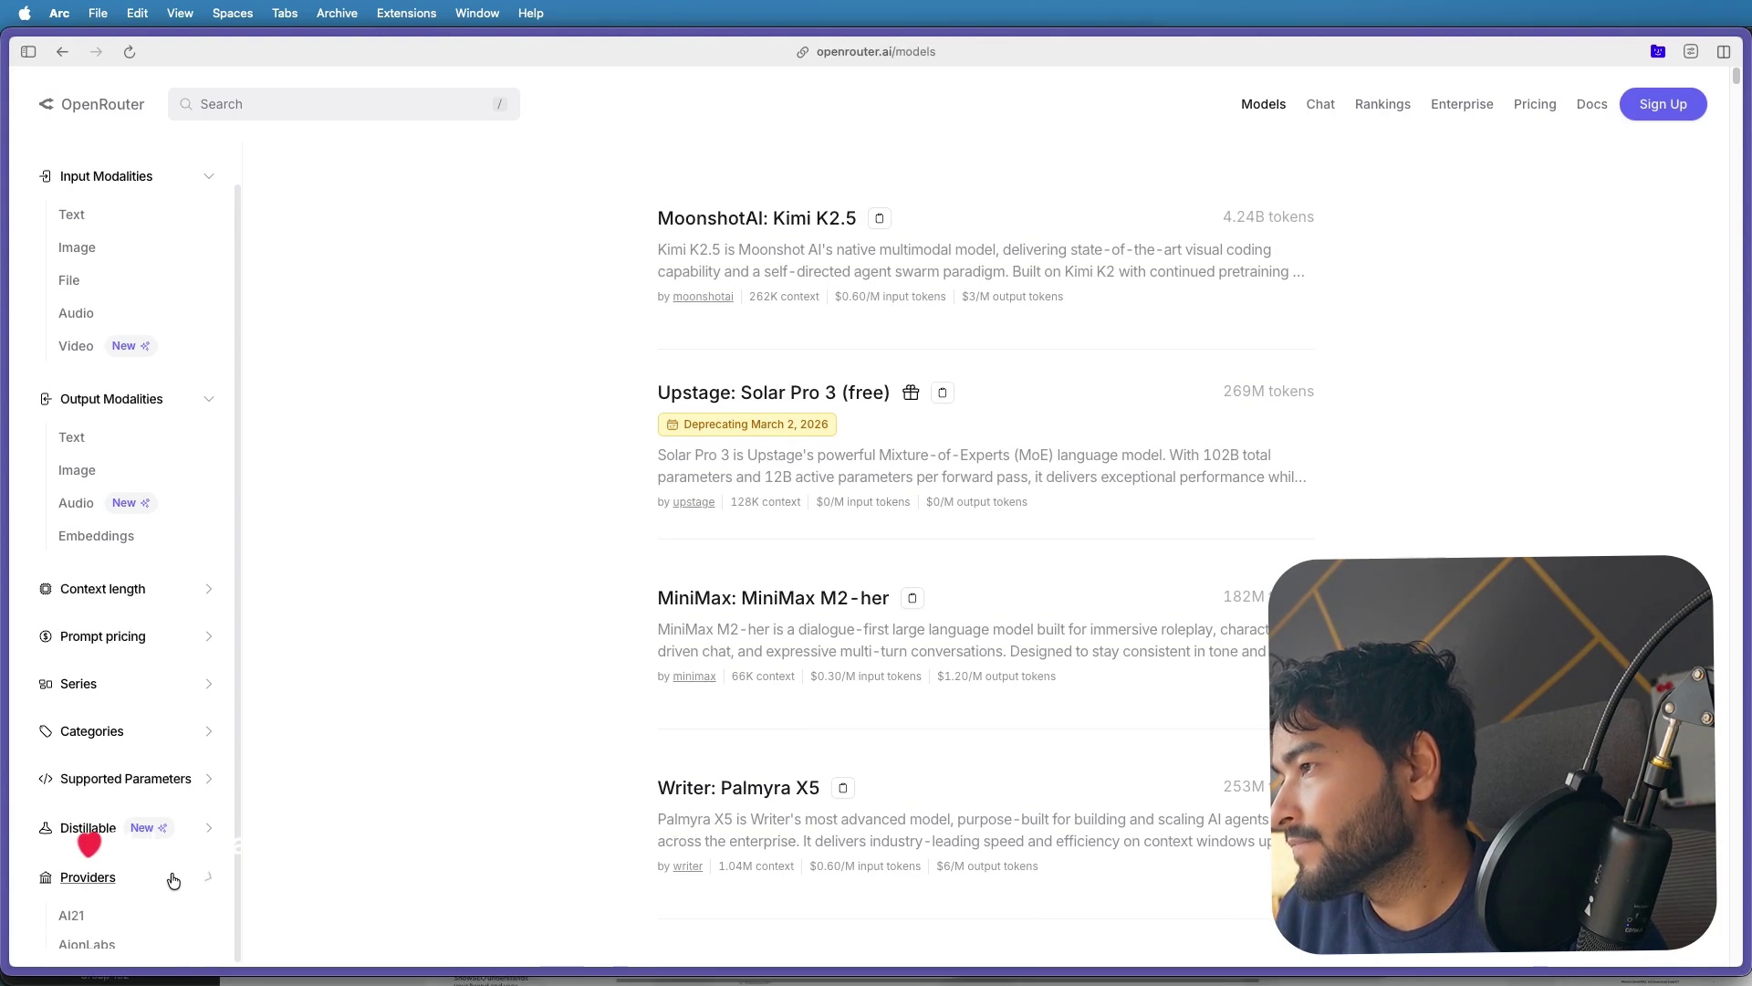
scroll(169, 862, "down", 2)
left_click(114, 872)
scroll(128, 803, "down", 5)
scroll(124, 639, "down", 4)
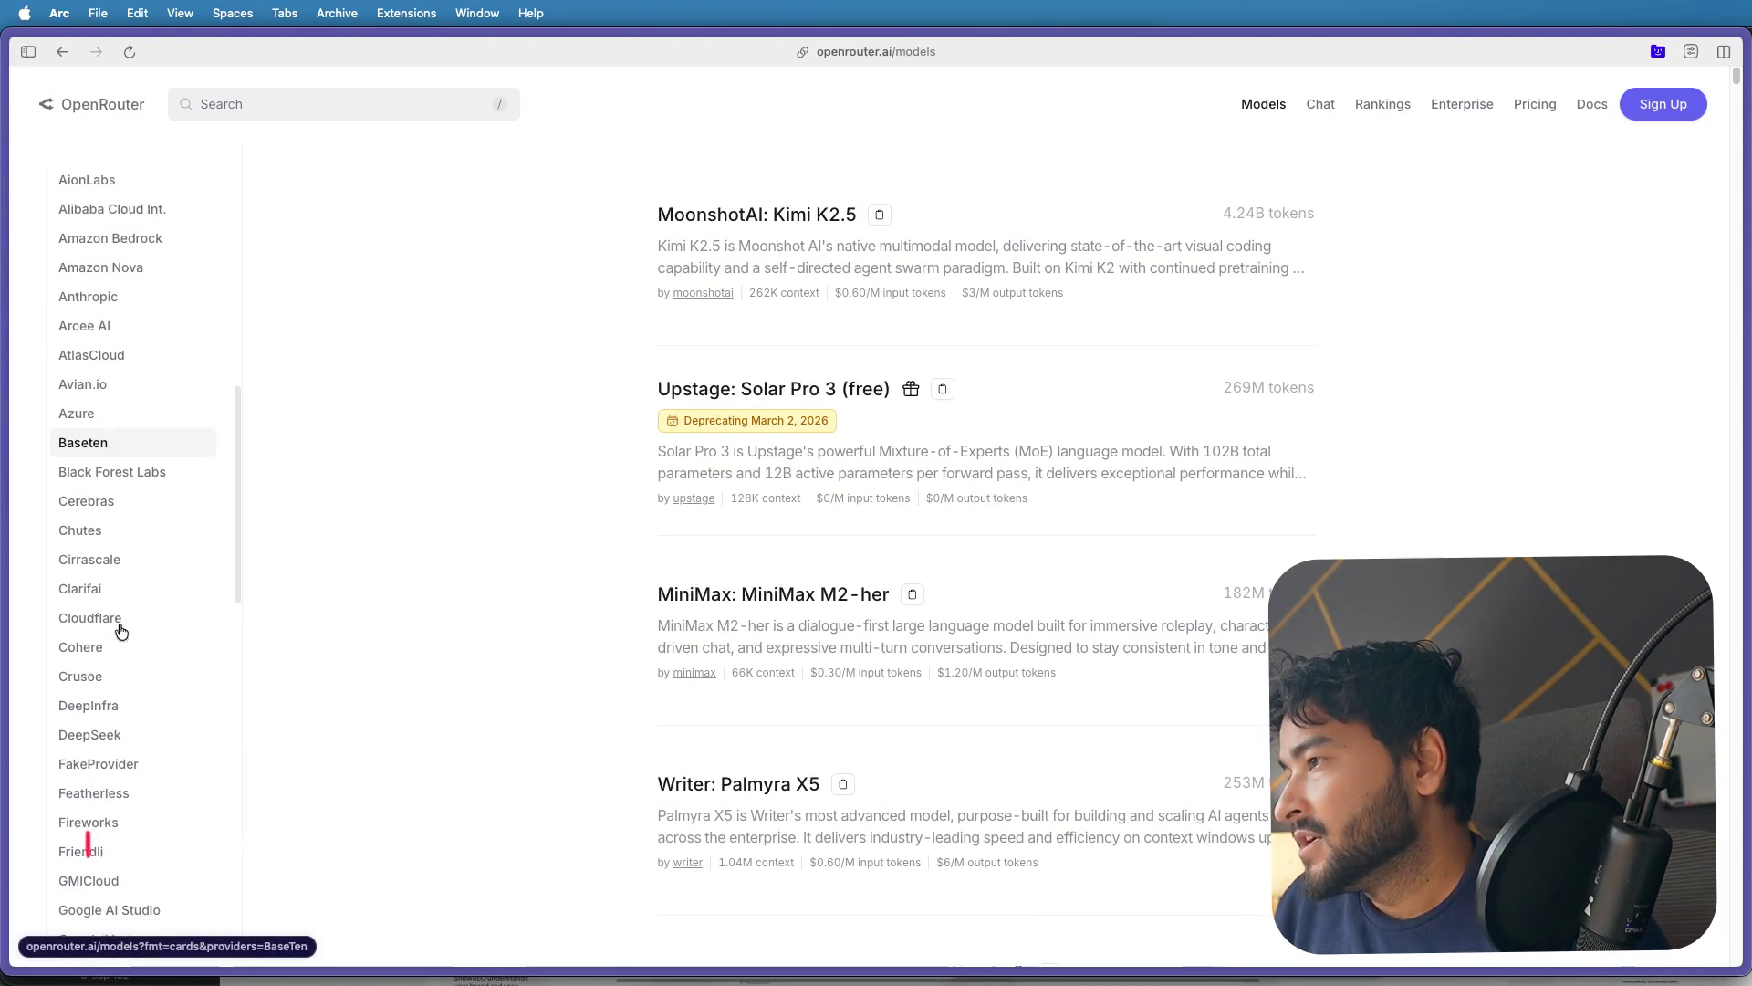
scroll(134, 775, "down", 4)
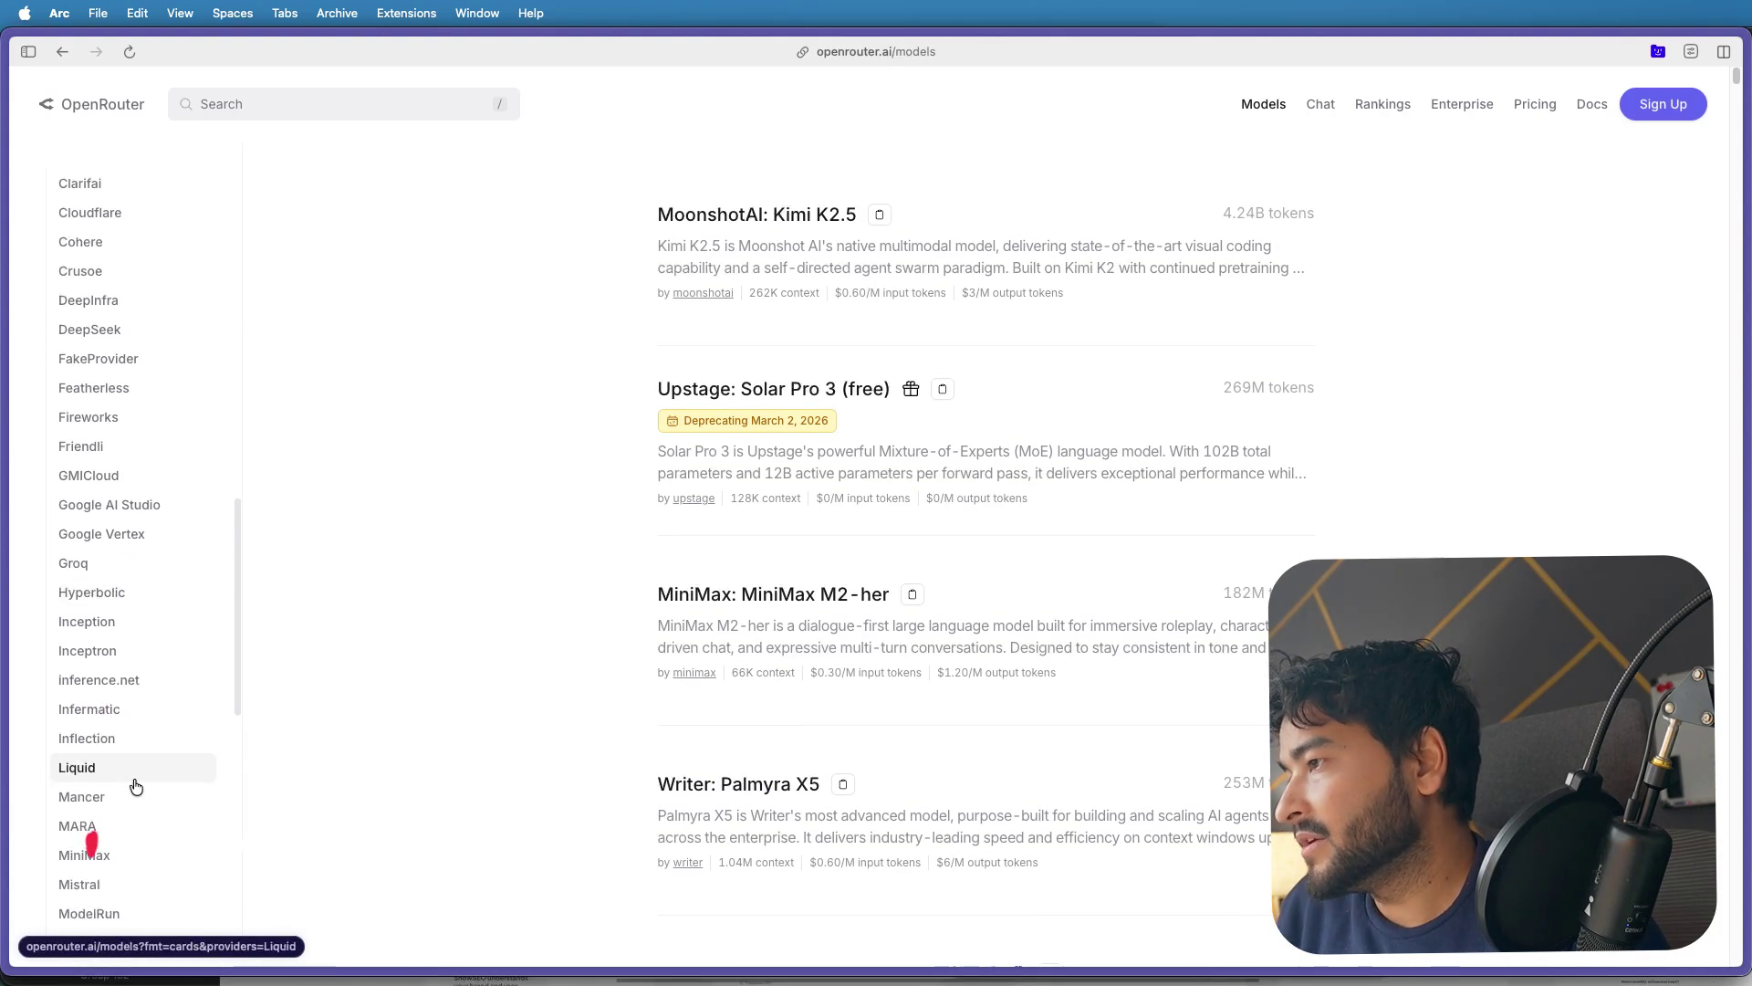
scroll(134, 785, "down", 4)
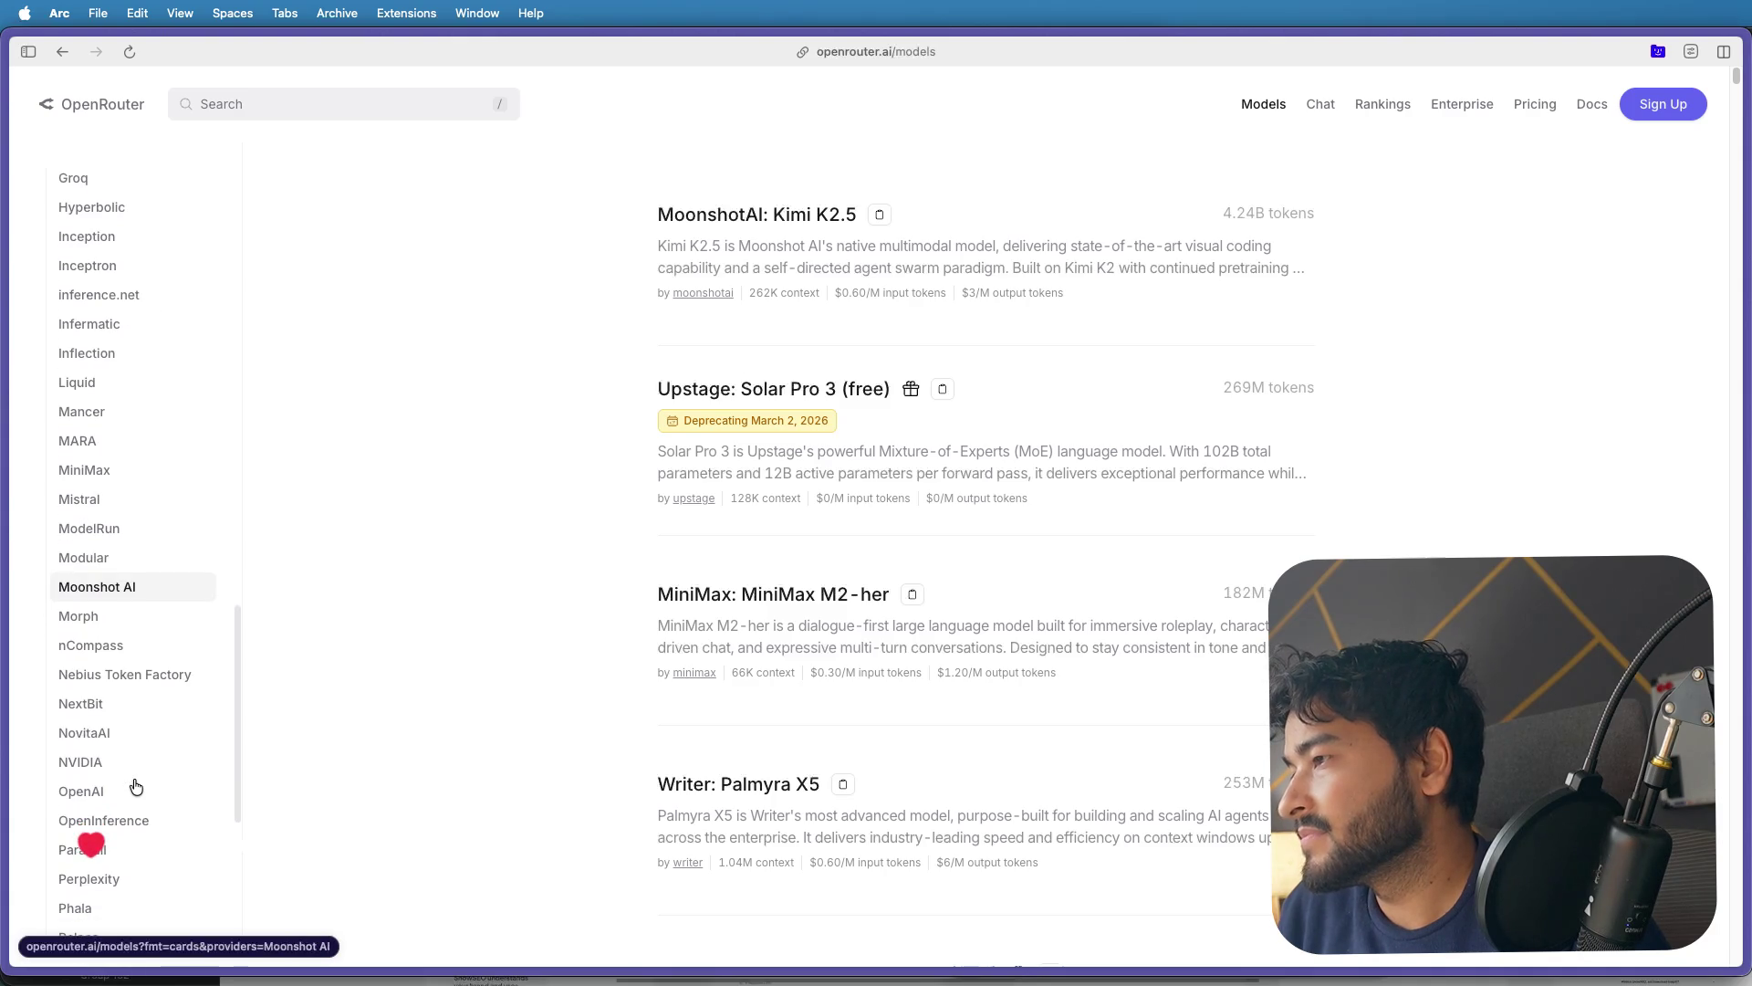
left_click(88, 612)
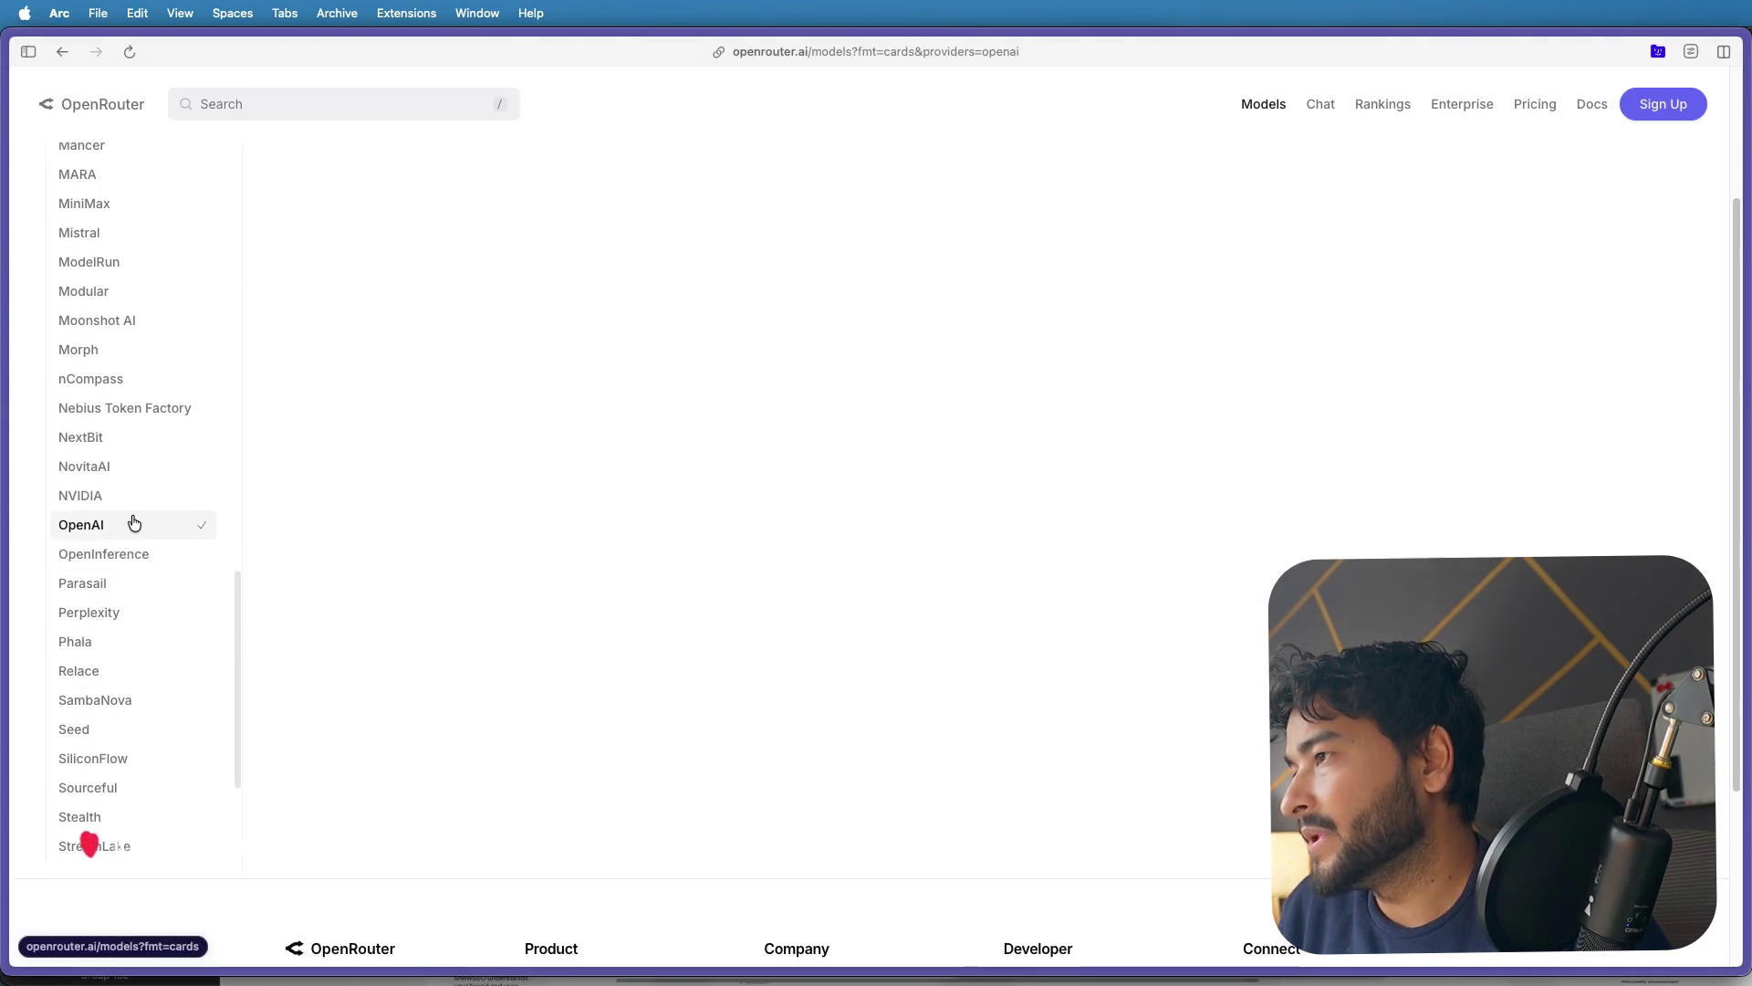
Step: Expand the Supported Parameters filter and show all of its options
scroll(145, 462, "up", 10)
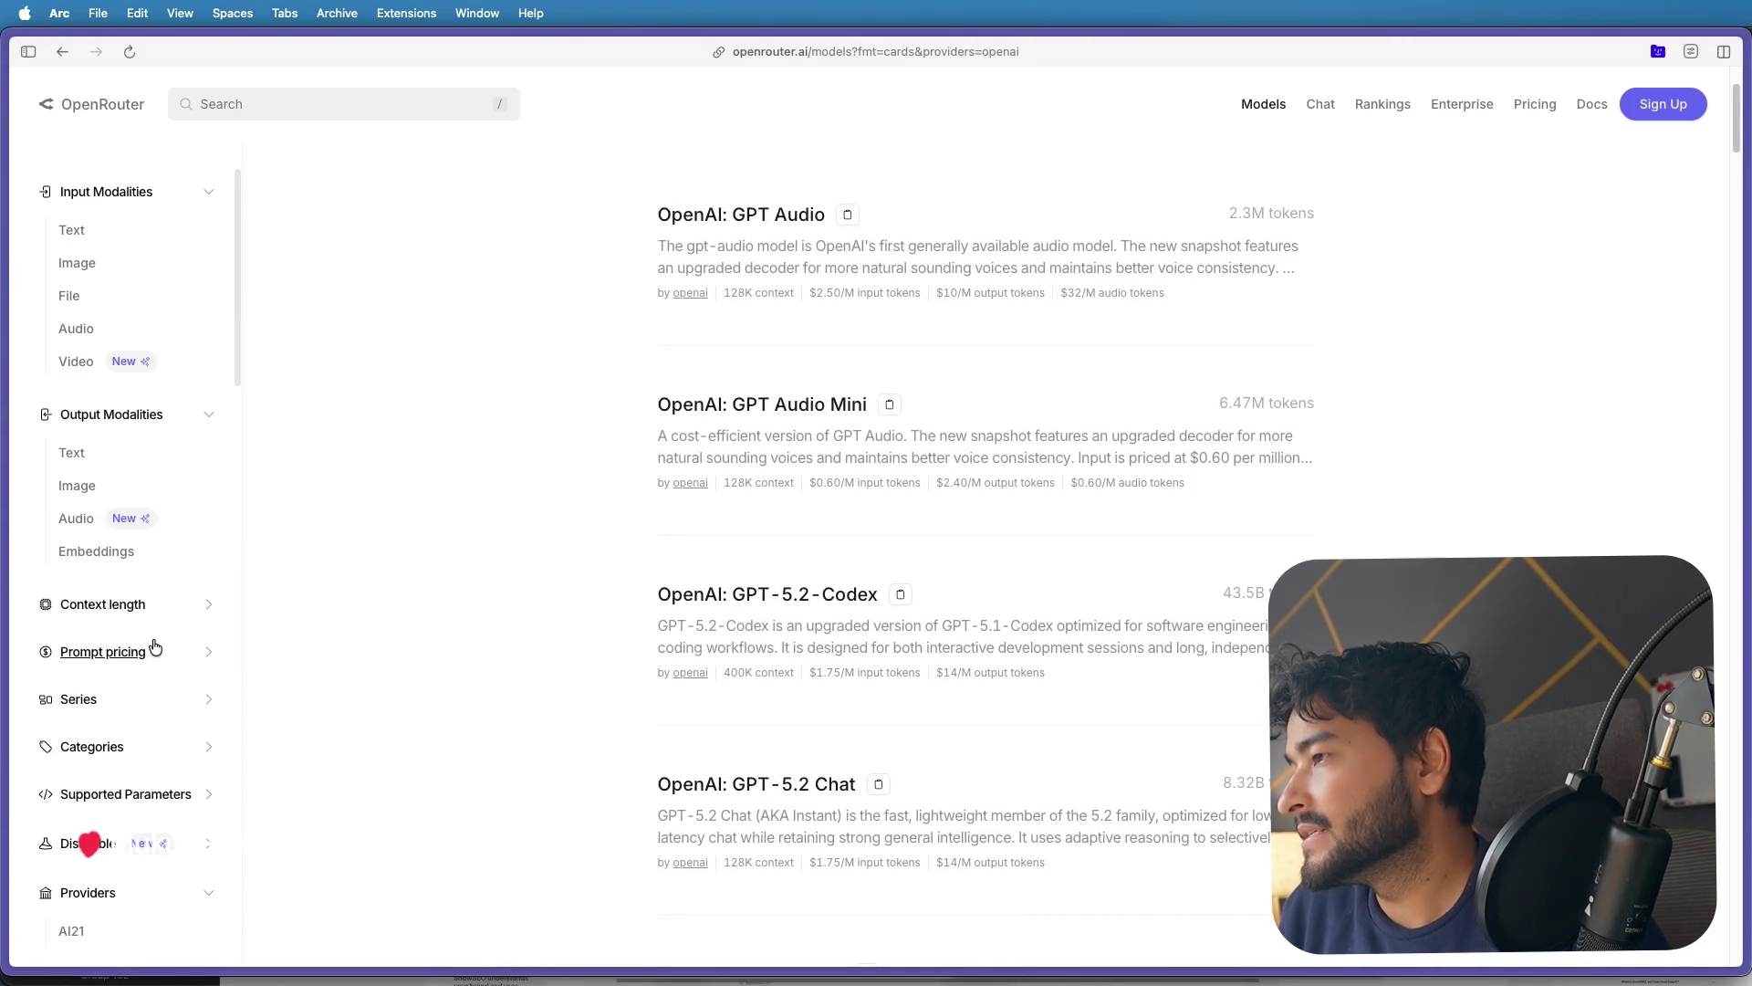
left_click(137, 792)
scroll(142, 768, "down", 2)
scroll(142, 769, "down", 3)
left_click(73, 626)
scroll(137, 639, "down", 10)
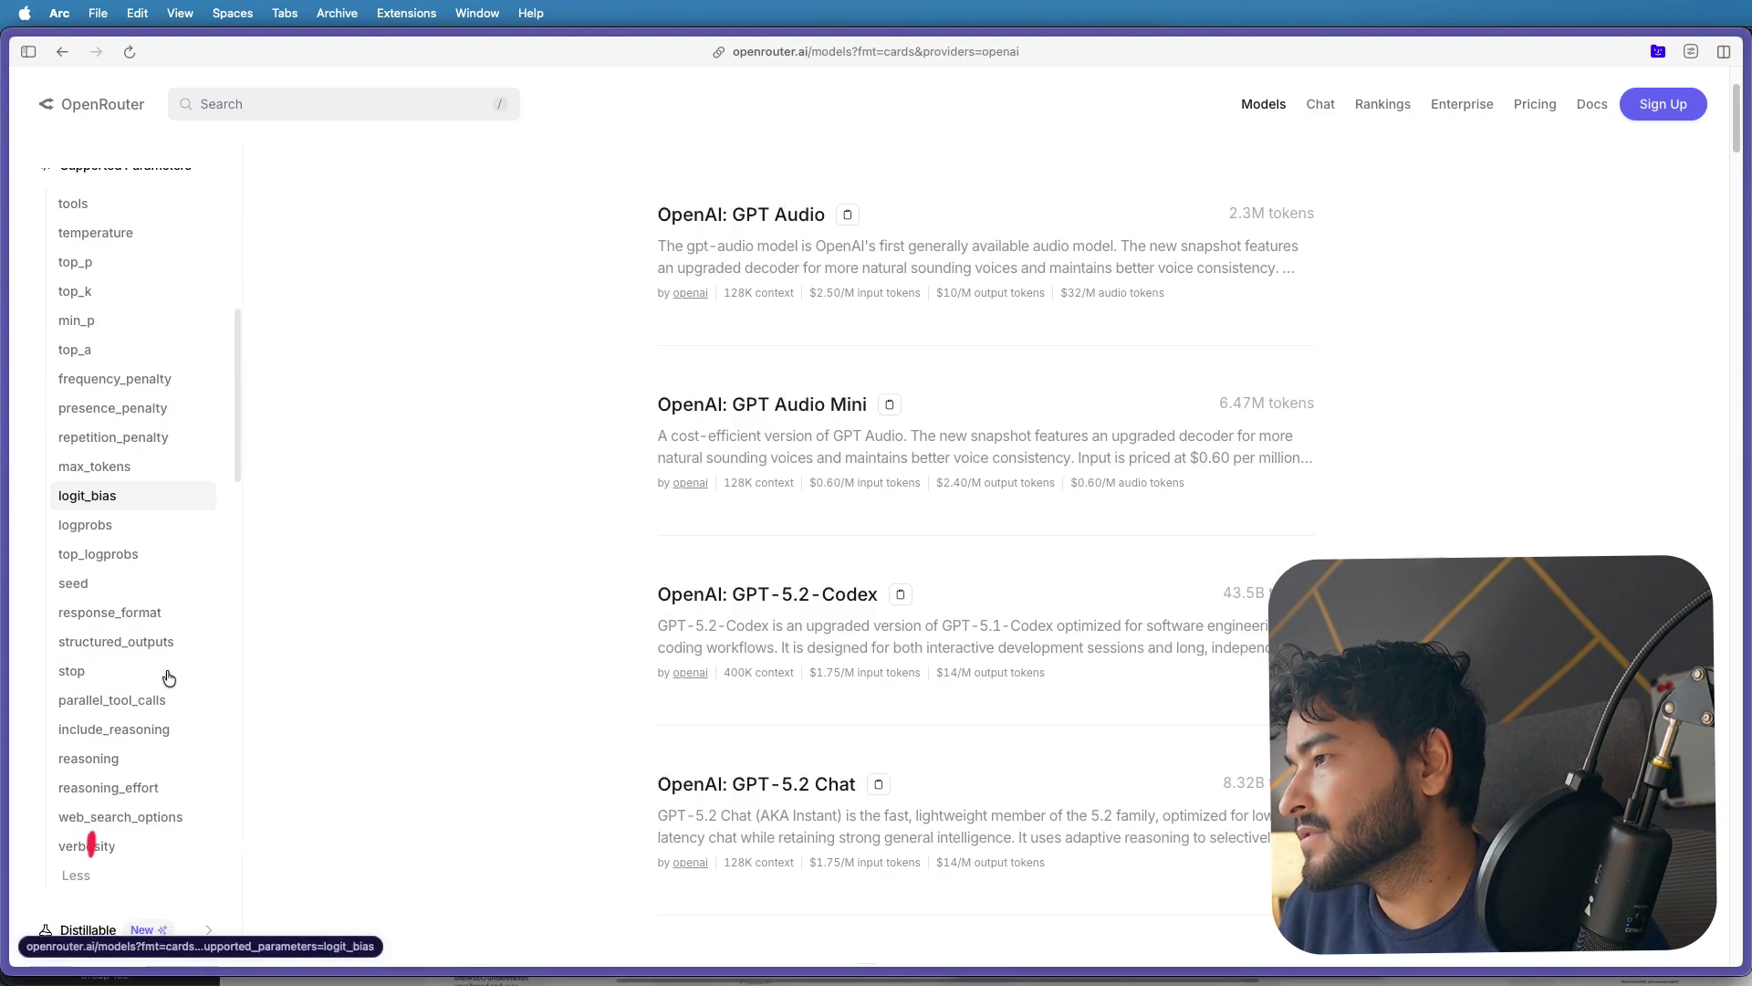
scroll(165, 675, "down", 2)
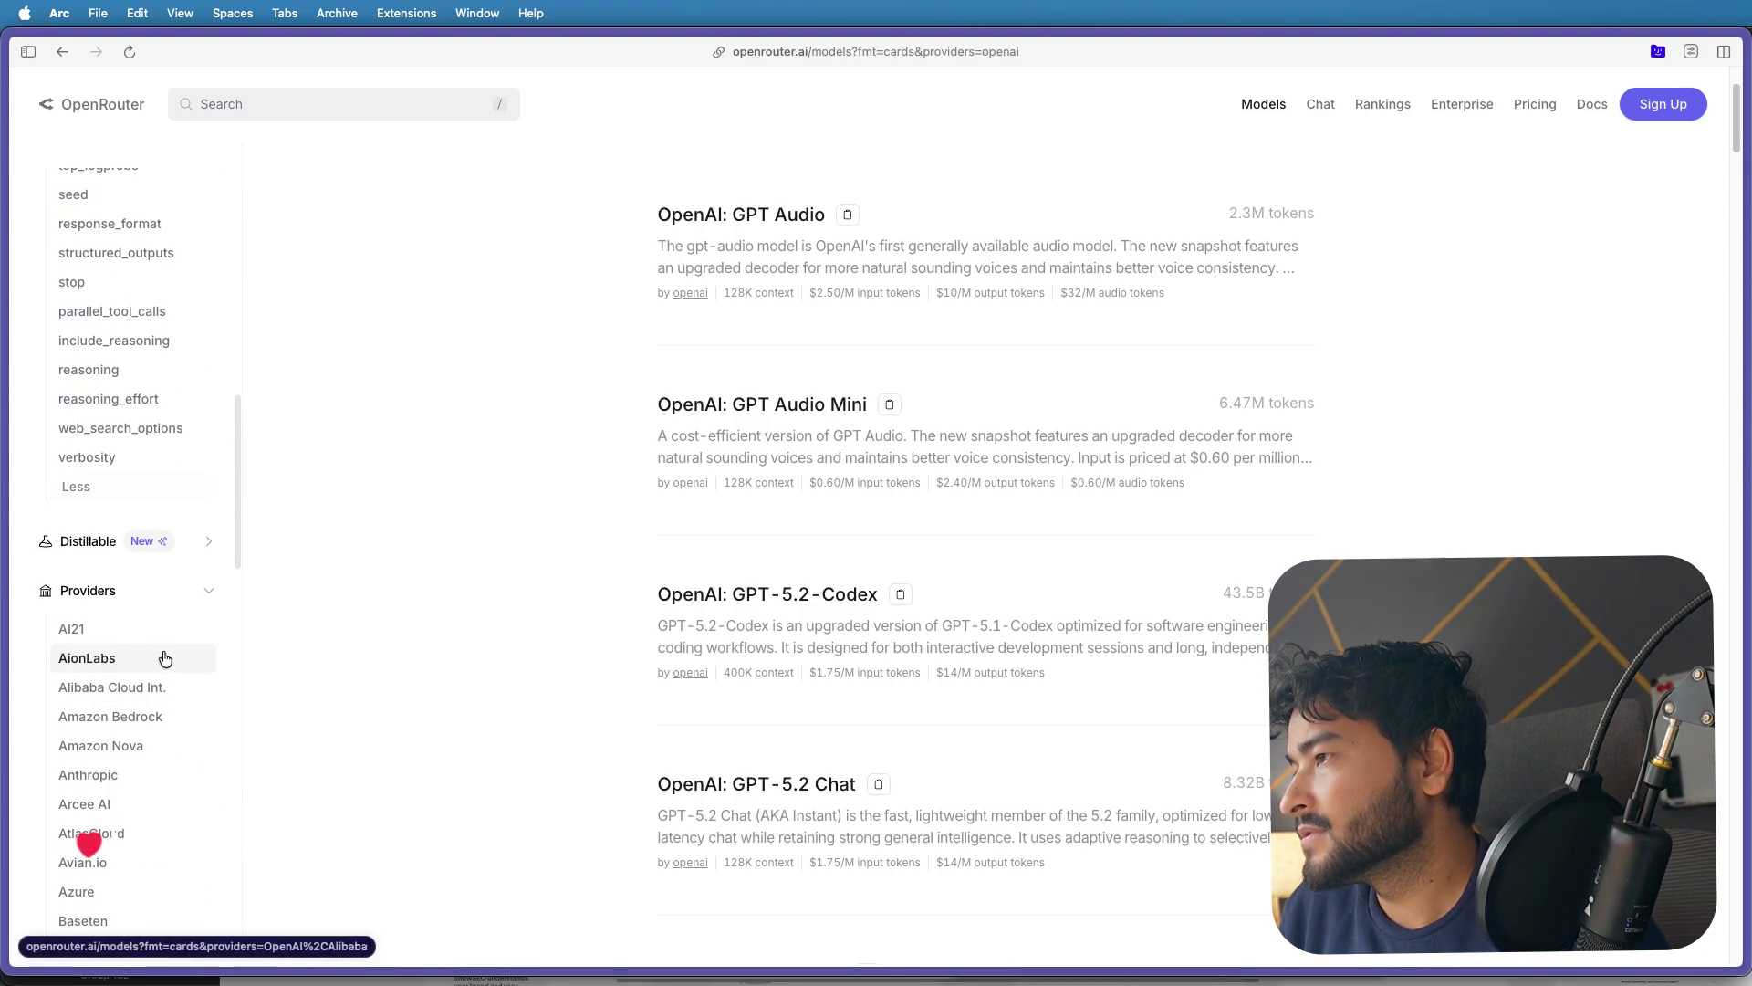
Step: Collapse the Providers group and briefly check the Distillable filter options
left_click(164, 599)
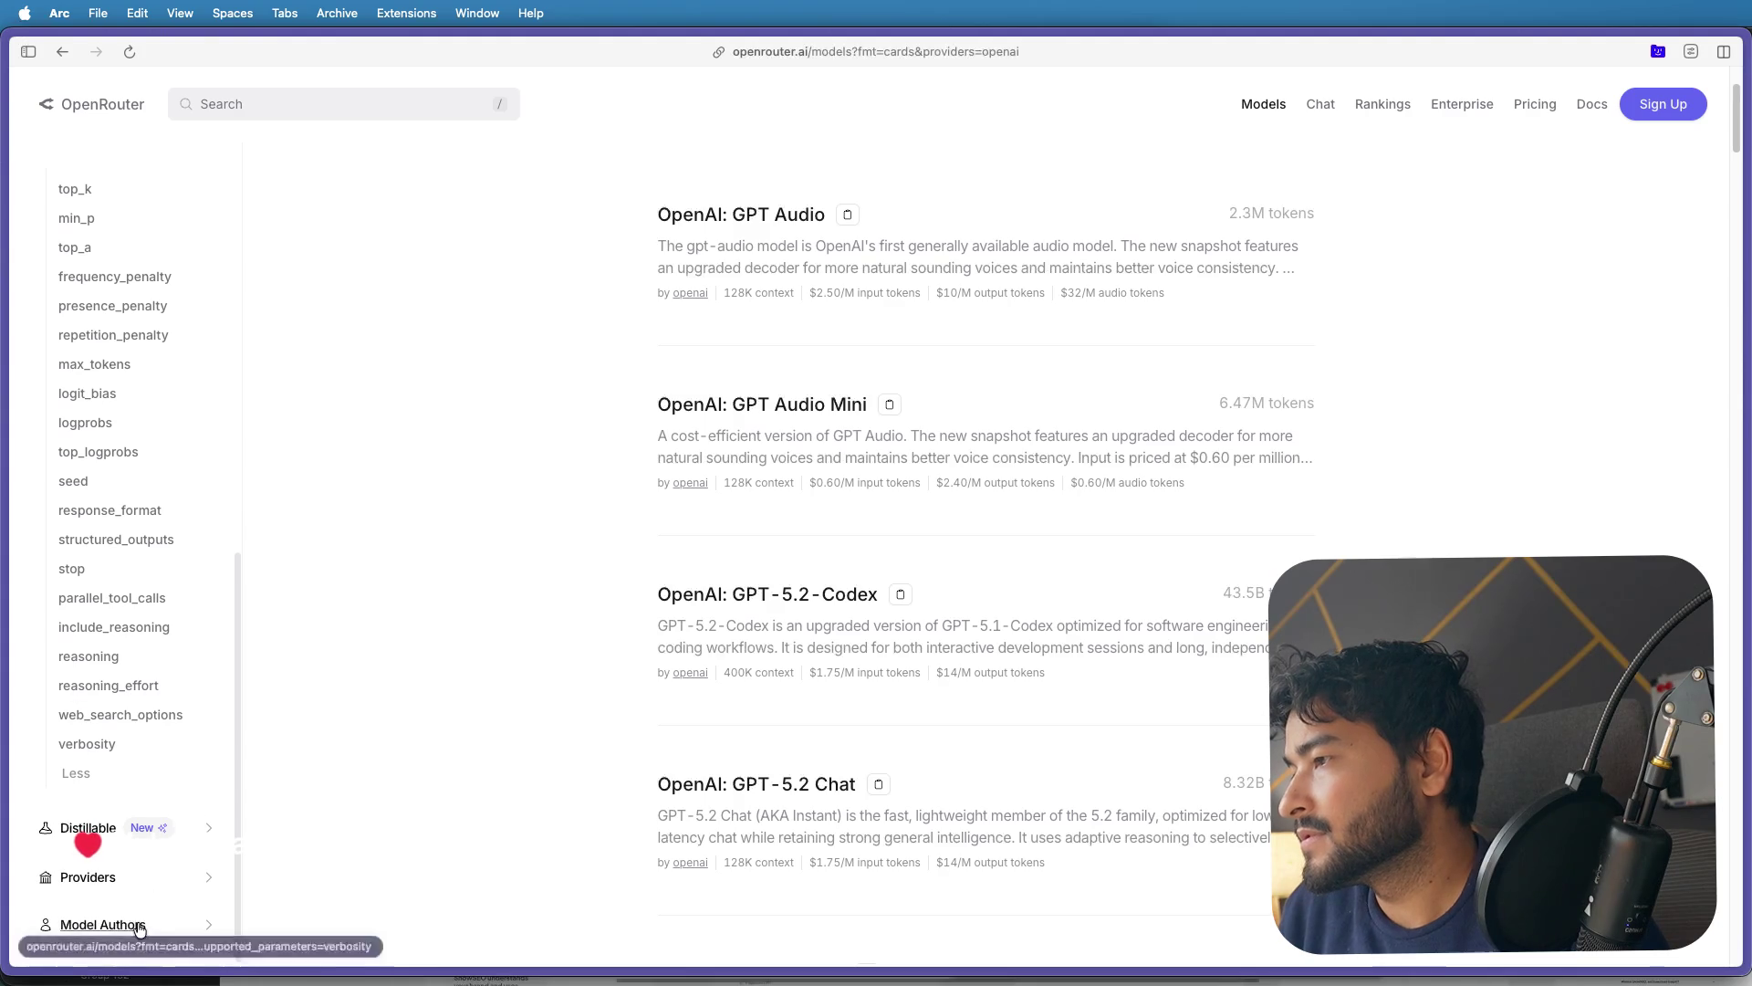
left_click(142, 827)
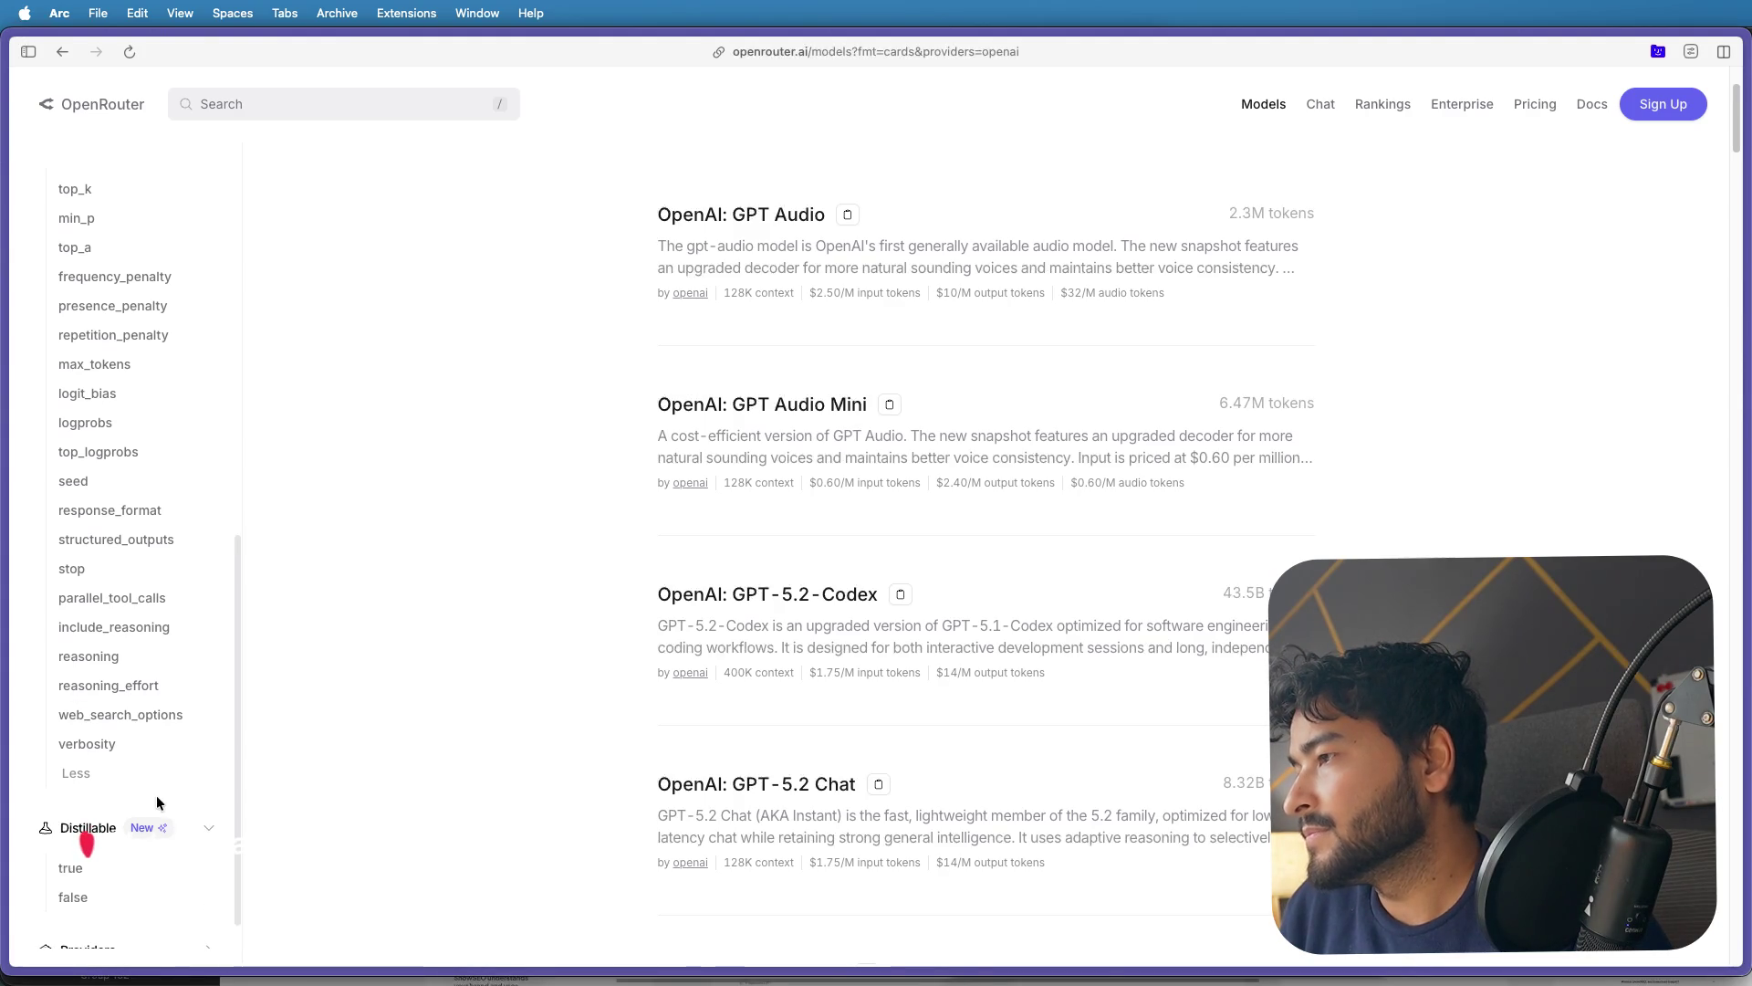
scroll(155, 794, "down", 1)
left_click(102, 786)
scroll(114, 731, "up", 6)
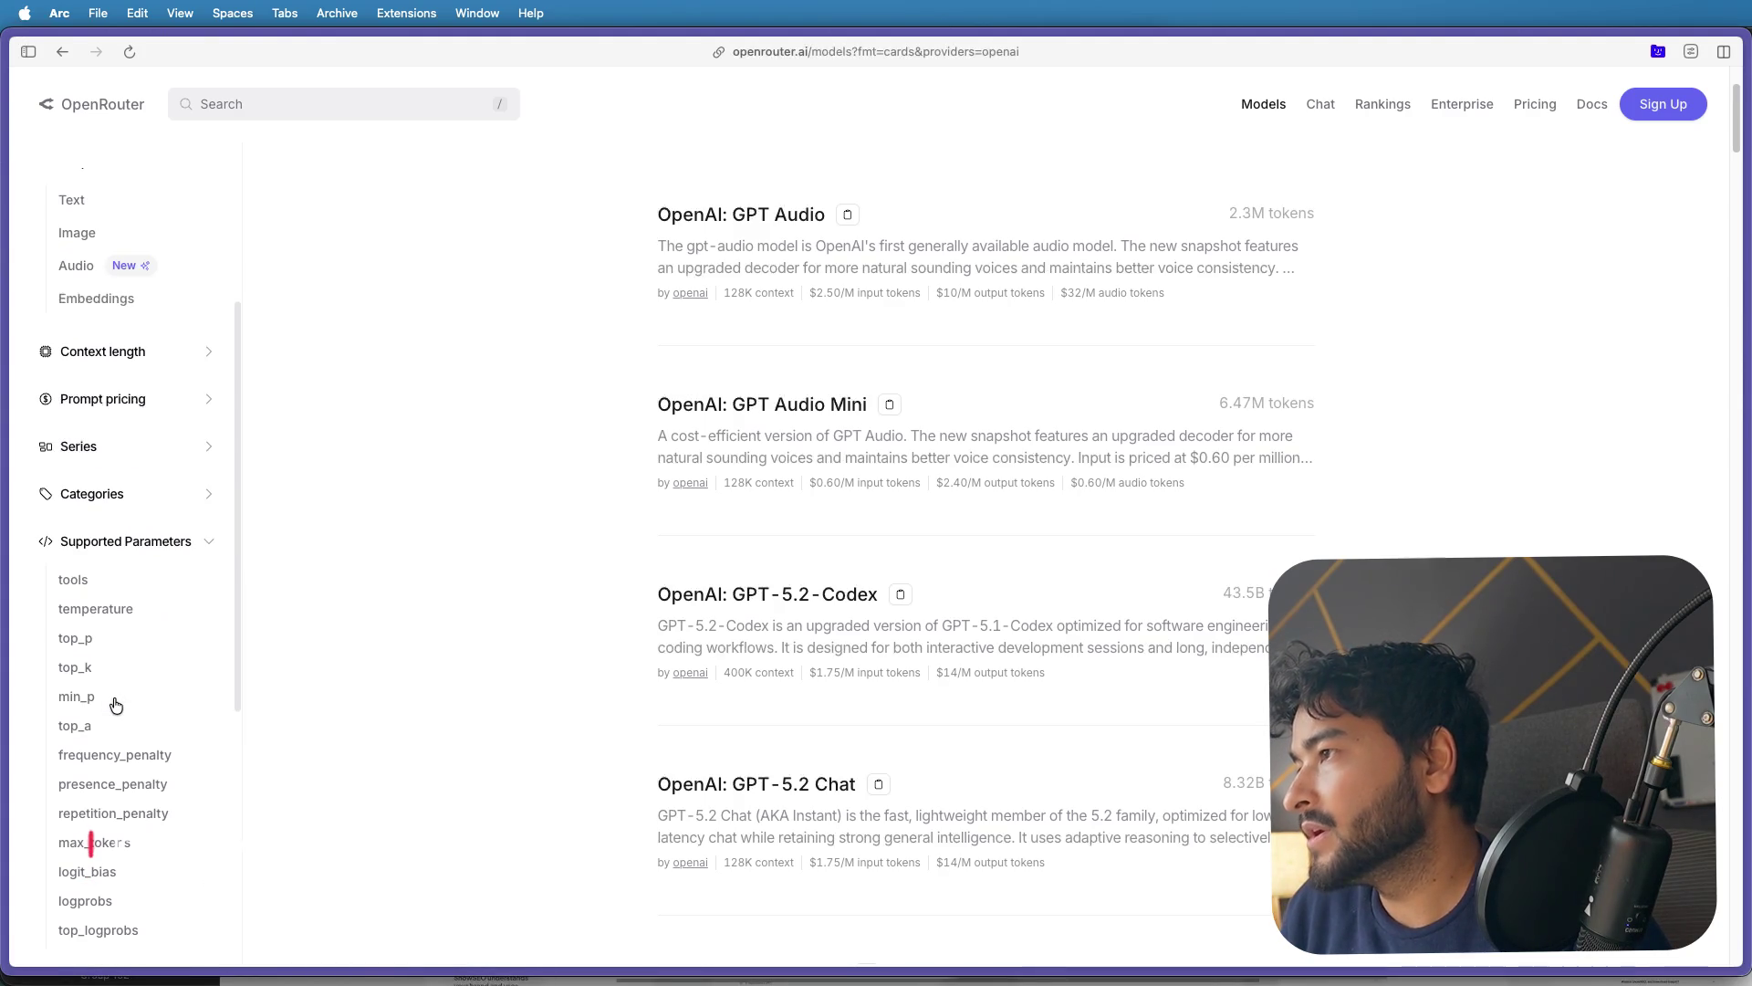
Step: Briefly peek at the Series, Categories, Prompt pricing and Context length filters
left_click(121, 453)
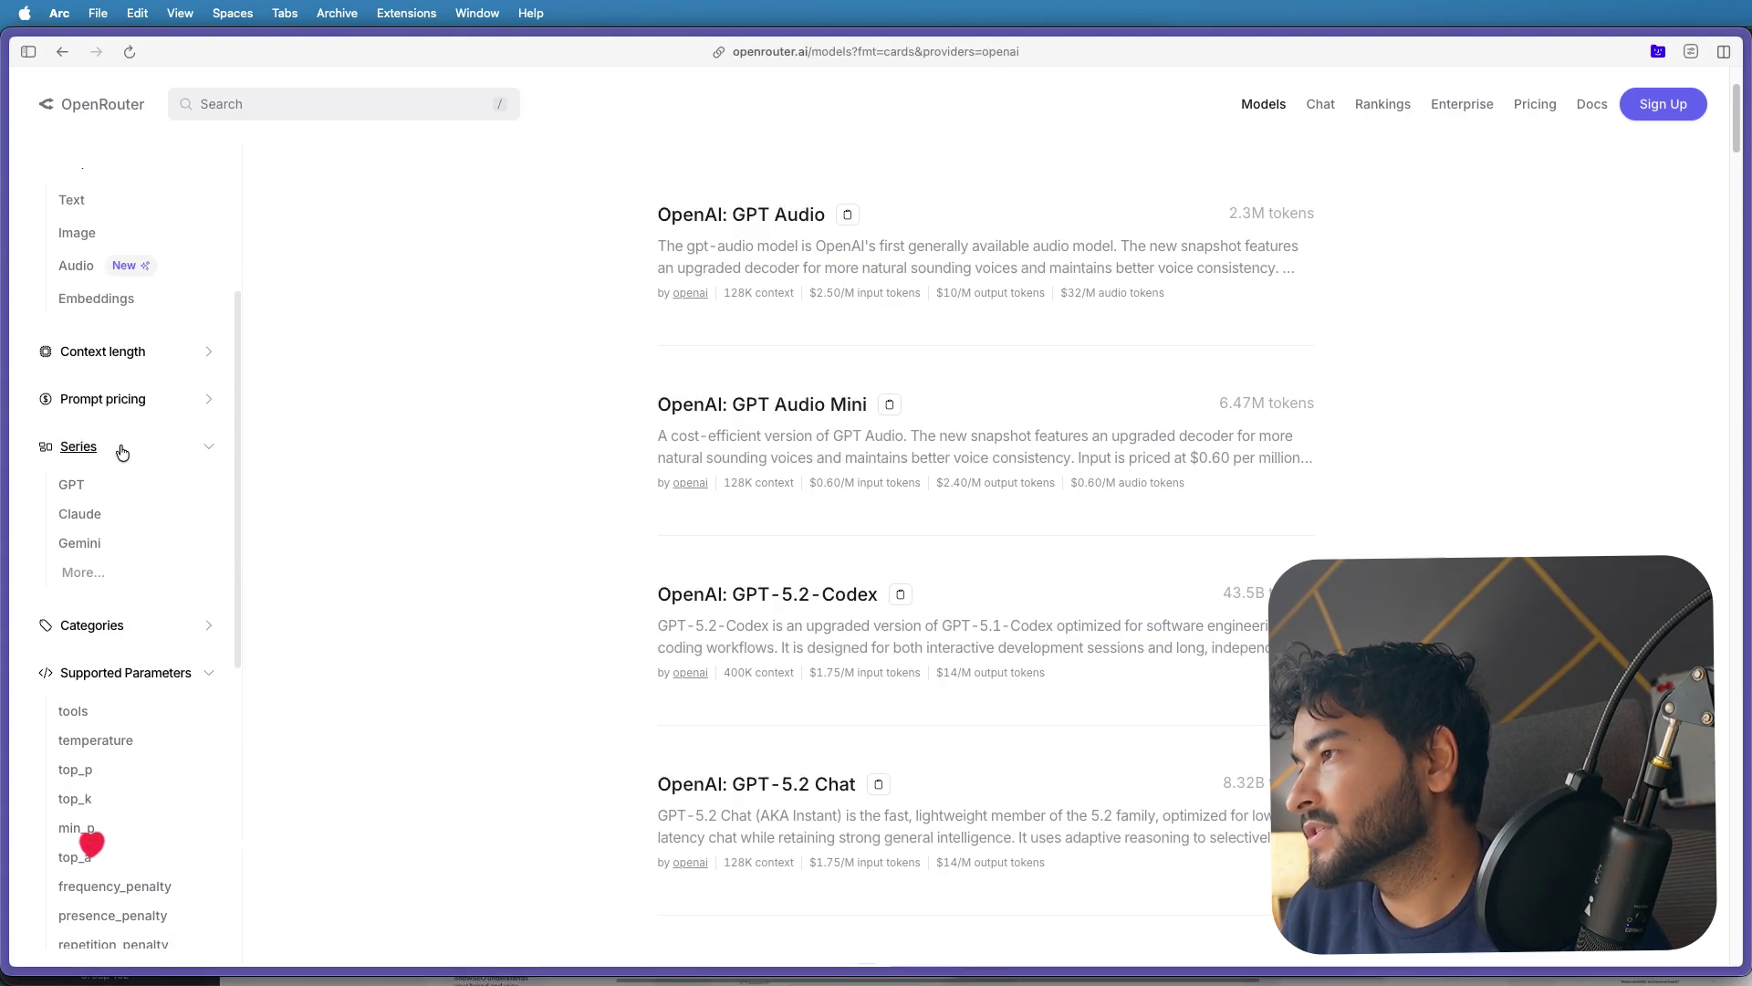
left_click(120, 452)
left_click(118, 491)
left_click(118, 491)
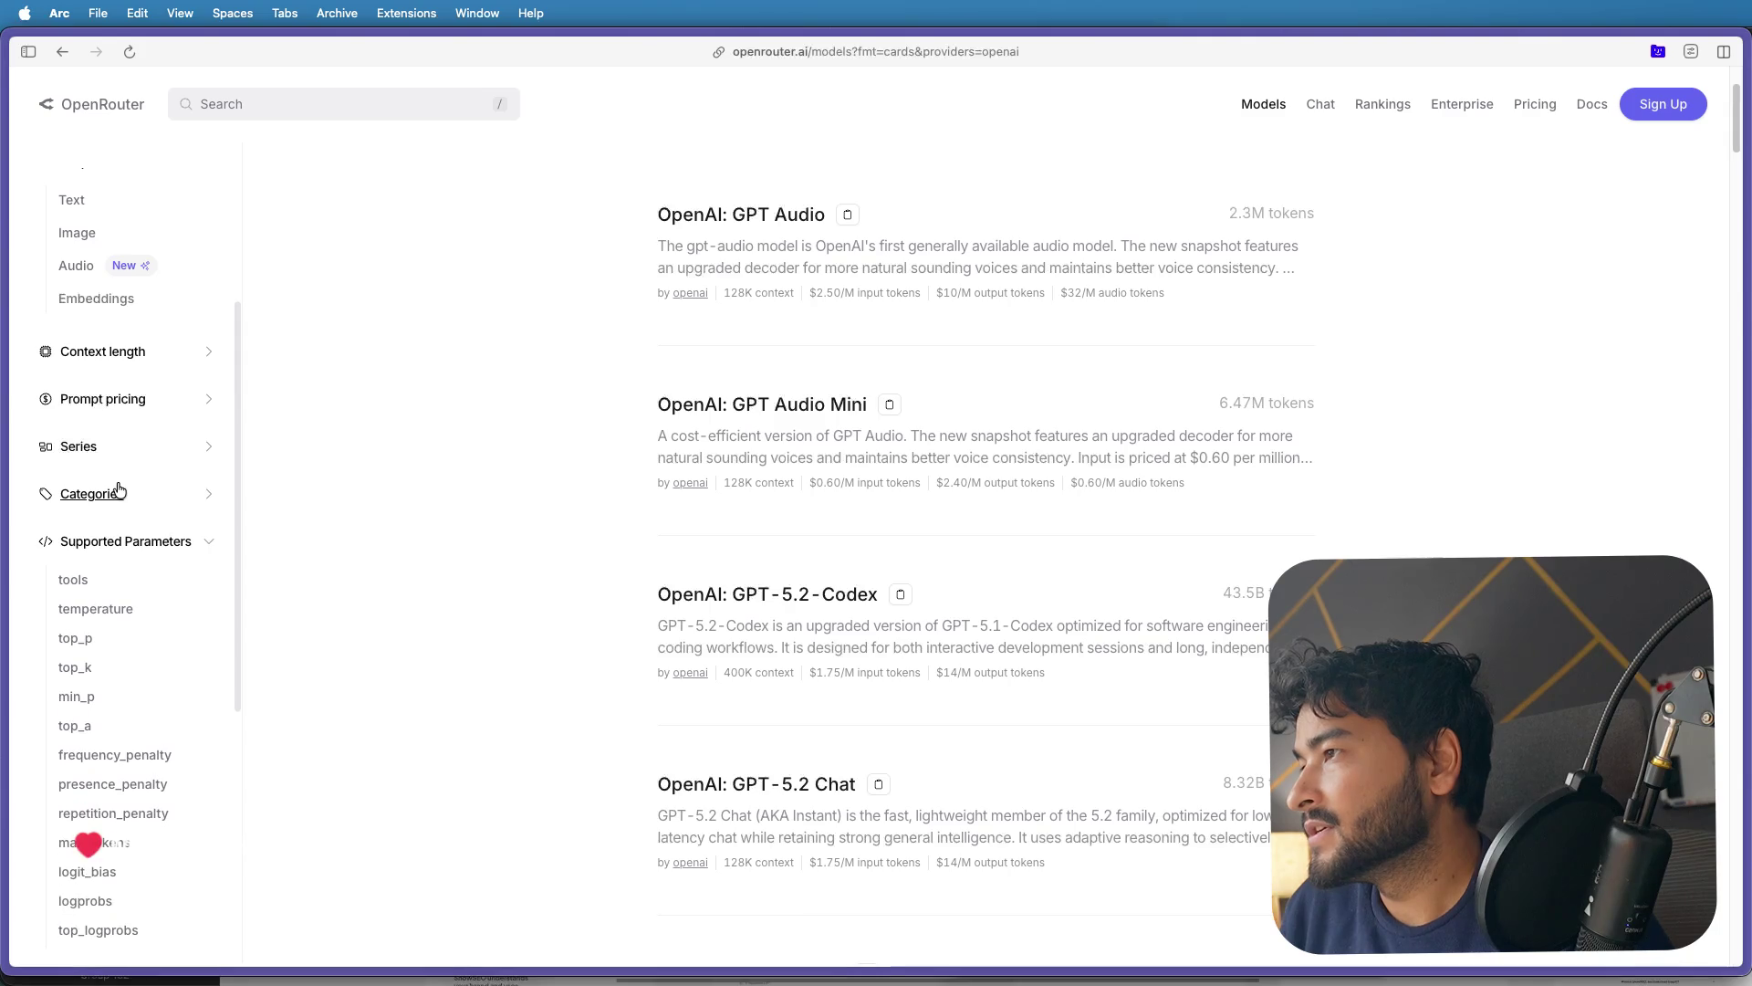
left_click(130, 400)
left_click(130, 399)
left_click(129, 356)
left_click(128, 356)
Step: Limit the OpenAI models to those supporting the tools parameter
scroll(169, 497, "up", 3)
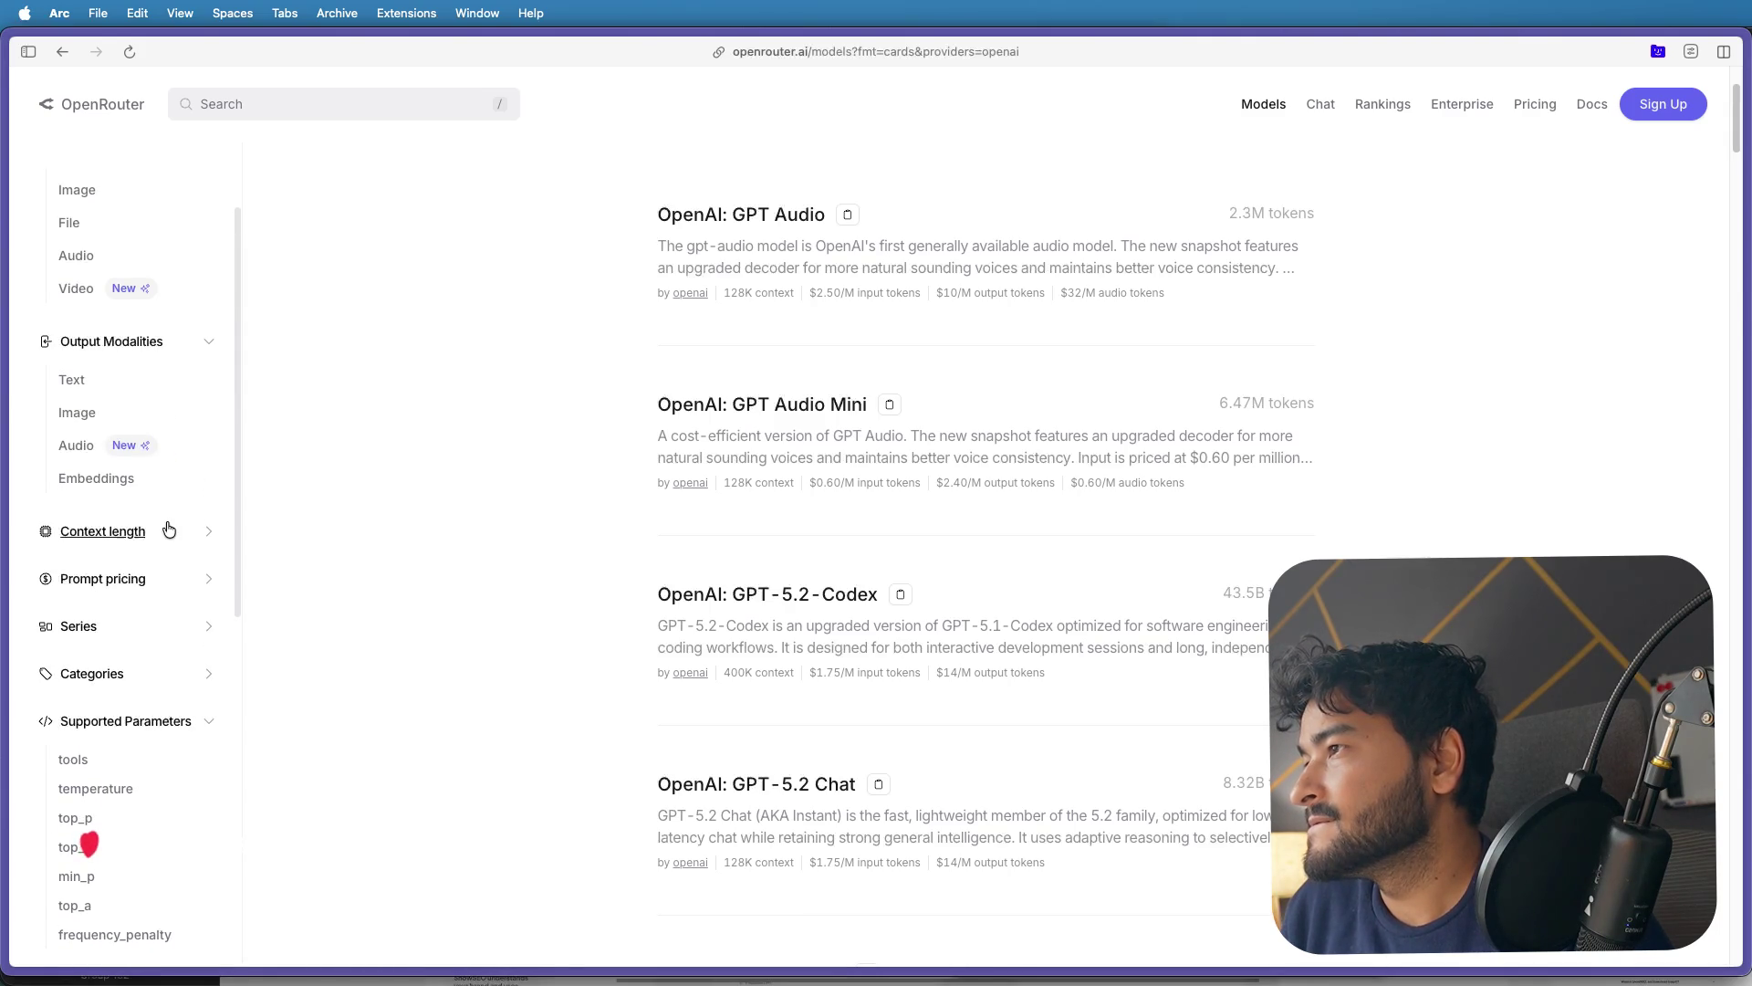
scroll(164, 529, "down", 5)
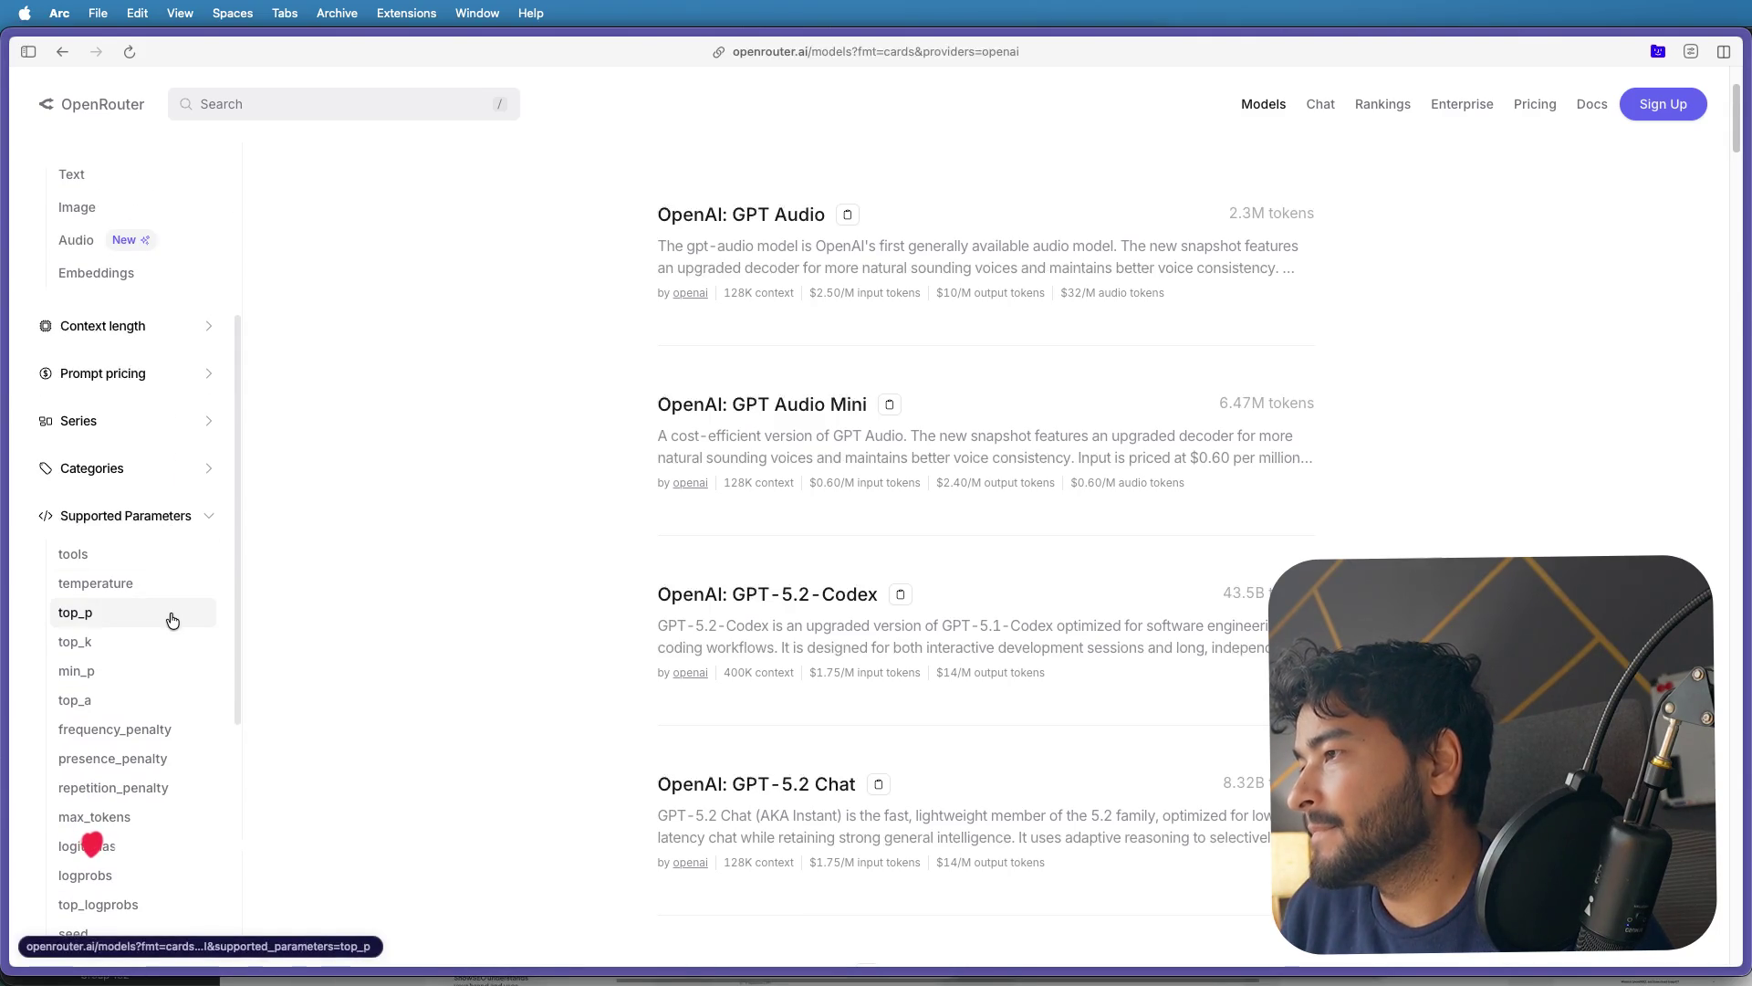
scroll(174, 639, "down", 3)
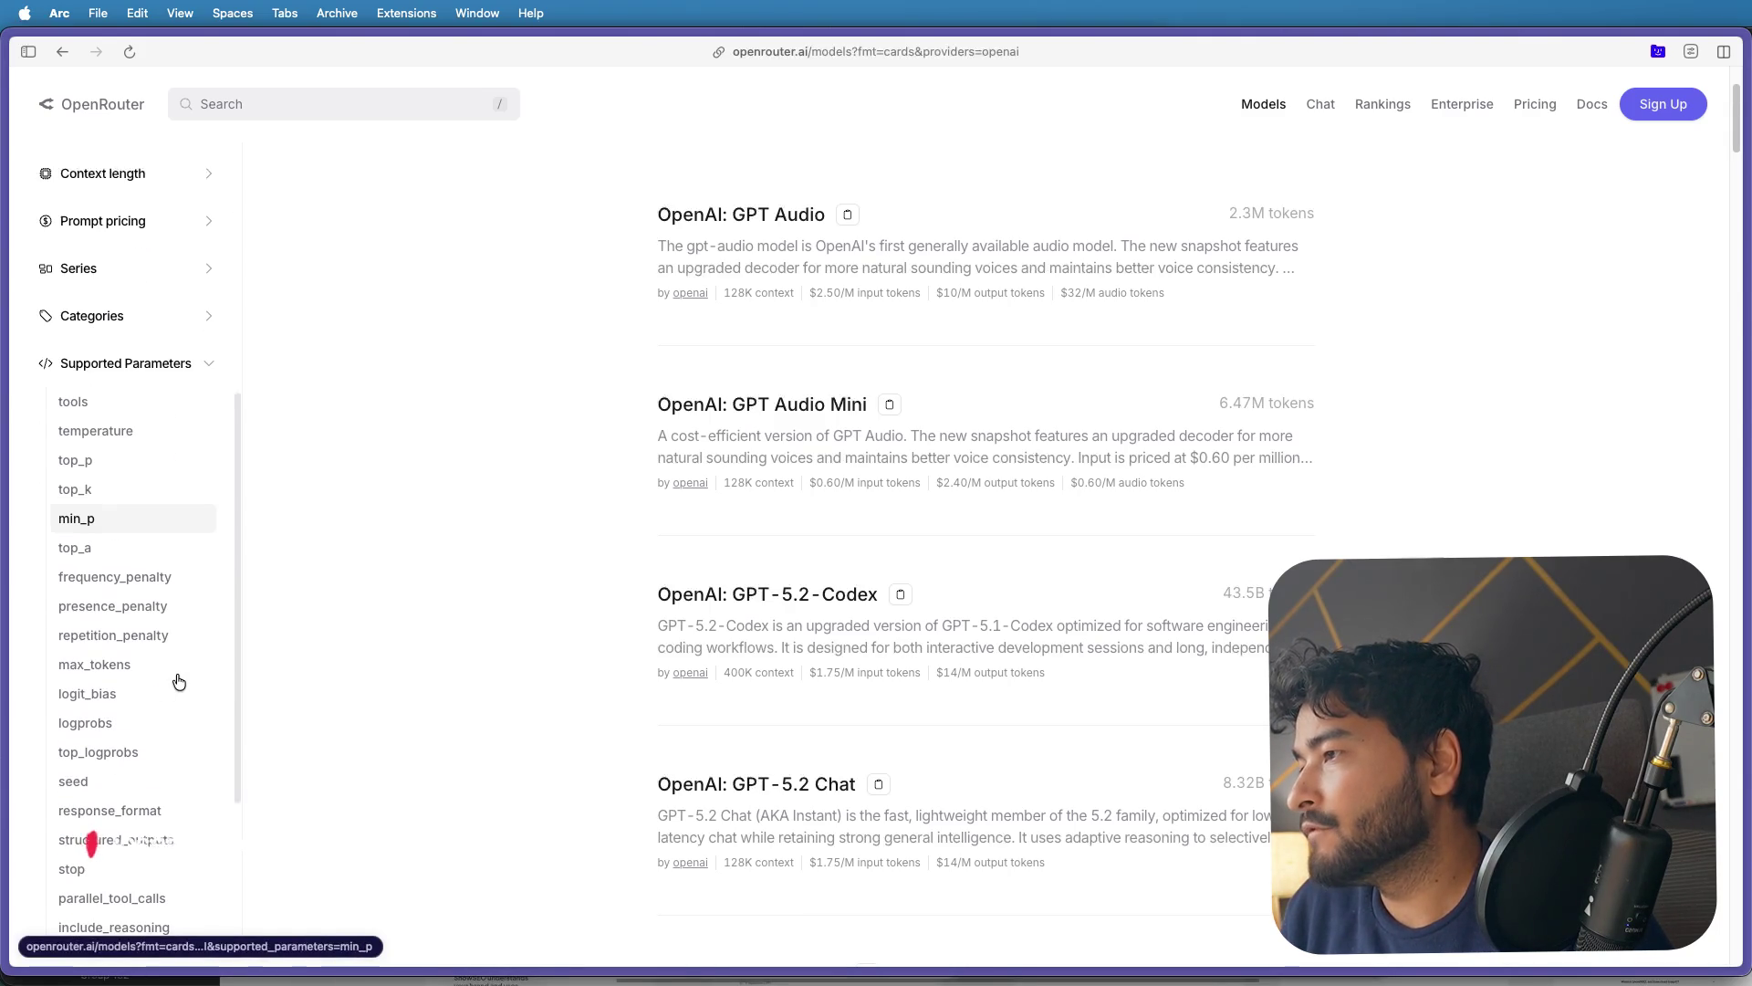
left_click(104, 402)
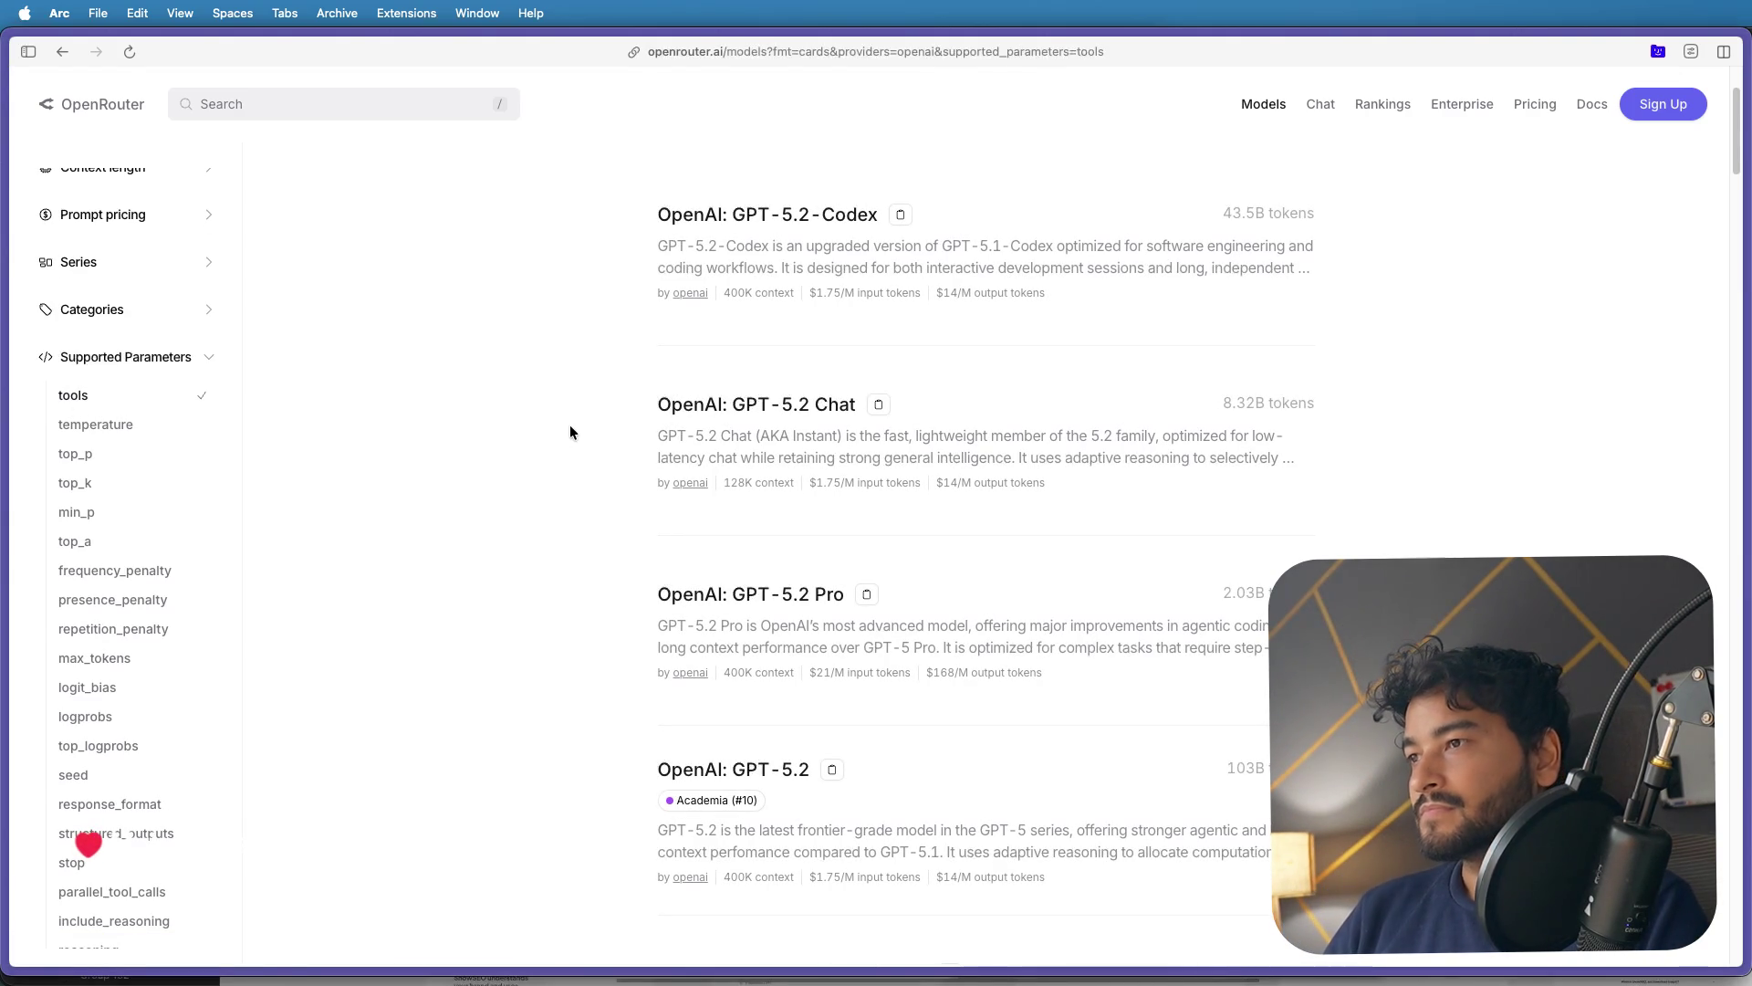
Step: Scroll down to the GPT-5.1-Codex-Mini card and bring up its title link's context menu
scroll(614, 384, "down", 2)
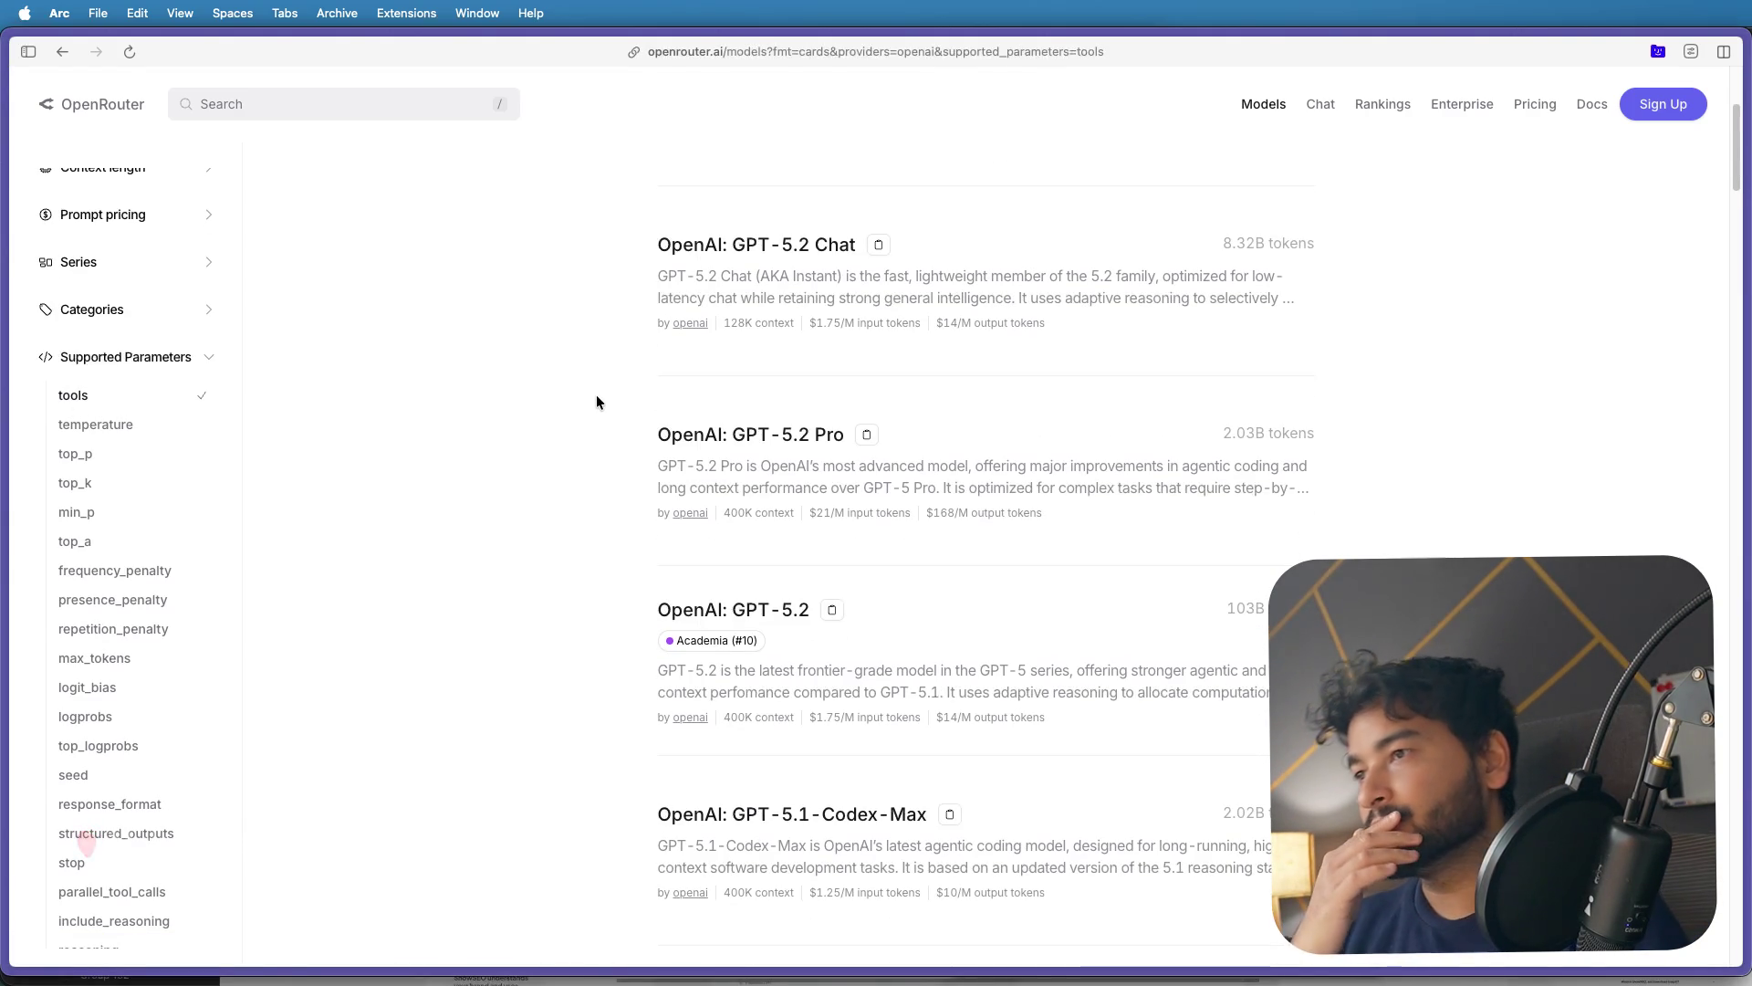
scroll(556, 493, "down", 4)
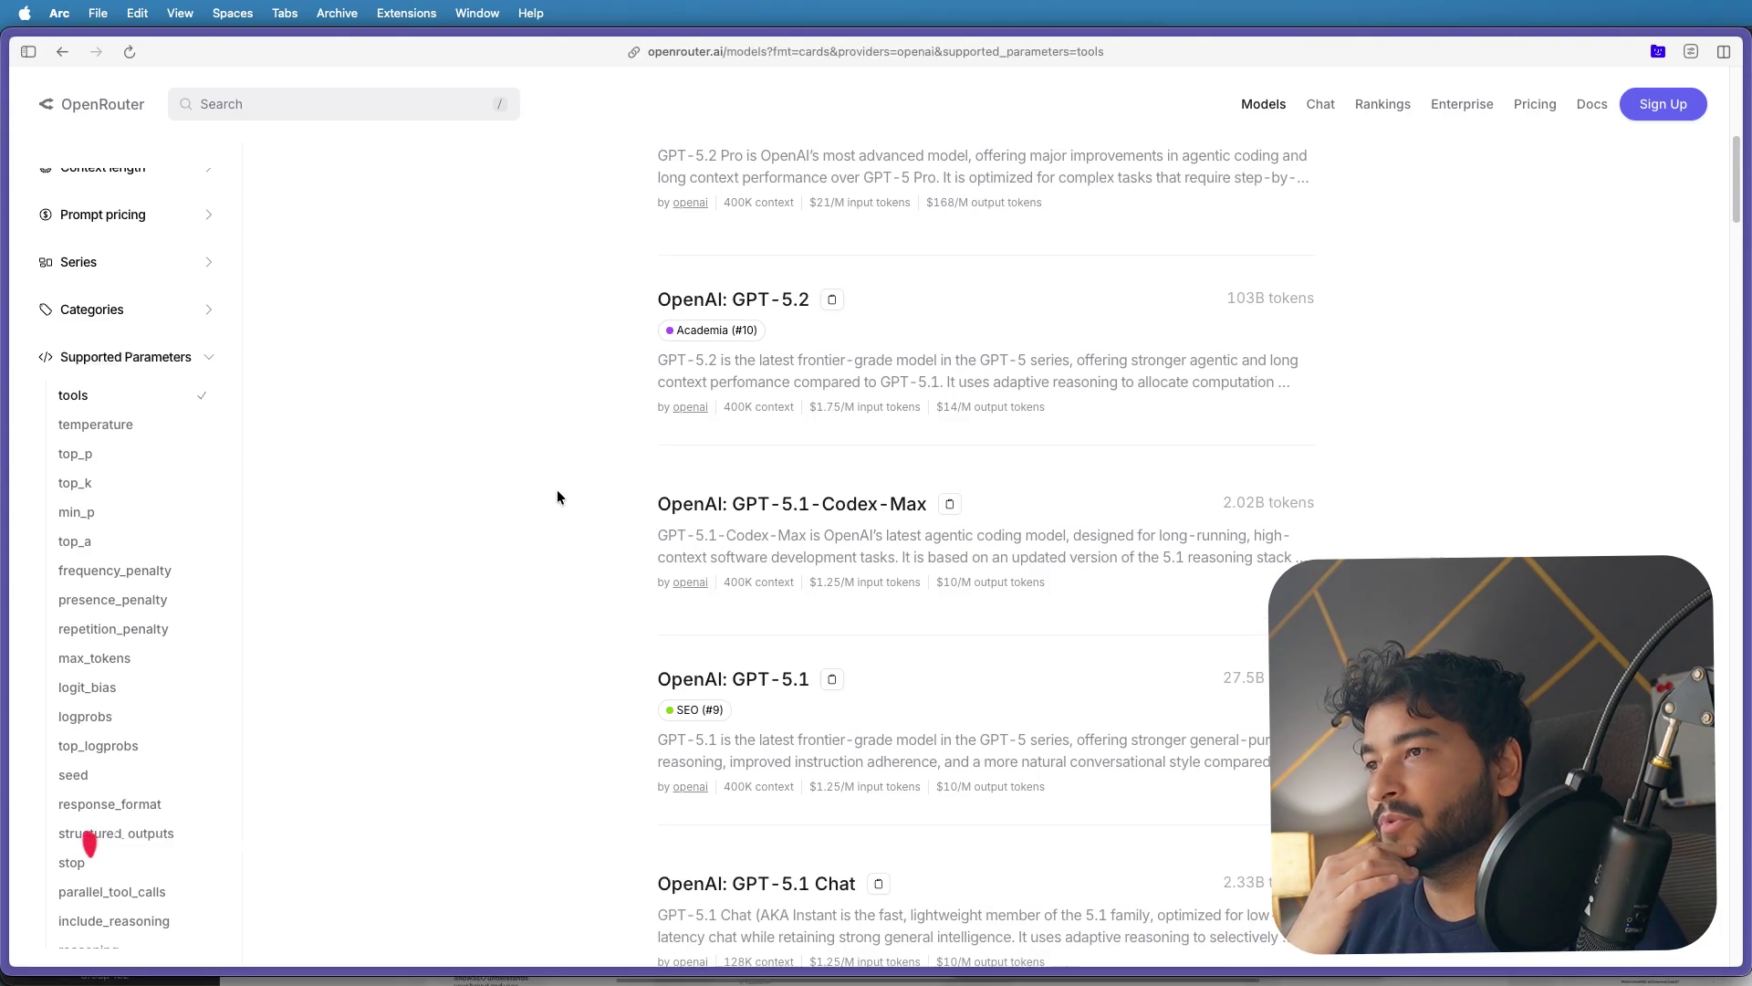
scroll(557, 496, "down", 2)
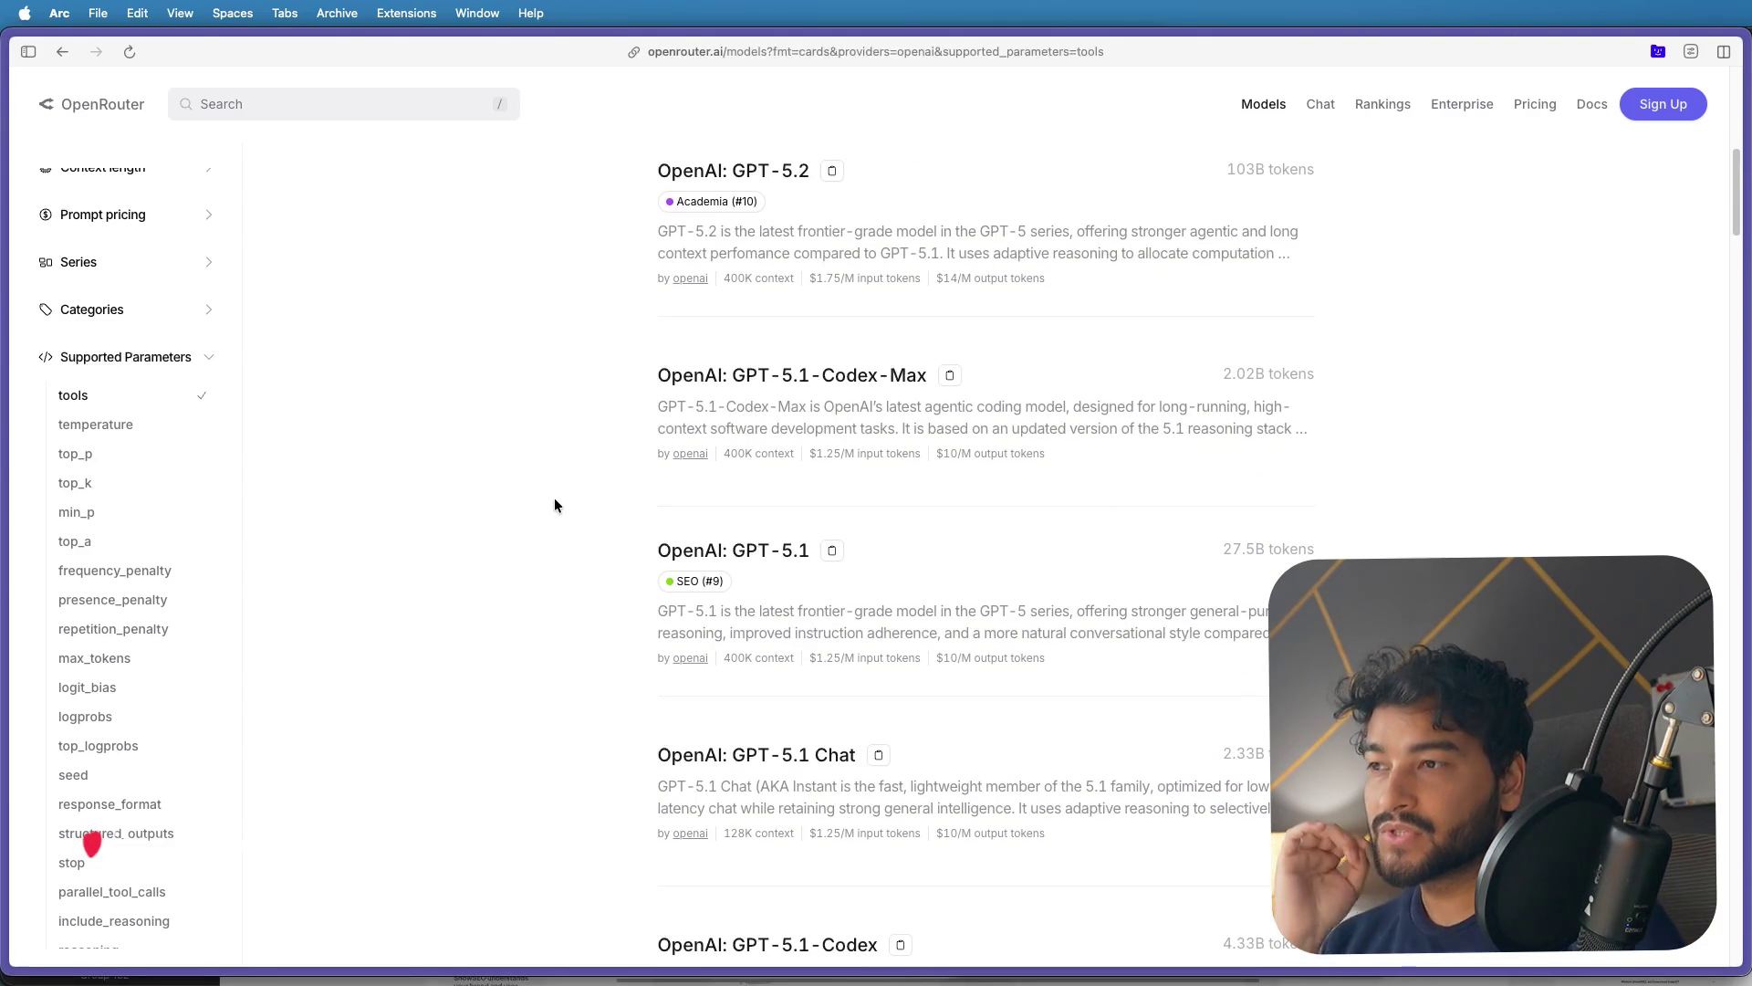
scroll(555, 506, "down", 7)
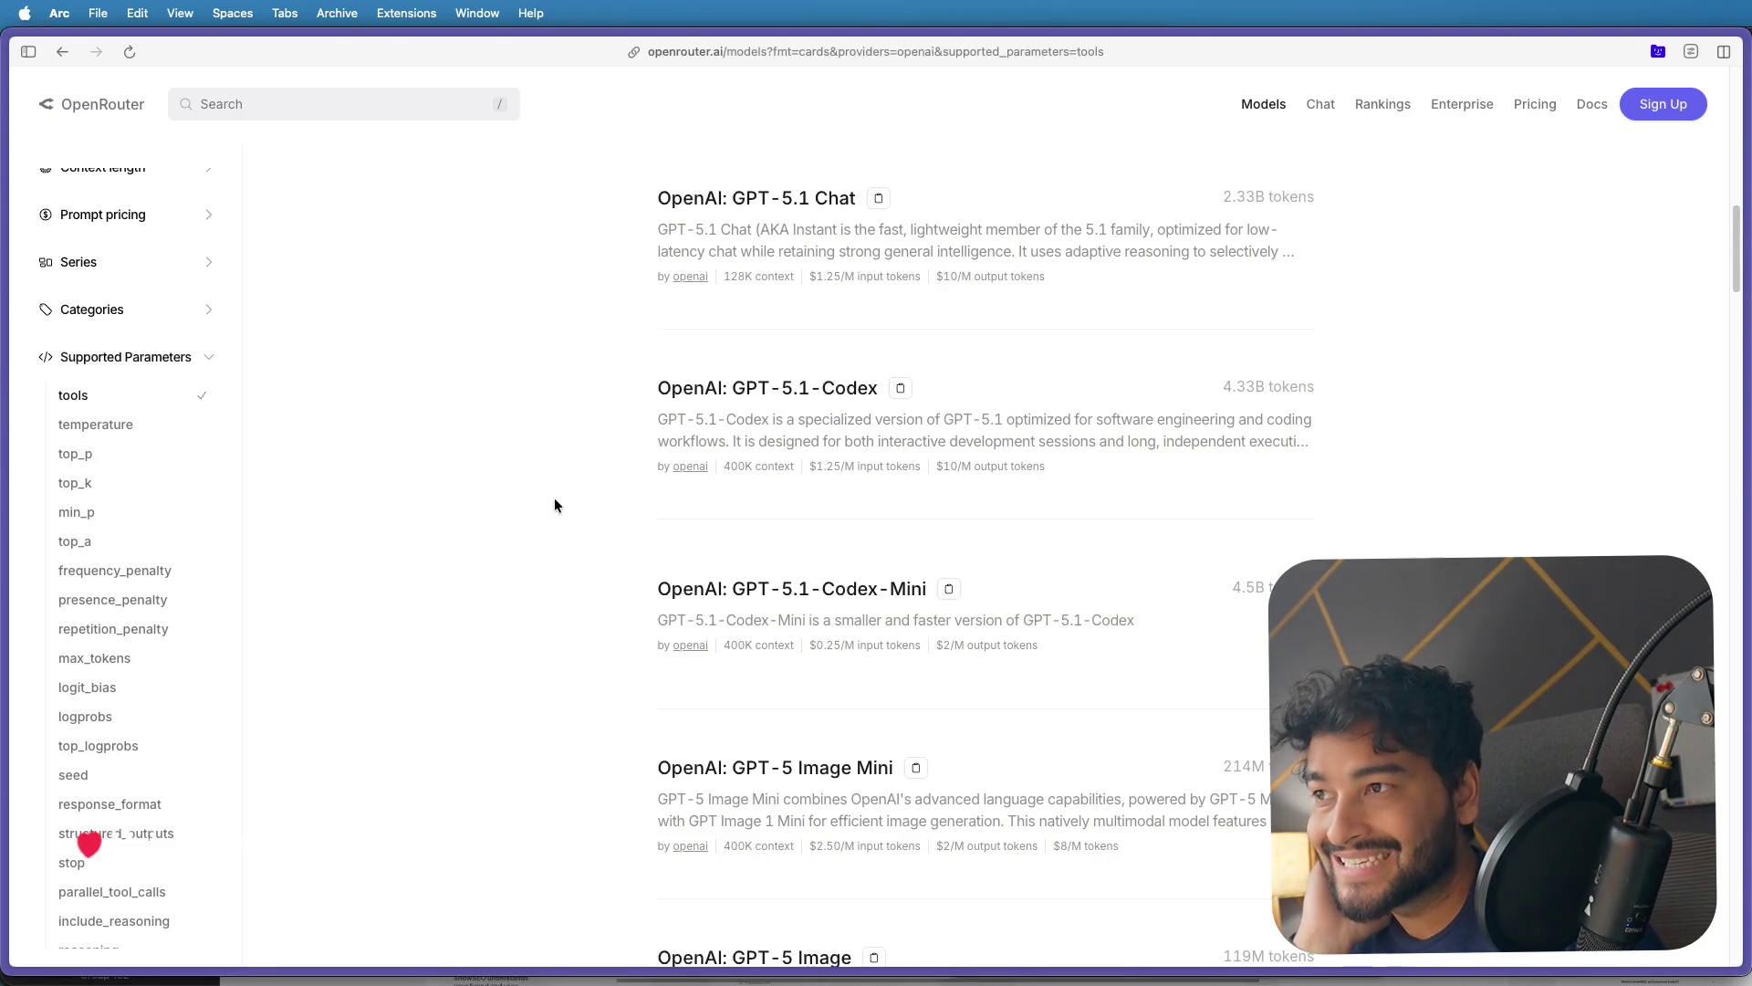
scroll(550, 511, "down", 2)
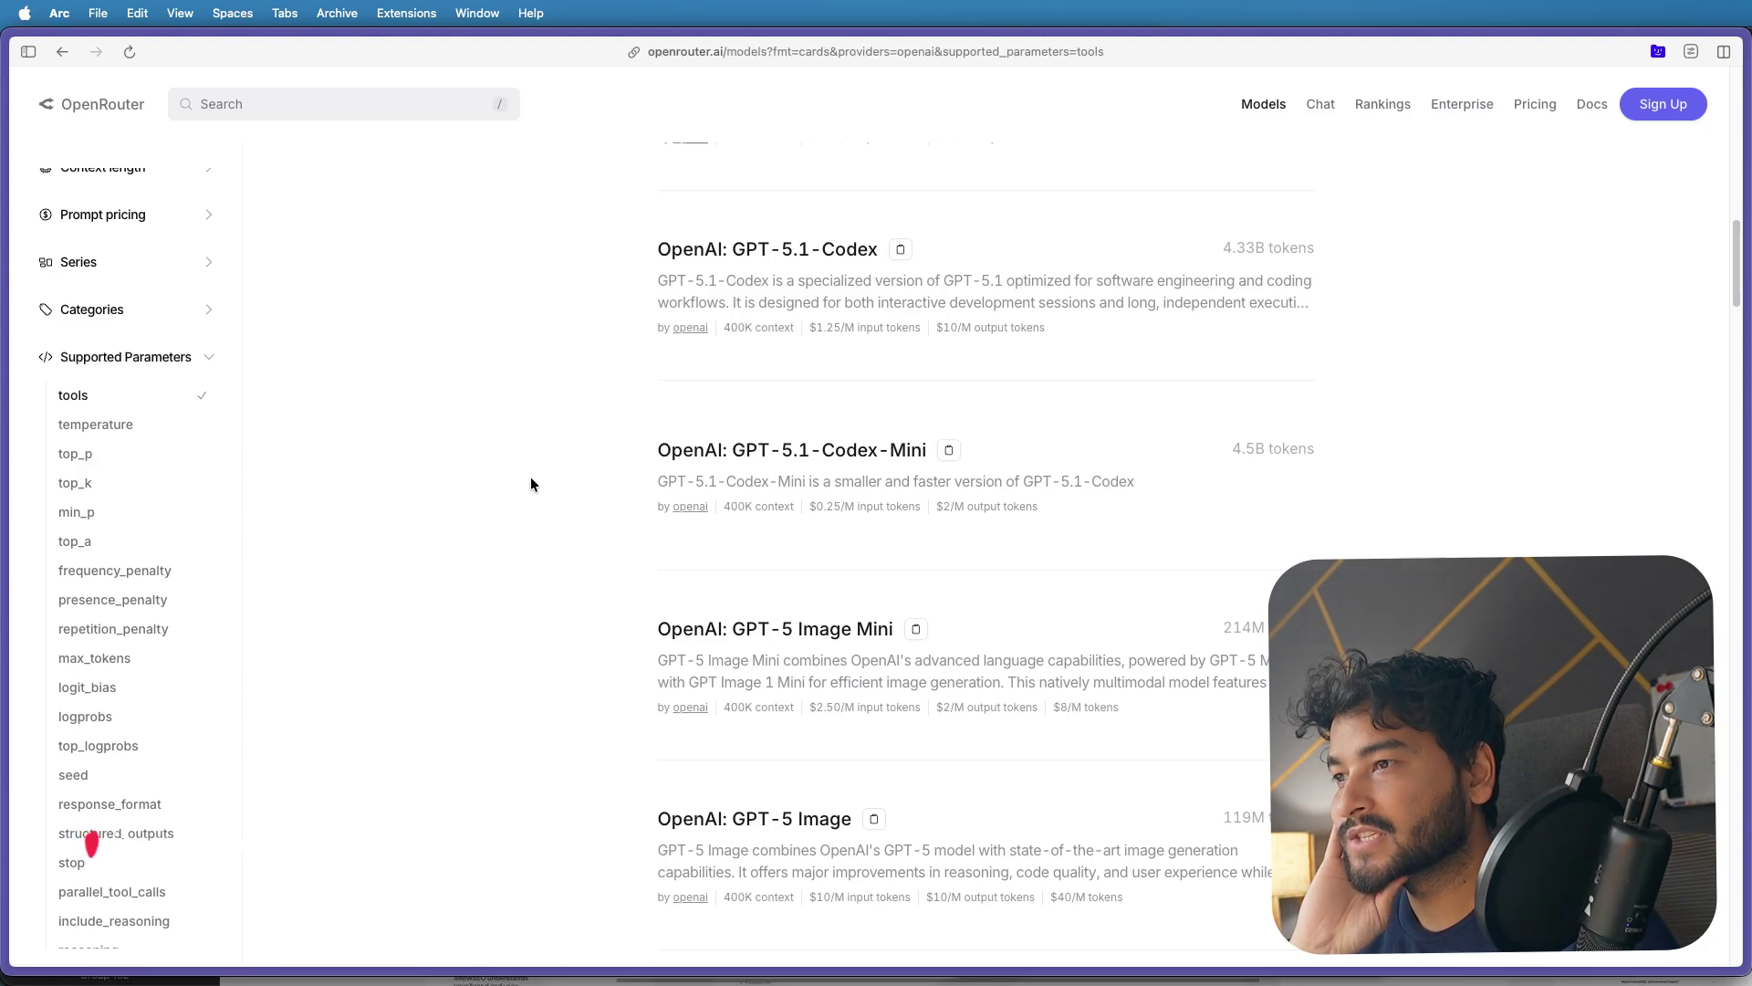
right_click(760, 453)
left_click(1362, 469)
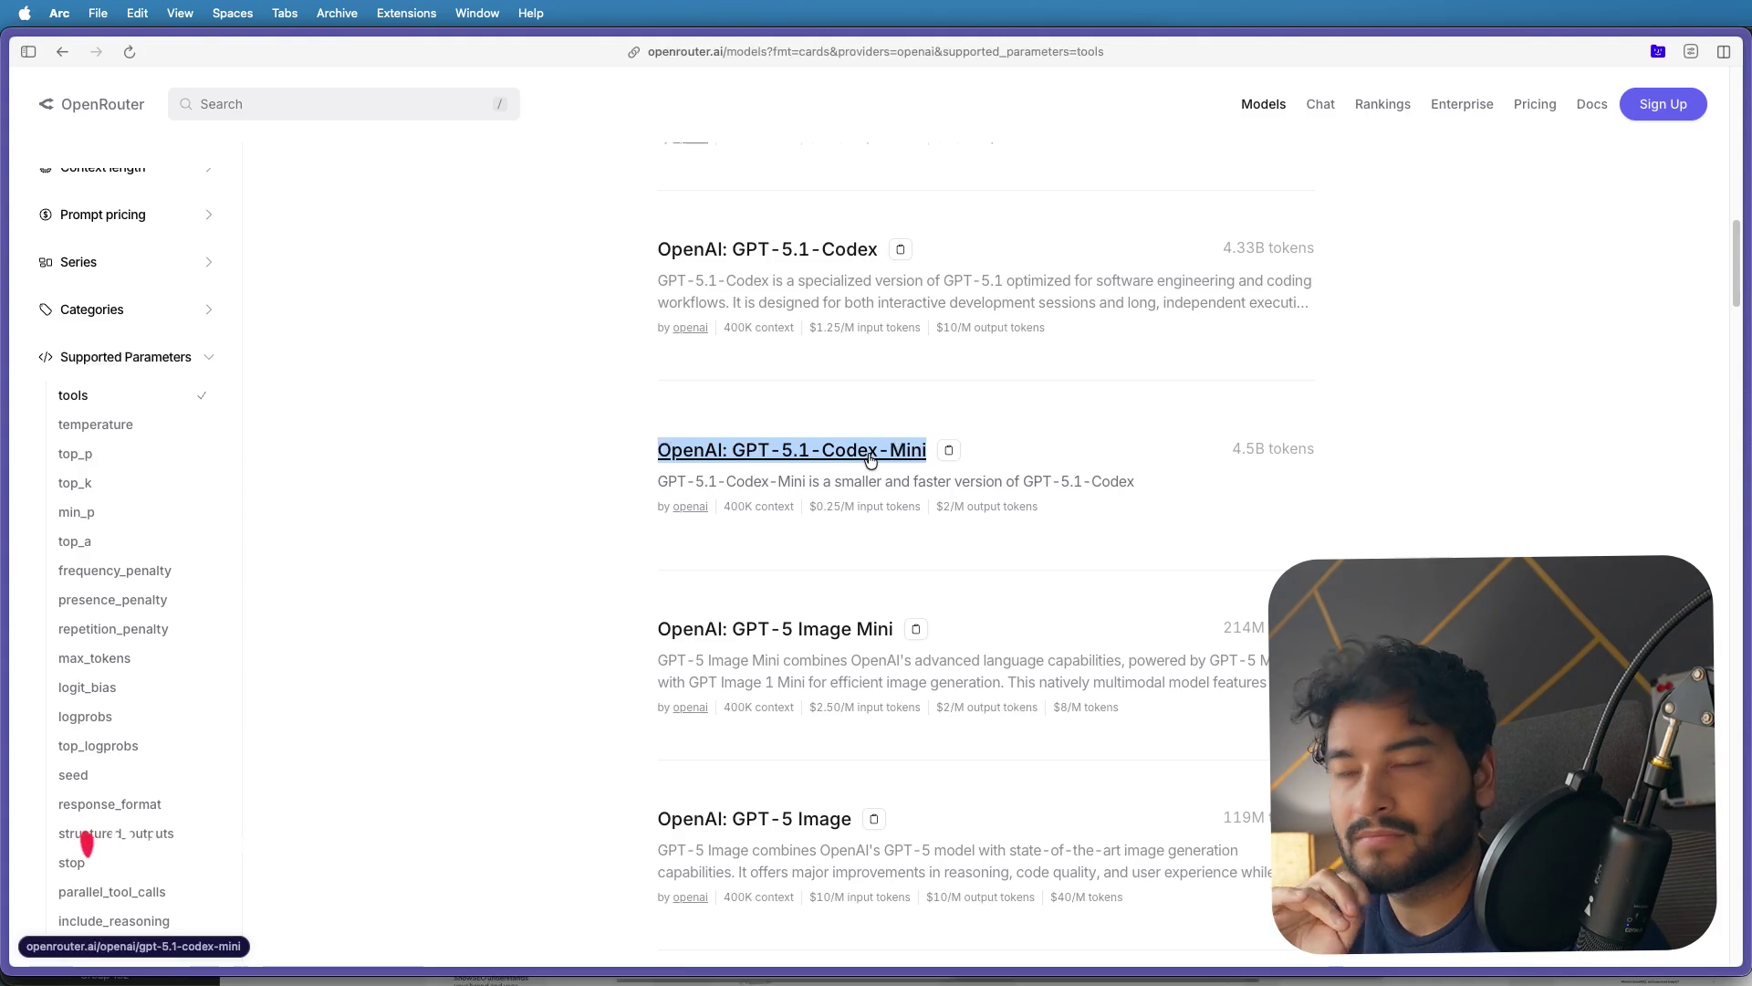
right_click(870, 459)
Step: Open the GPT-5.1-Codex-Mini page in split view and scroll through its providers and pricing
left_click(950, 516)
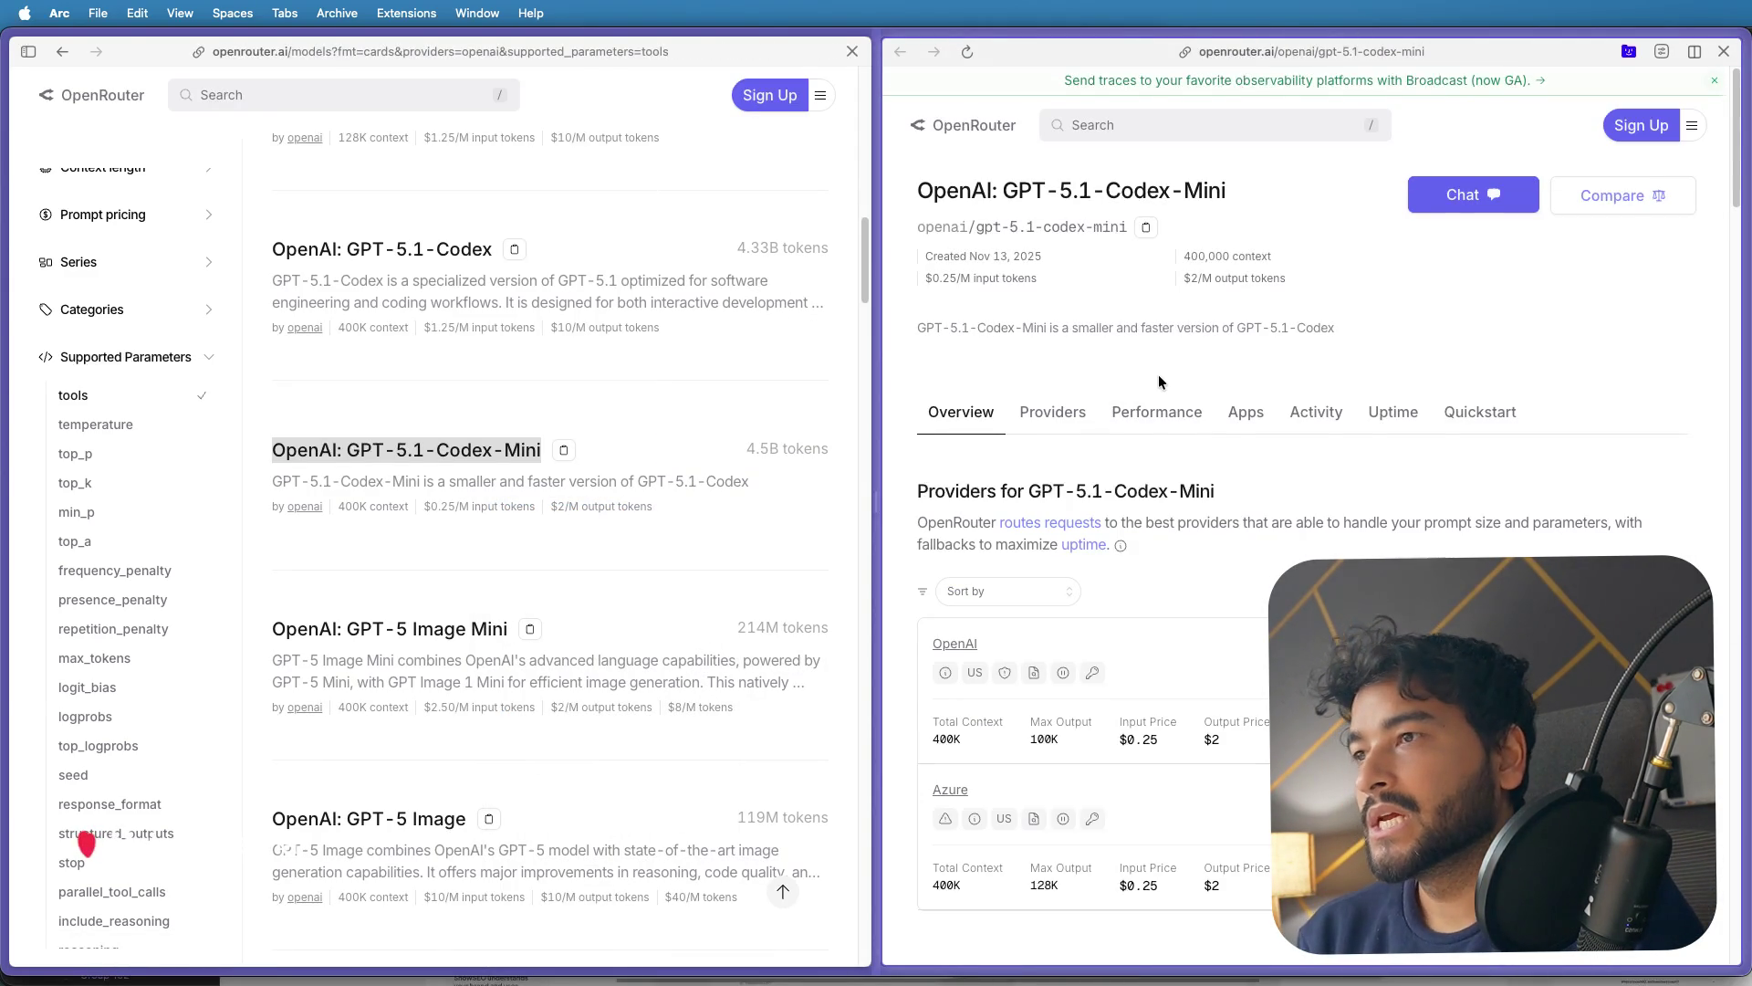
scroll(1158, 376, "down", 2)
scroll(1179, 374, "down", 10)
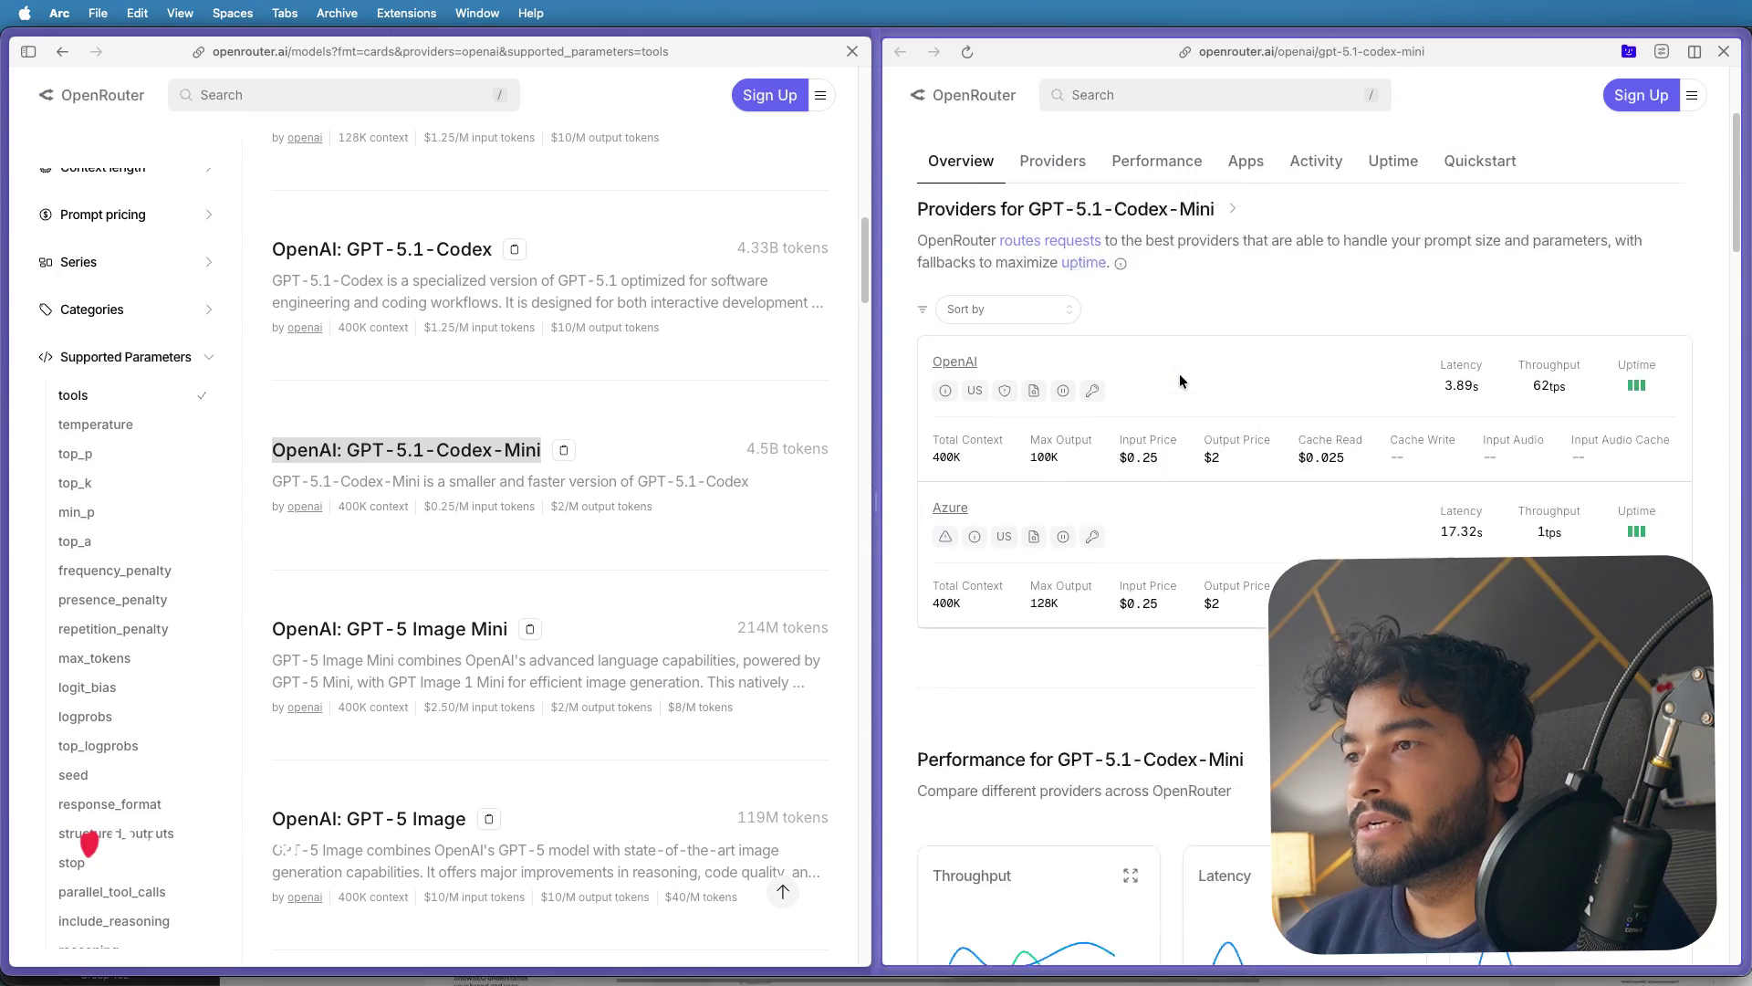
scroll(1179, 374, "down", 5)
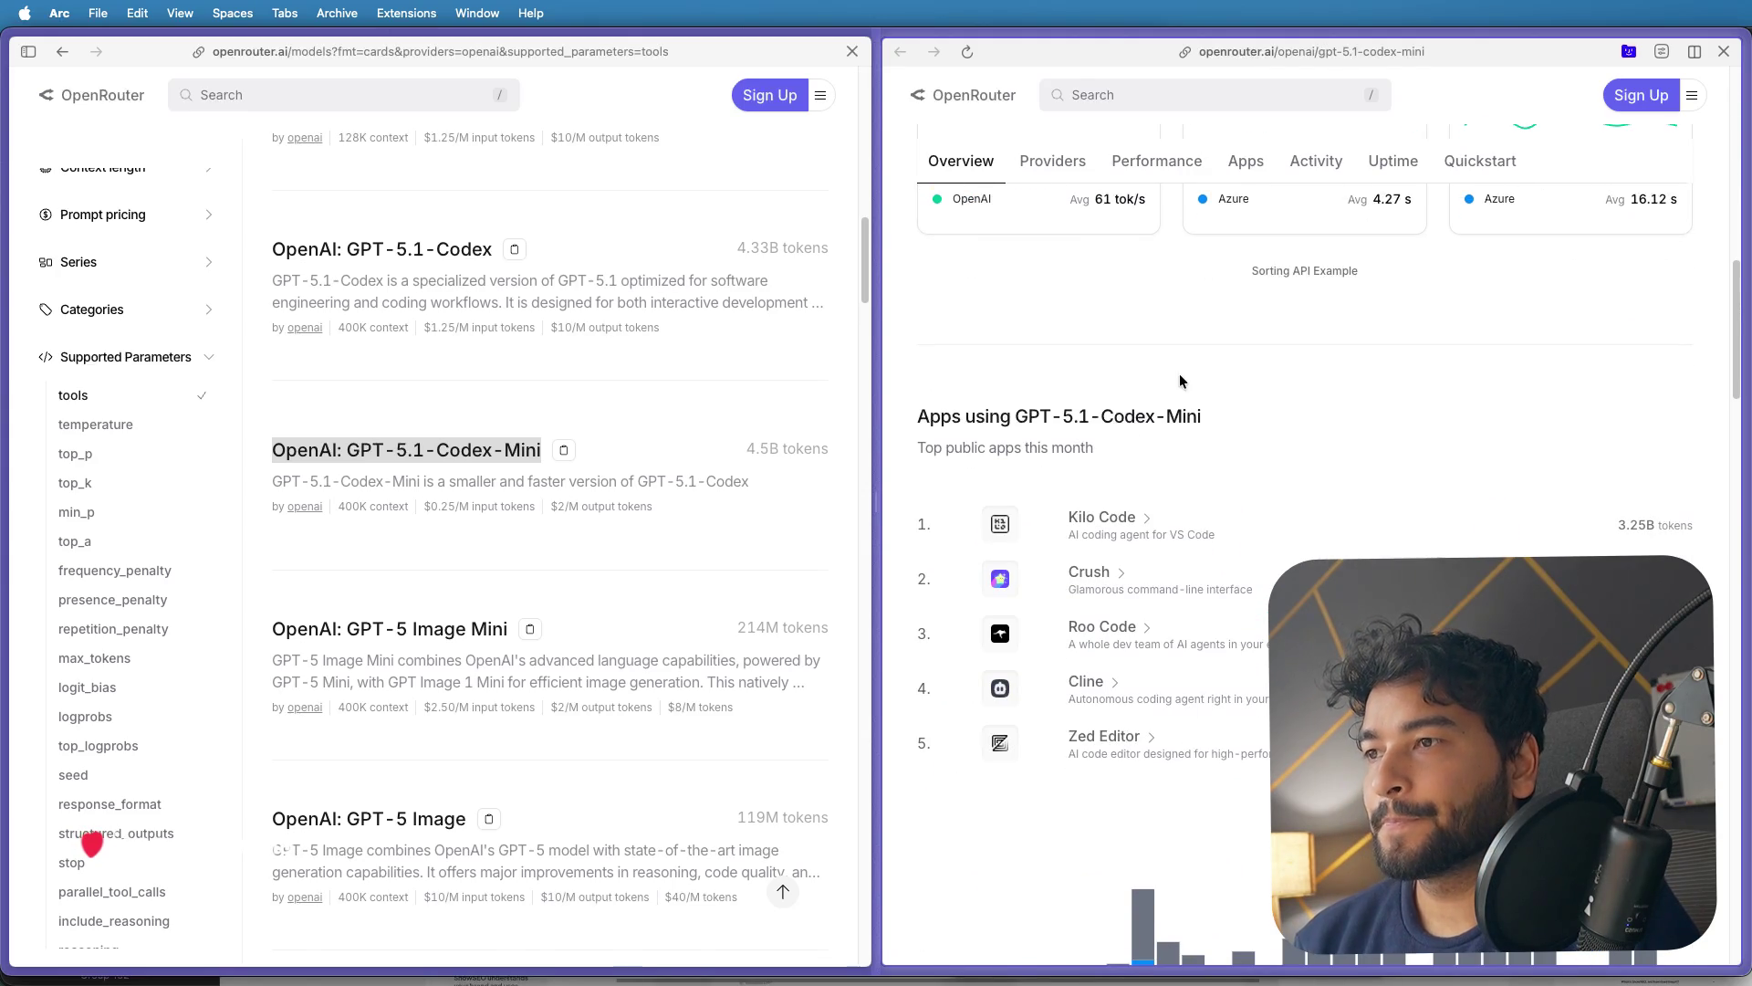
scroll(1180, 374, "up", 15)
scroll(1179, 374, "up", 3)
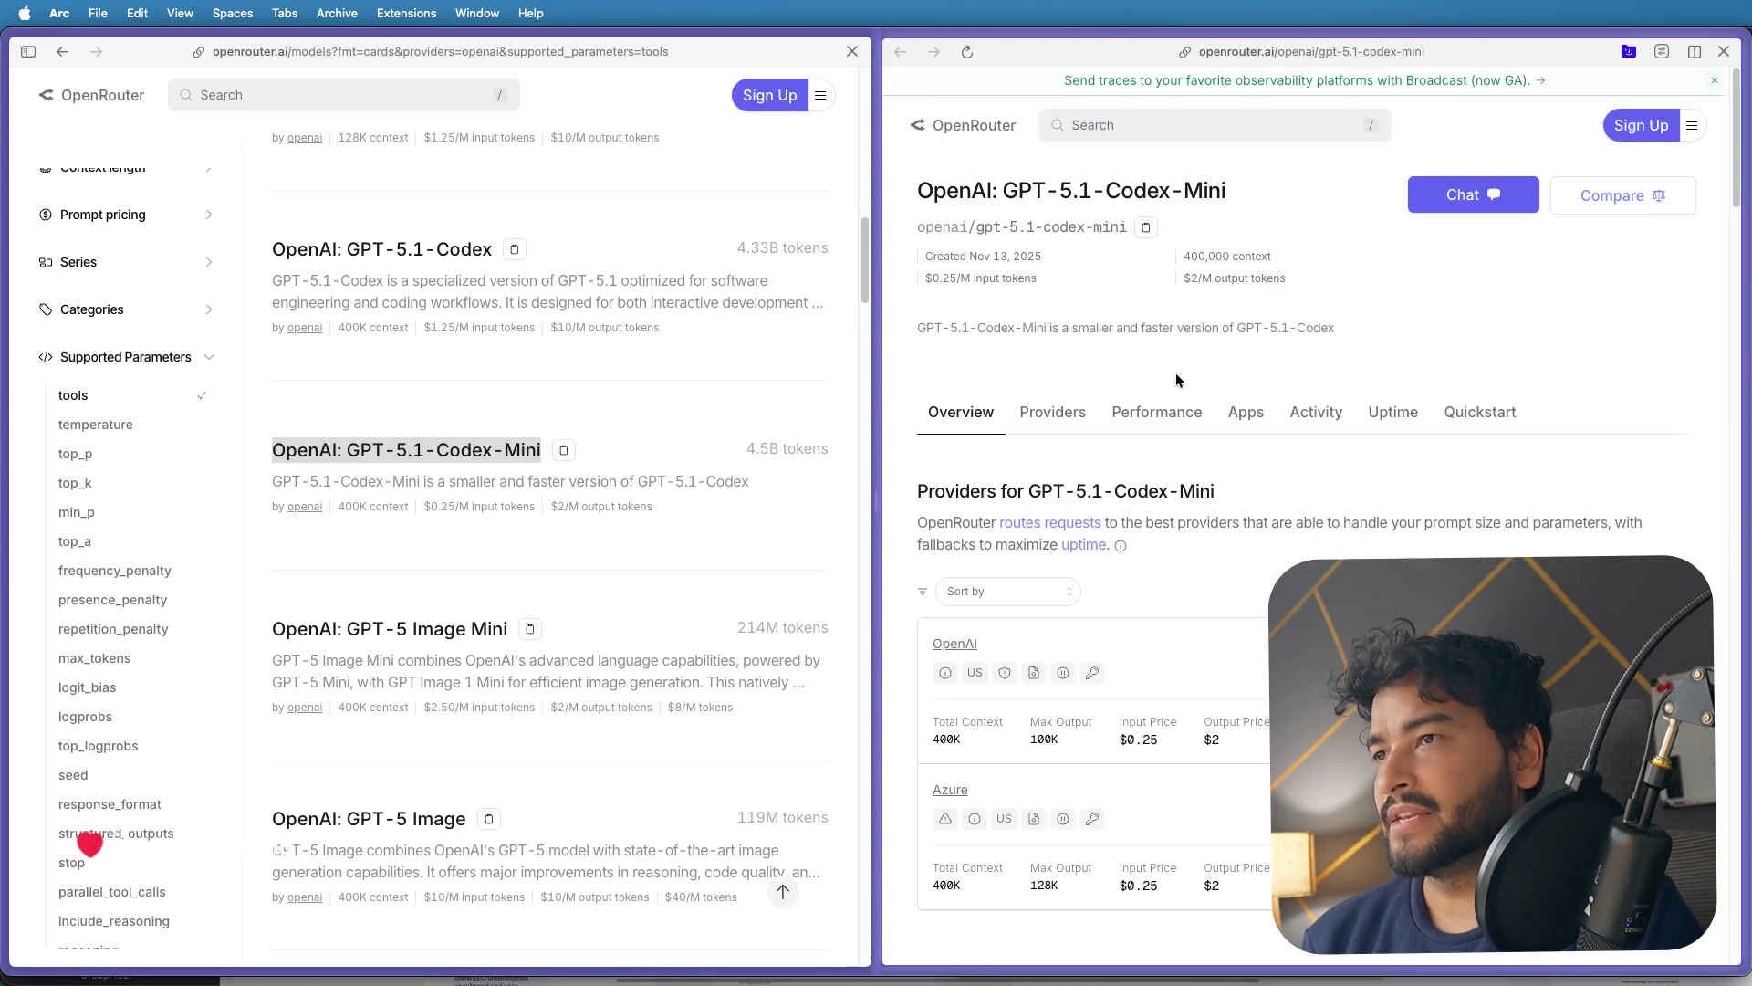
Step: Resize the split panes and scroll the model page through its activity and sample code
left_click_drag(876, 370, 1059, 368)
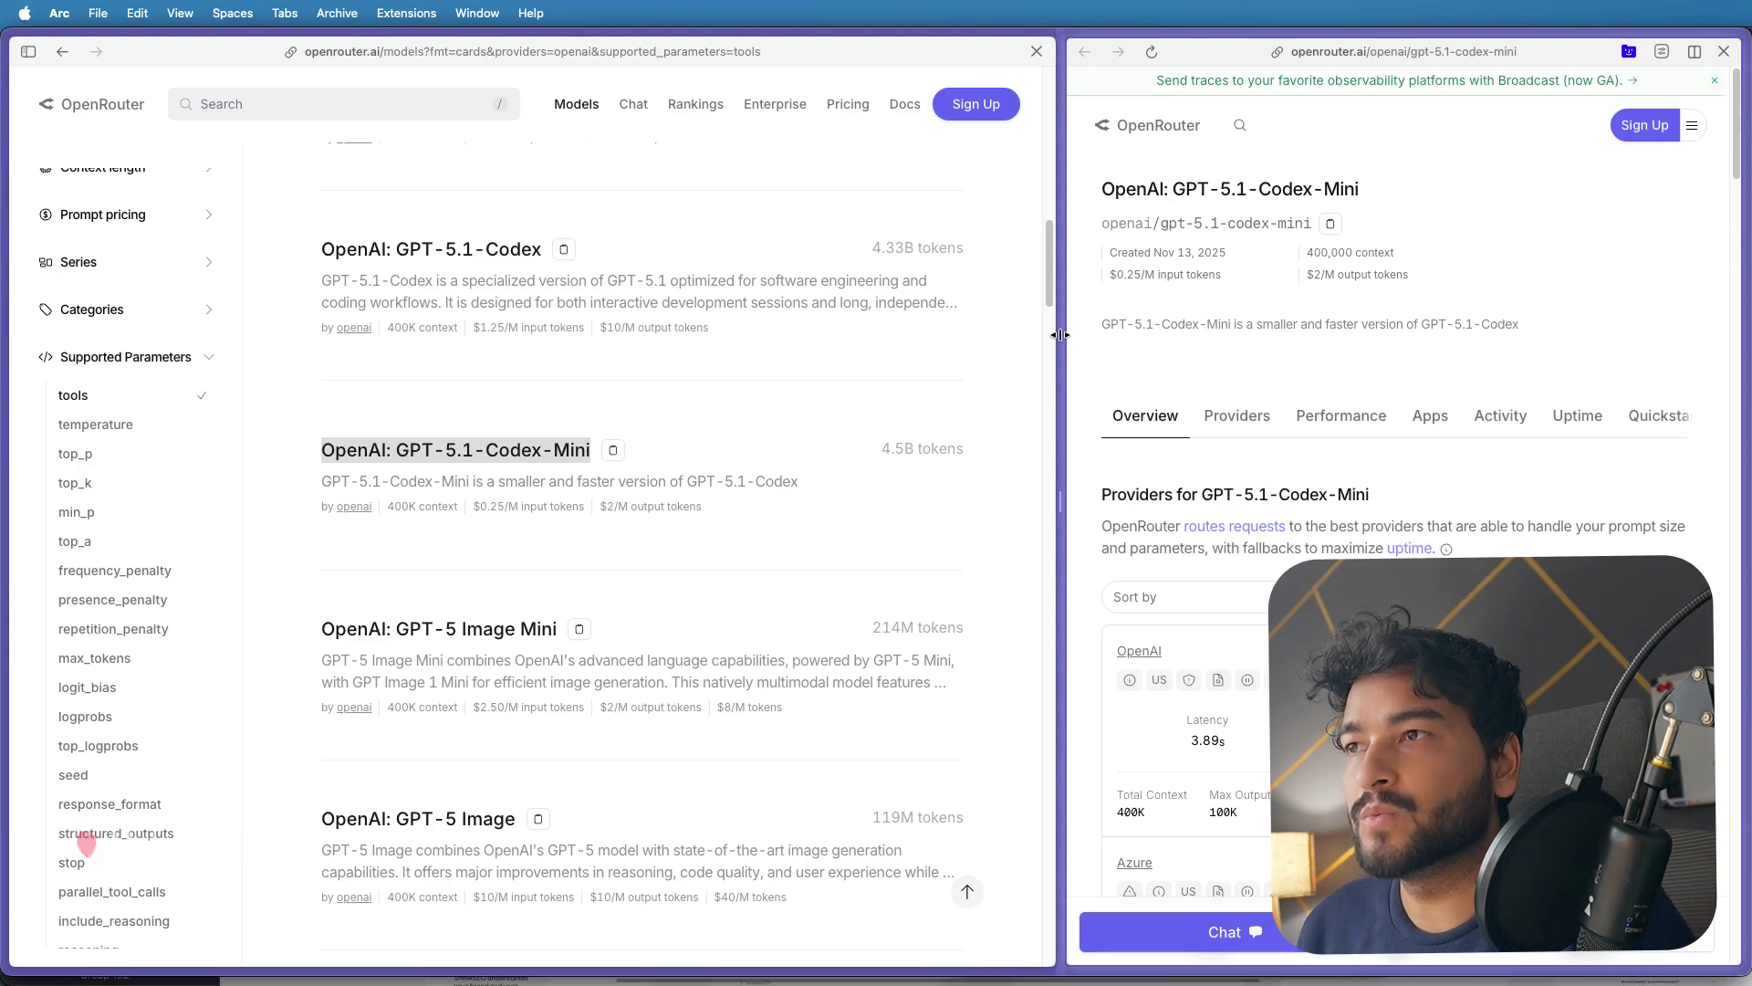
left_click_drag(1060, 335, 826, 342)
scroll(1090, 343, "down", 3)
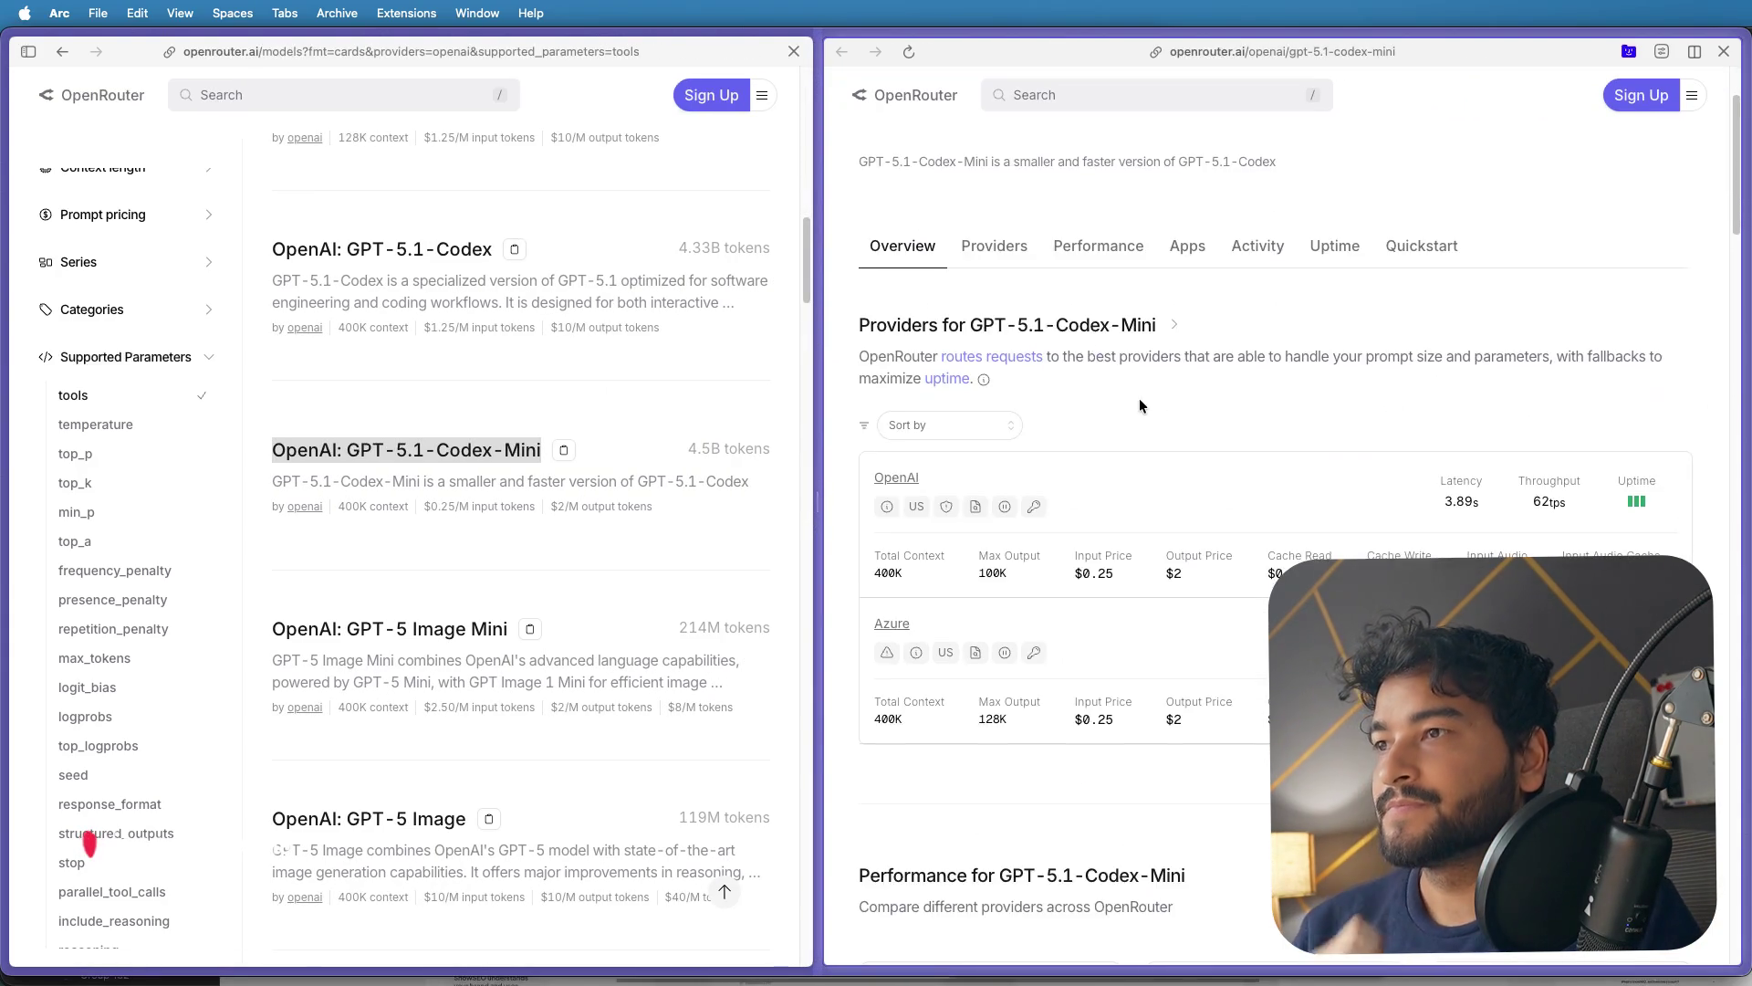
scroll(1135, 397, "down", 15)
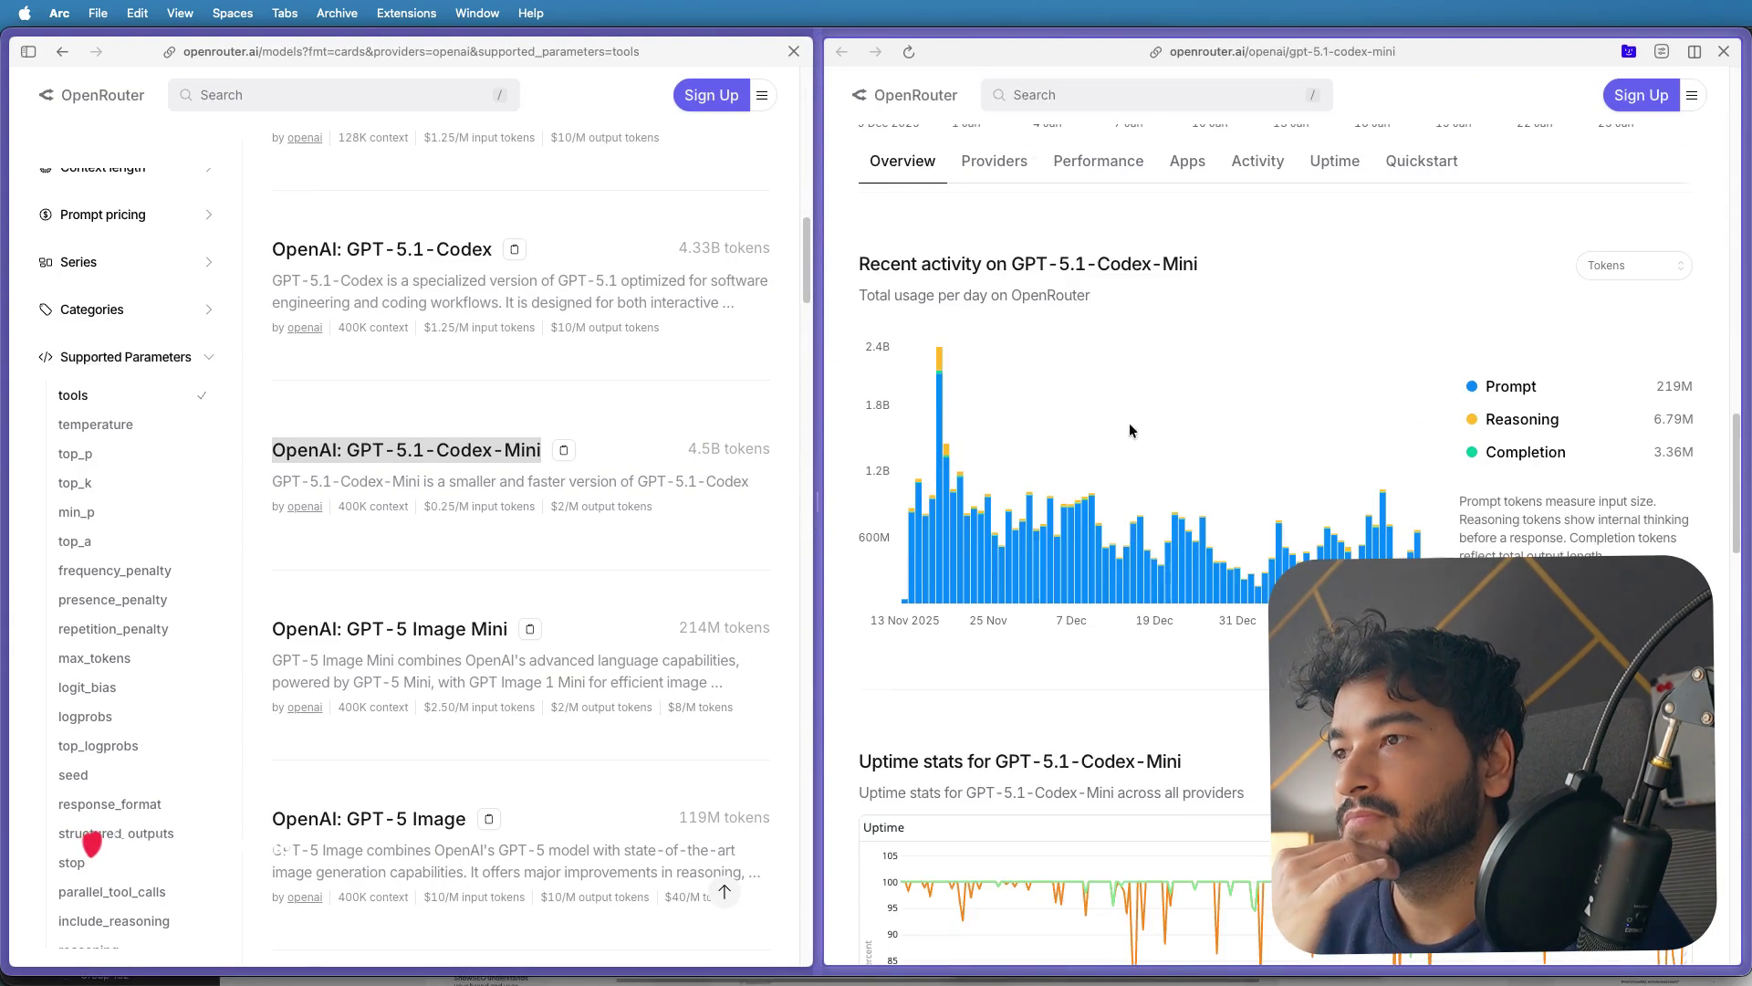
scroll(1129, 426, "down", 5)
scroll(1130, 429, "down", 5)
scroll(1132, 426, "down", 5)
scroll(1191, 411, "down", 2)
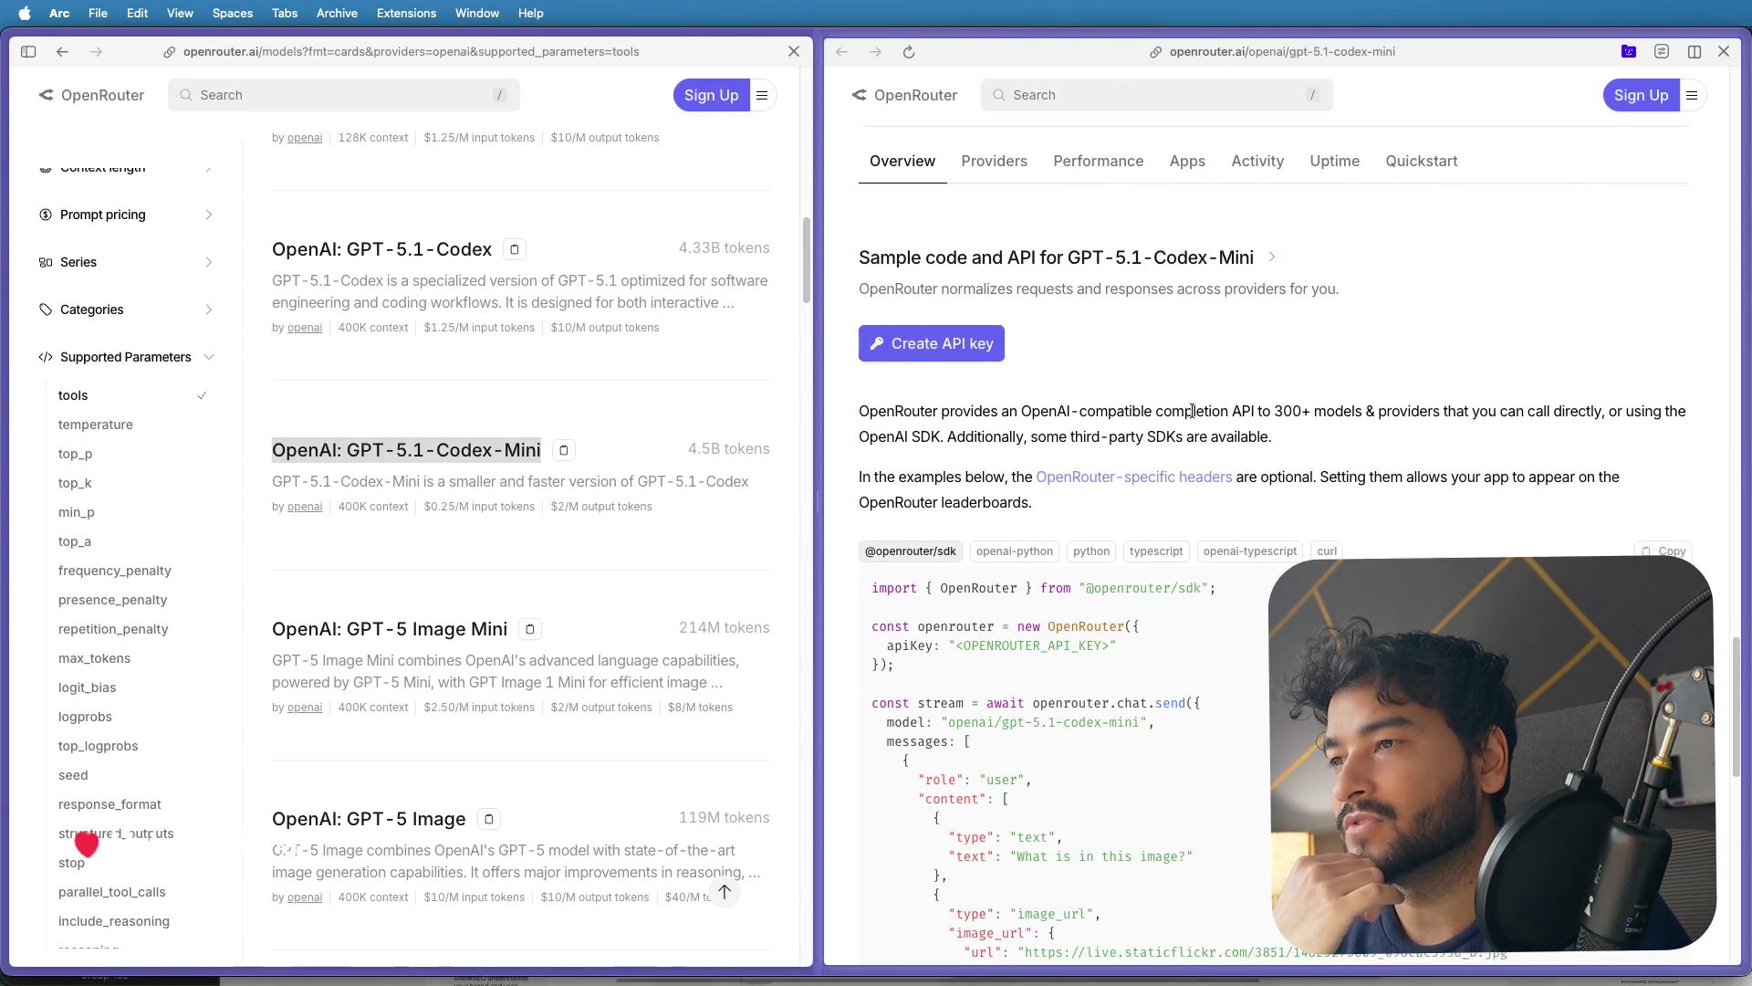
scroll(1288, 413, "down", 4)
scroll(1248, 486, "down", 9)
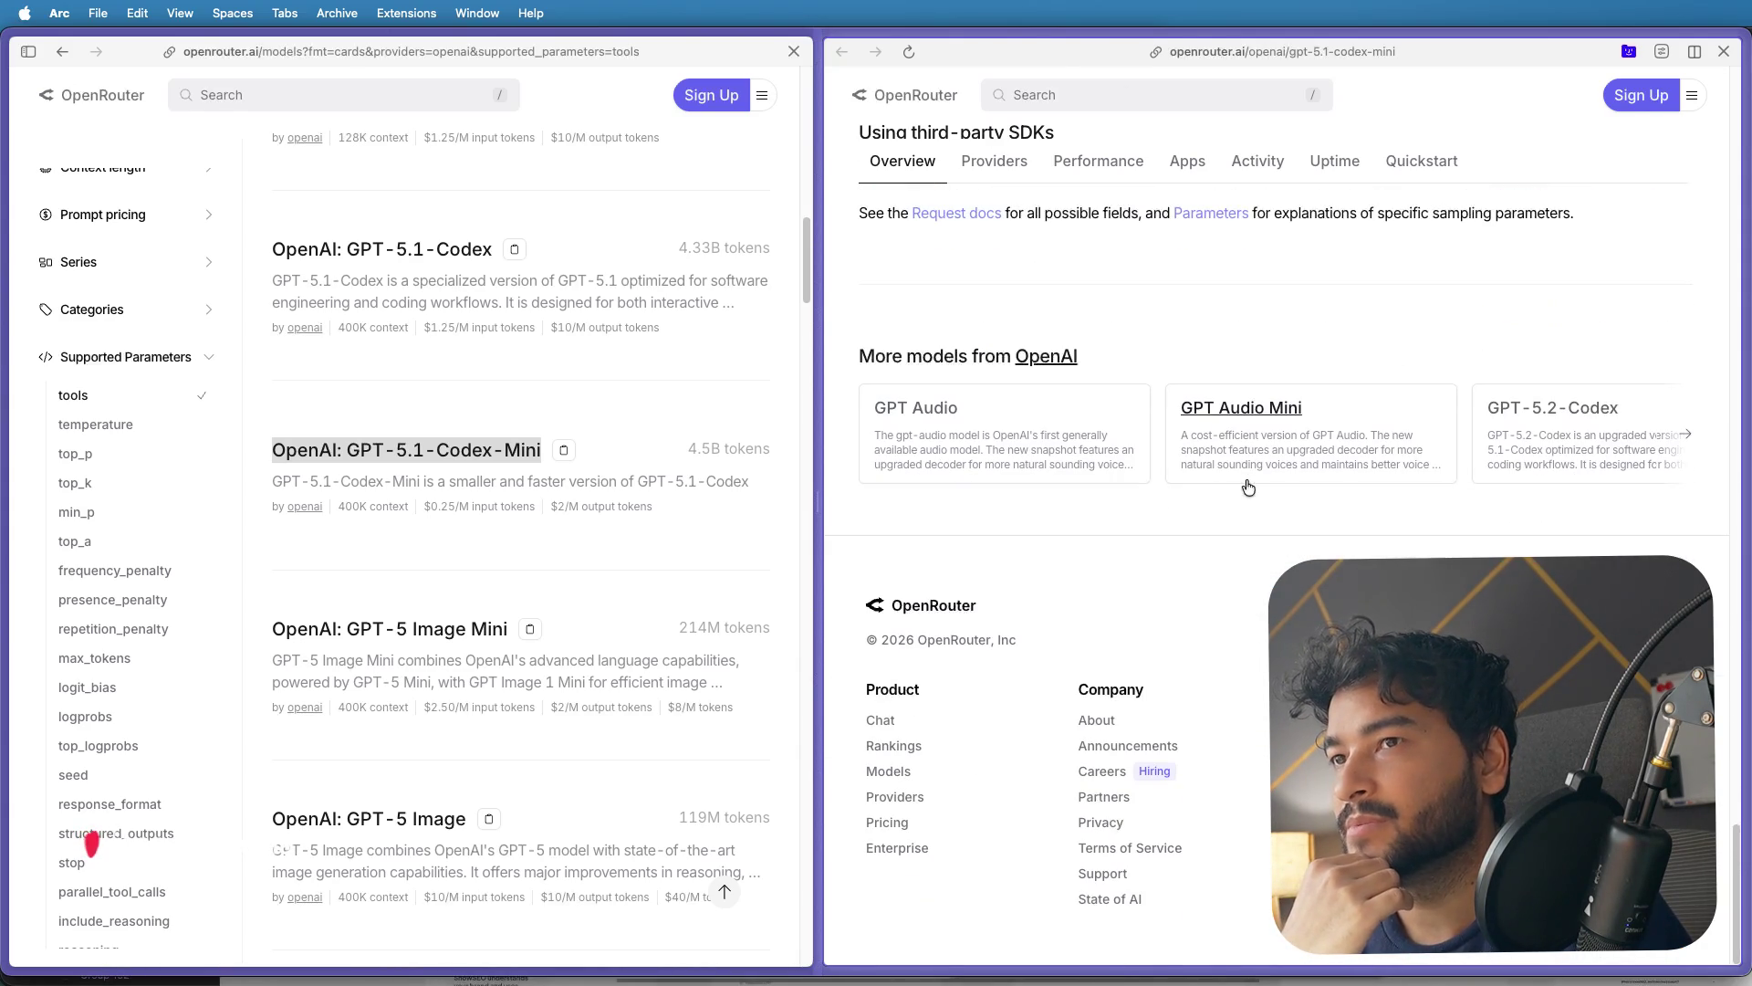
scroll(1246, 479, "up", 20)
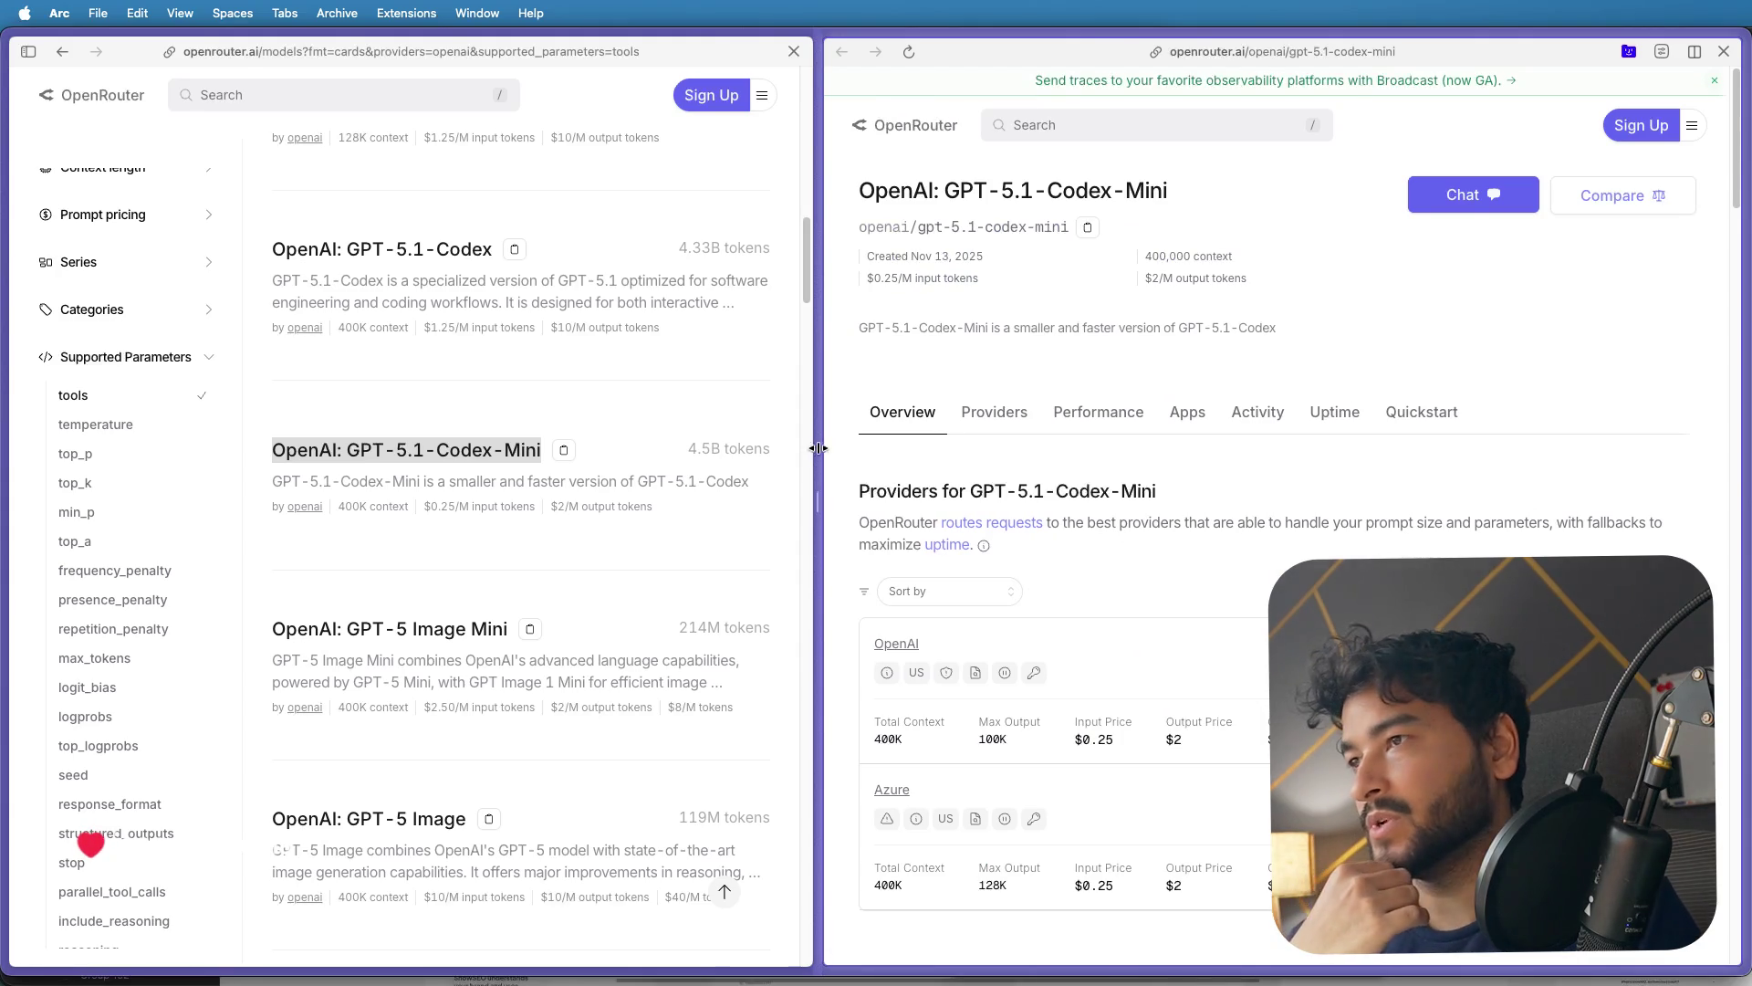
left_click_drag(815, 448, 1115, 448)
left_click(709, 364)
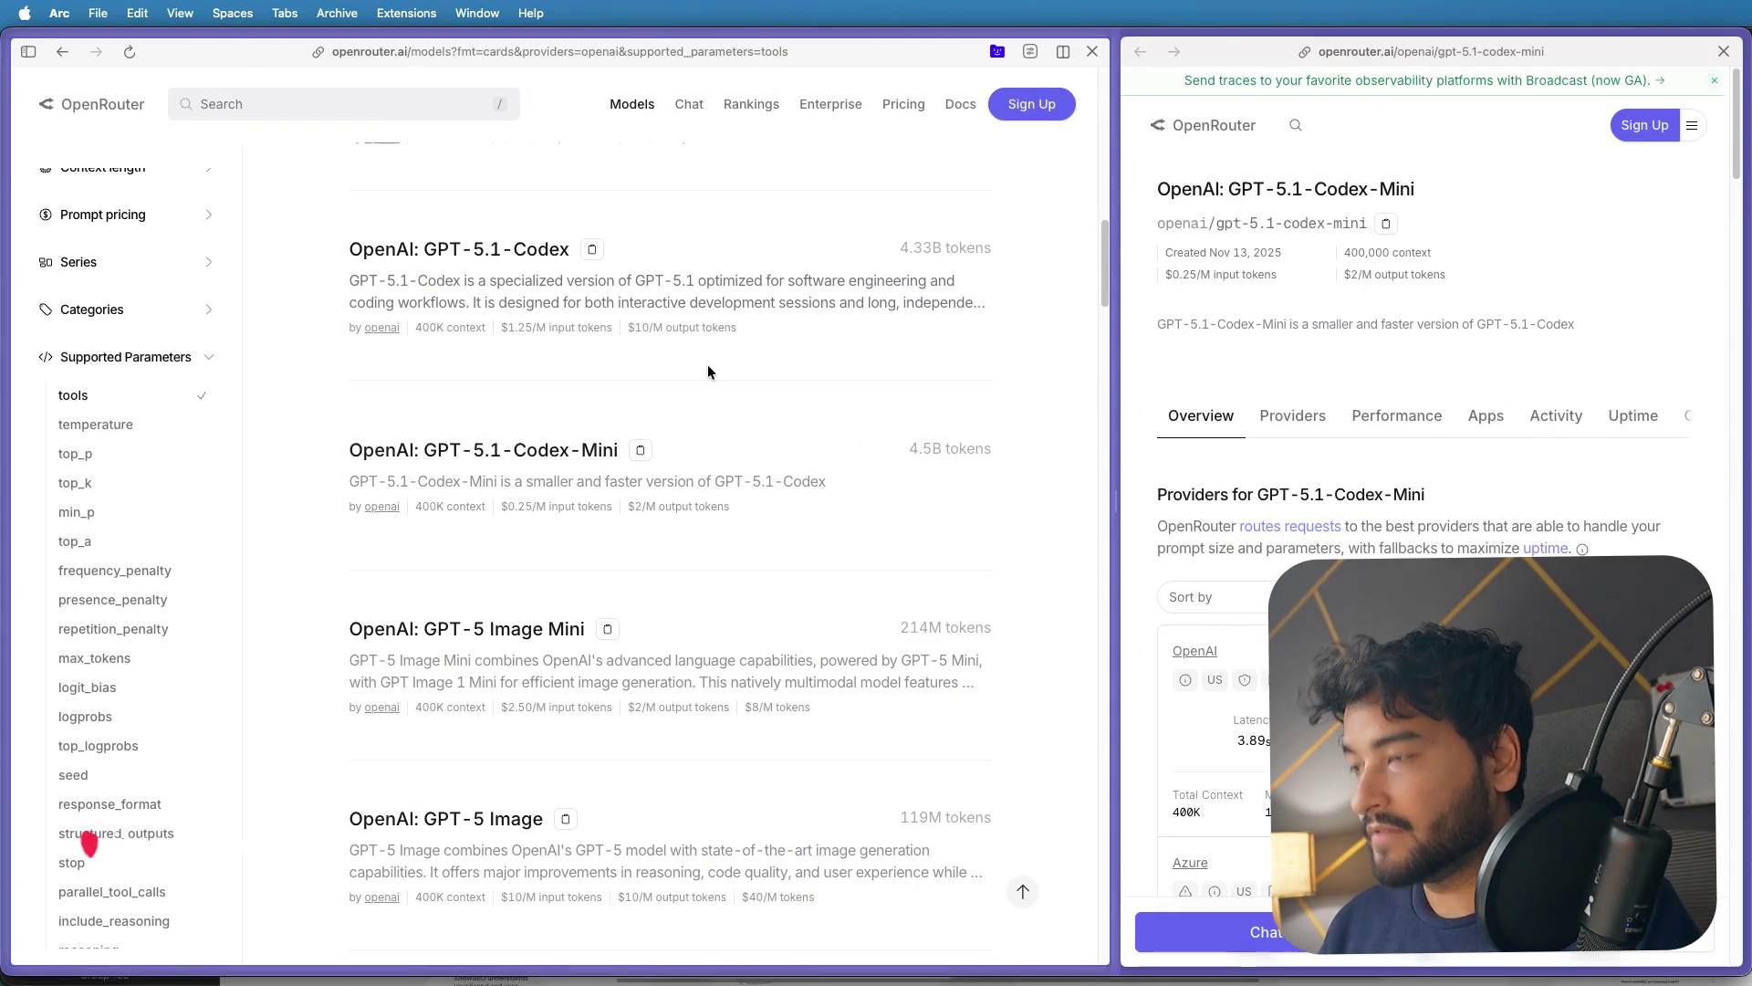
Step: Start a new Raycast AI chat and search its model list for codex and mini models
key("super+shift+a")
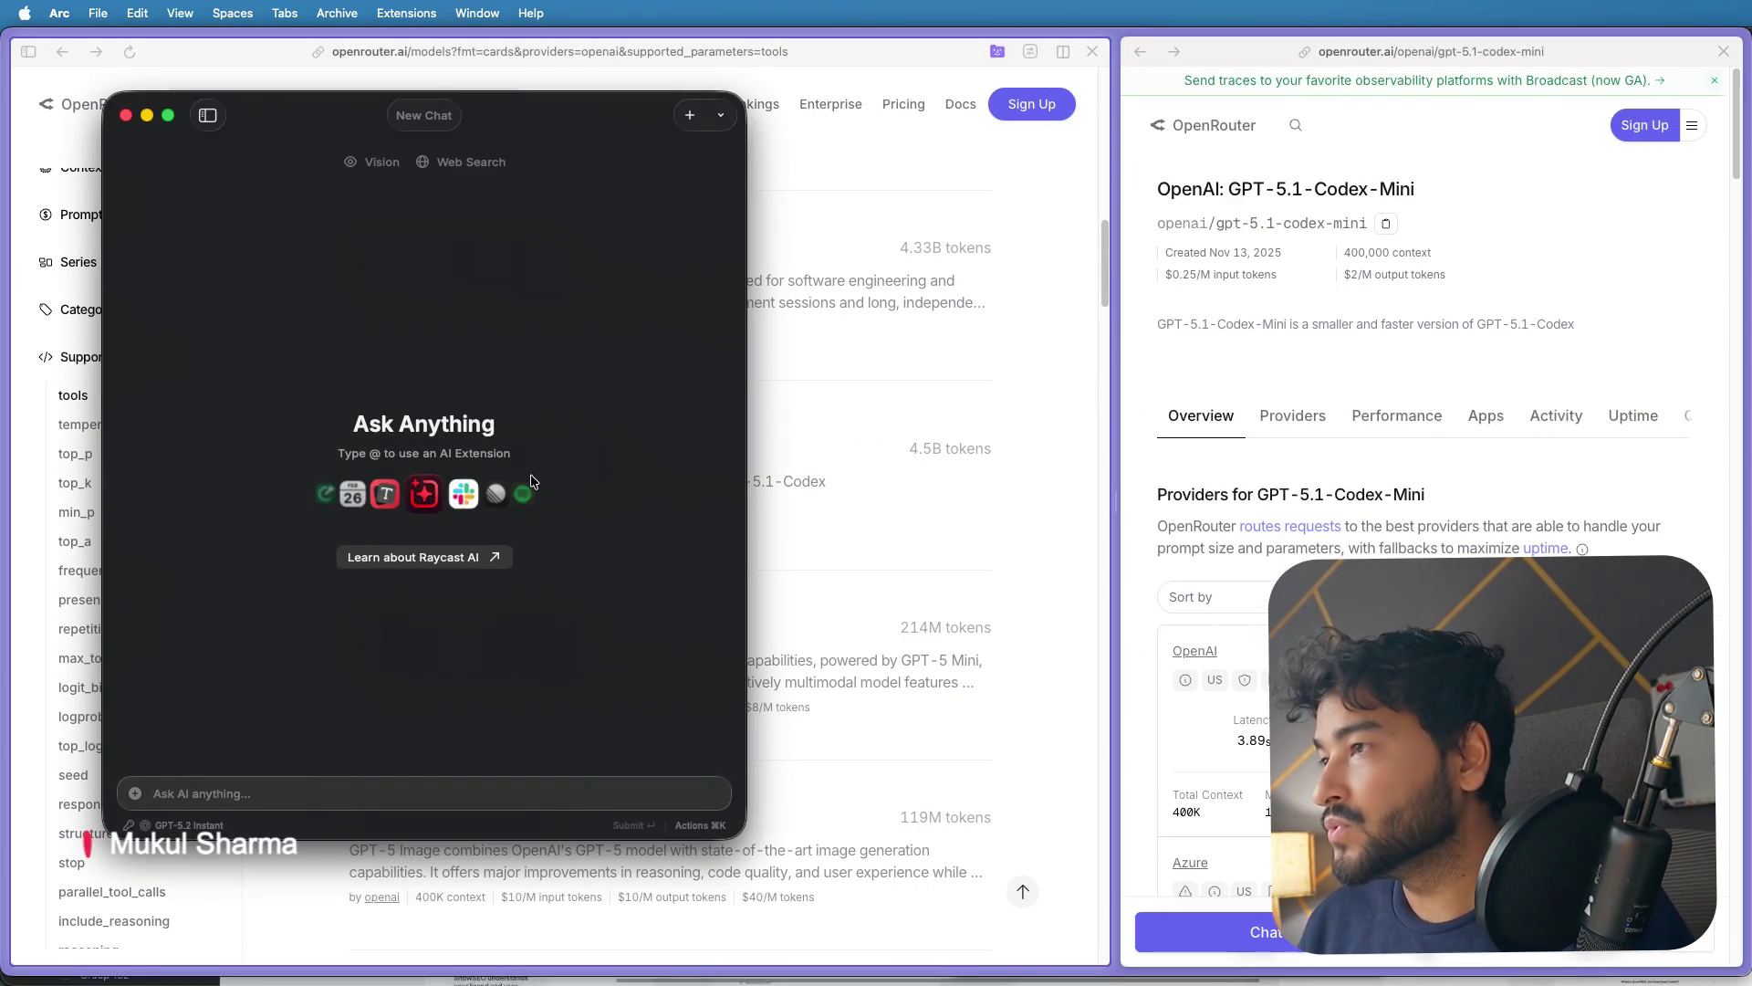
left_click(212, 824)
left_click(244, 472)
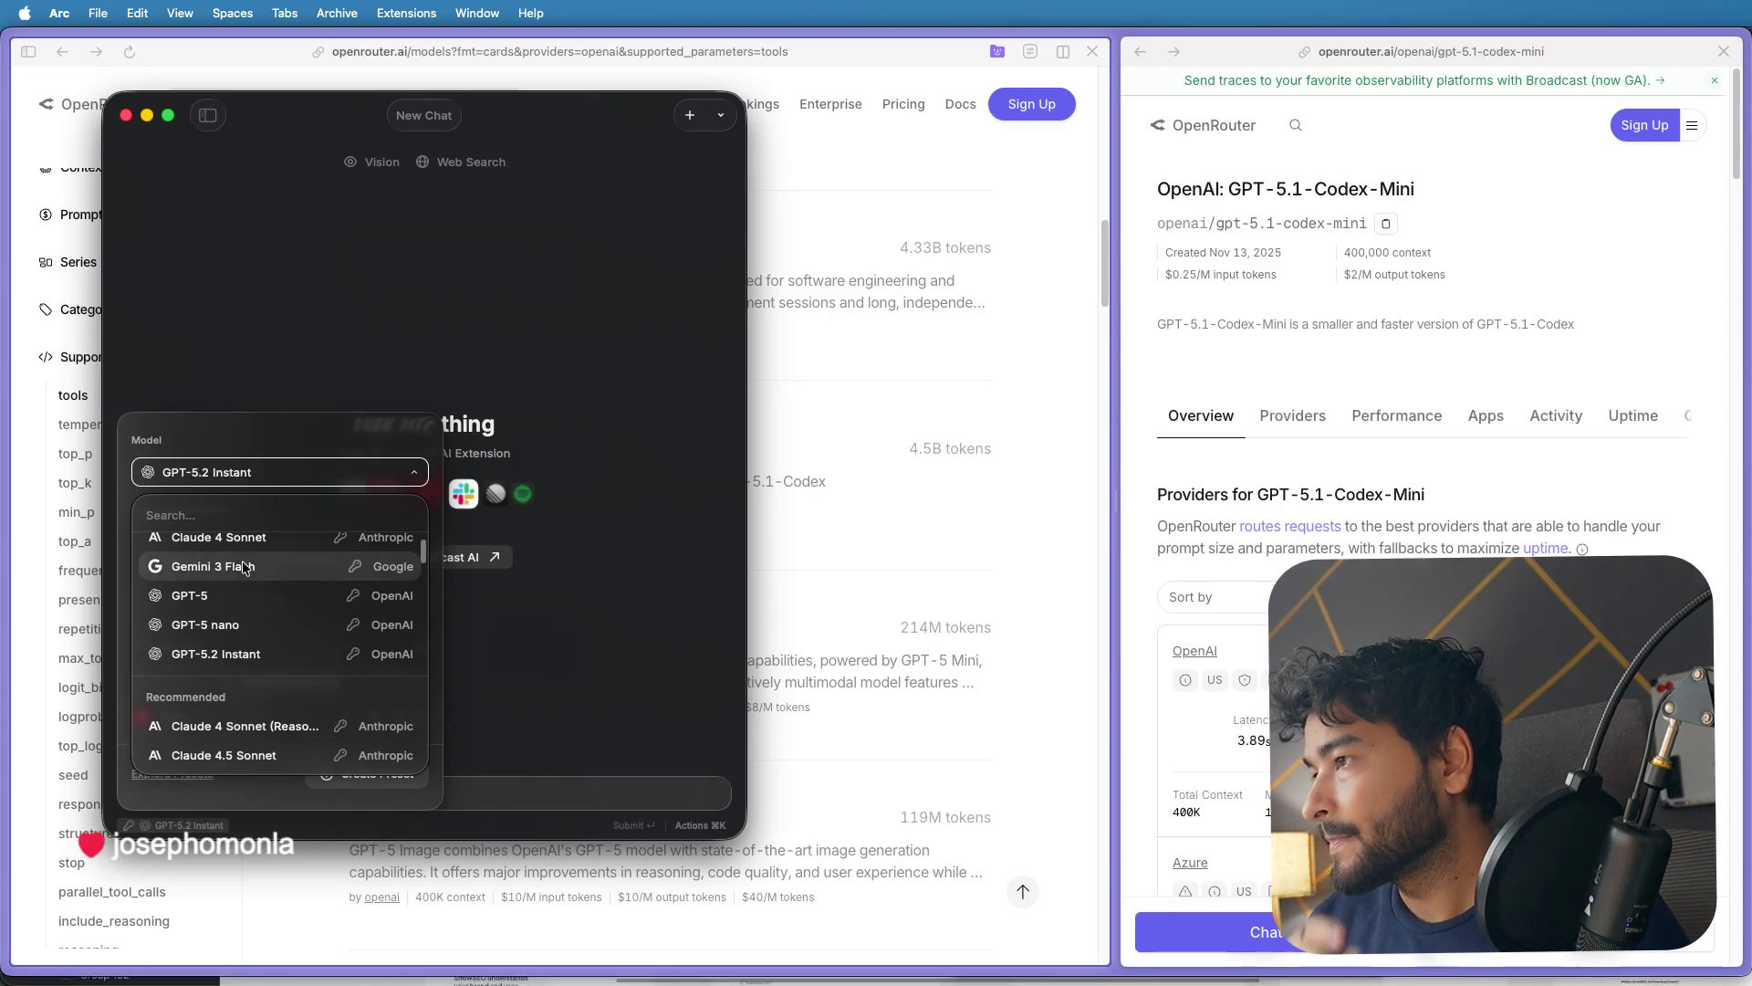
mouse_move(230, 541)
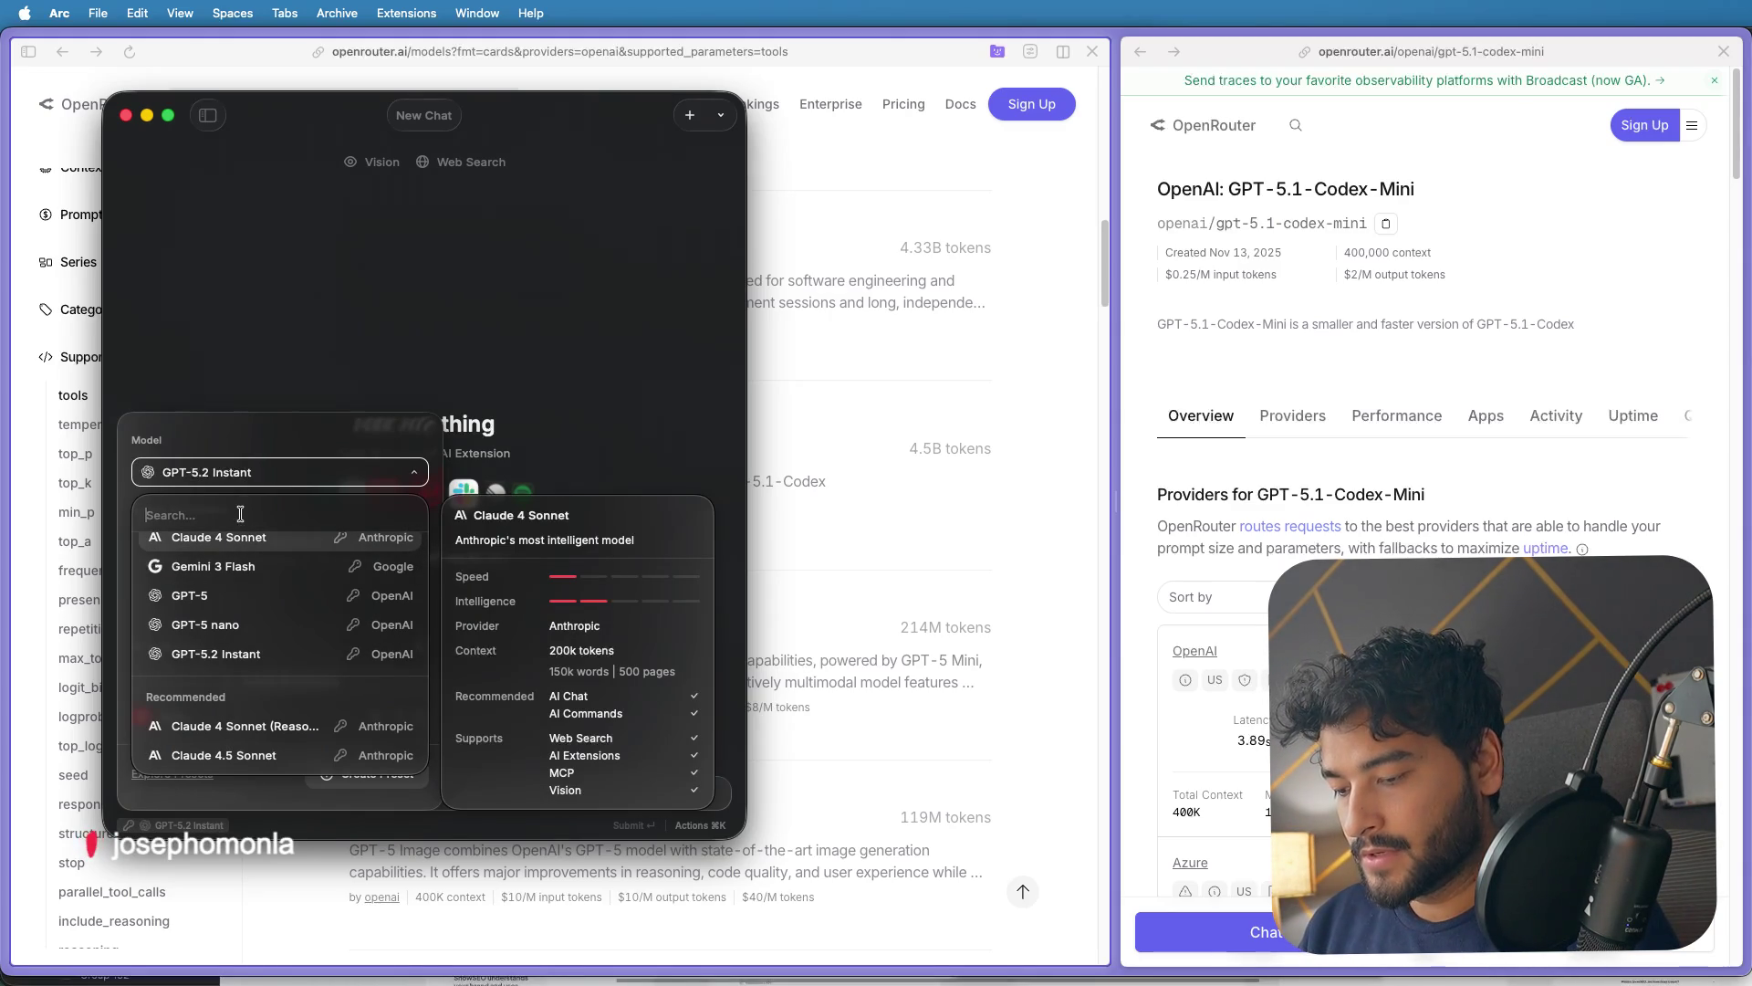
type("codex")
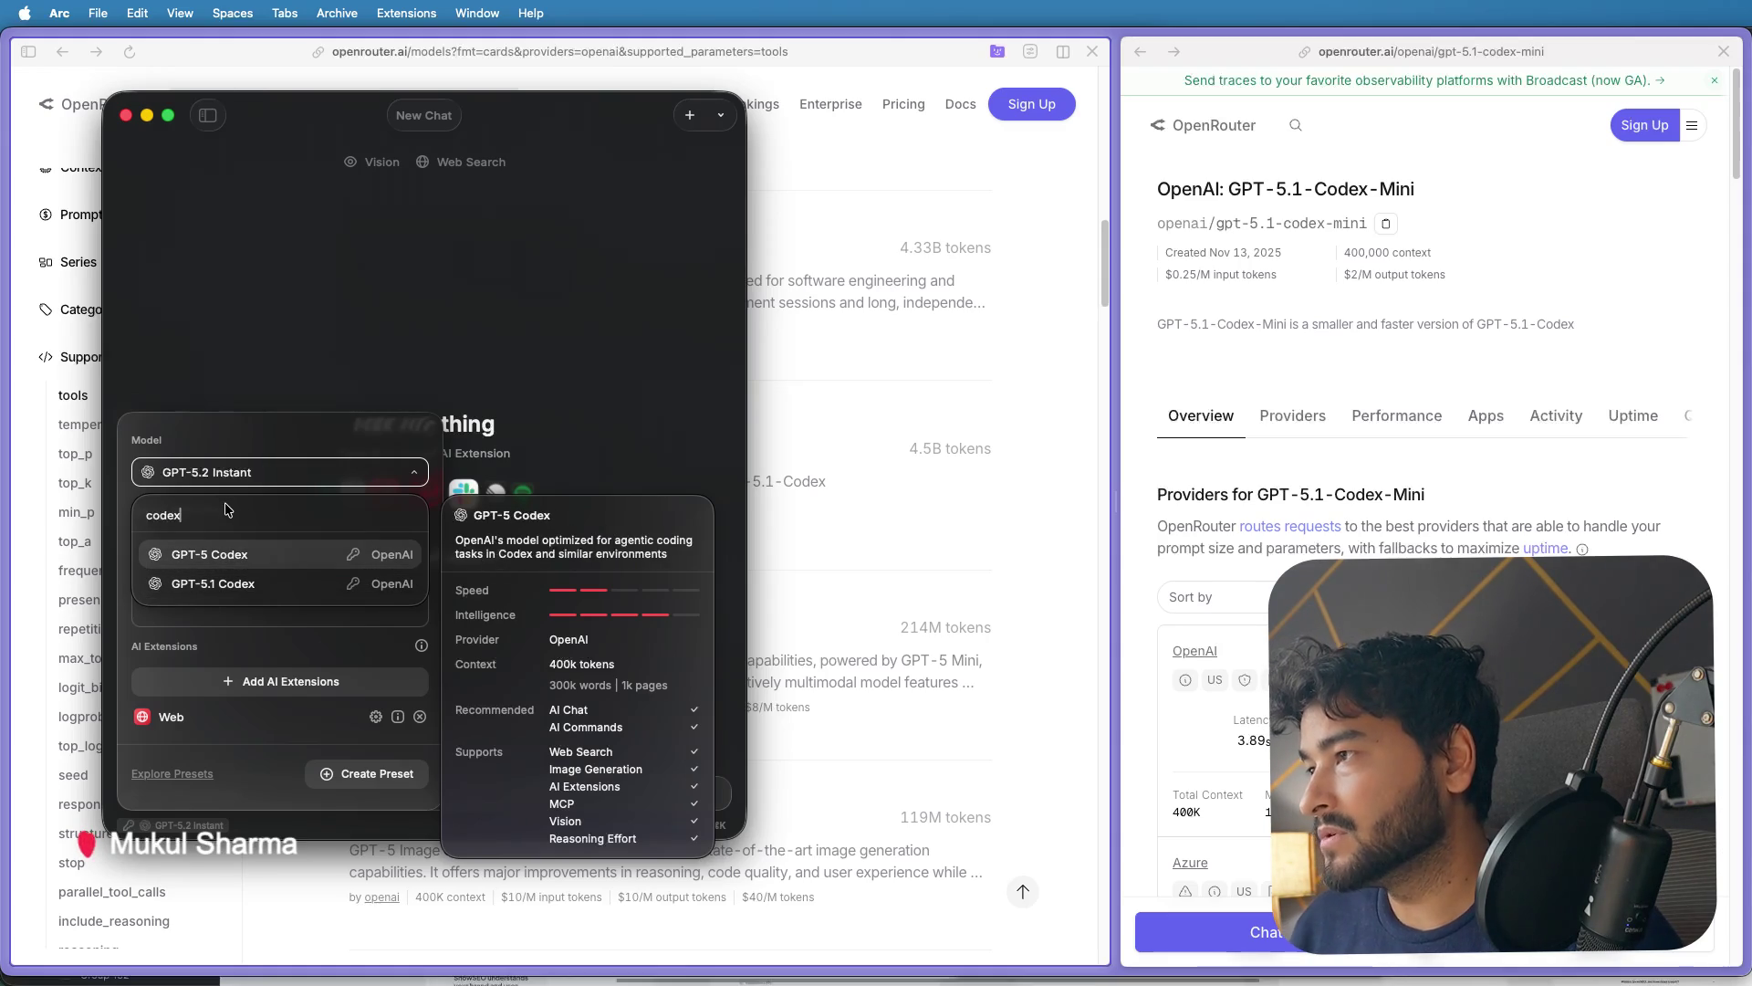
key("BackSpace")
key("BackSpace")
key("BackSpace")
type("mini")
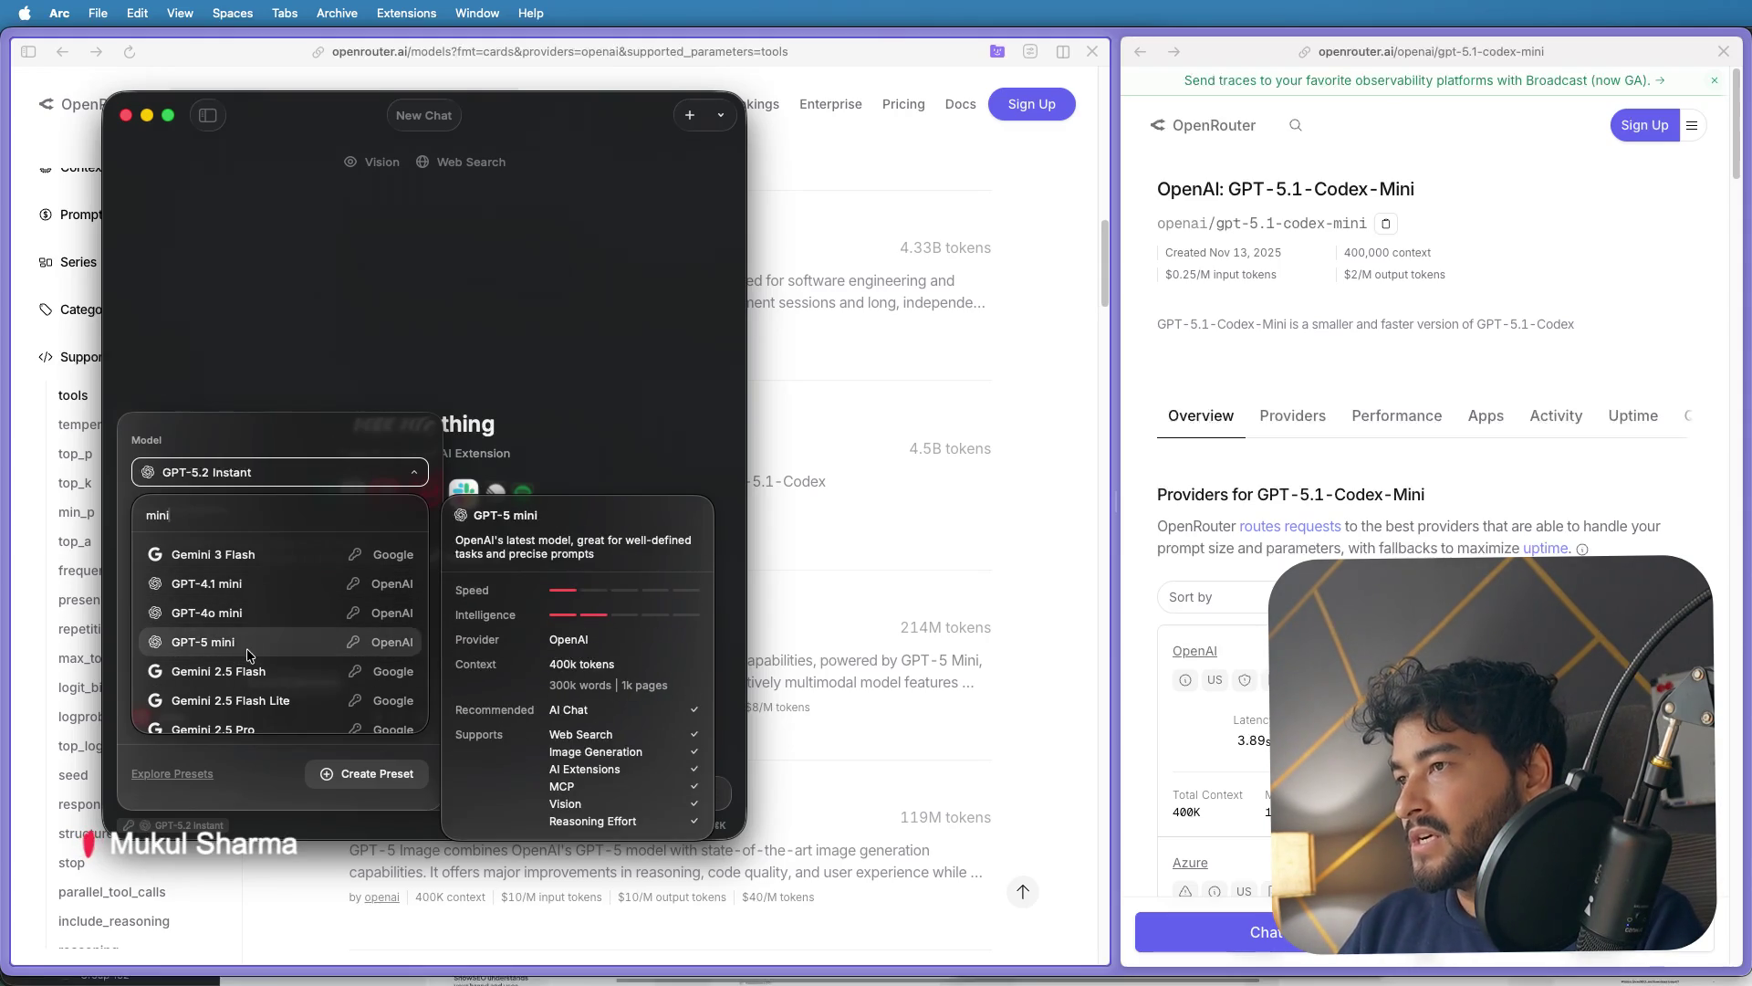
scroll(251, 648, "down", 5)
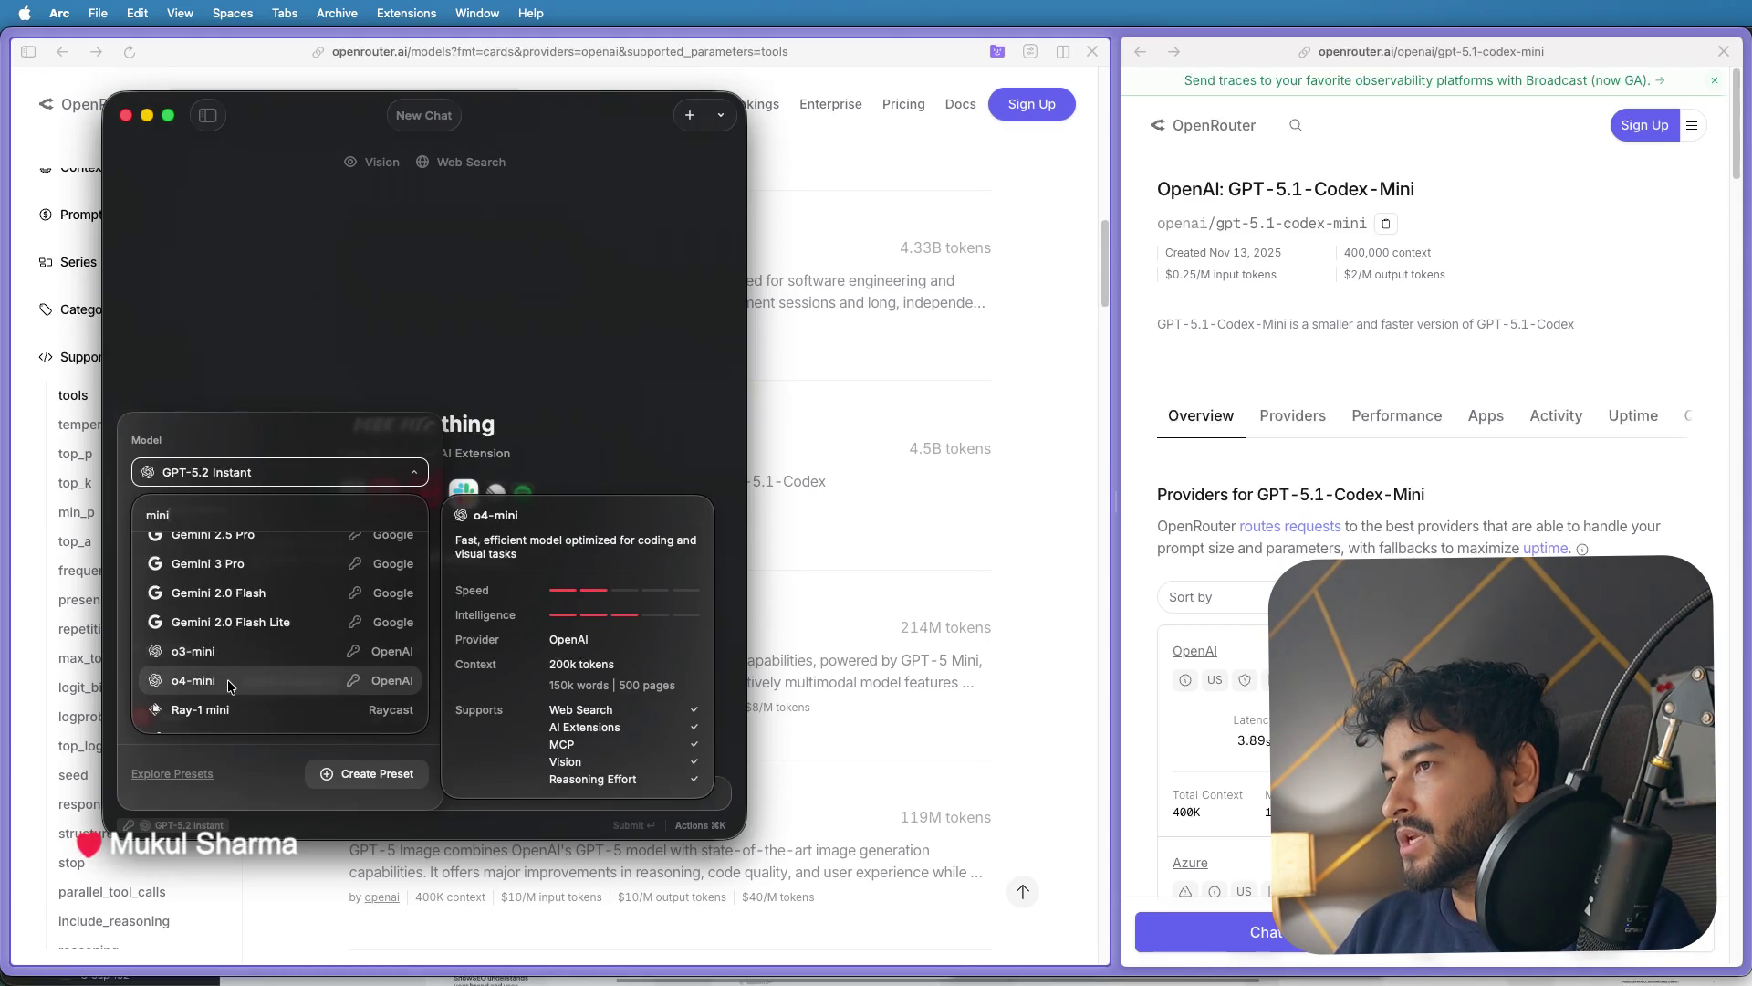
scroll(230, 686, "down", 1)
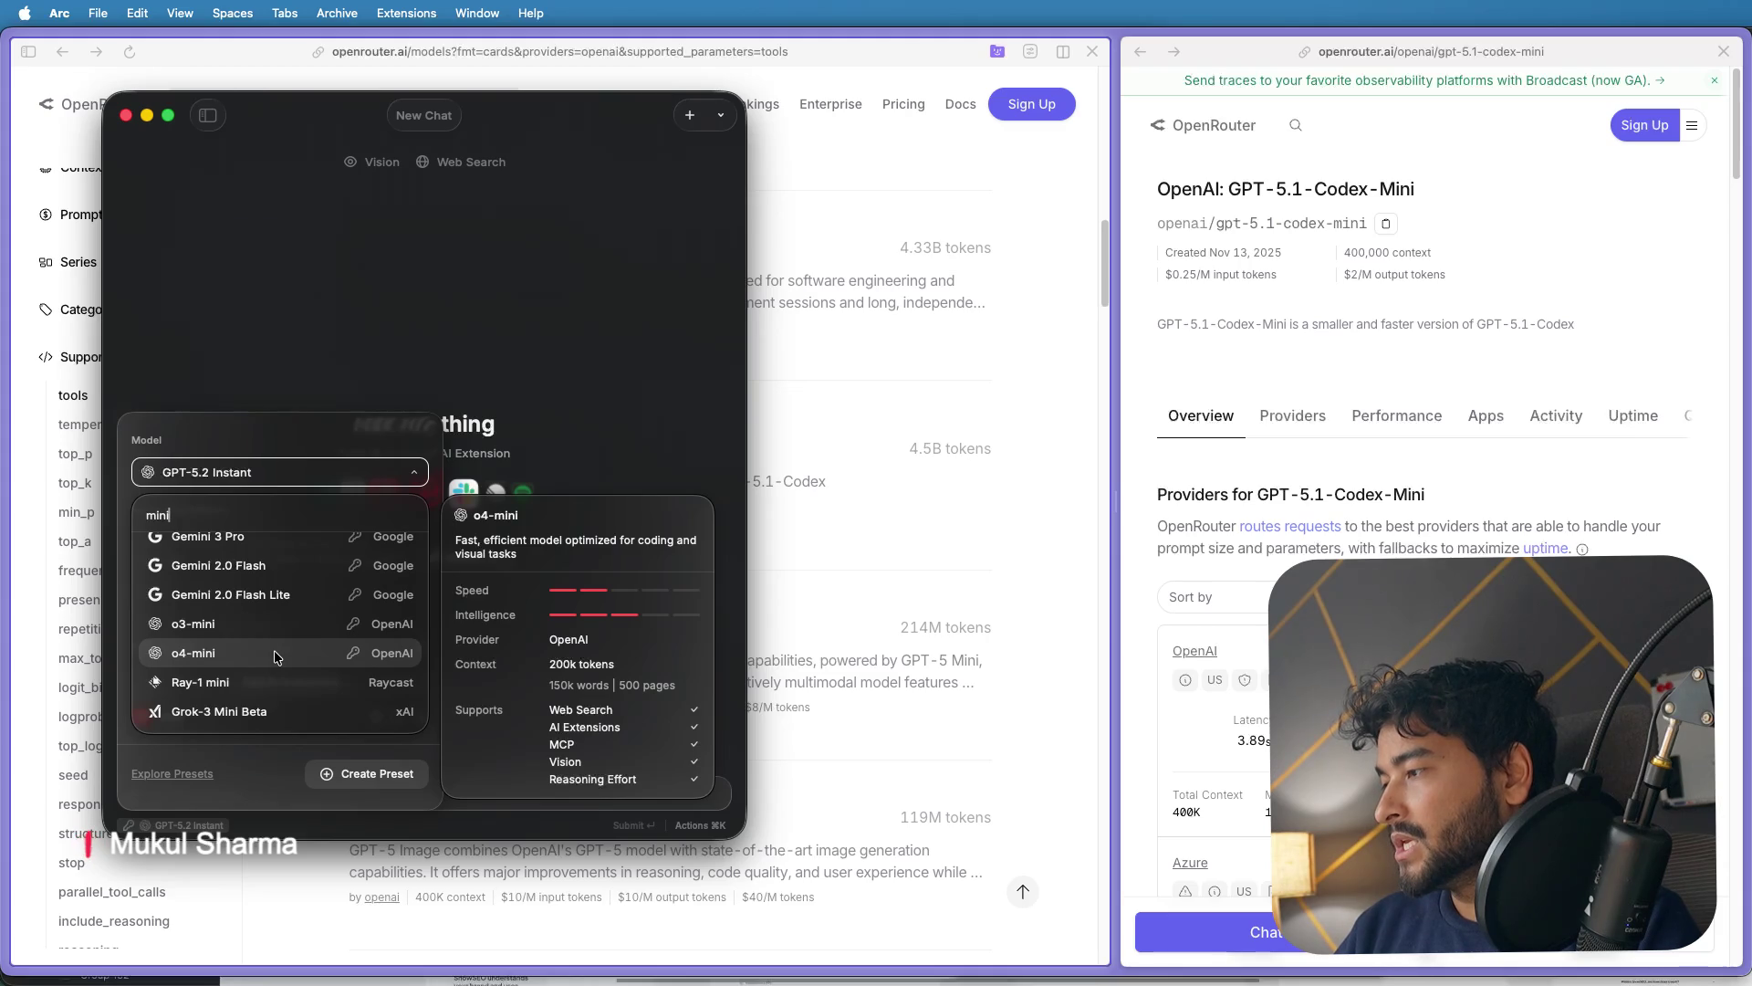
Step: Keep GPT-5.2 Instant and ask which inexpensive OpenAI model suits web search
left_click(356, 364)
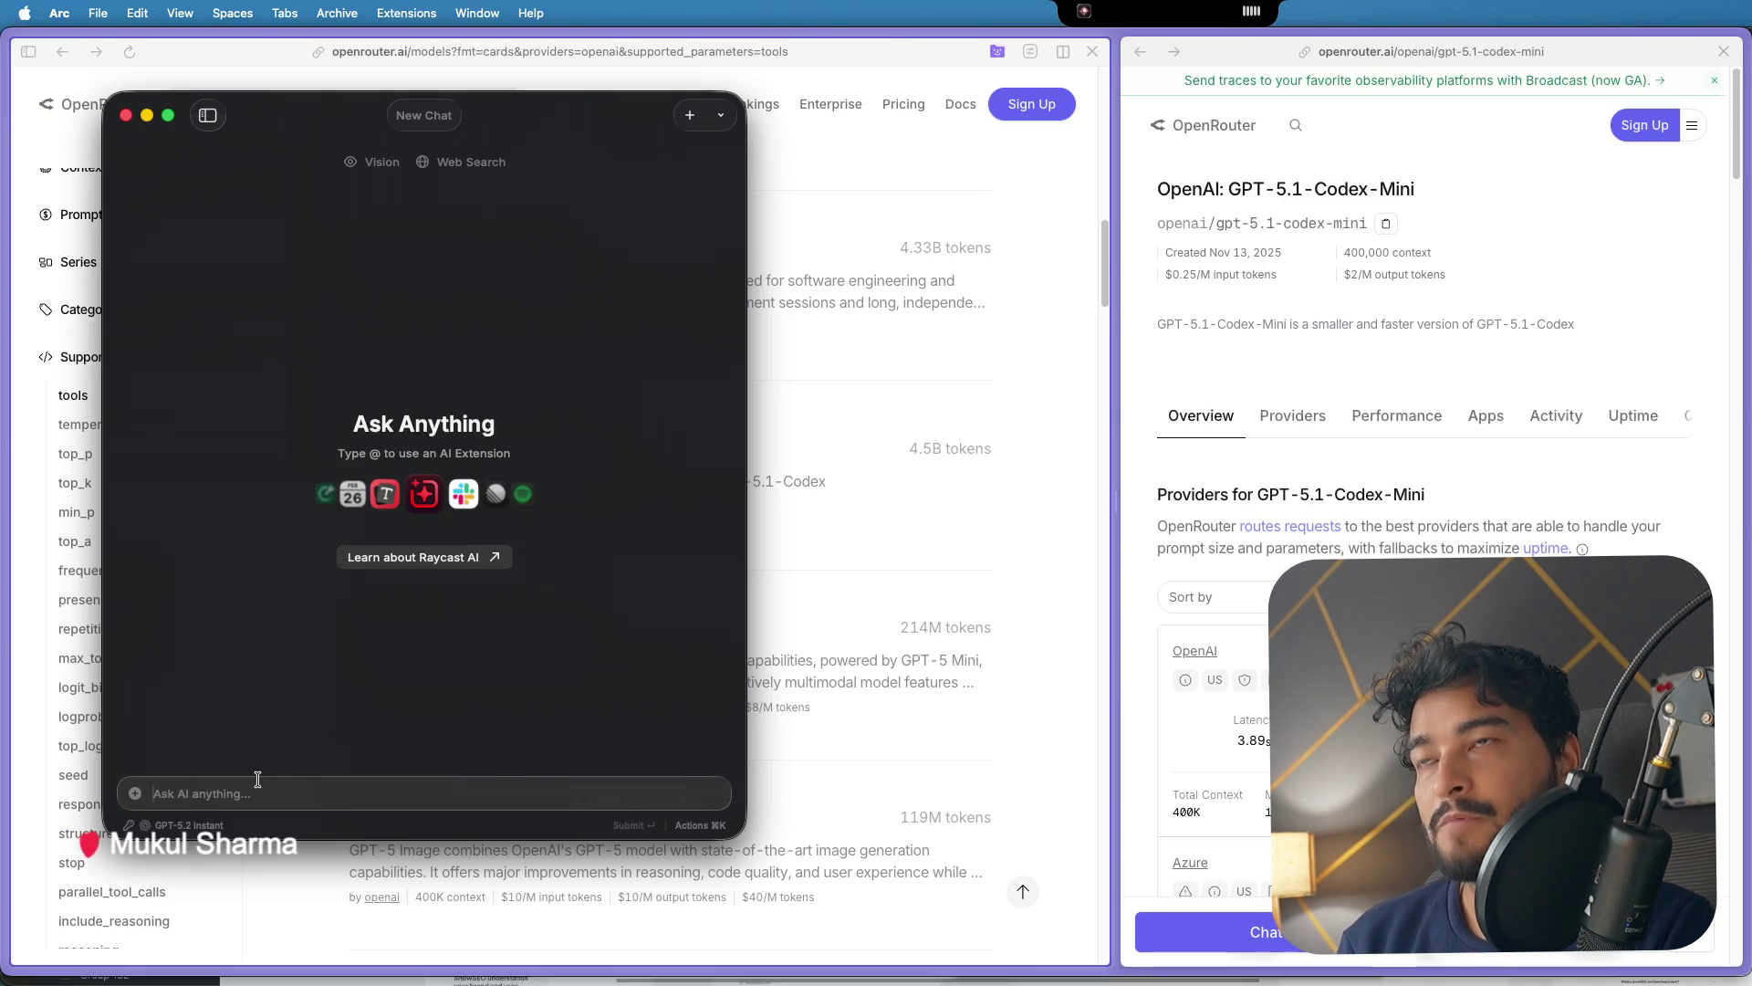
type("I want to do web search and I'm trying to use an open AI model that is not that expensive. What are my options here? It should be latest, greatest and should be able to give me quick answers even with web search enabled.")
key("Return")
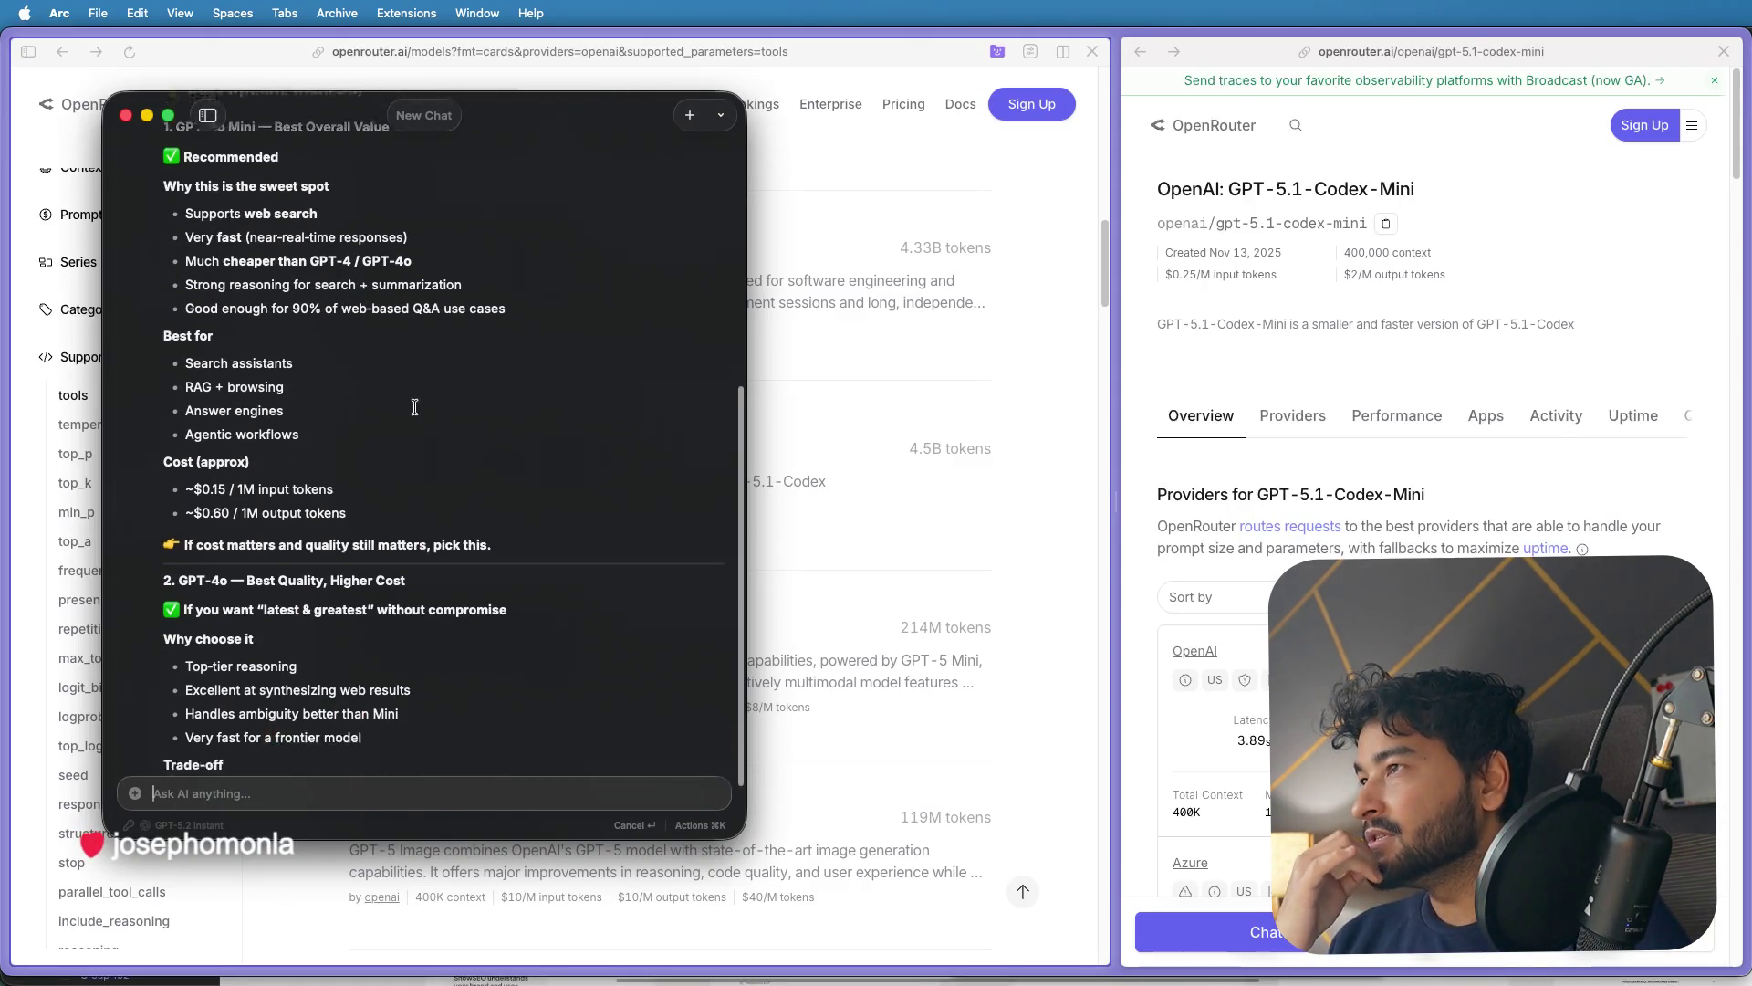
Step: Ask 'Is it better than GPT 5.1 chat or 5.1 instant, whatever?', review the GPT-4o Mini comparison, then close the chat
scroll(415, 412, "up", 3)
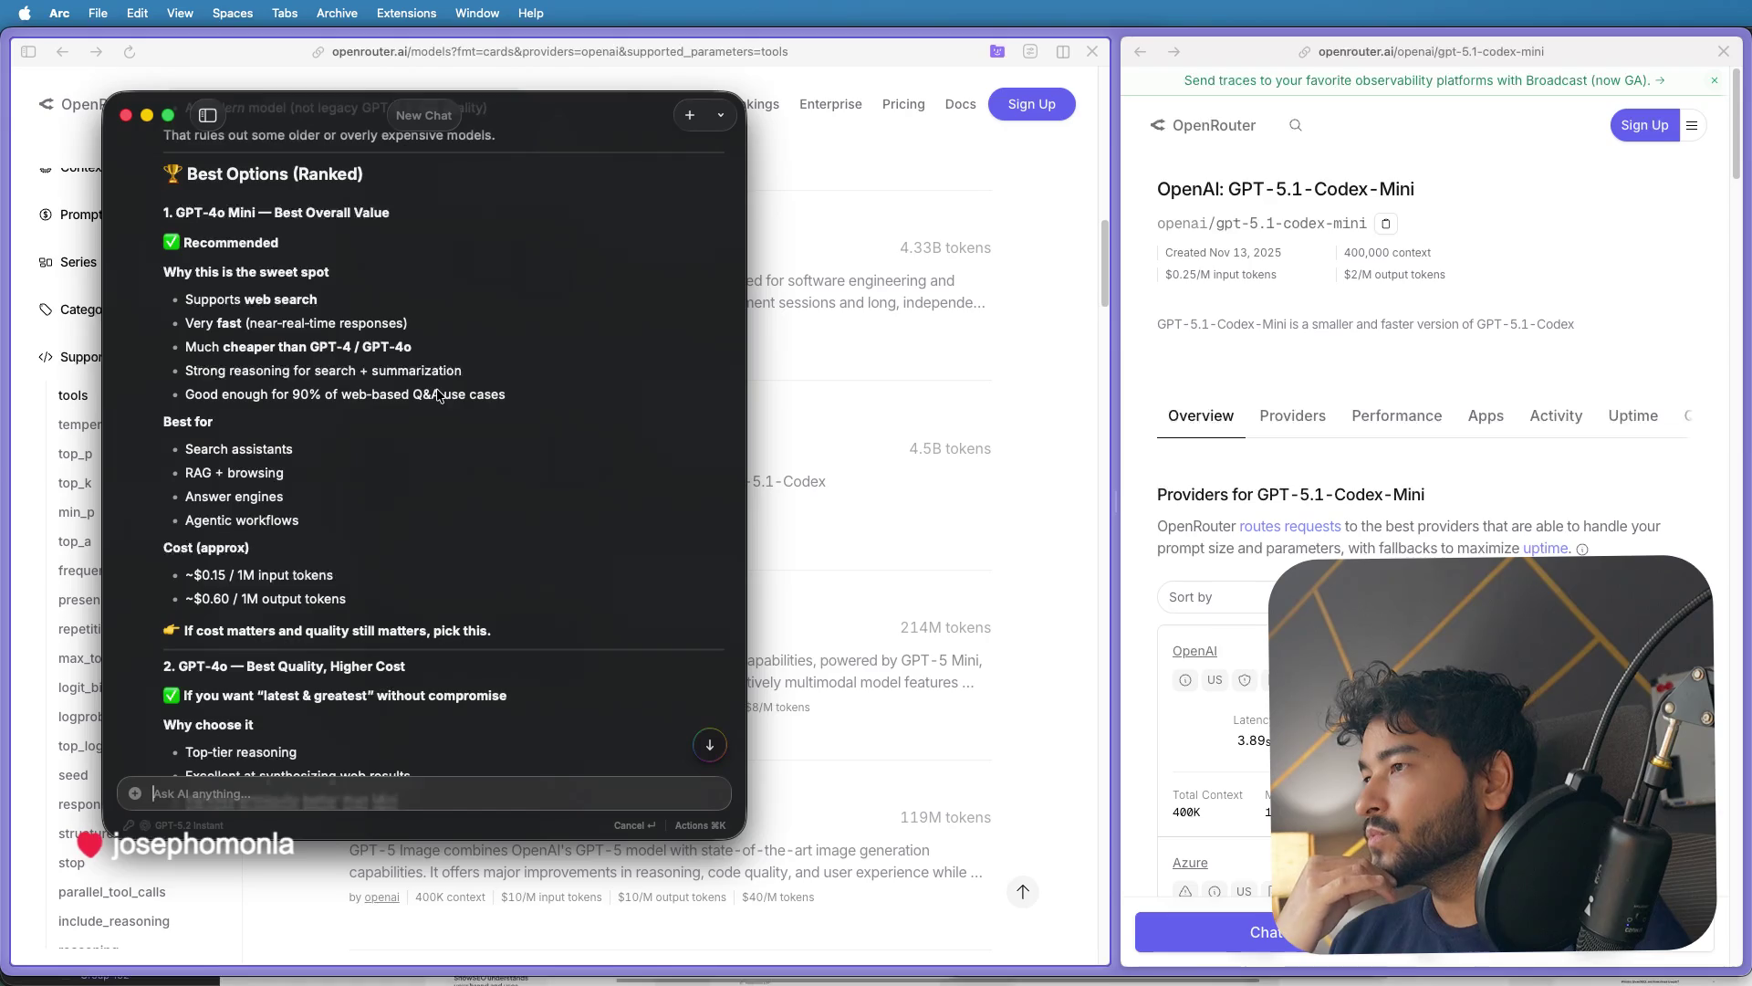
scroll(439, 396, "down", 5)
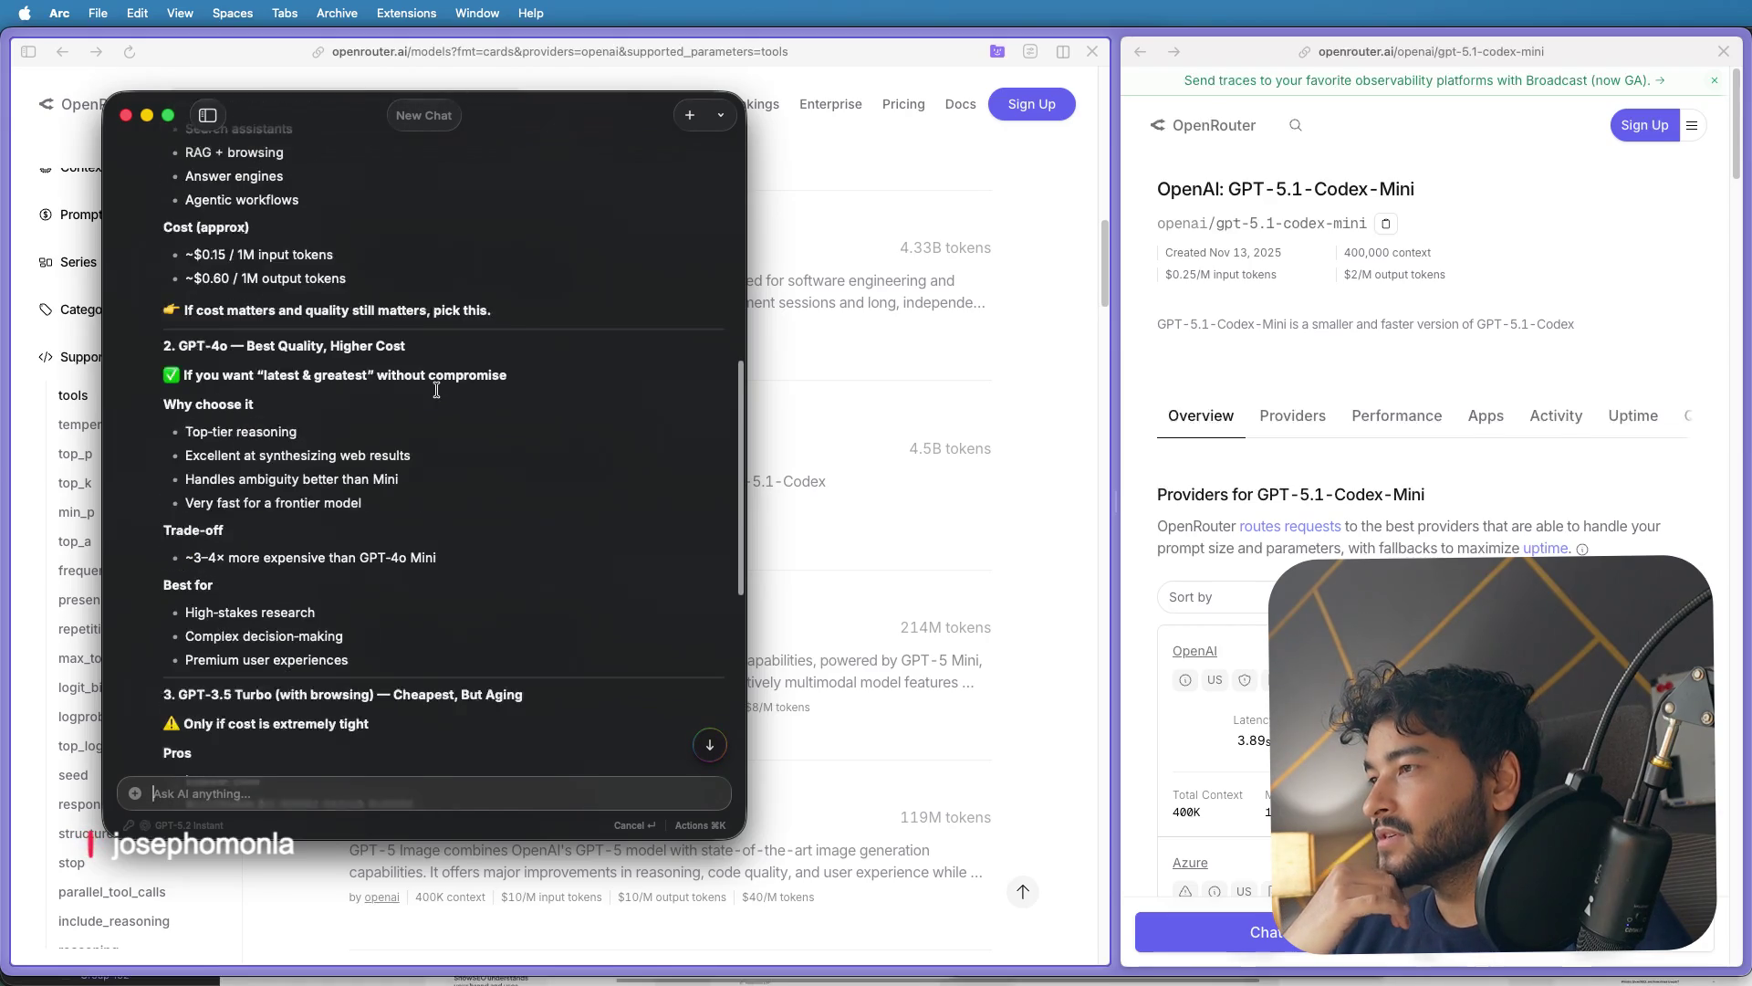
scroll(439, 395, "down", 5)
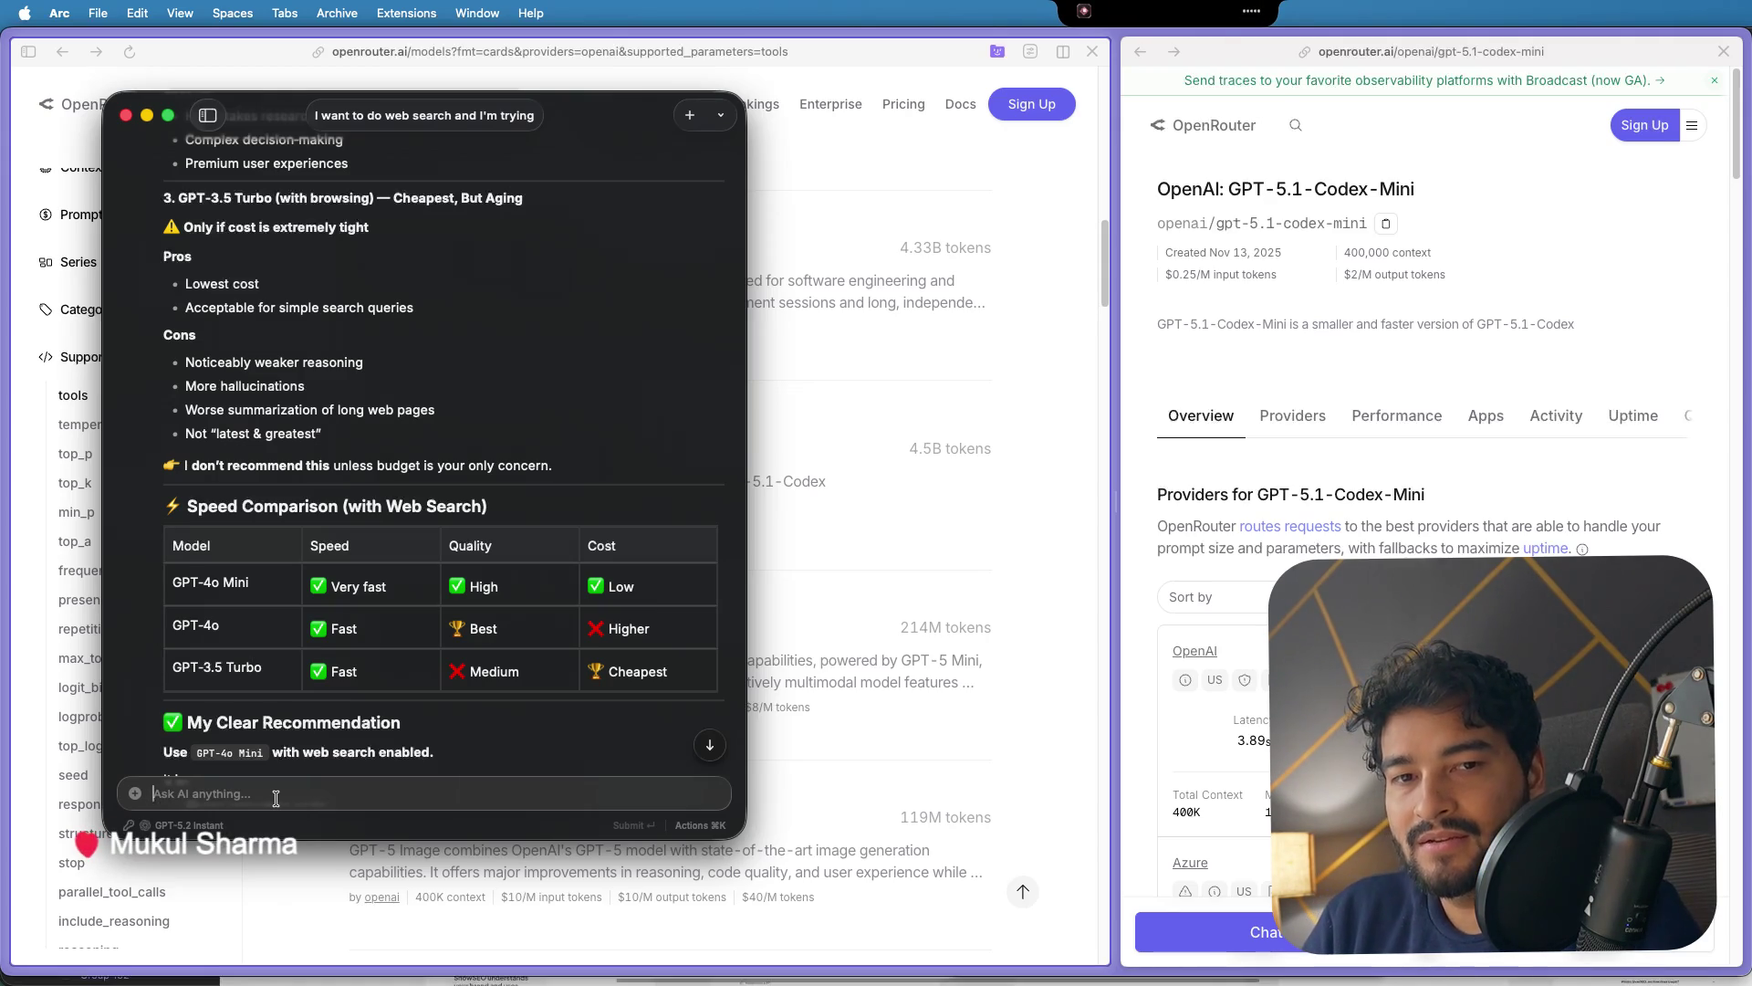
type("Is it better than GPT 5.1 chat or 5.2 or 5.1 instant whatever?")
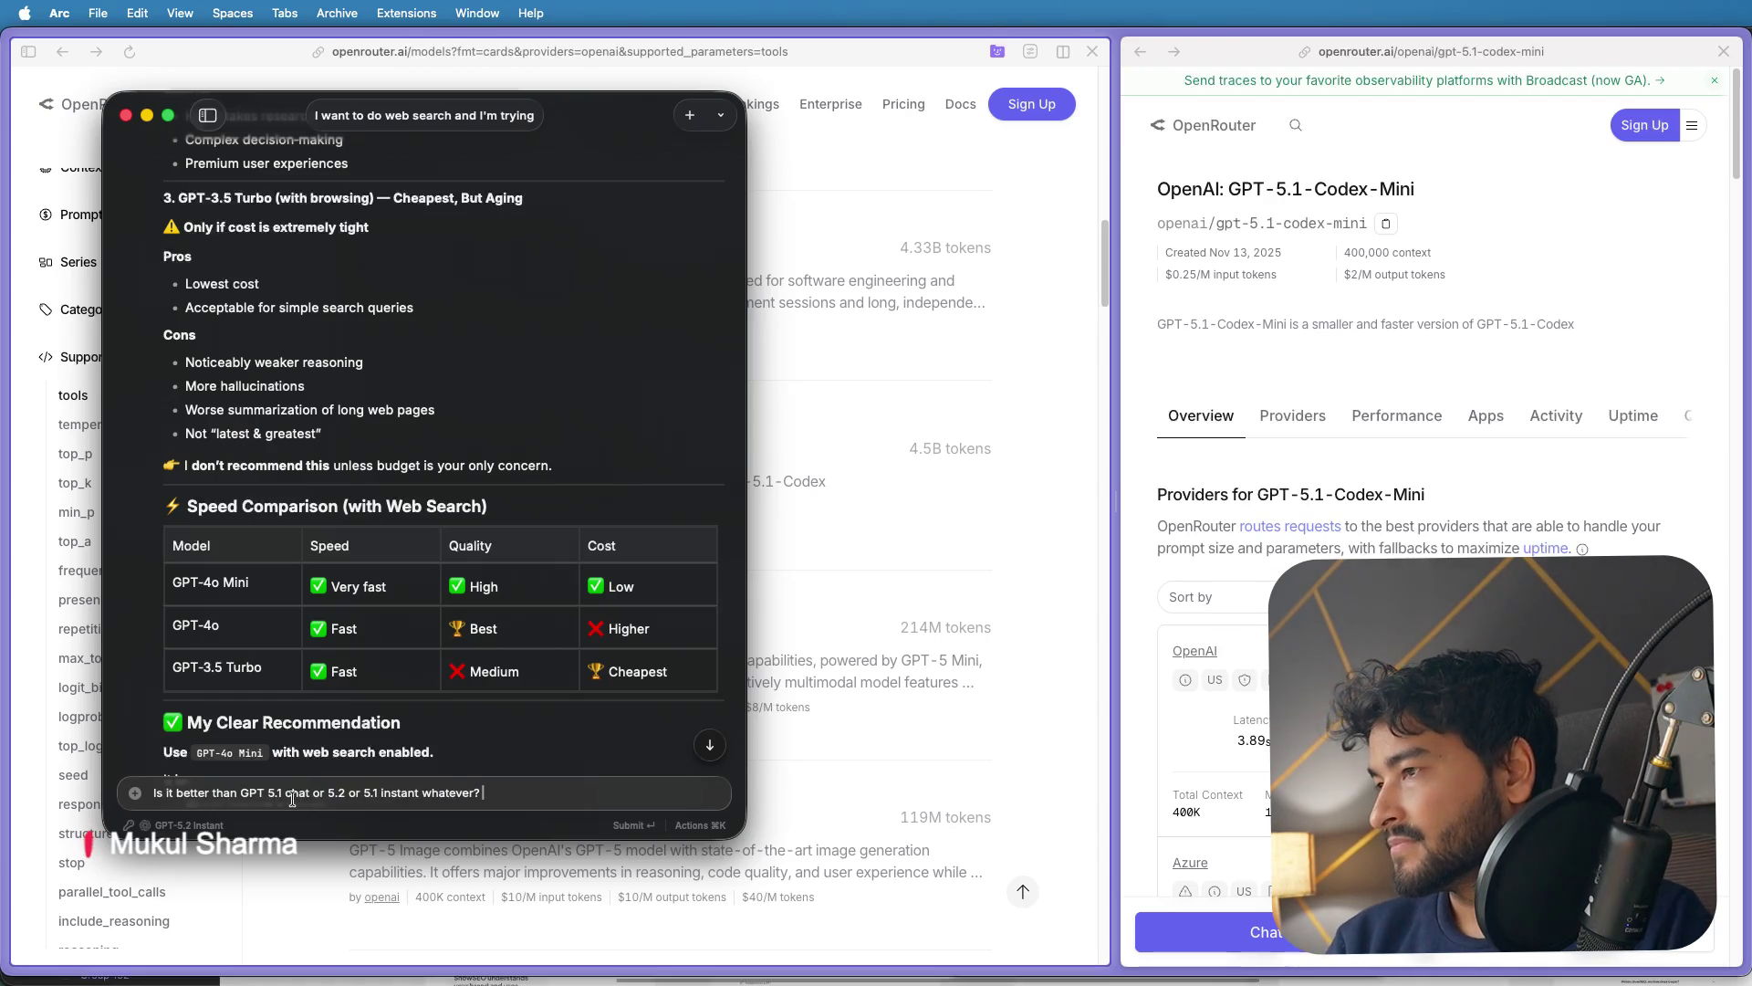
left_click_drag(347, 796, 317, 795)
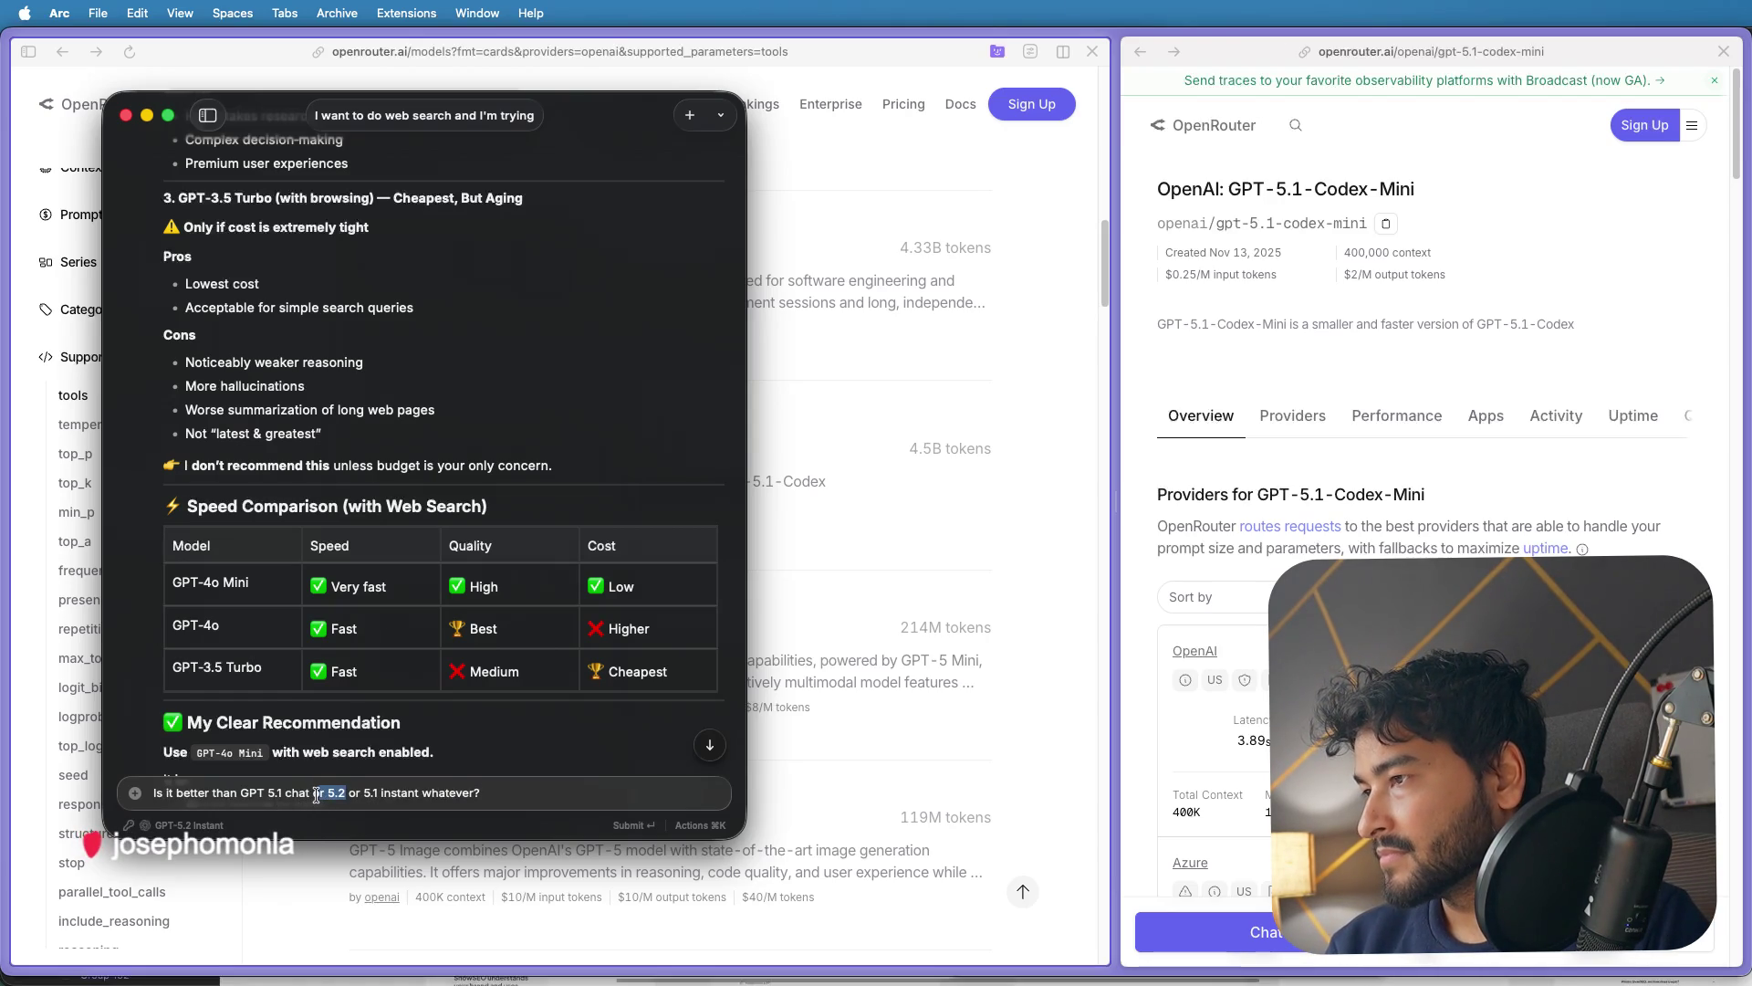
key("BackSpace")
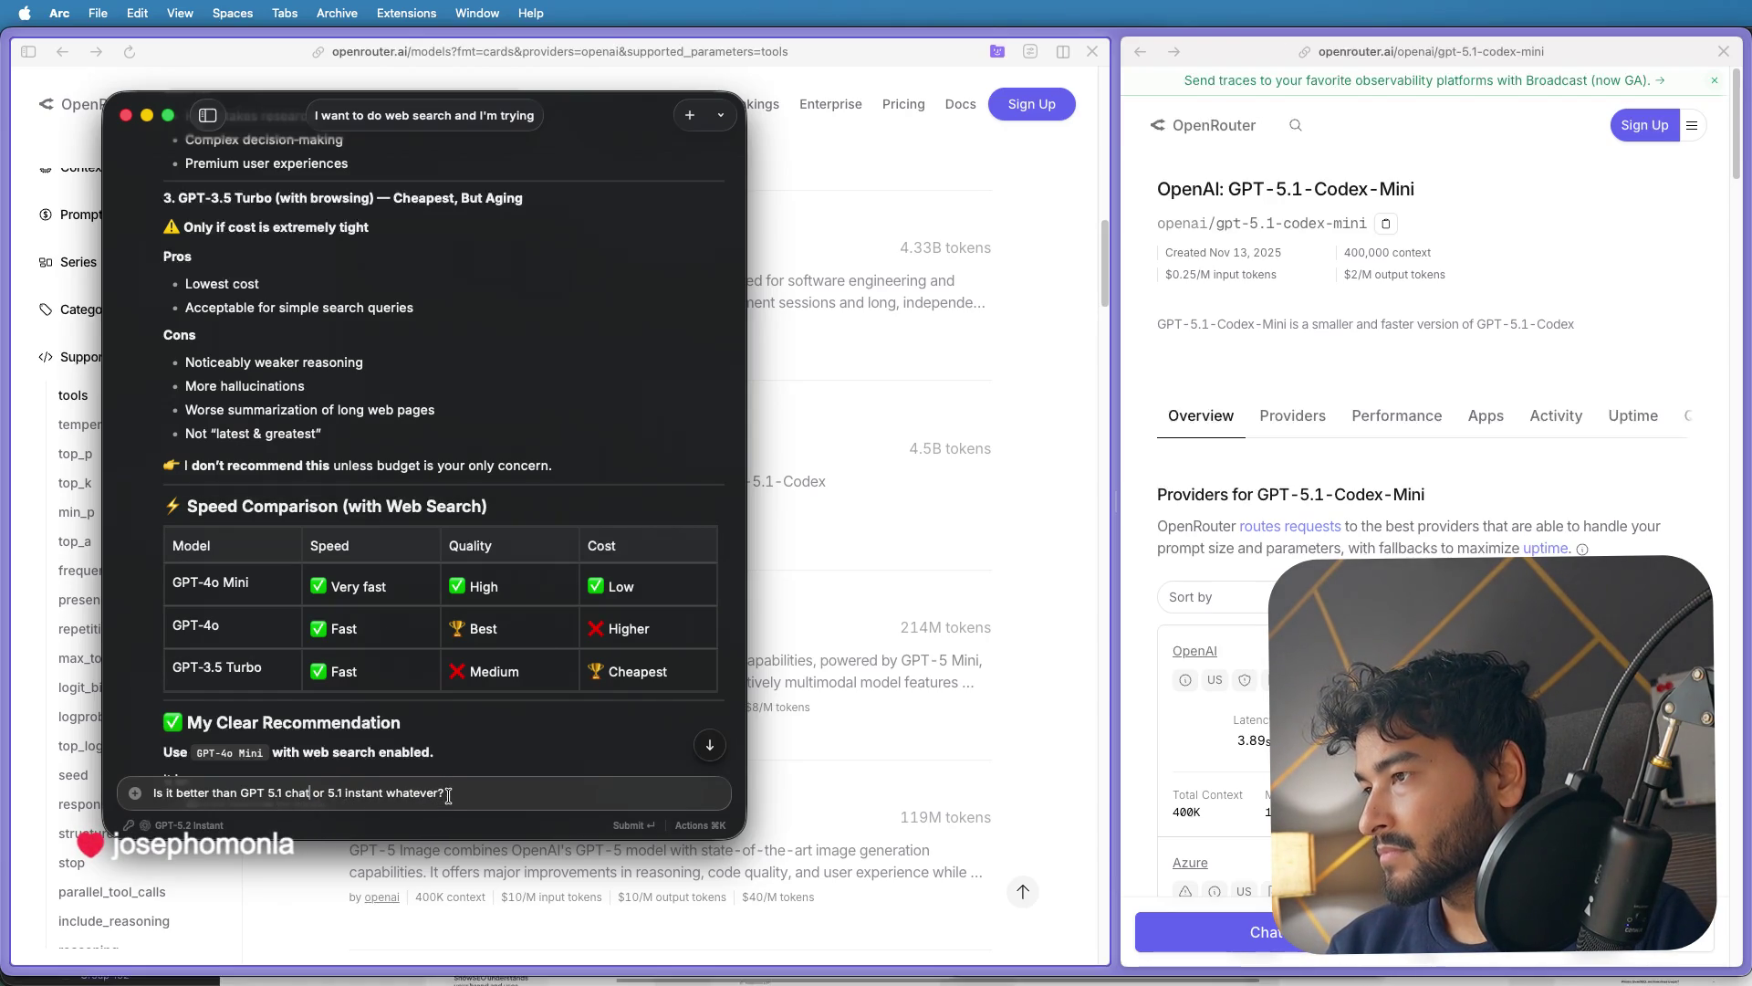
left_click(380, 793)
type(",")
key("Return")
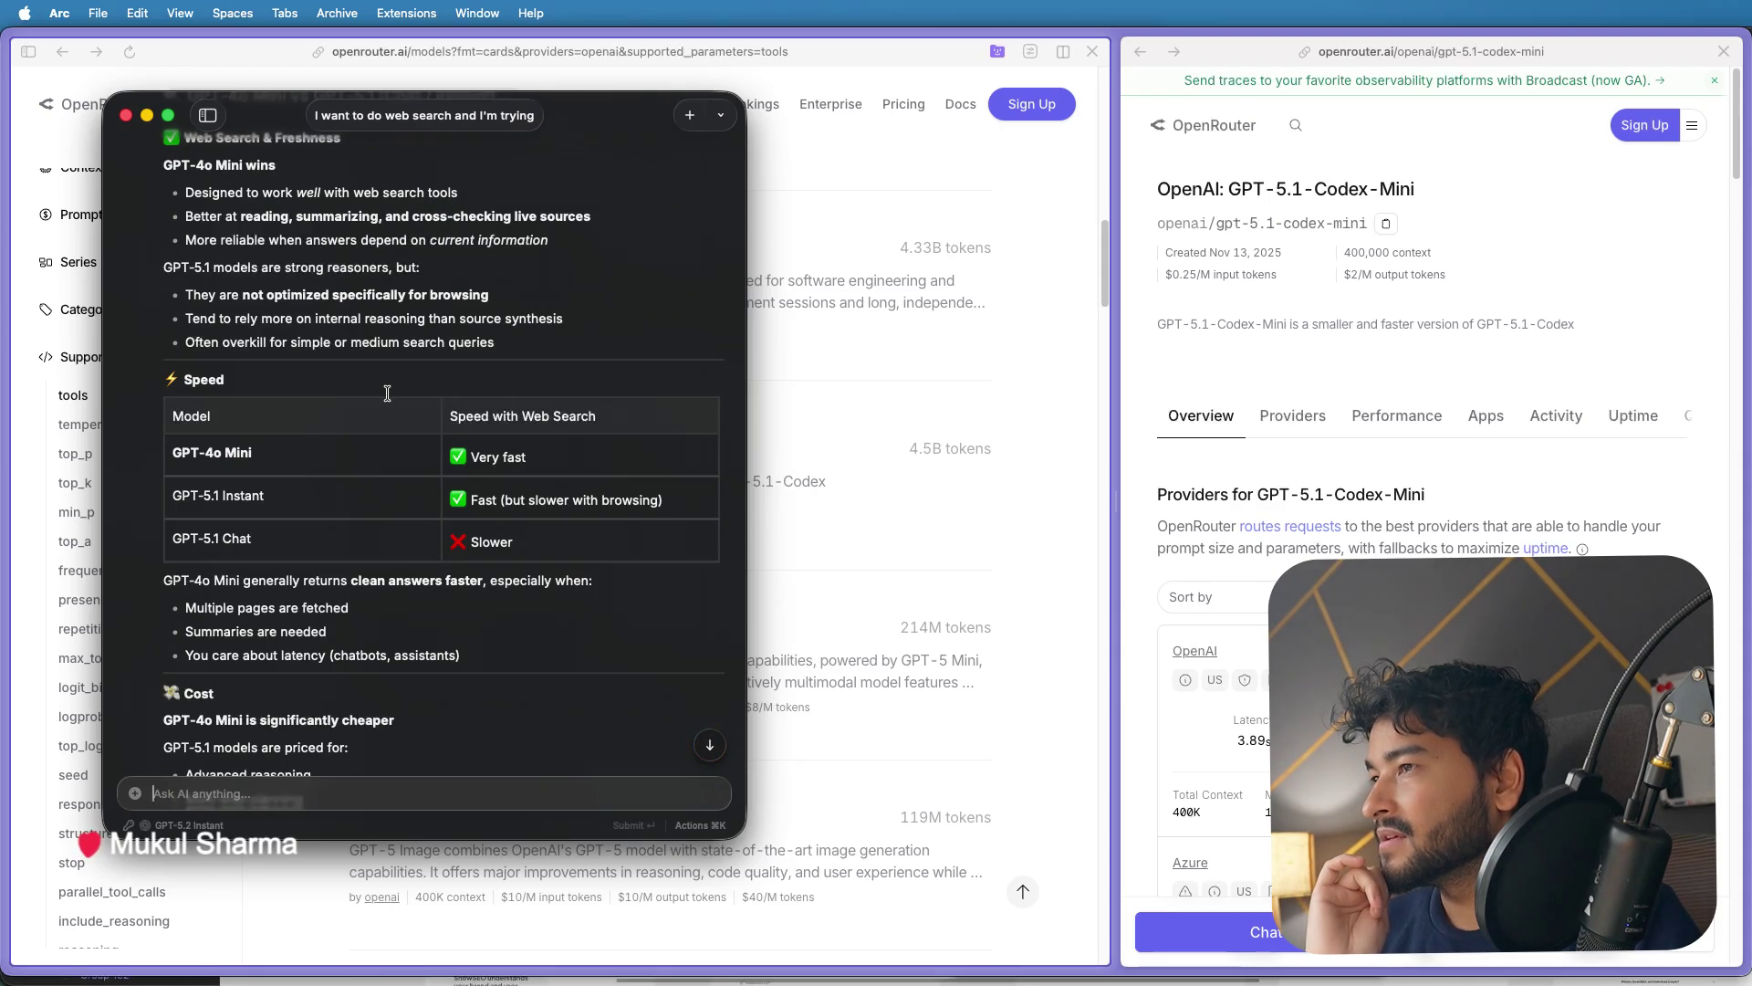
left_click_drag(251, 458, 170, 455)
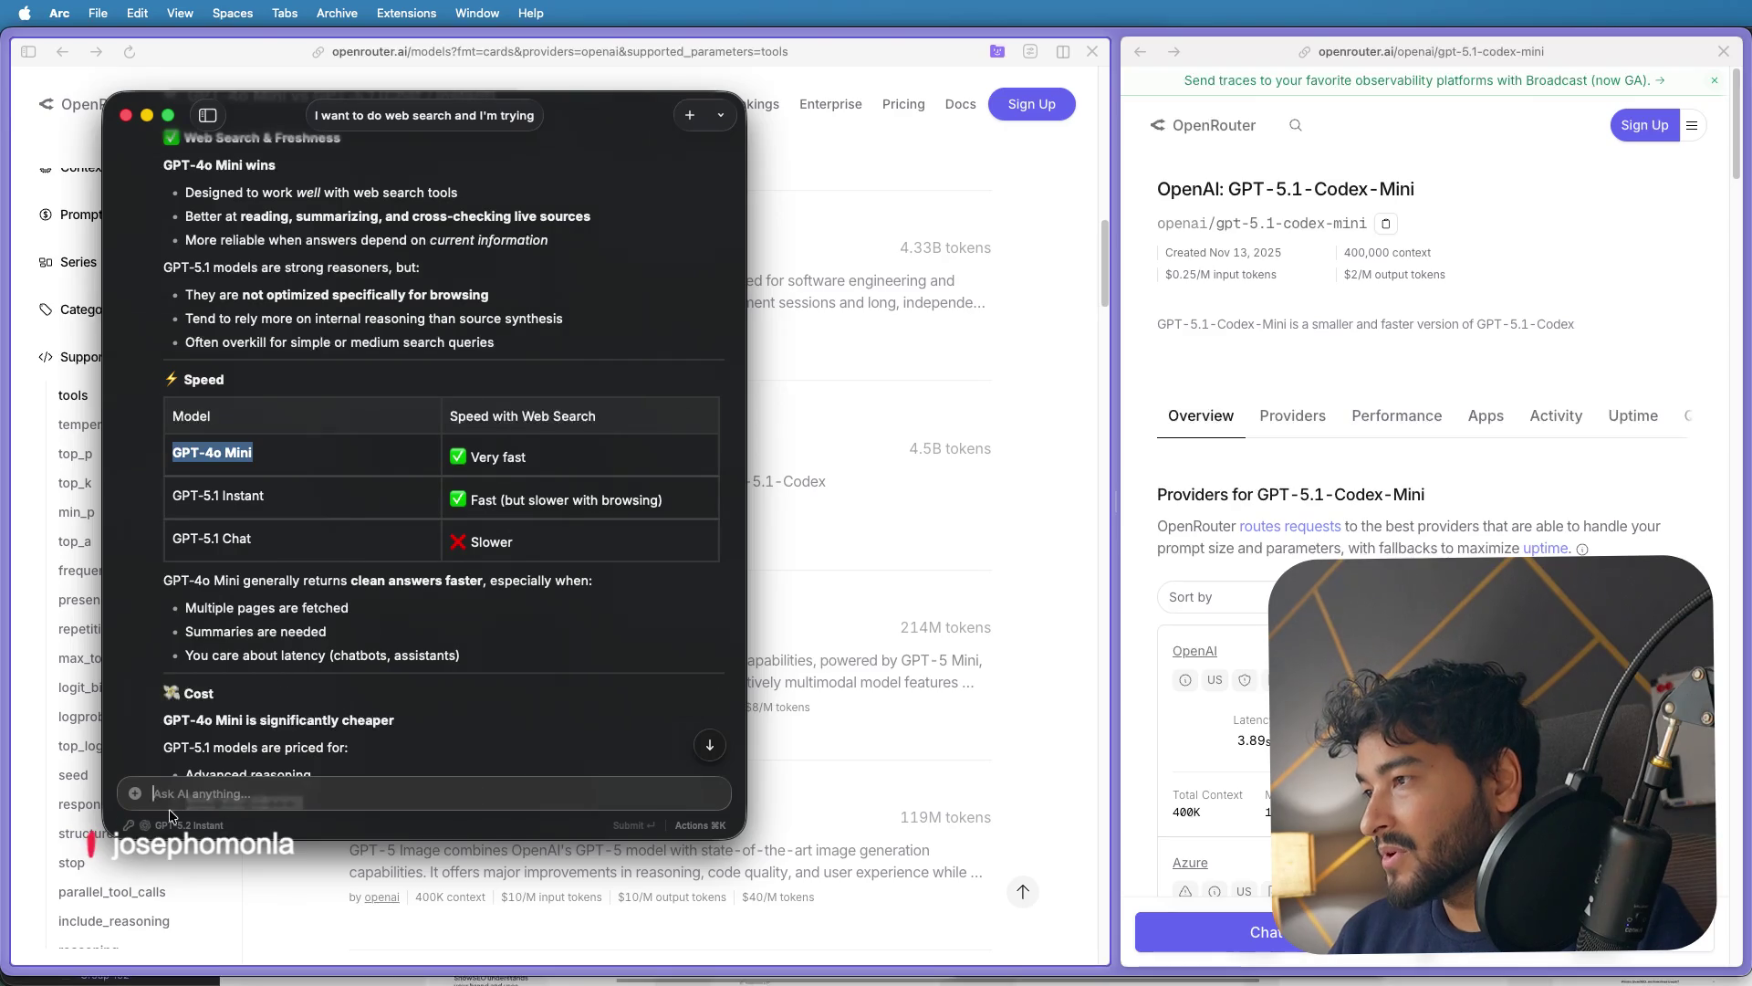
left_click(127, 115)
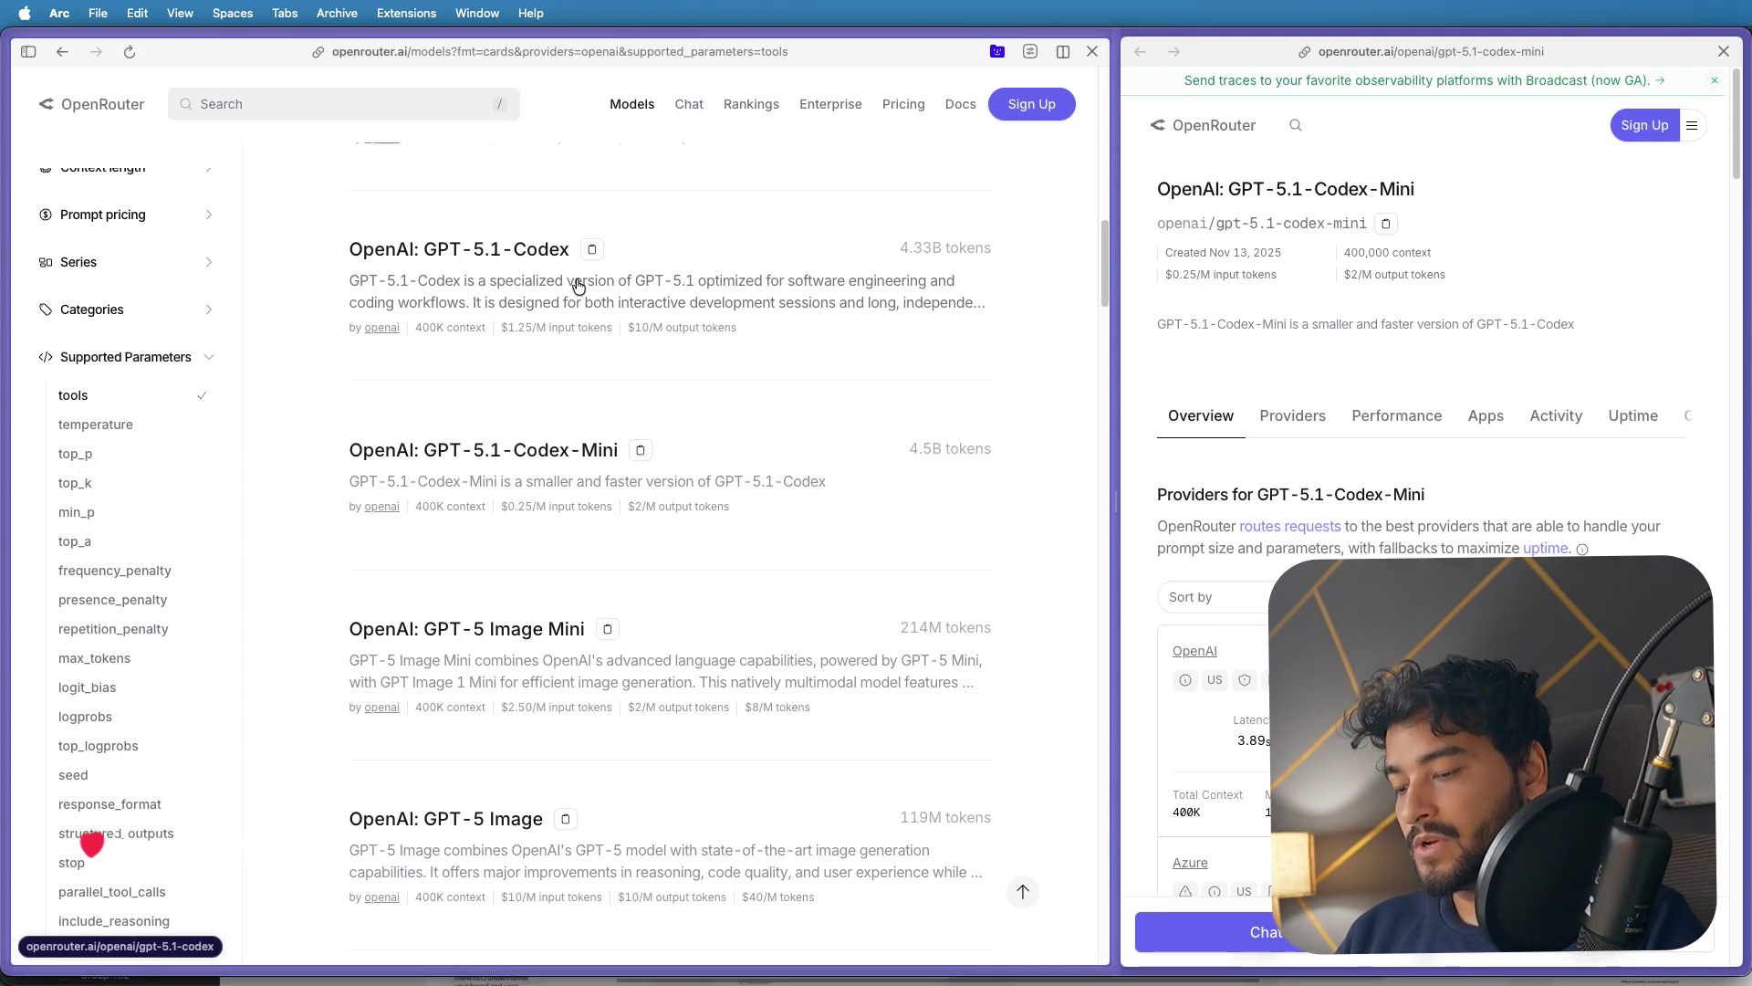
Step: Reopen the Raycast AI chat, select the original cheap web-search question, and view the model settings
triple_click(578, 286)
key("alt+space")
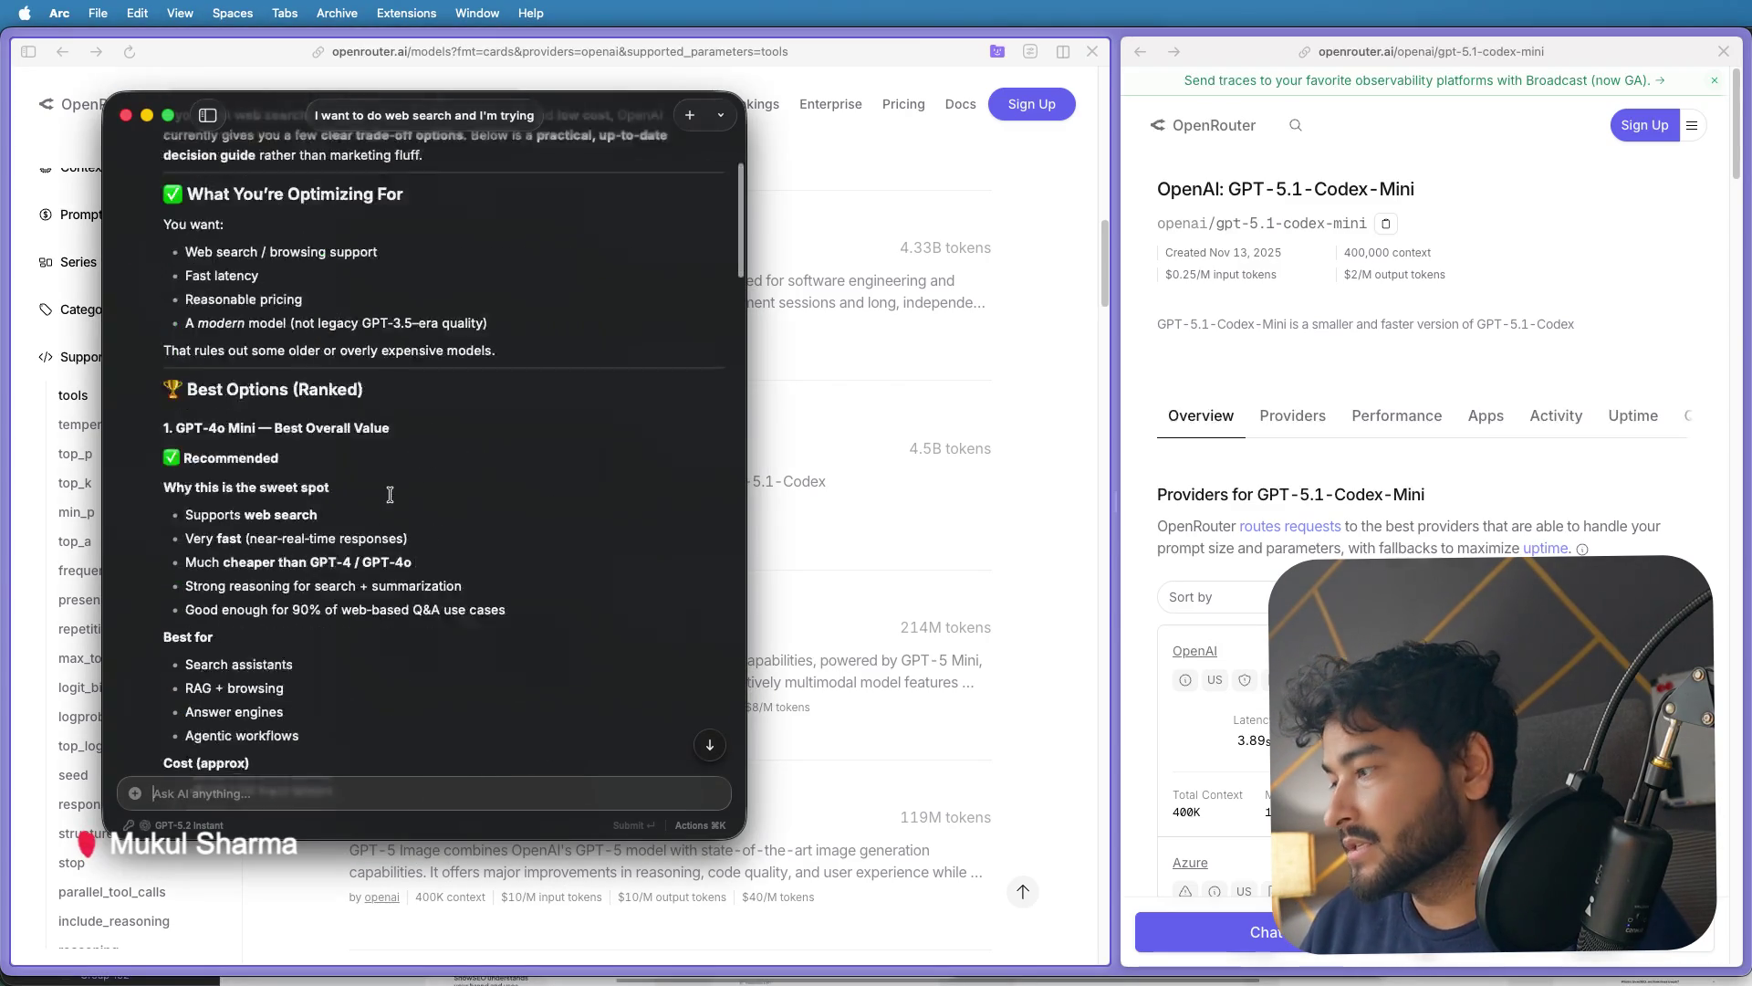
scroll(485, 378, "up", 3)
left_click_drag(447, 204, 162, 164)
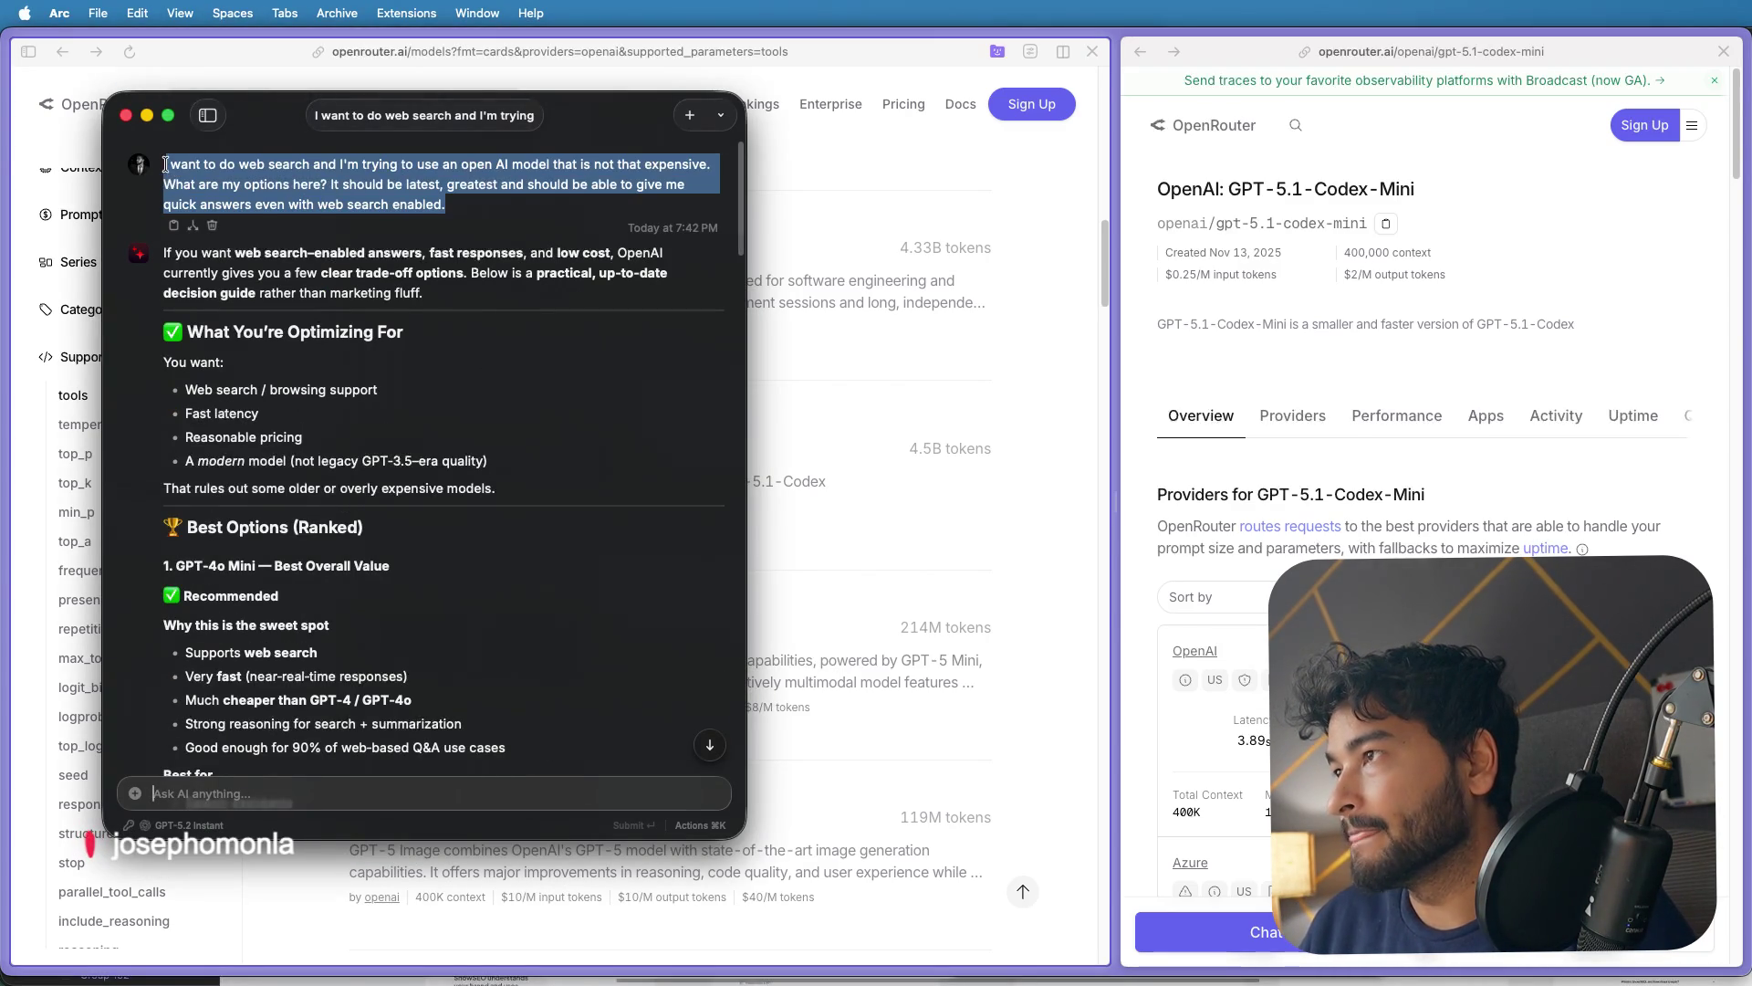
key("super+Tab")
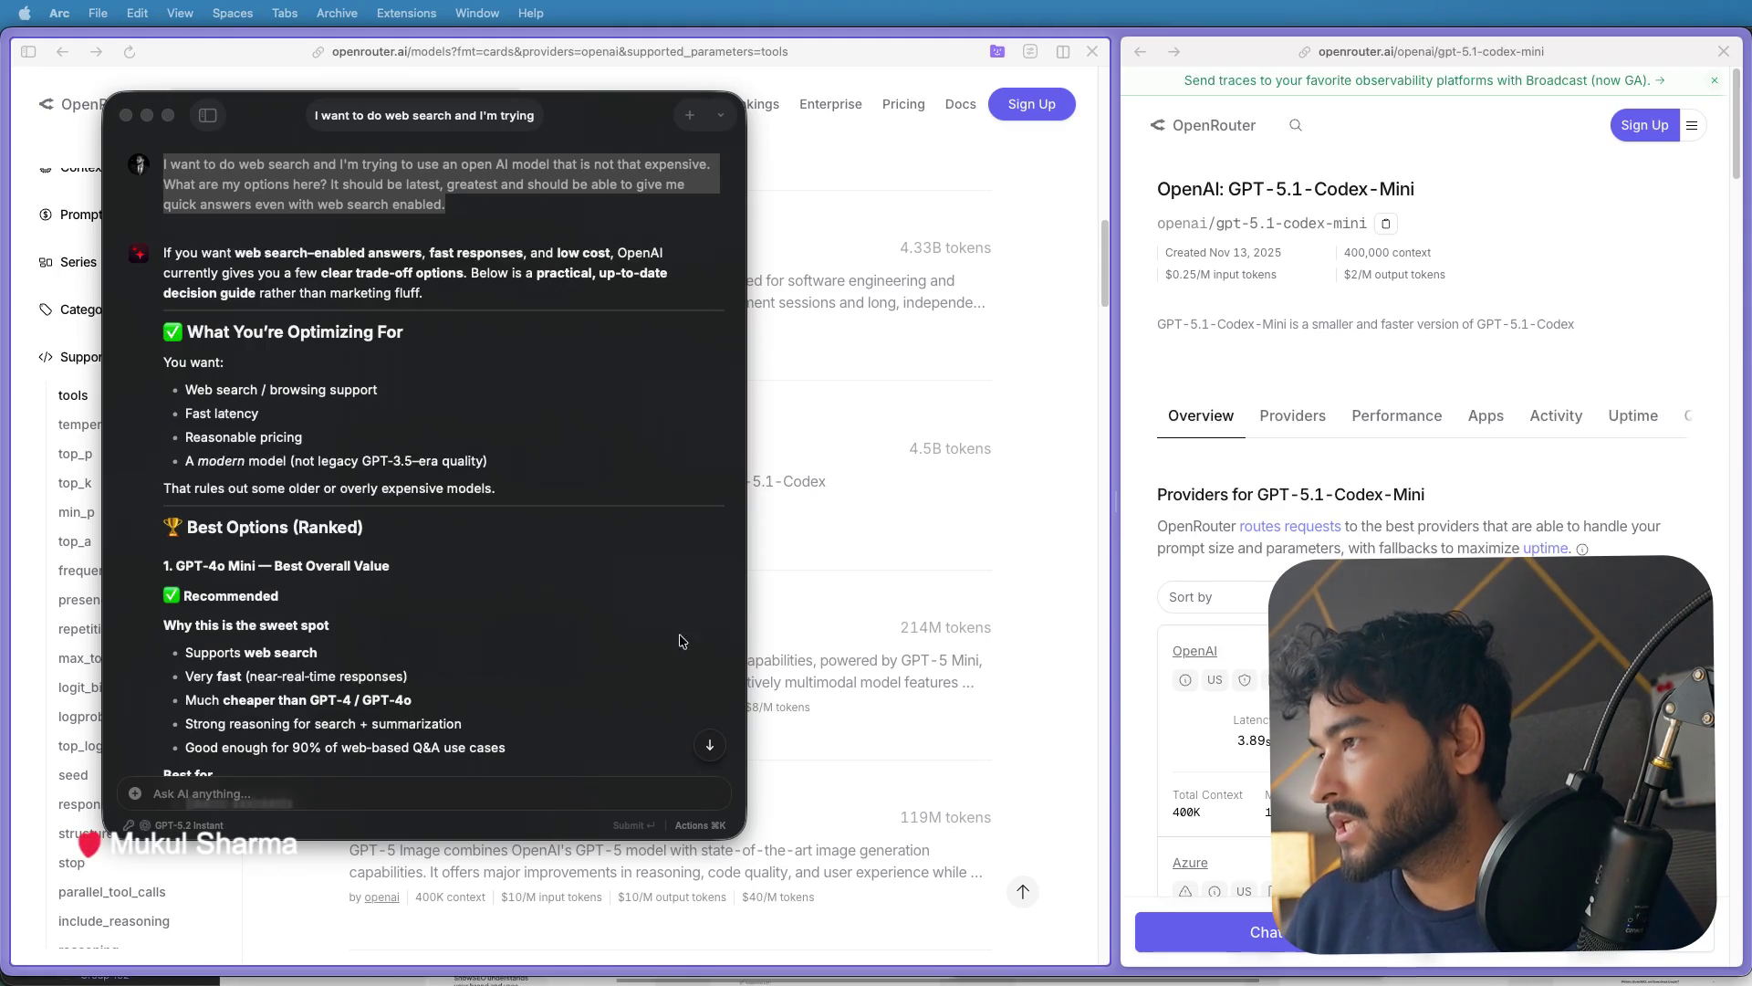
left_click(204, 817)
left_click(202, 824)
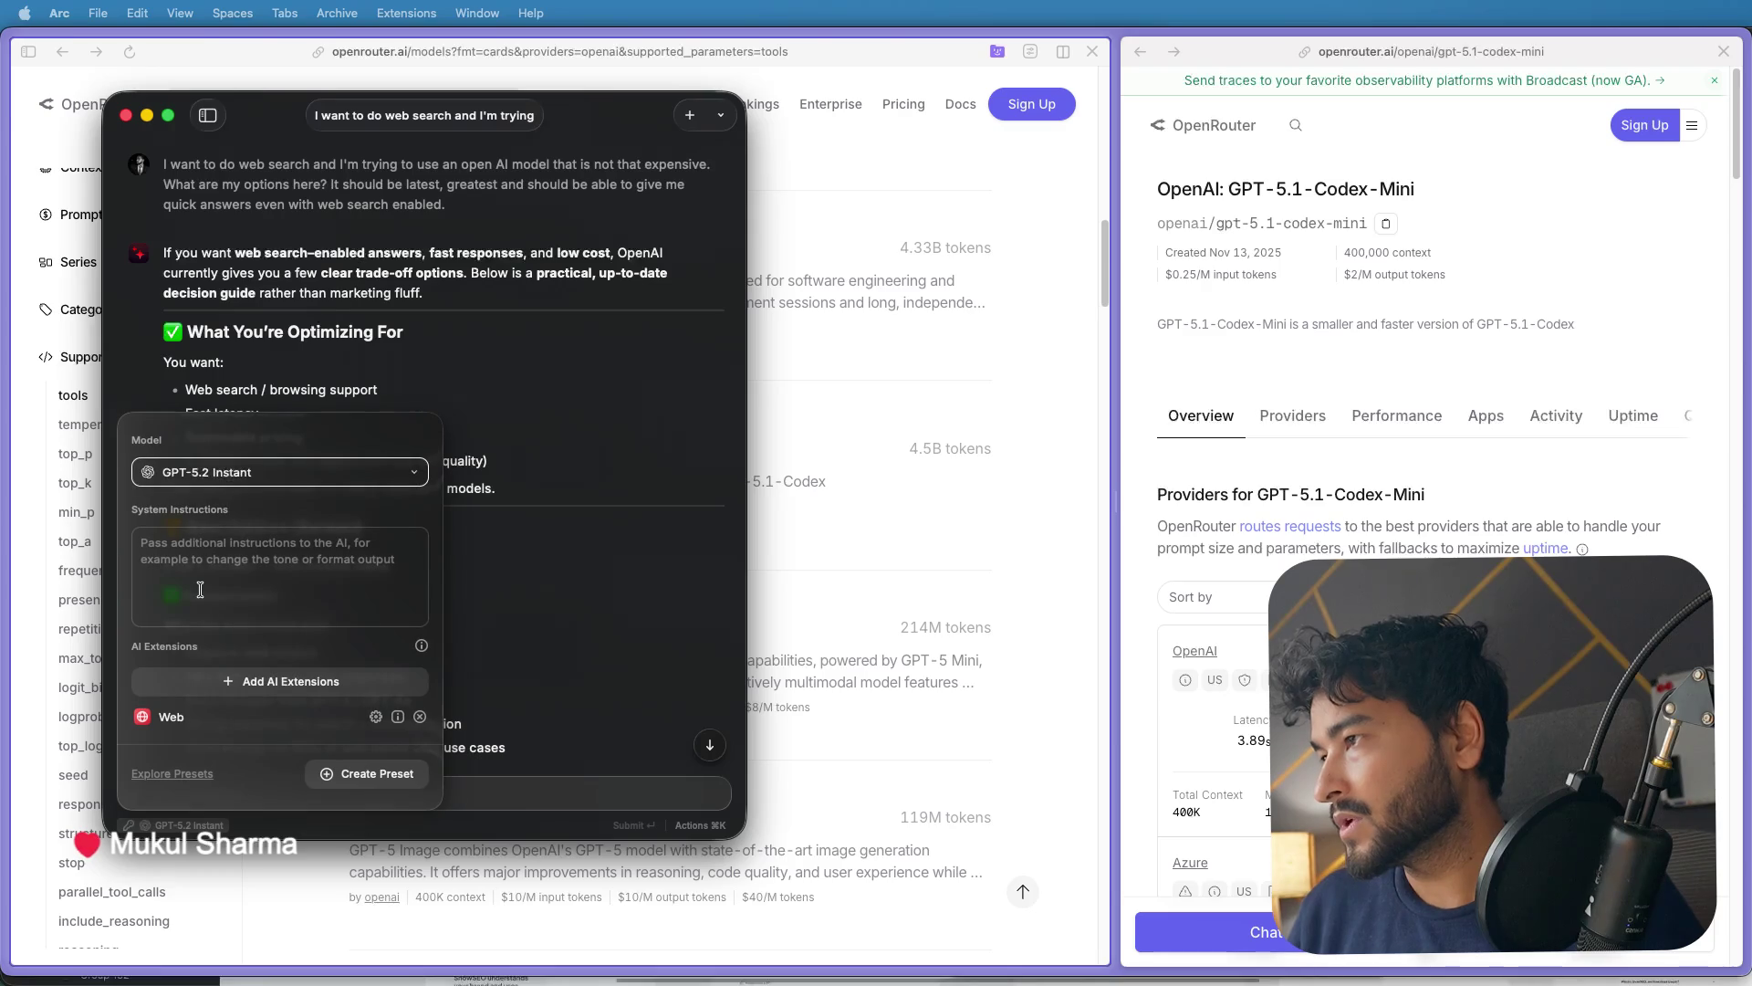
left_click(196, 485)
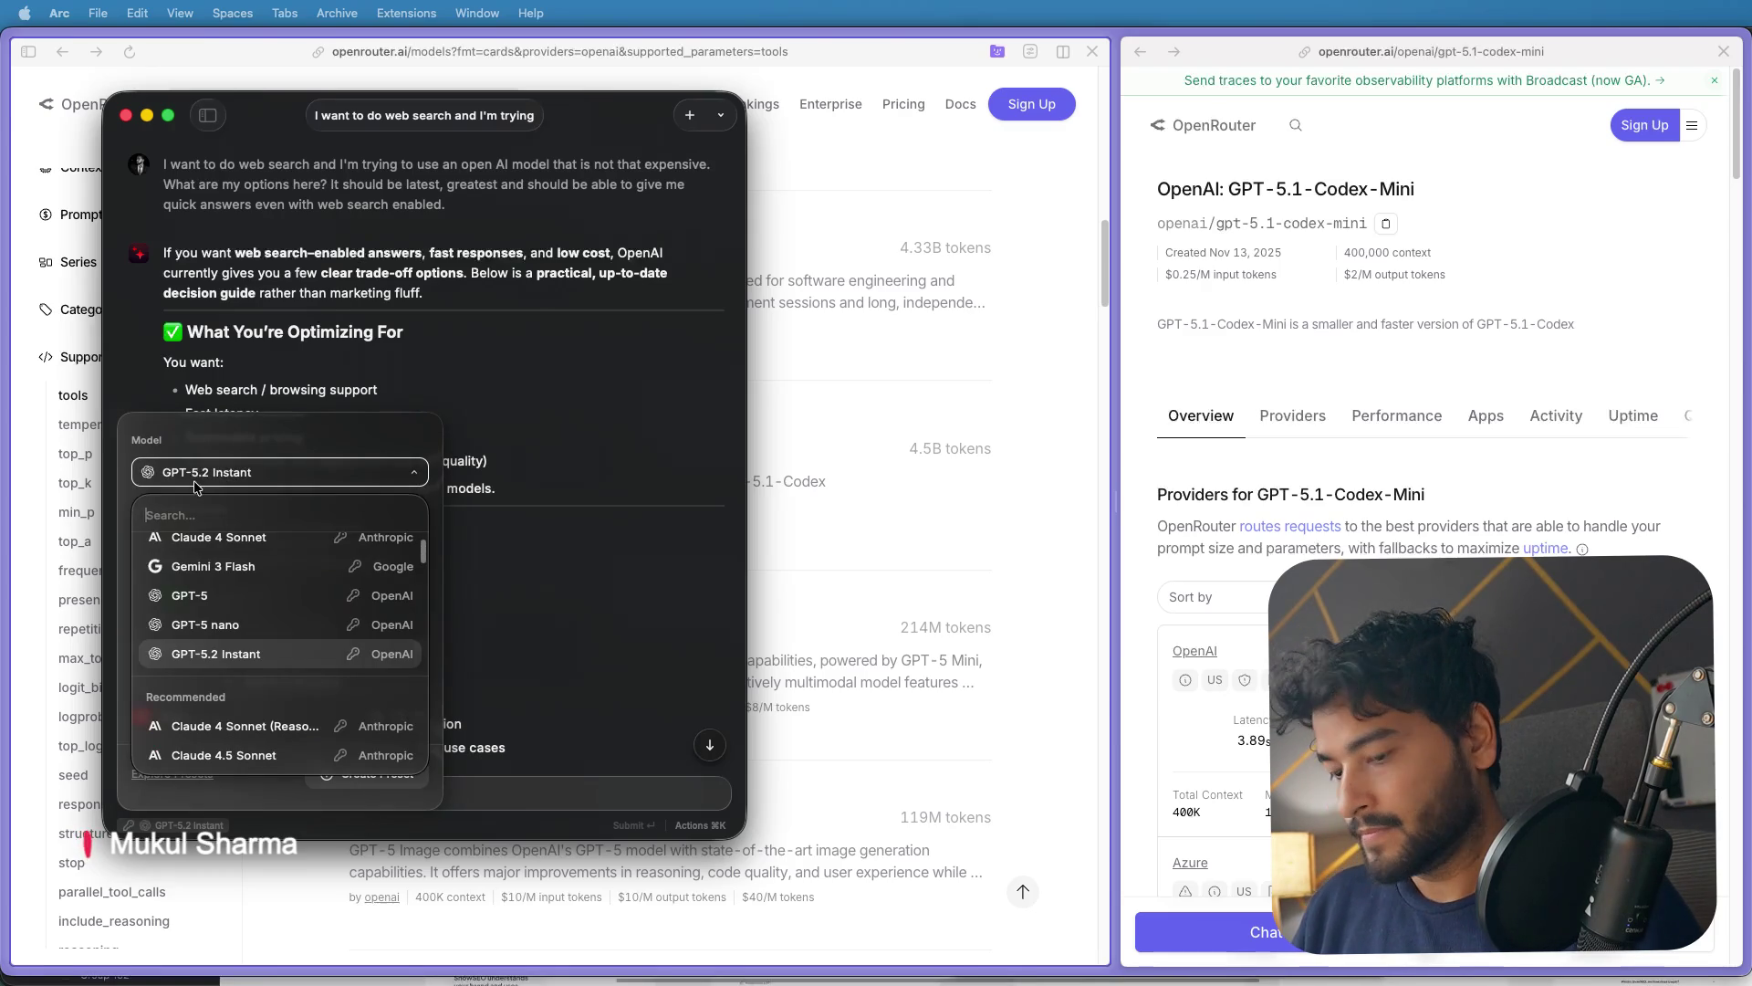
type("o4")
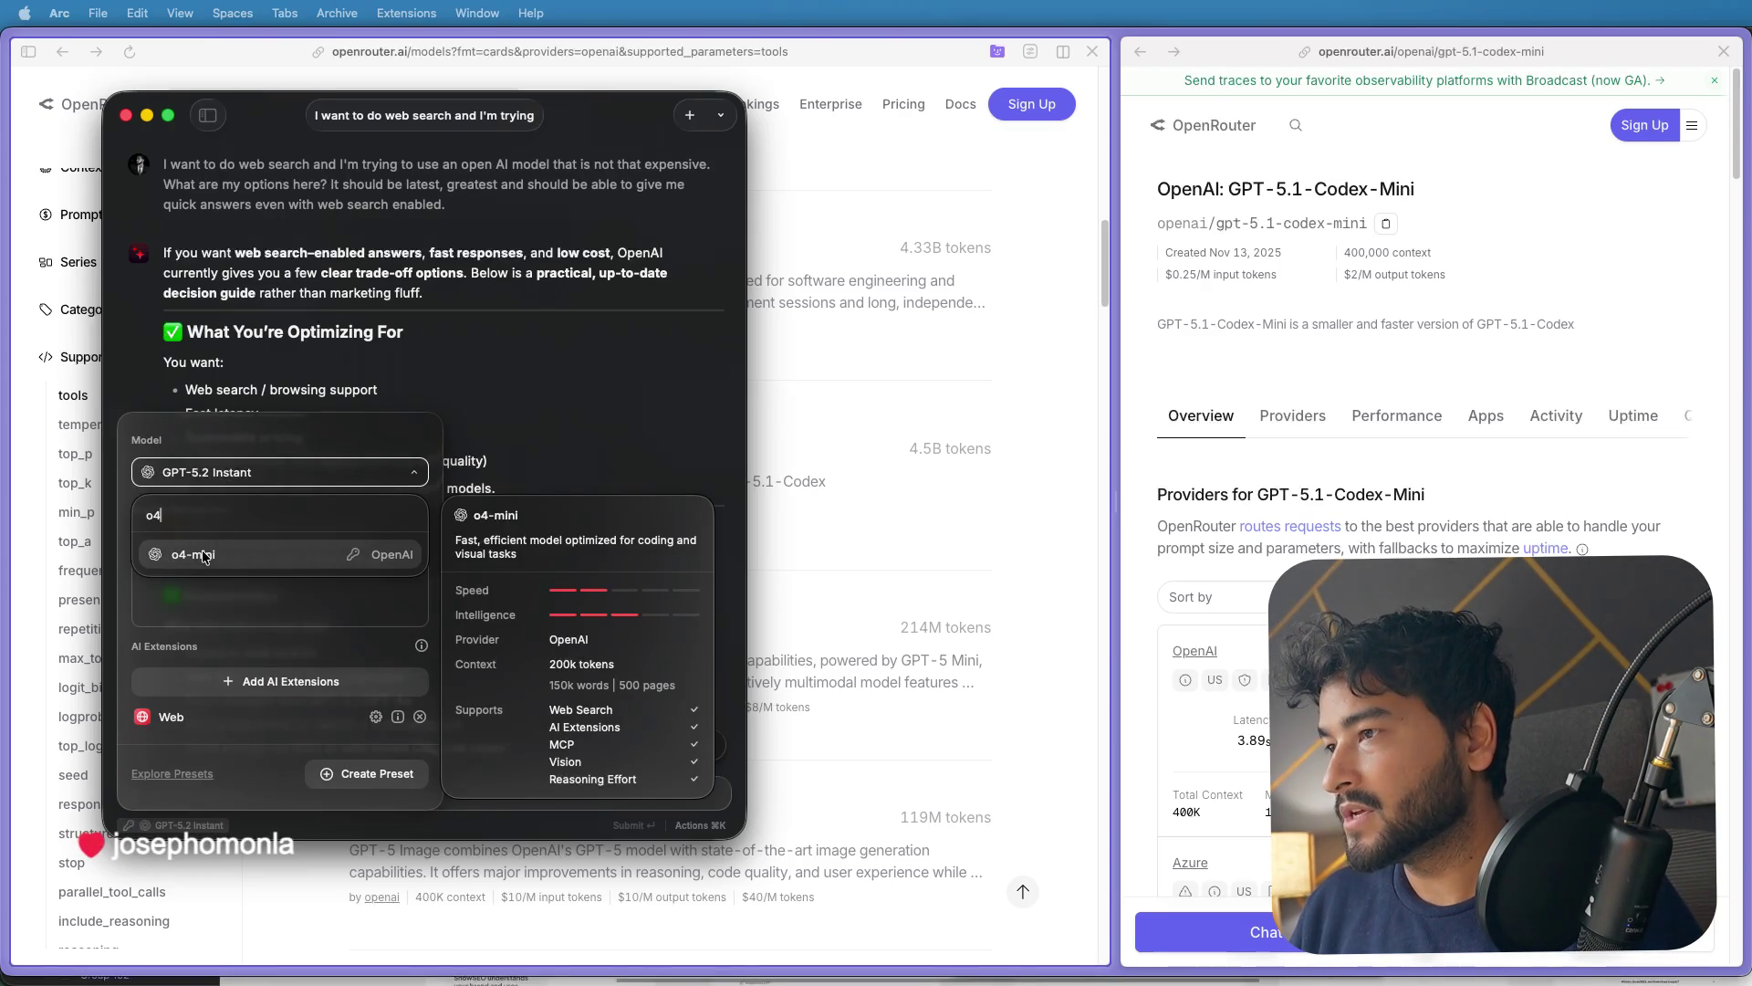
left_click(541, 402)
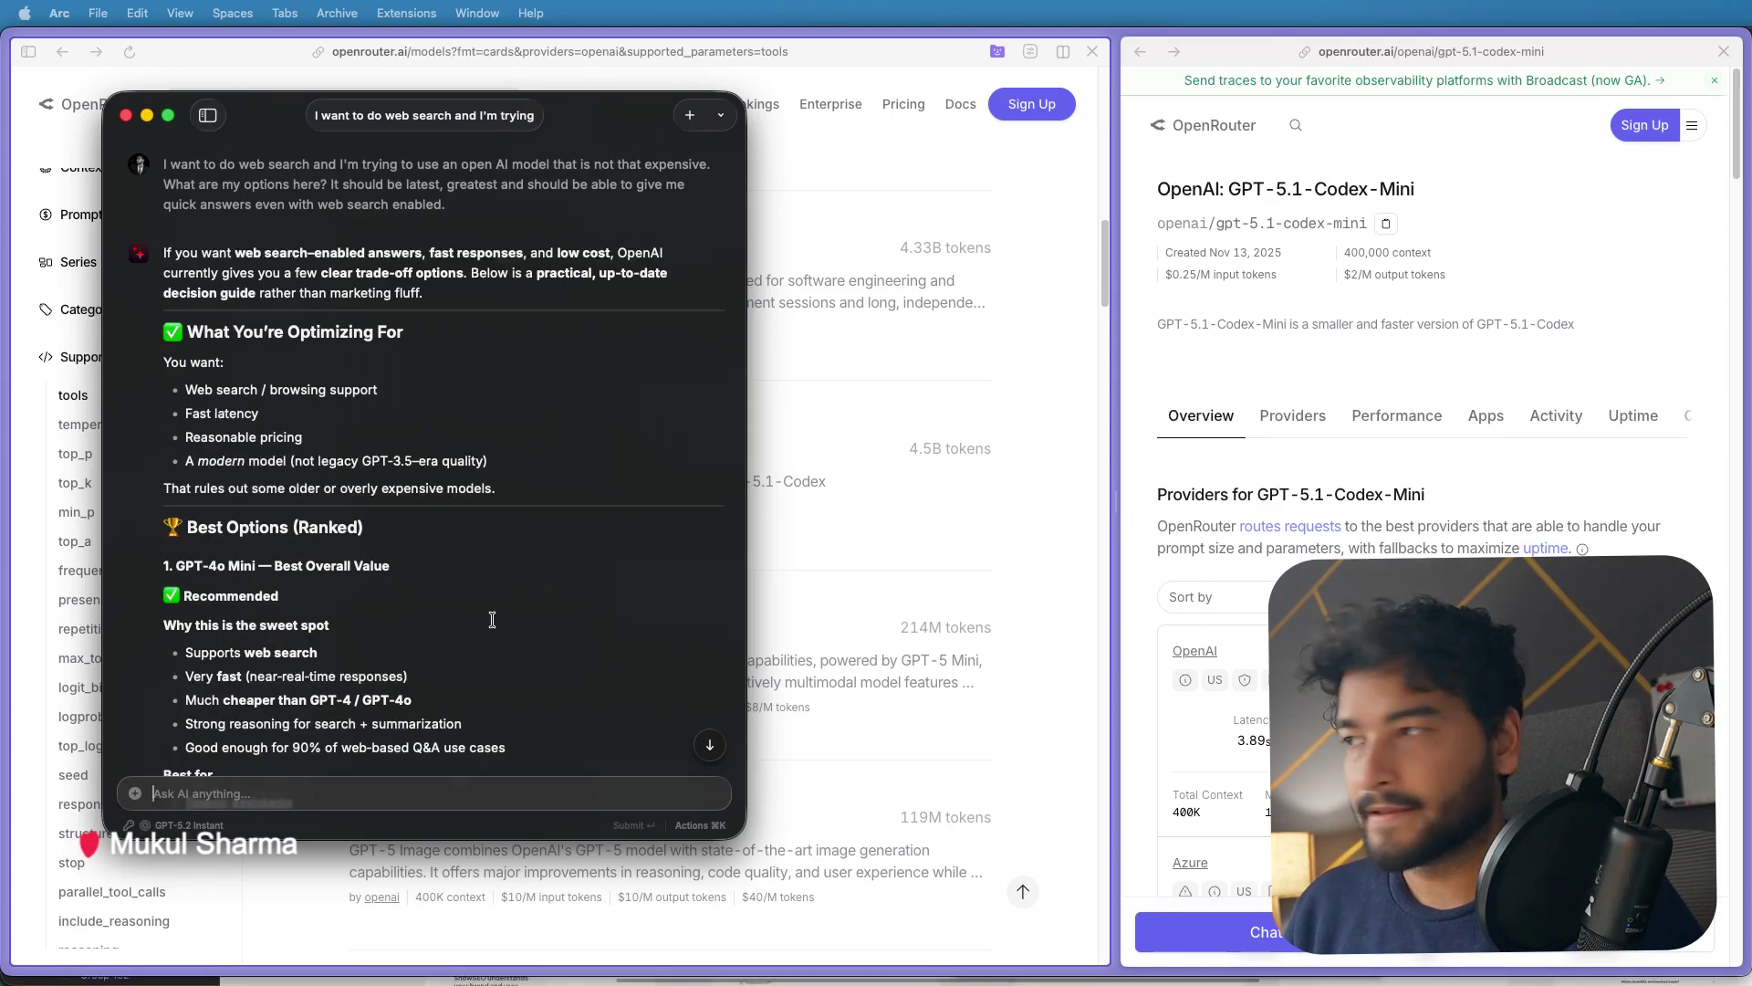
scroll(447, 555, "down", 10)
scroll(446, 555, "down", 10)
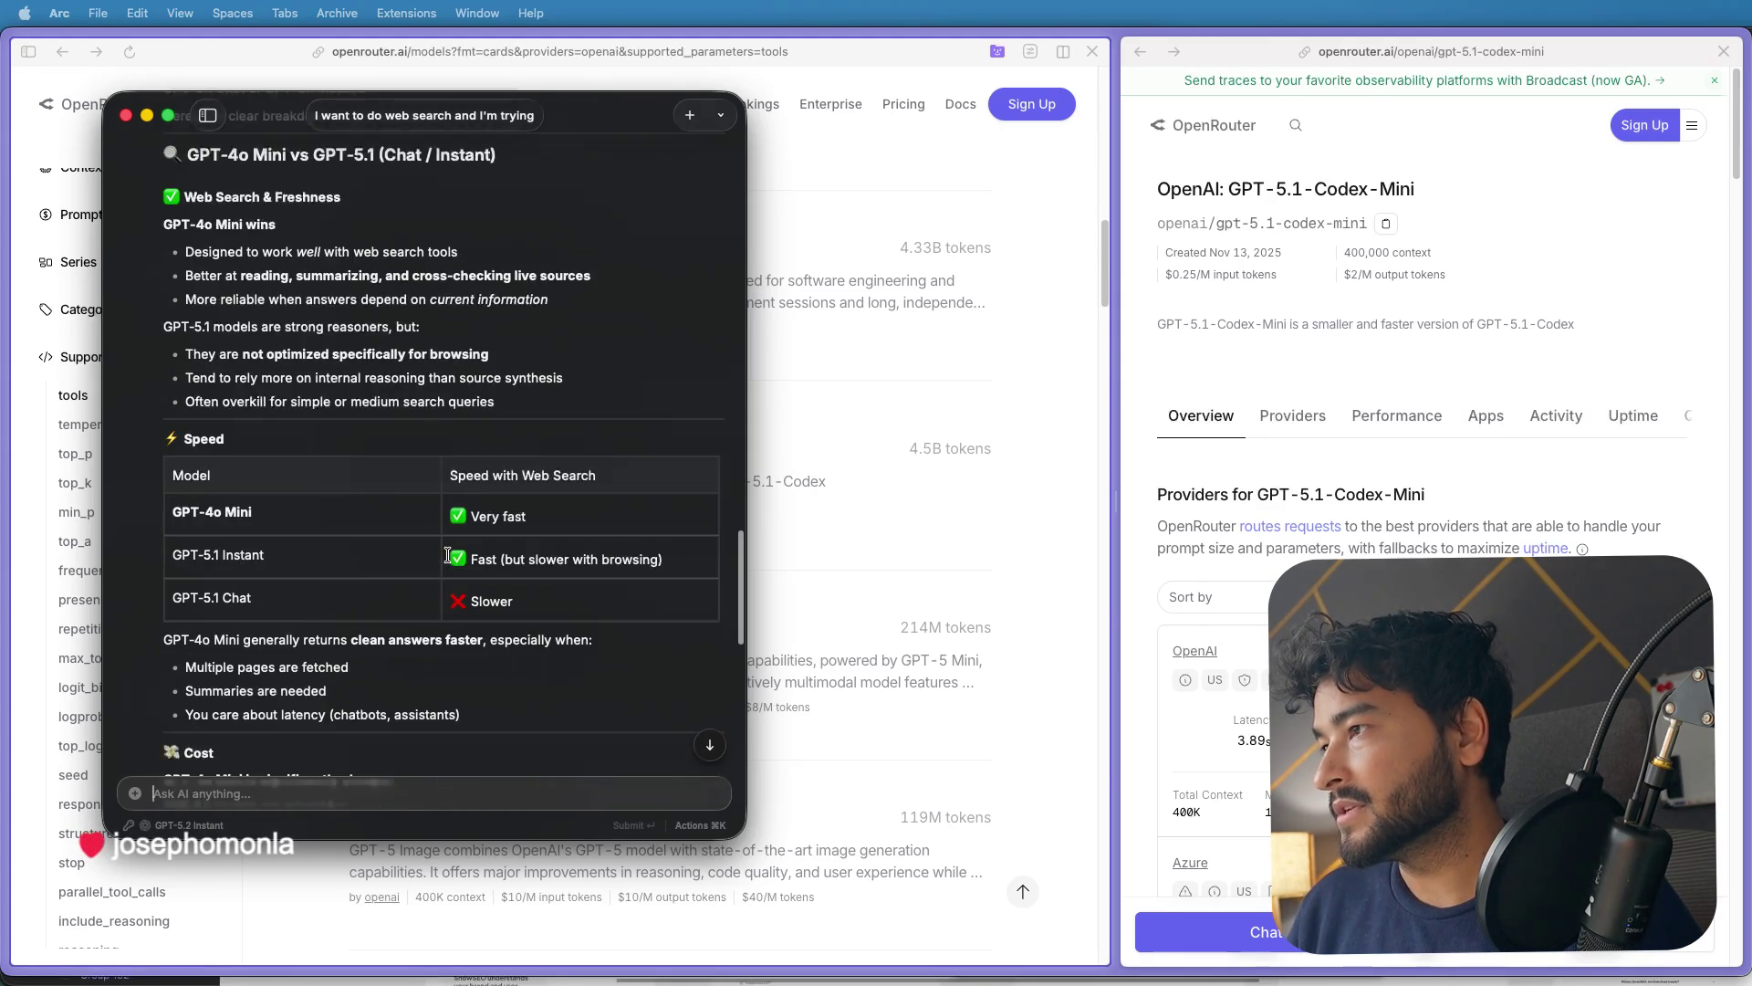
scroll(430, 522, "down", 10)
scroll(430, 522, "up", 15)
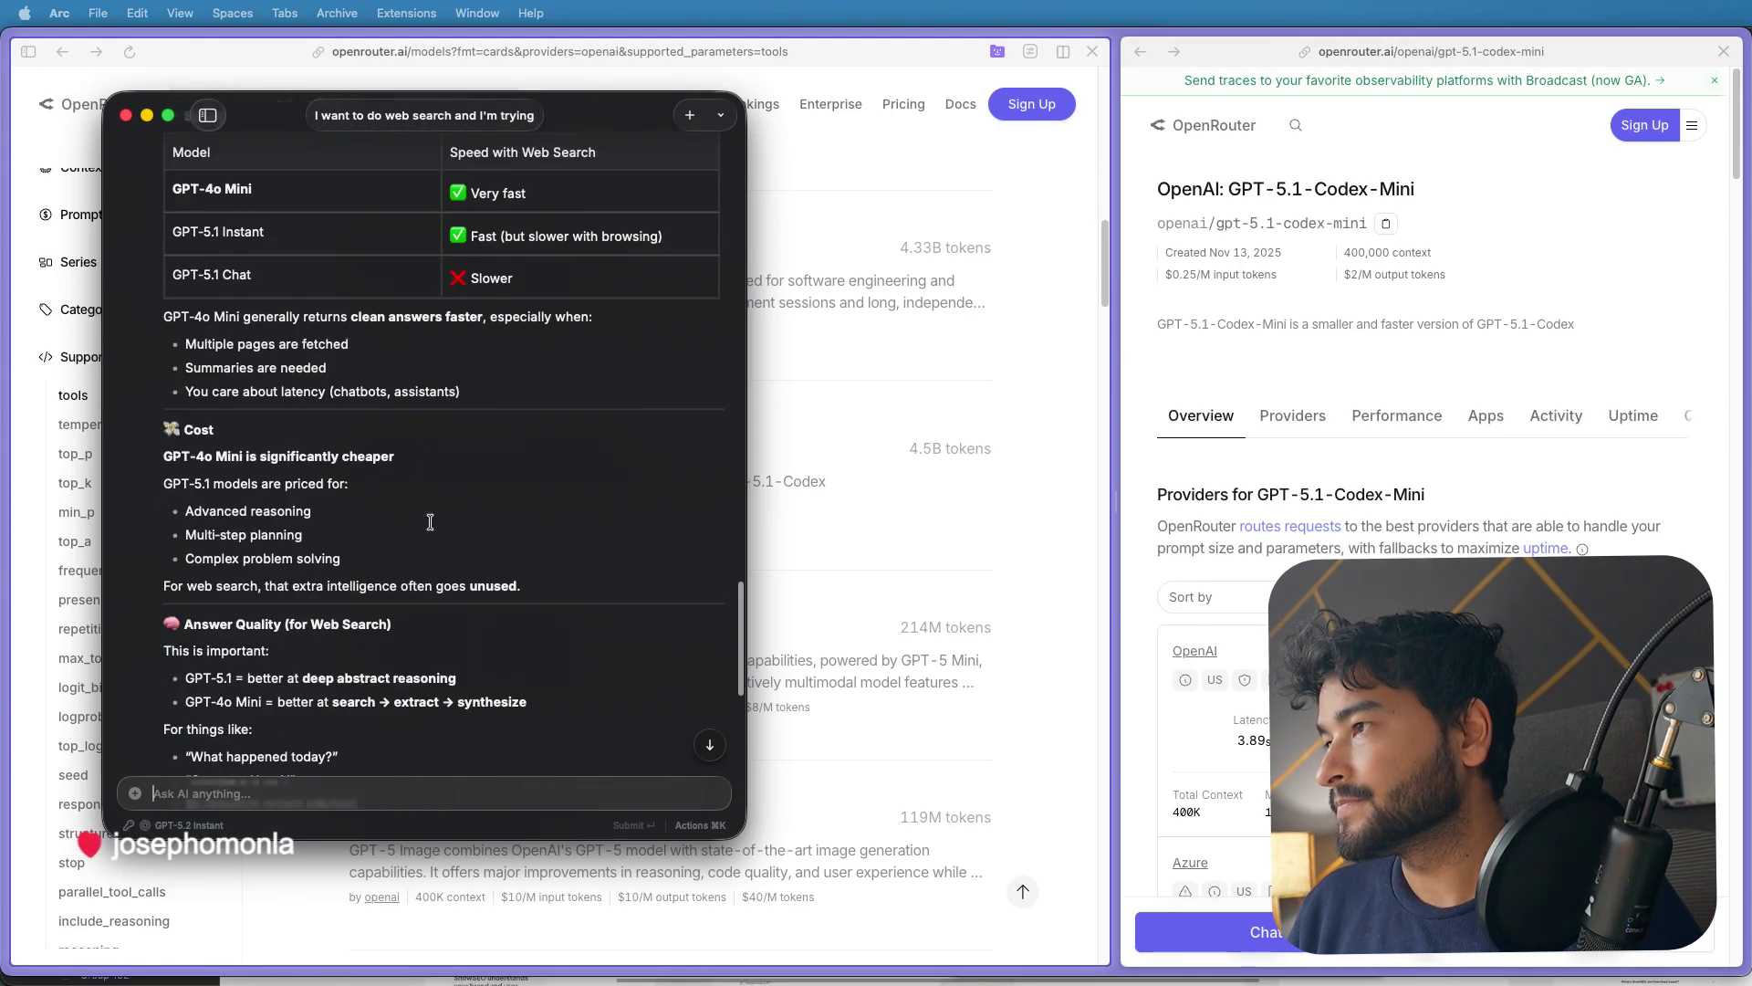
Step: Select the GPT-5.1 follow-up question, then switch to the ChatGPT window
left_click_drag(489, 263, 161, 253)
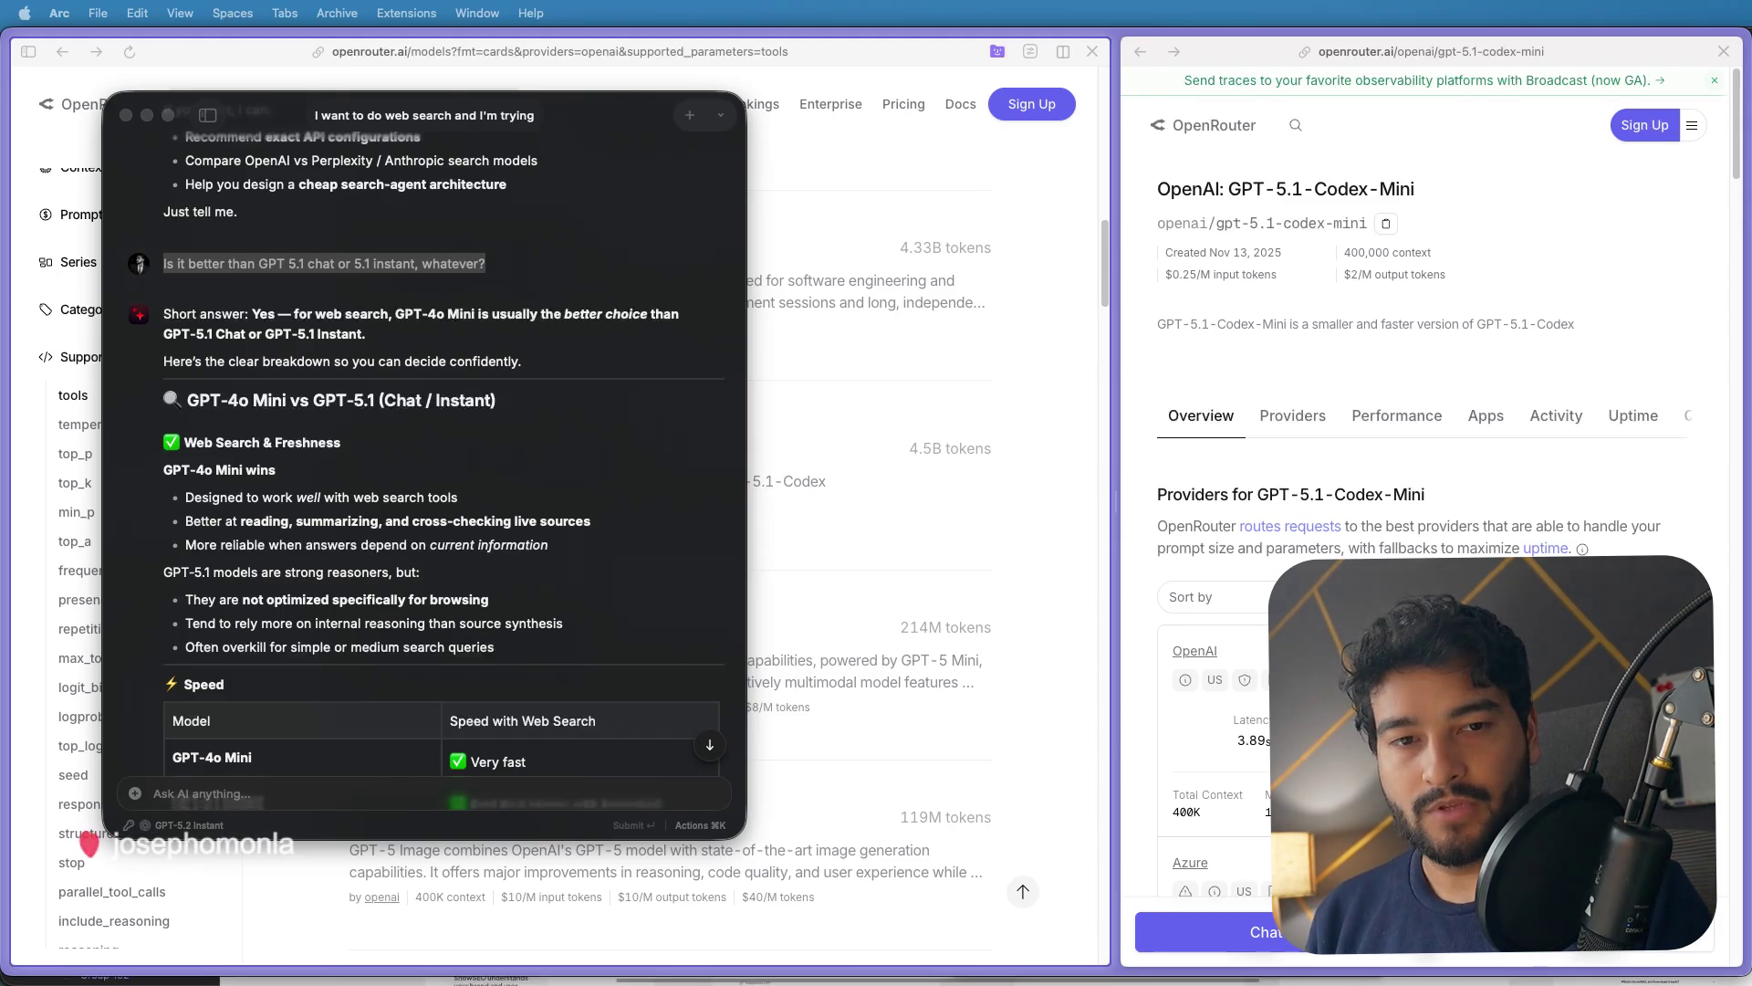
key("super+Tab")
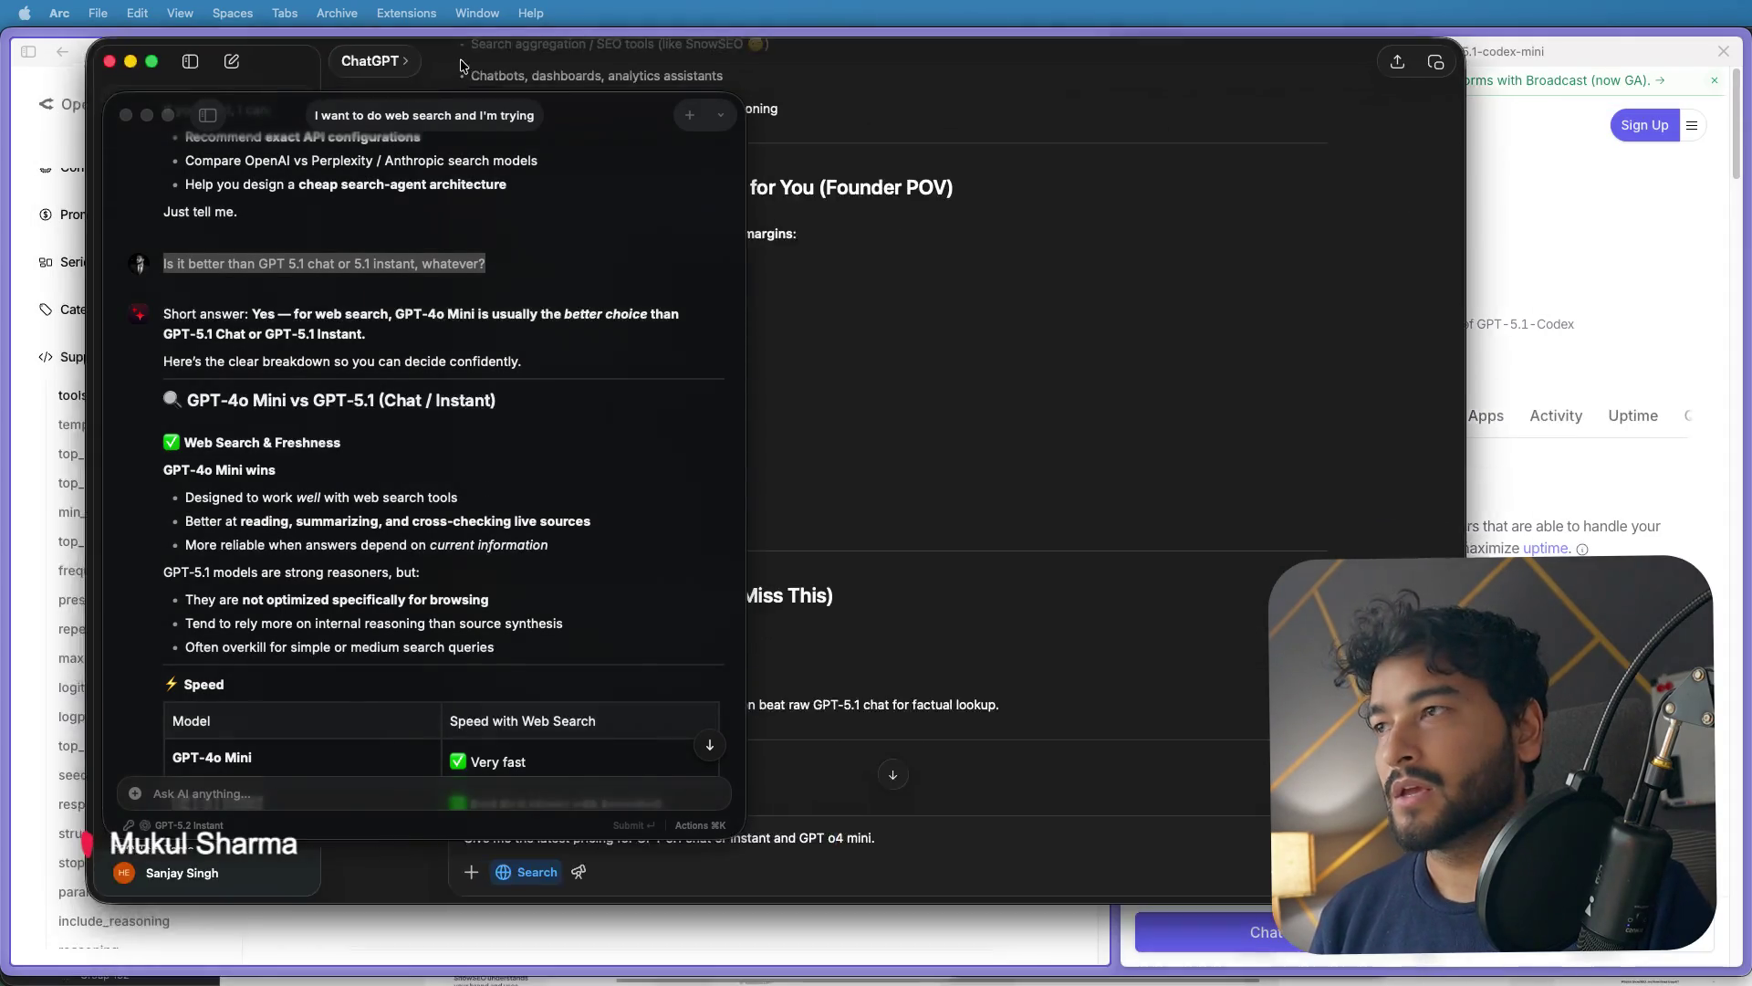
Step: Close Raycast and send ChatGPT a pricing question for GPT-5.1 chat/instant and GPT-o4-mini
left_click(126, 115)
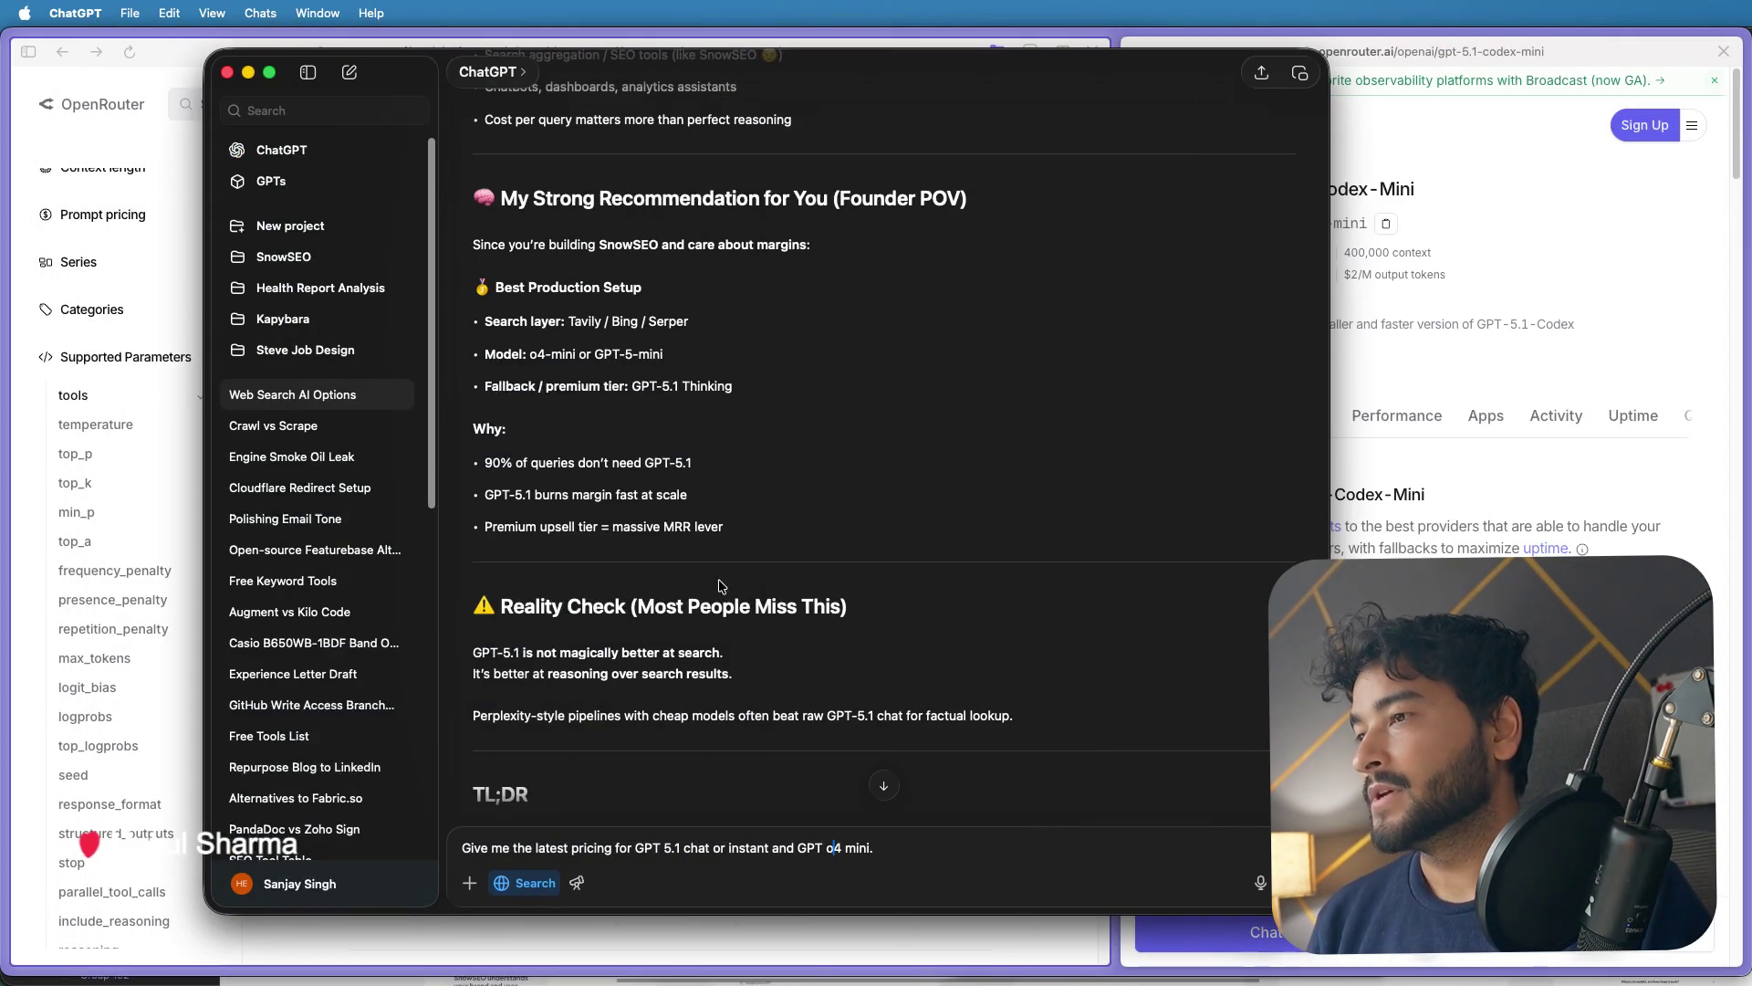
left_click(653, 849)
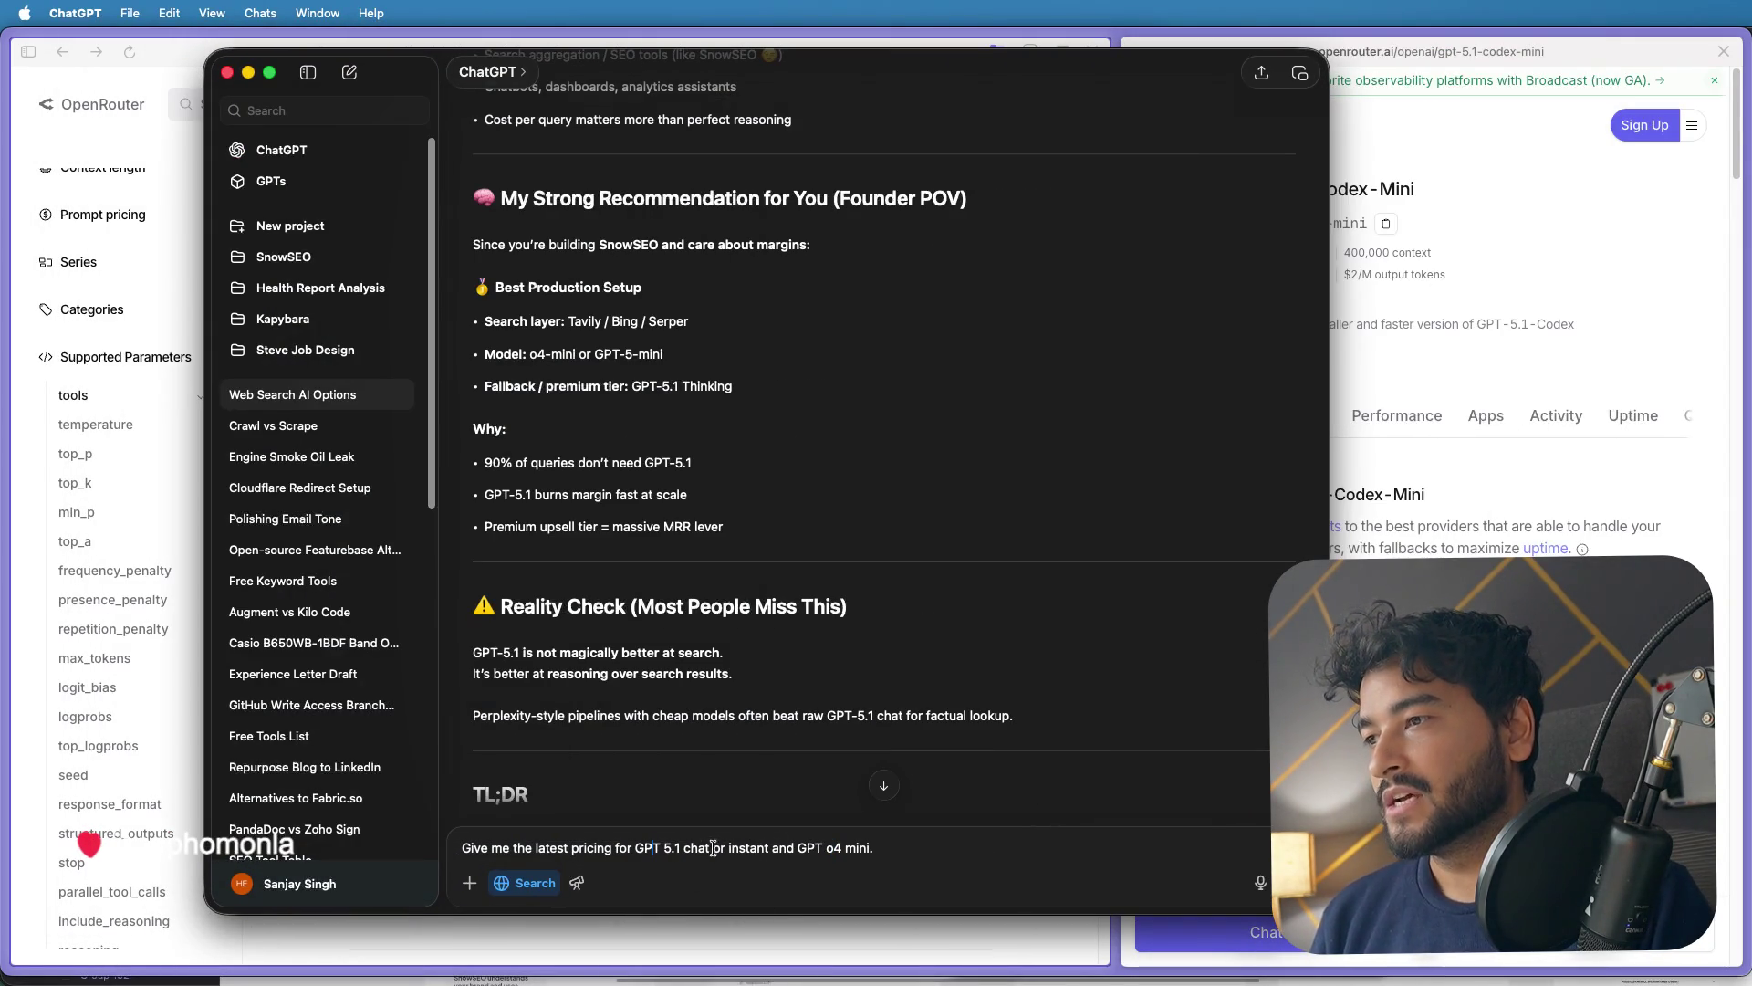
left_click(724, 847)
key("BackSpace")
key("BackSpace")
key("BackSpace")
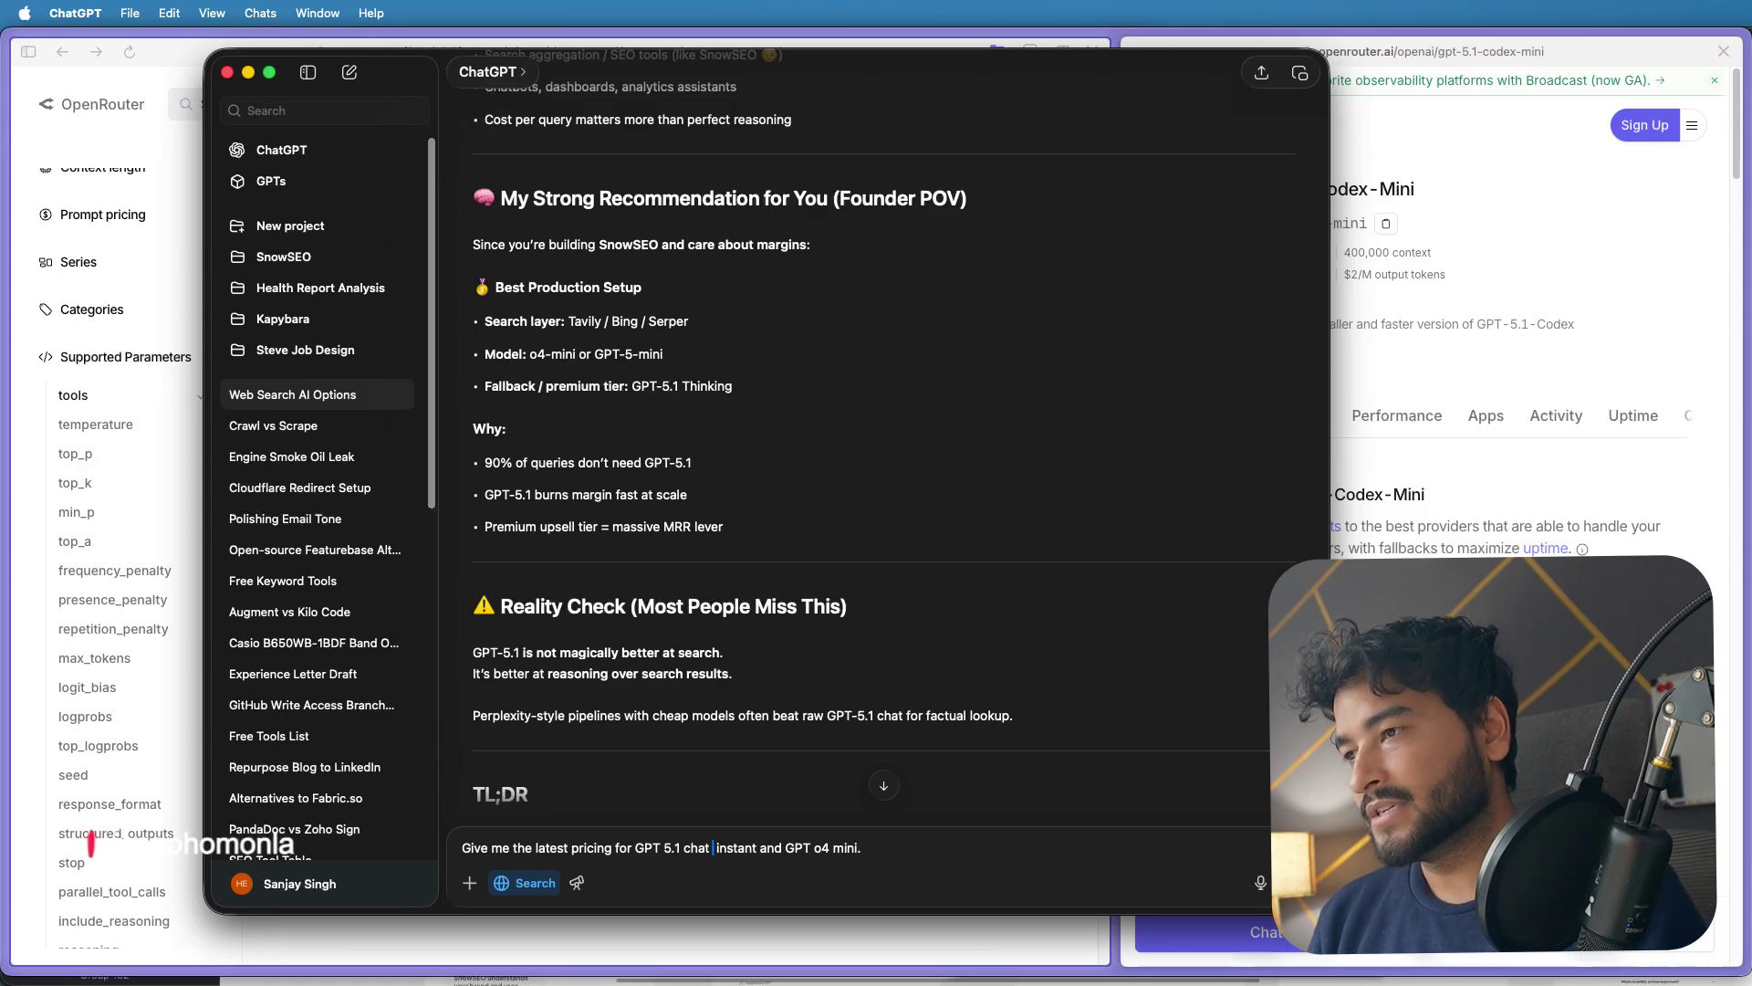
key("BackSpace")
type("/")
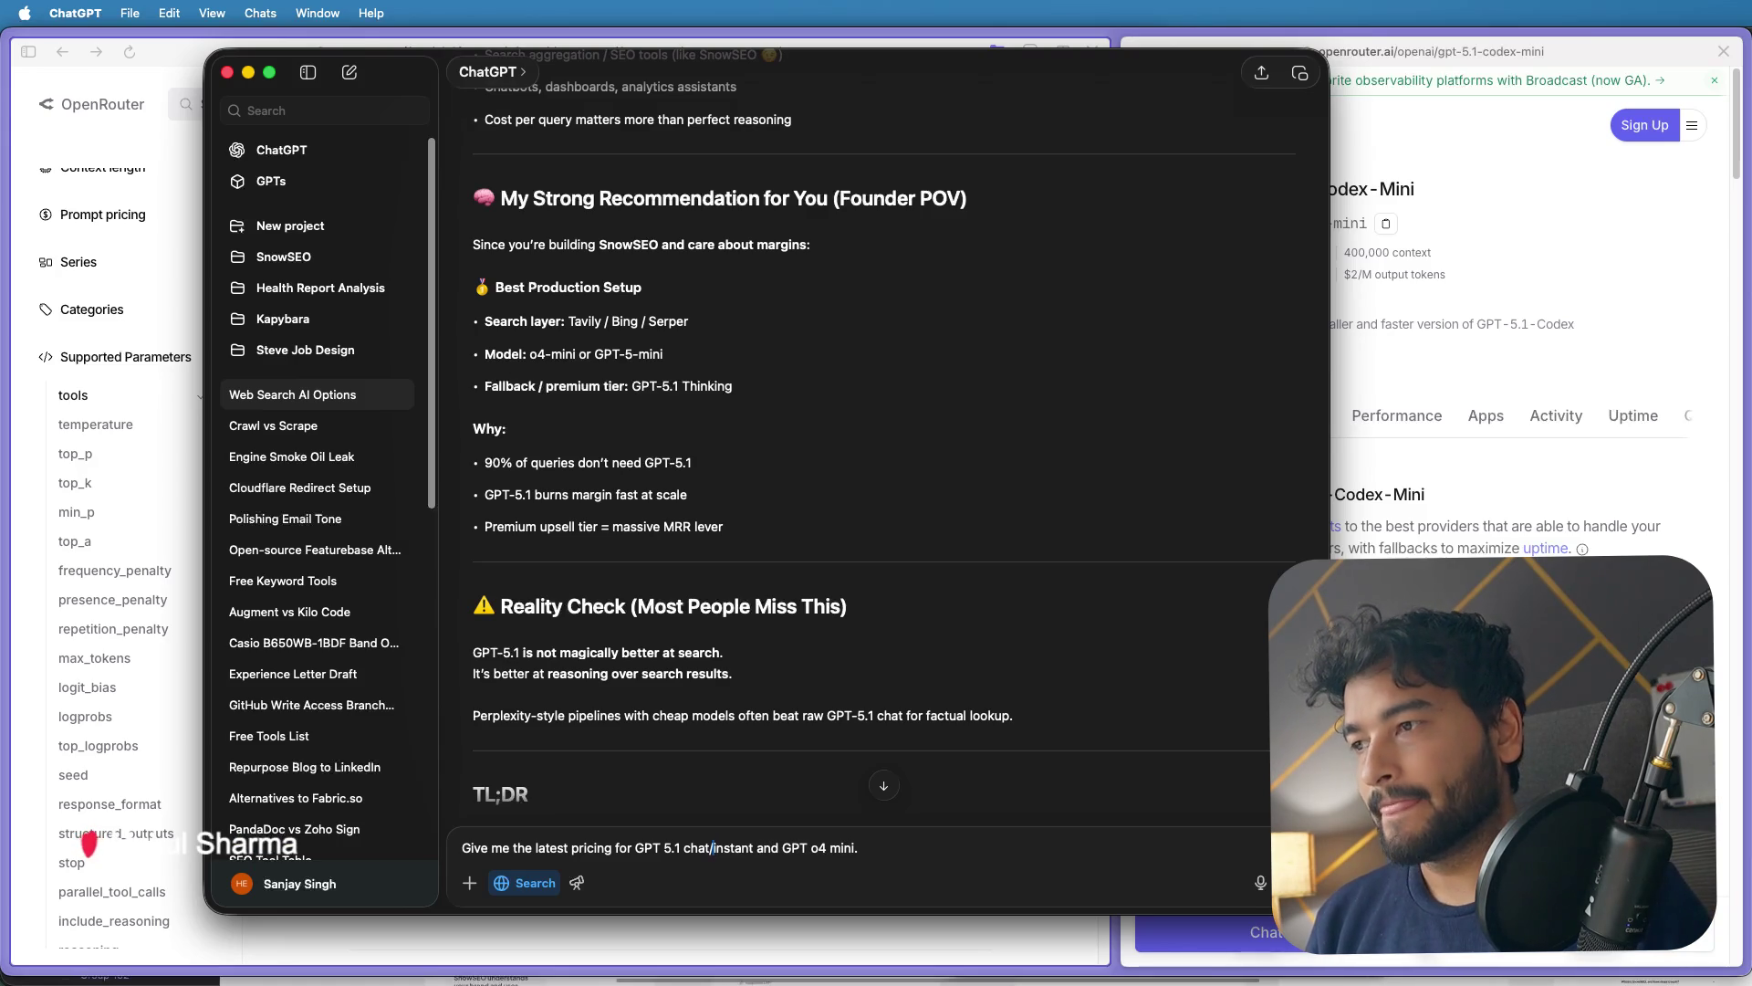
key("BackSpace")
type("-")
left_click(832, 847)
key("BackSpace")
type("-")
key("Return")
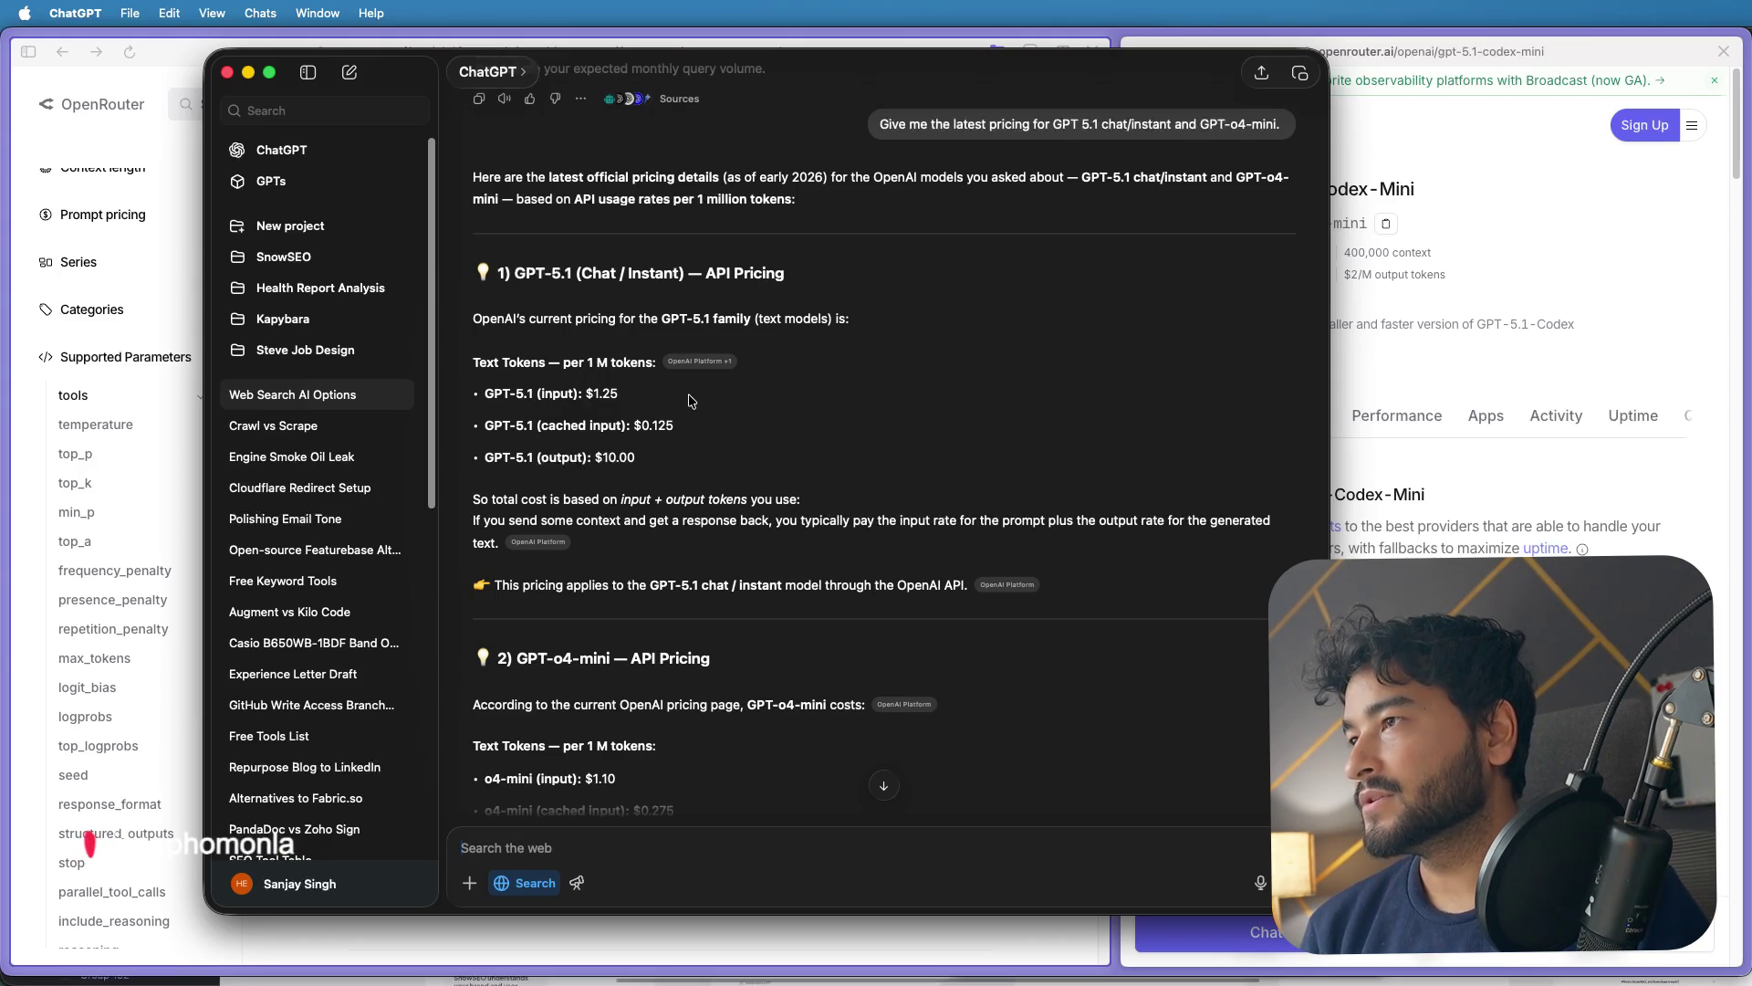
Step: Read the prices, then shift and narrow the ChatGPT window and bring OpenRouter forward
scroll(724, 395, "down", 2)
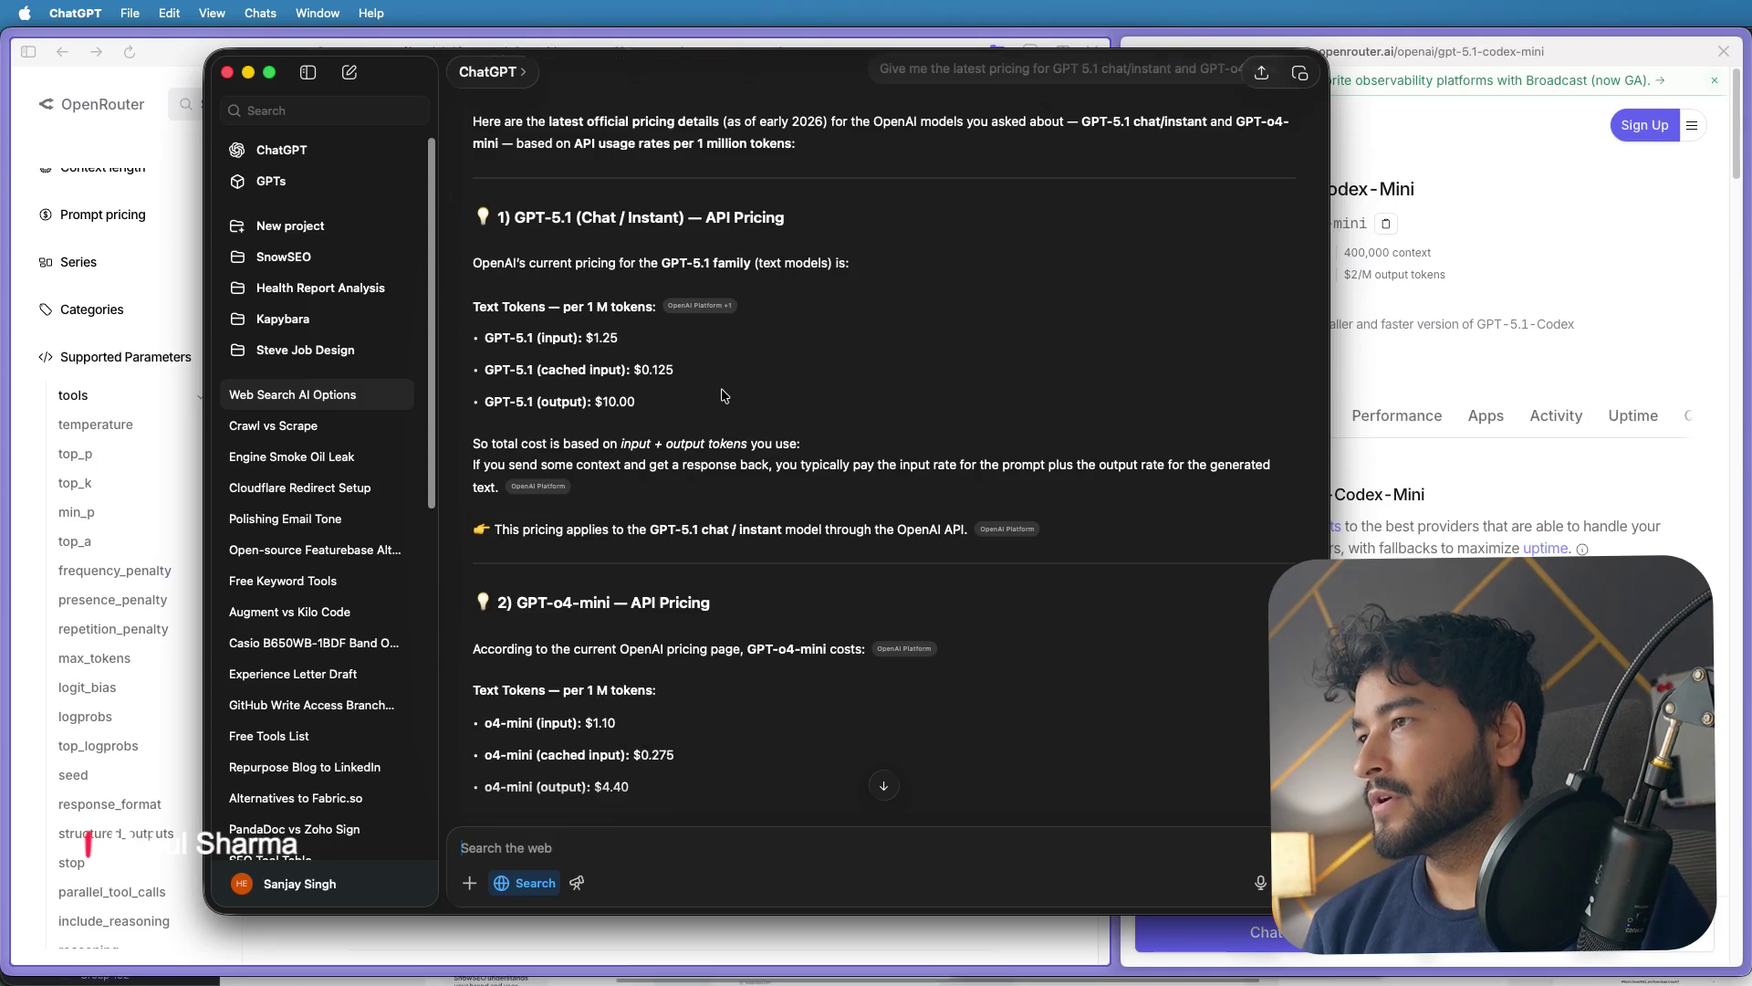
scroll(786, 395, "down", 2)
left_click_drag(908, 73, 712, 74)
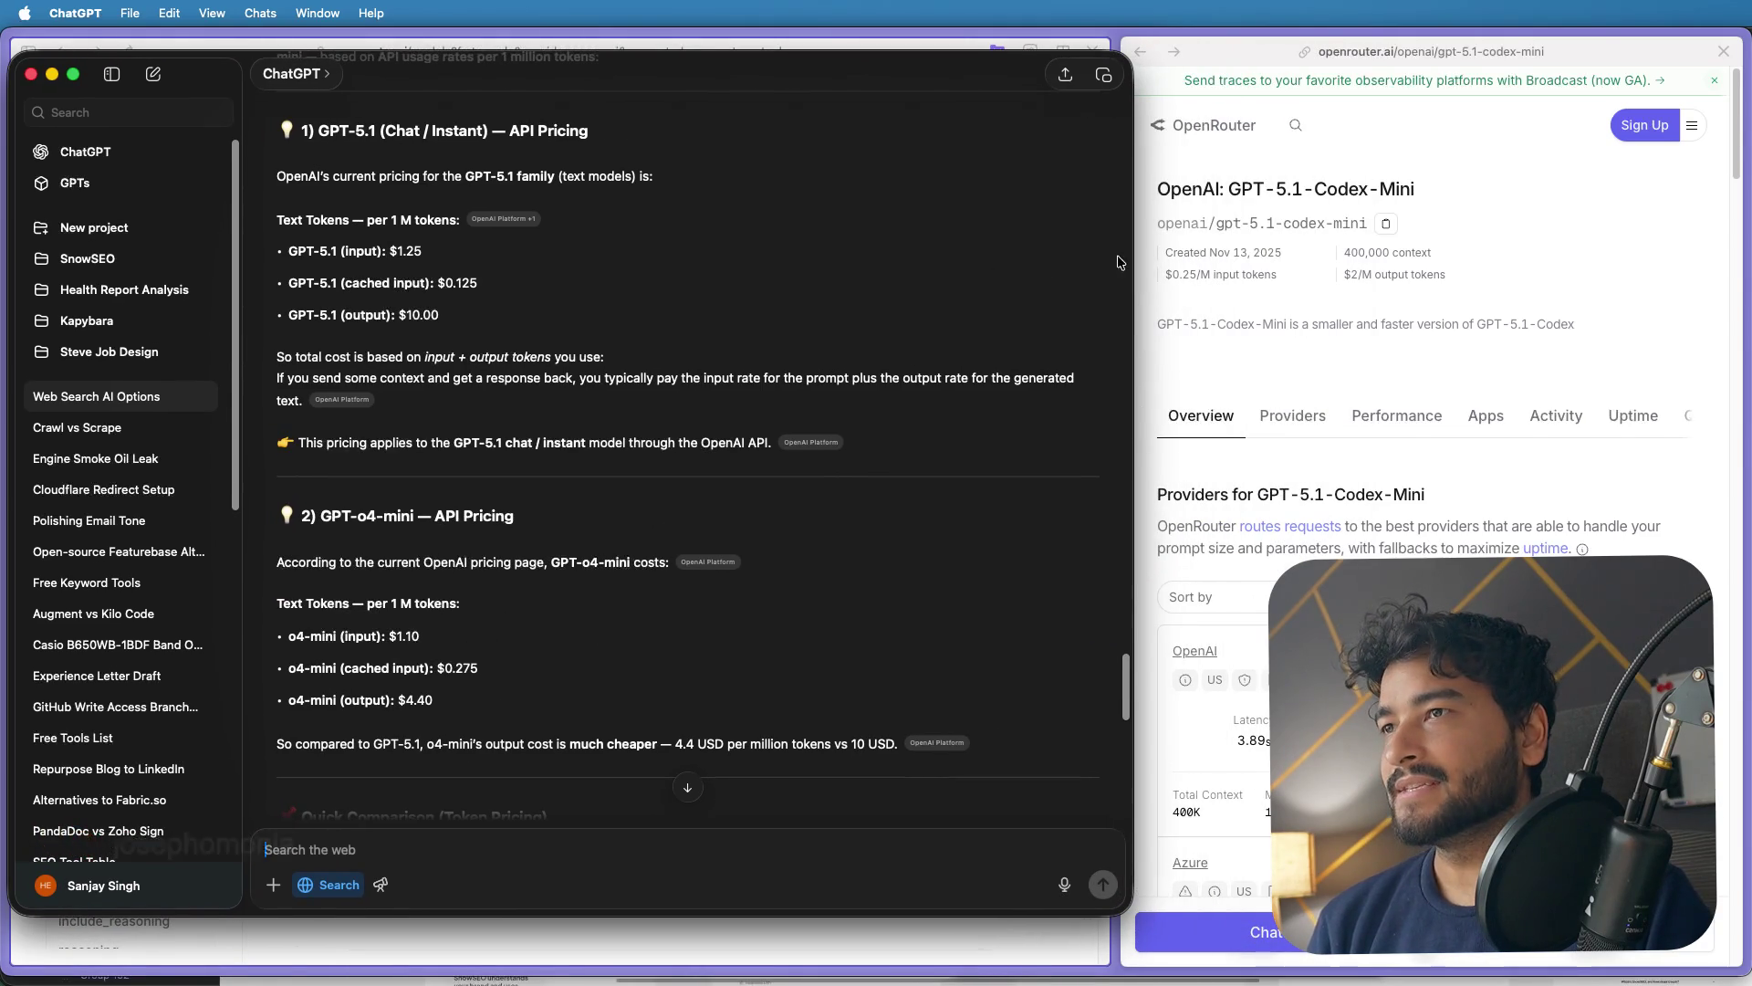
left_click_drag(1132, 256, 999, 254)
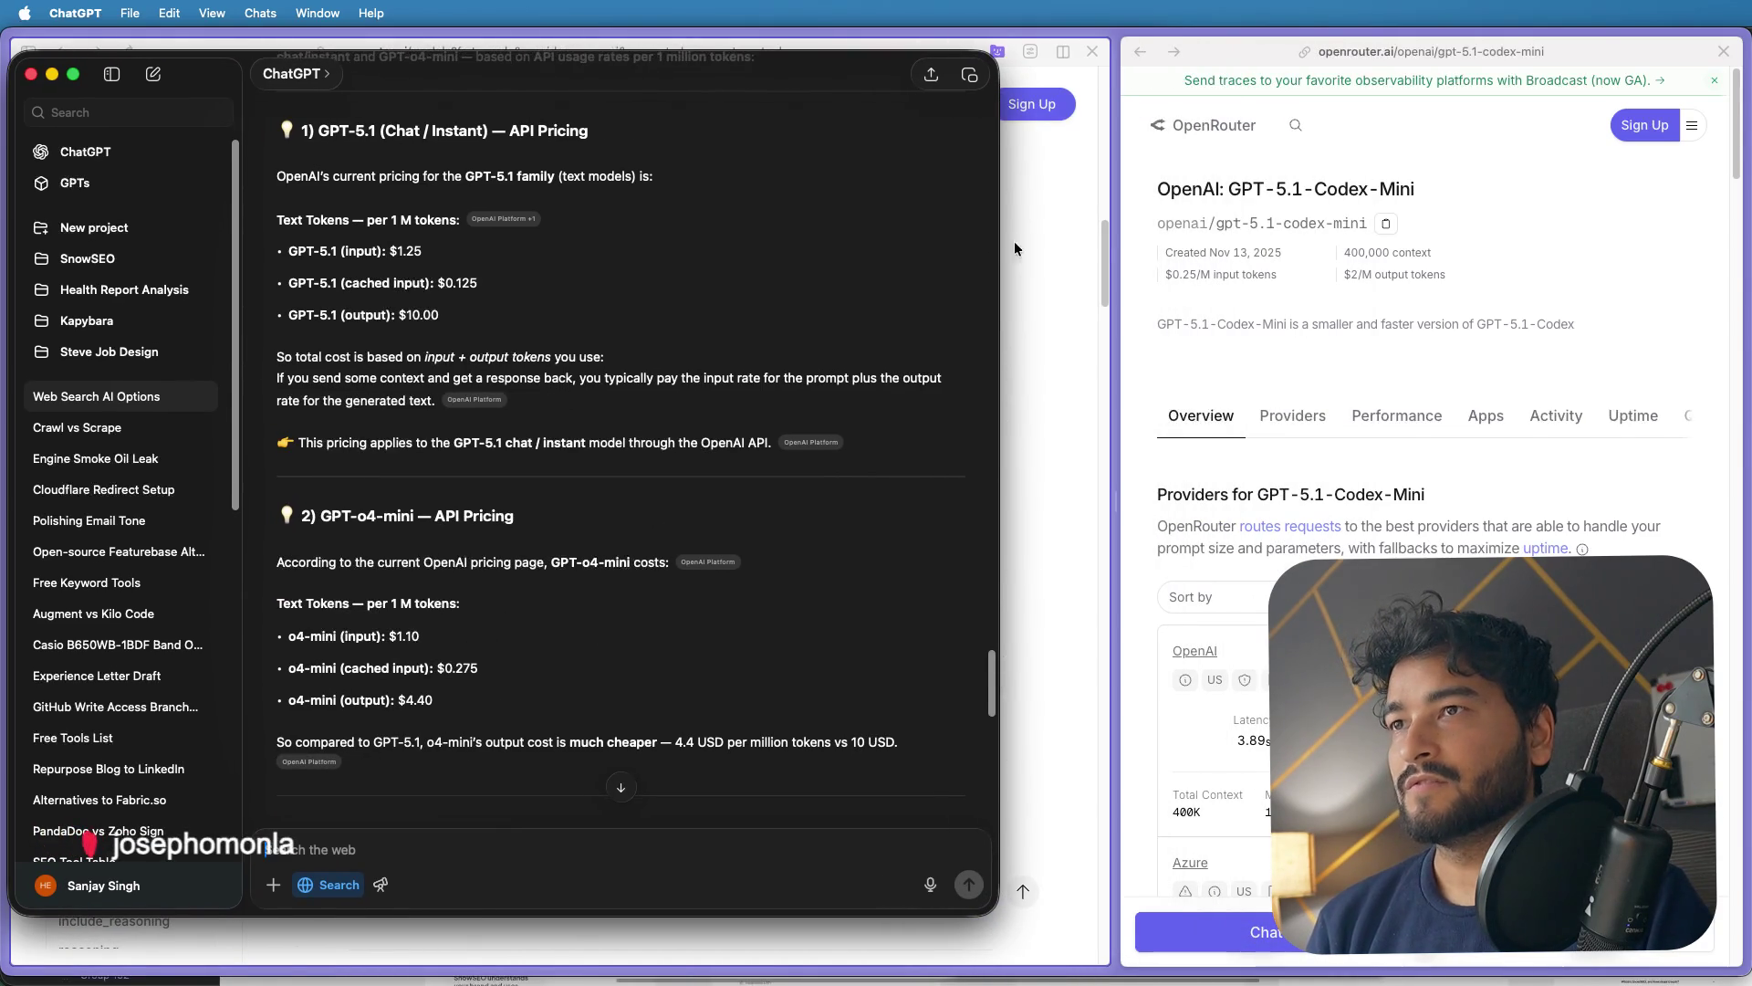
left_click(1380, 161)
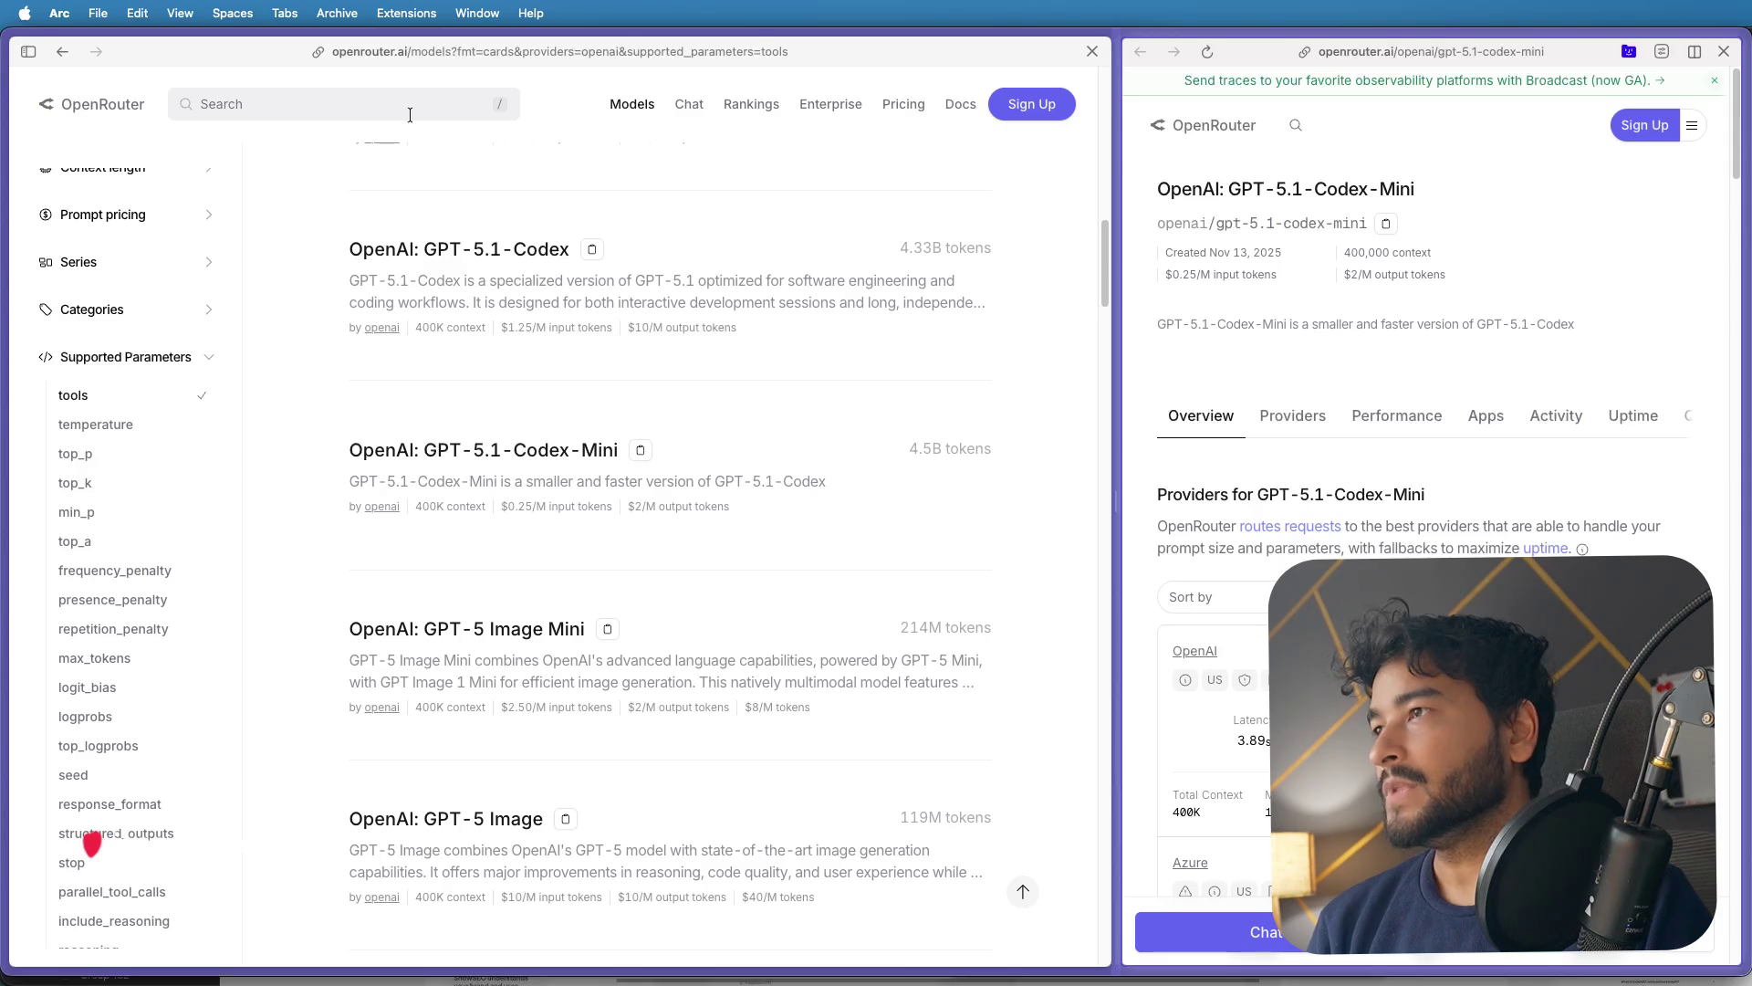
Step: Search OpenRouter for '5.1', open the GPT-5.1 Chat page full-width, then switch to ChatGPT
left_click(363, 104)
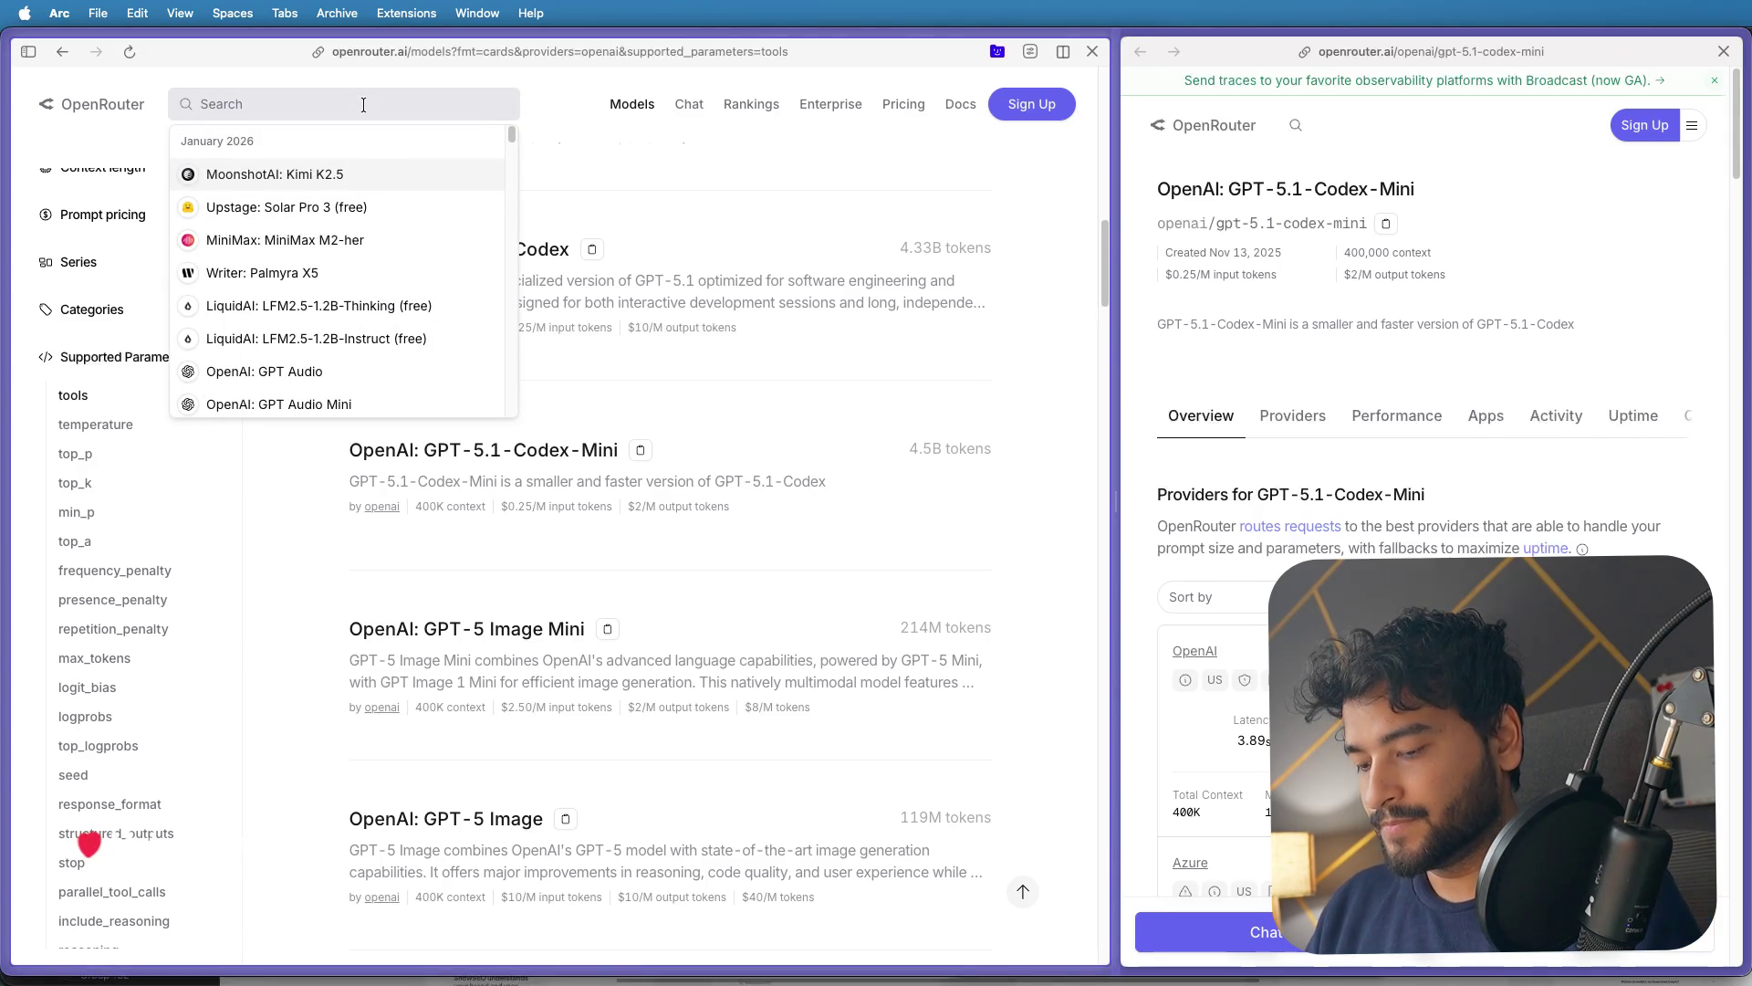
type("5.1")
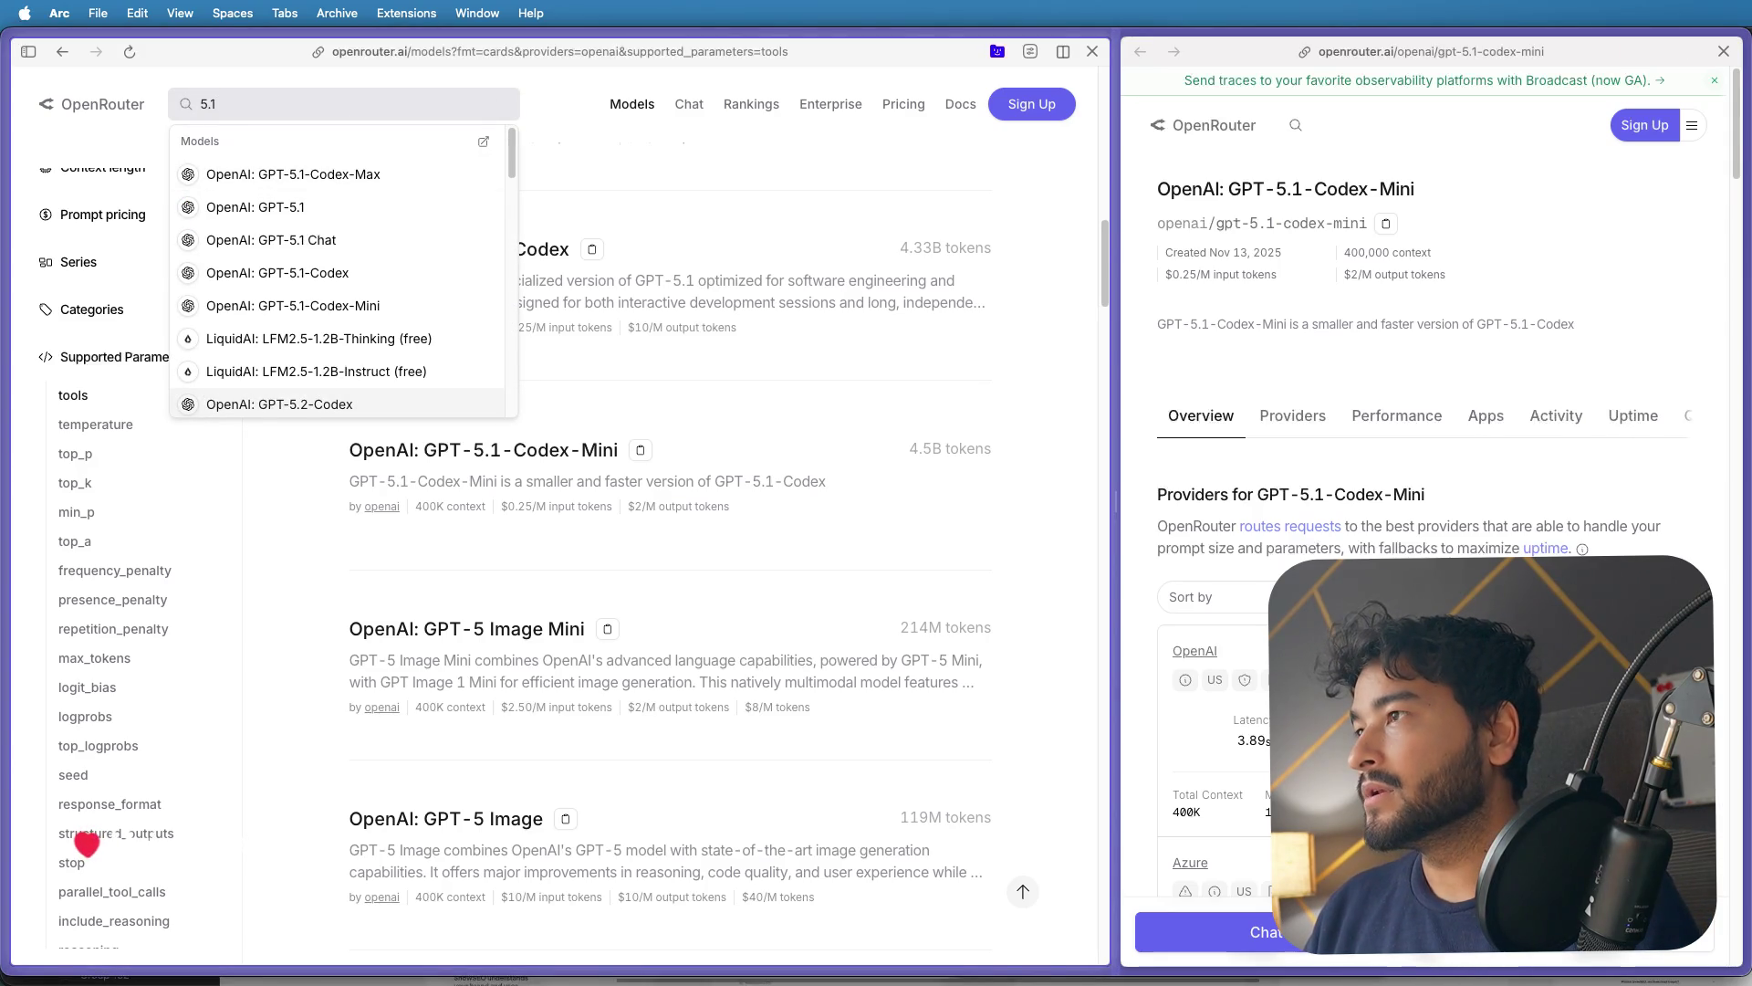
left_click(311, 243)
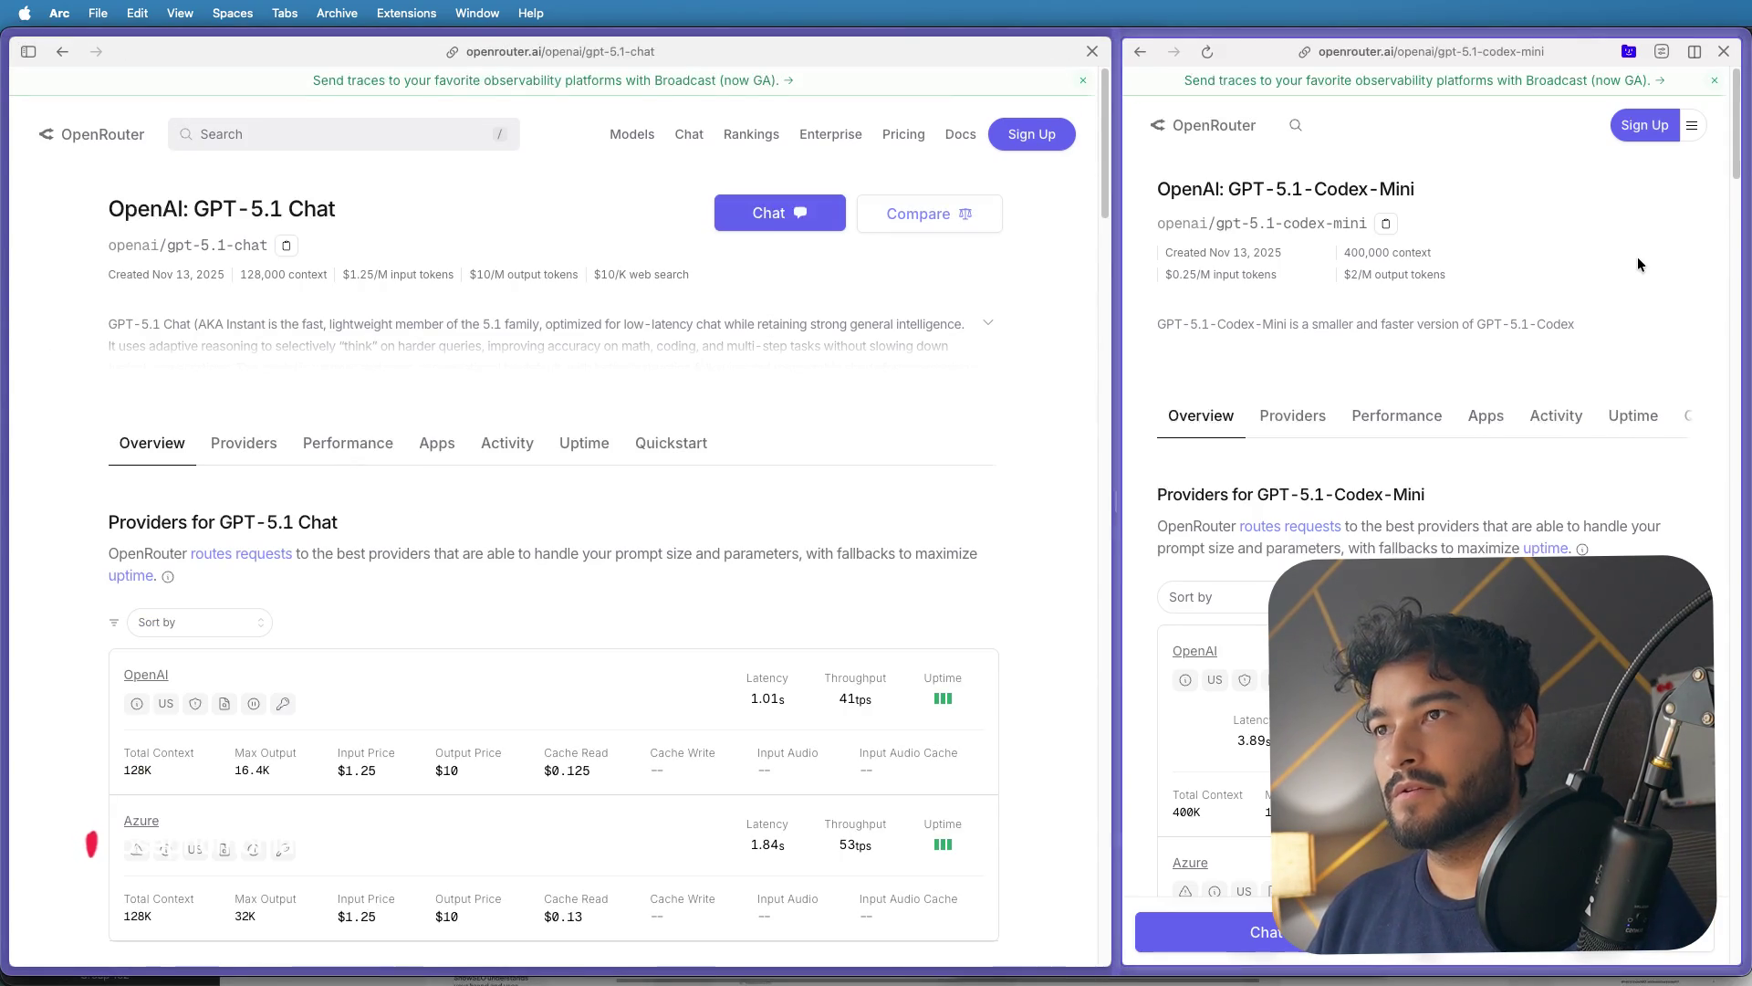
key("super+w")
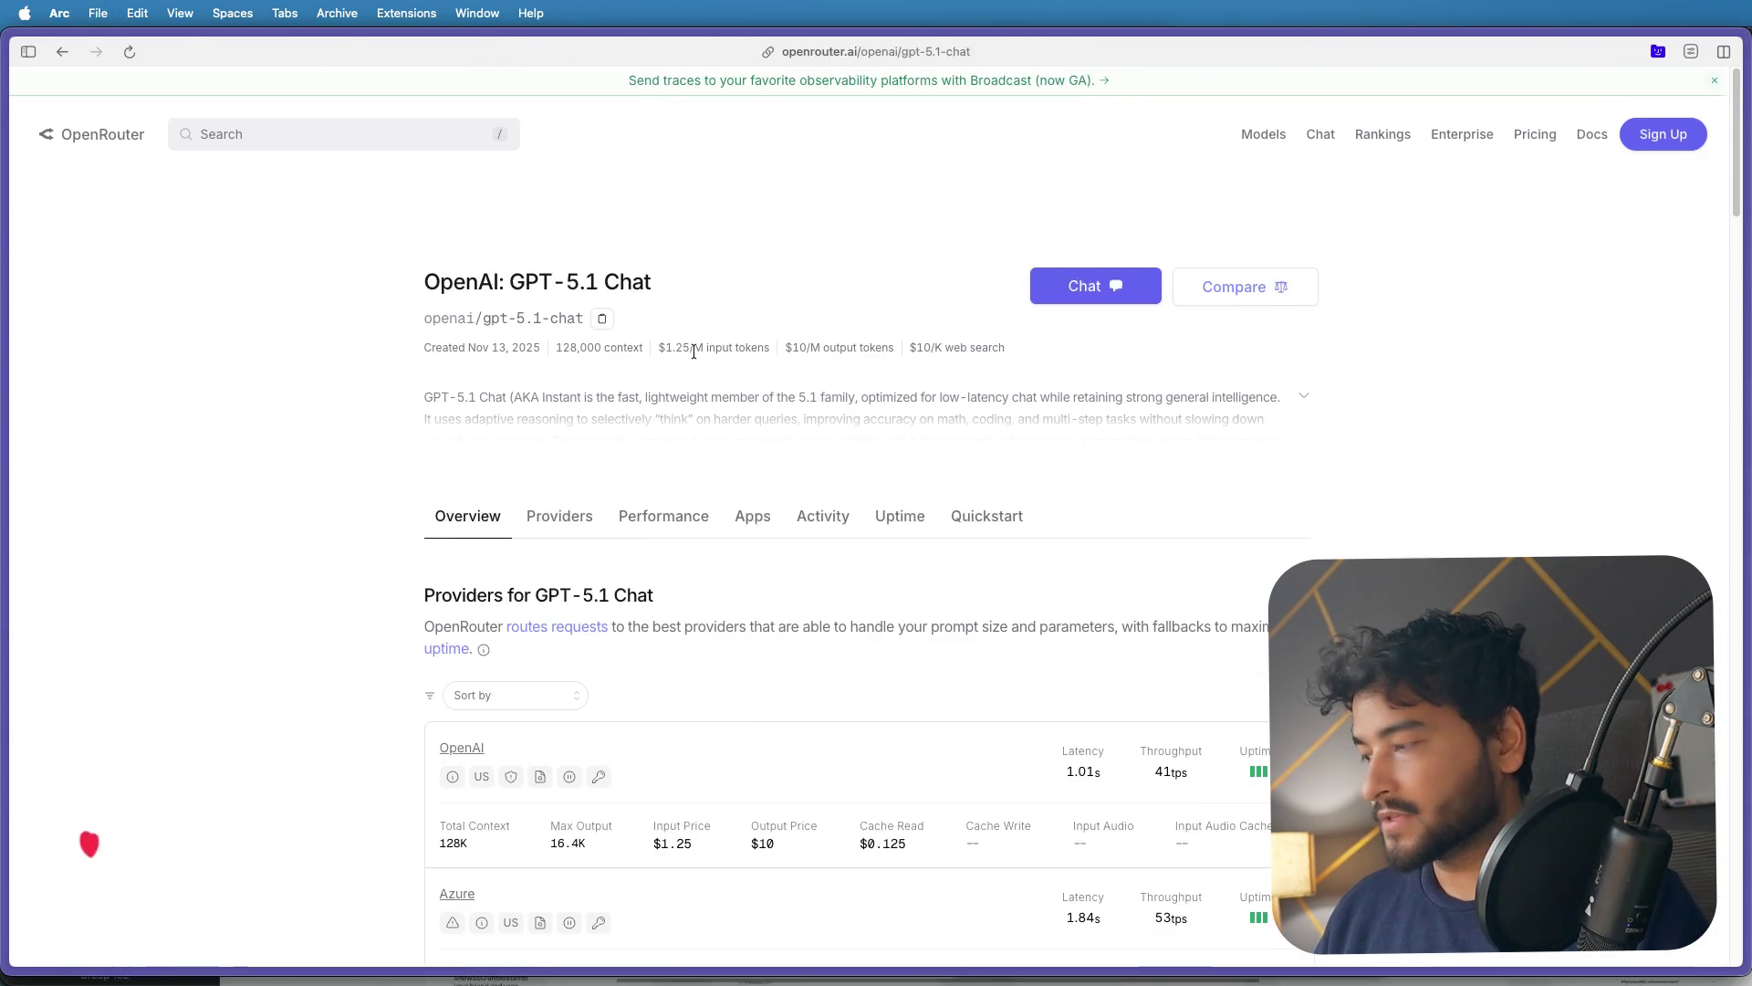
key("super+Tab")
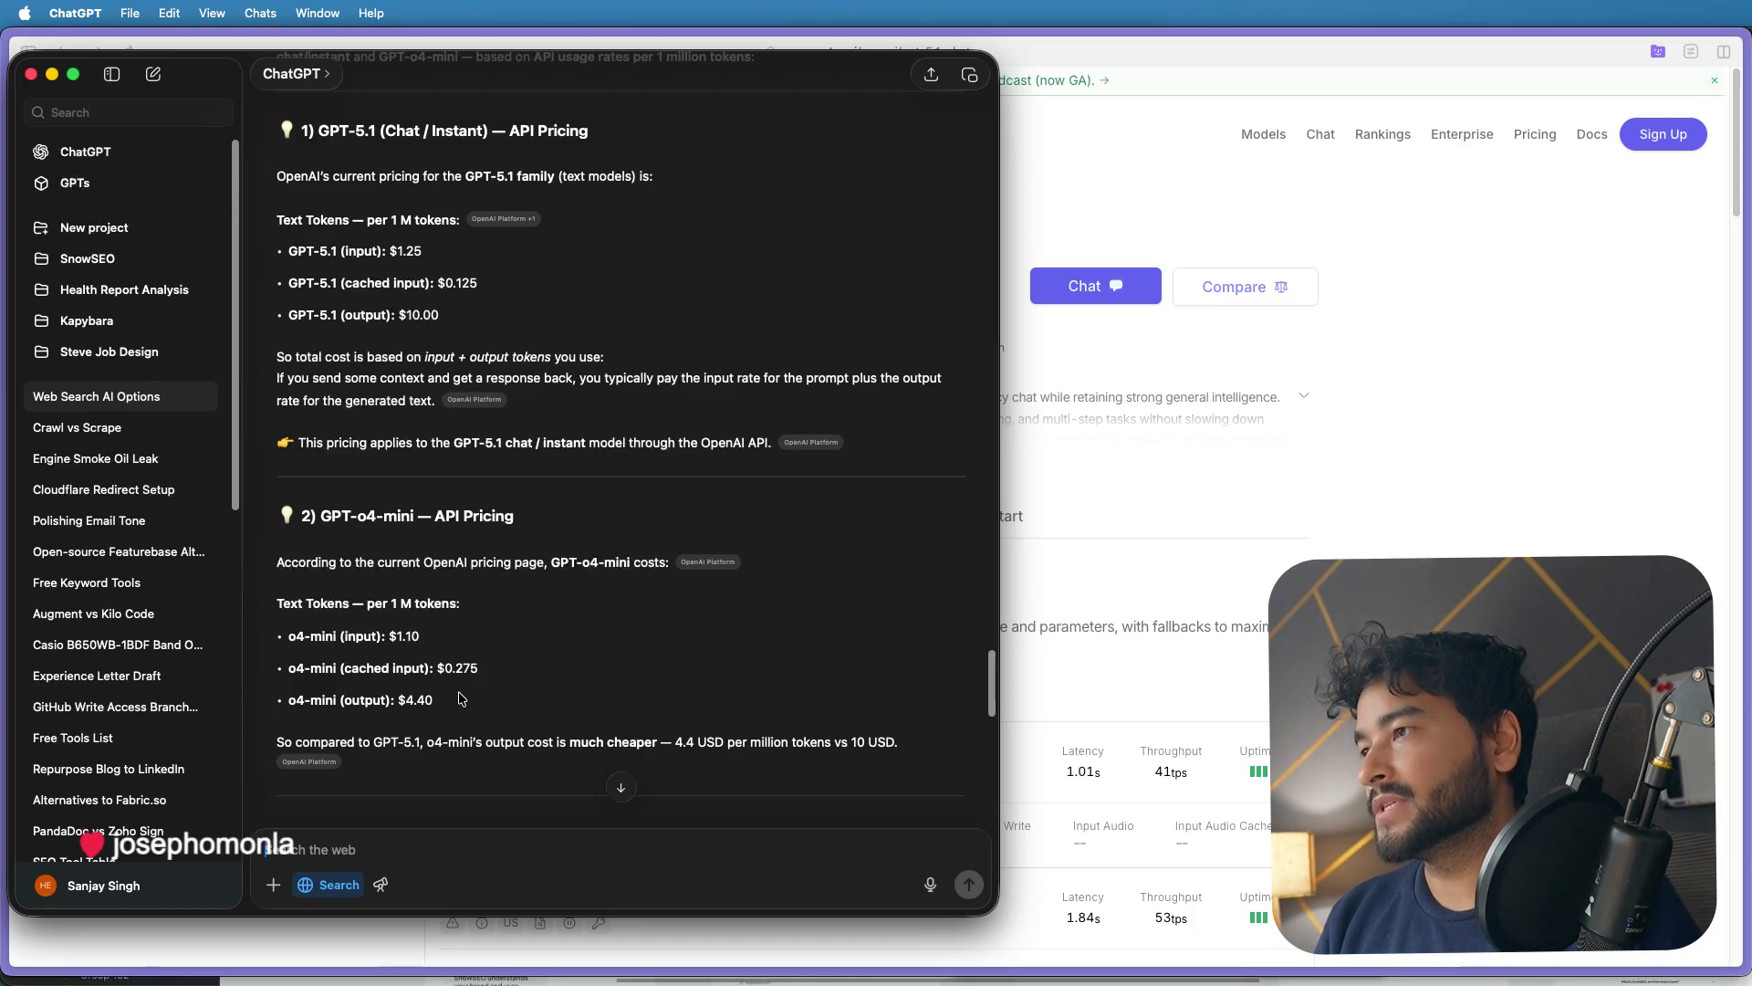
scroll(489, 685, "down", 3)
scroll(692, 609, "down", 3)
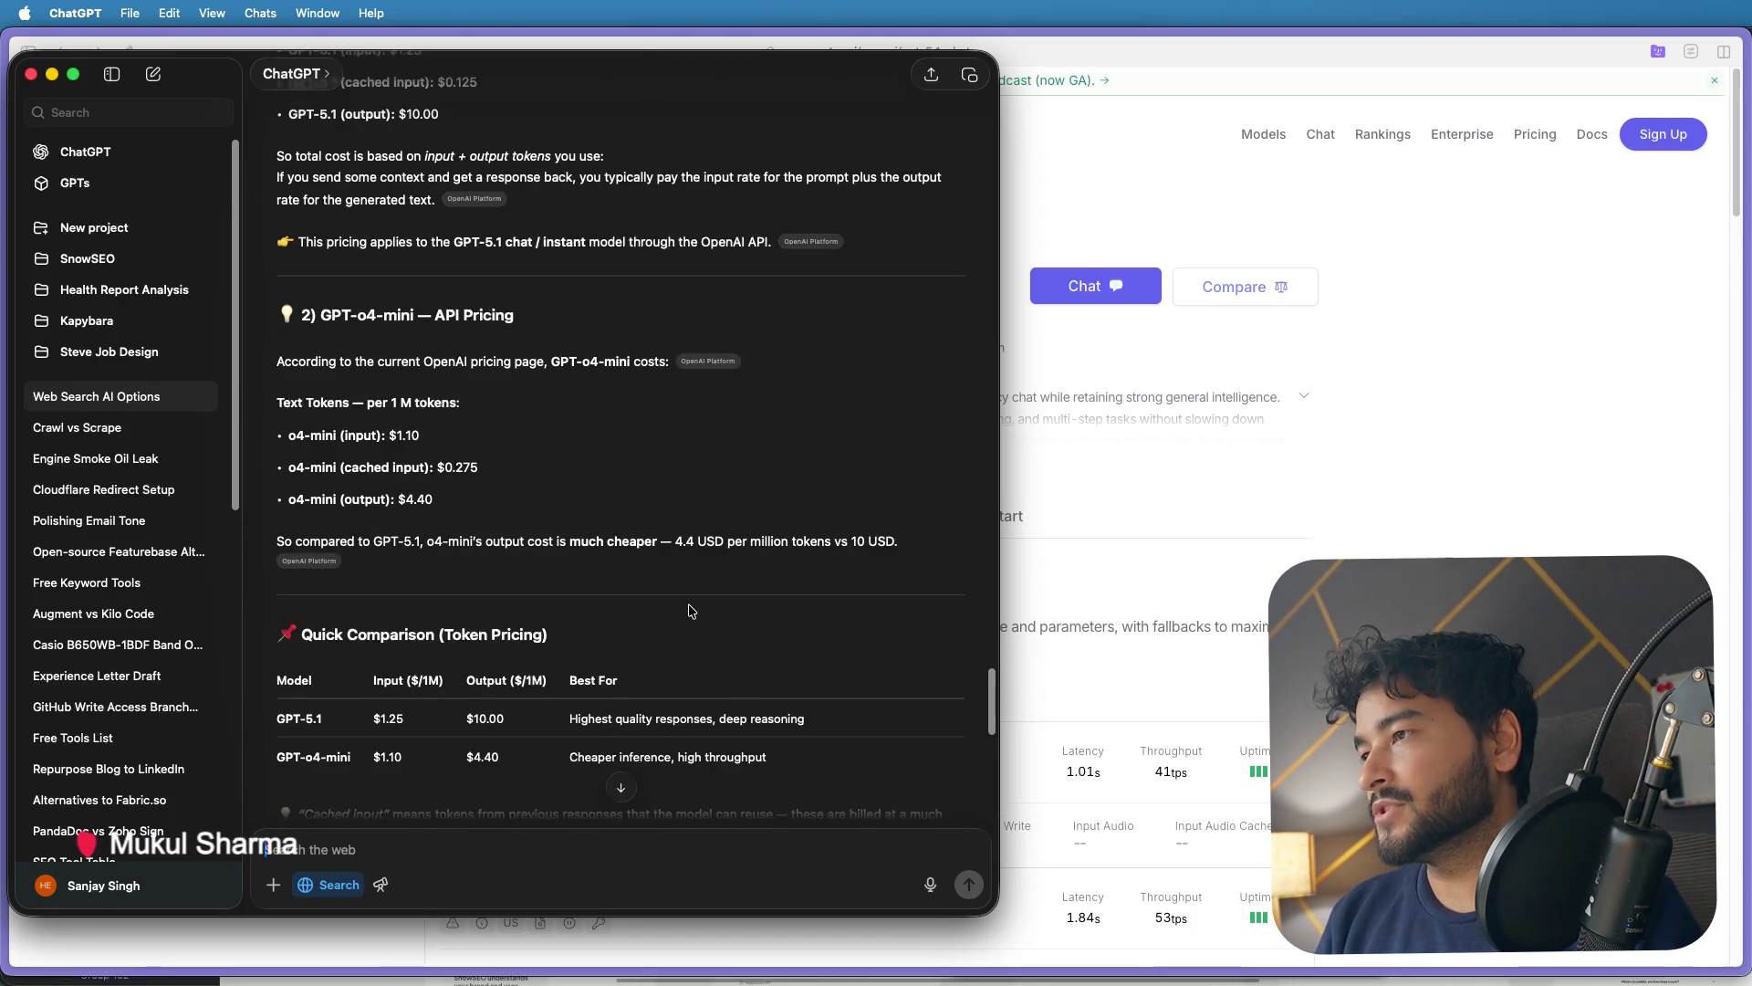
scroll(607, 507, "down", 1)
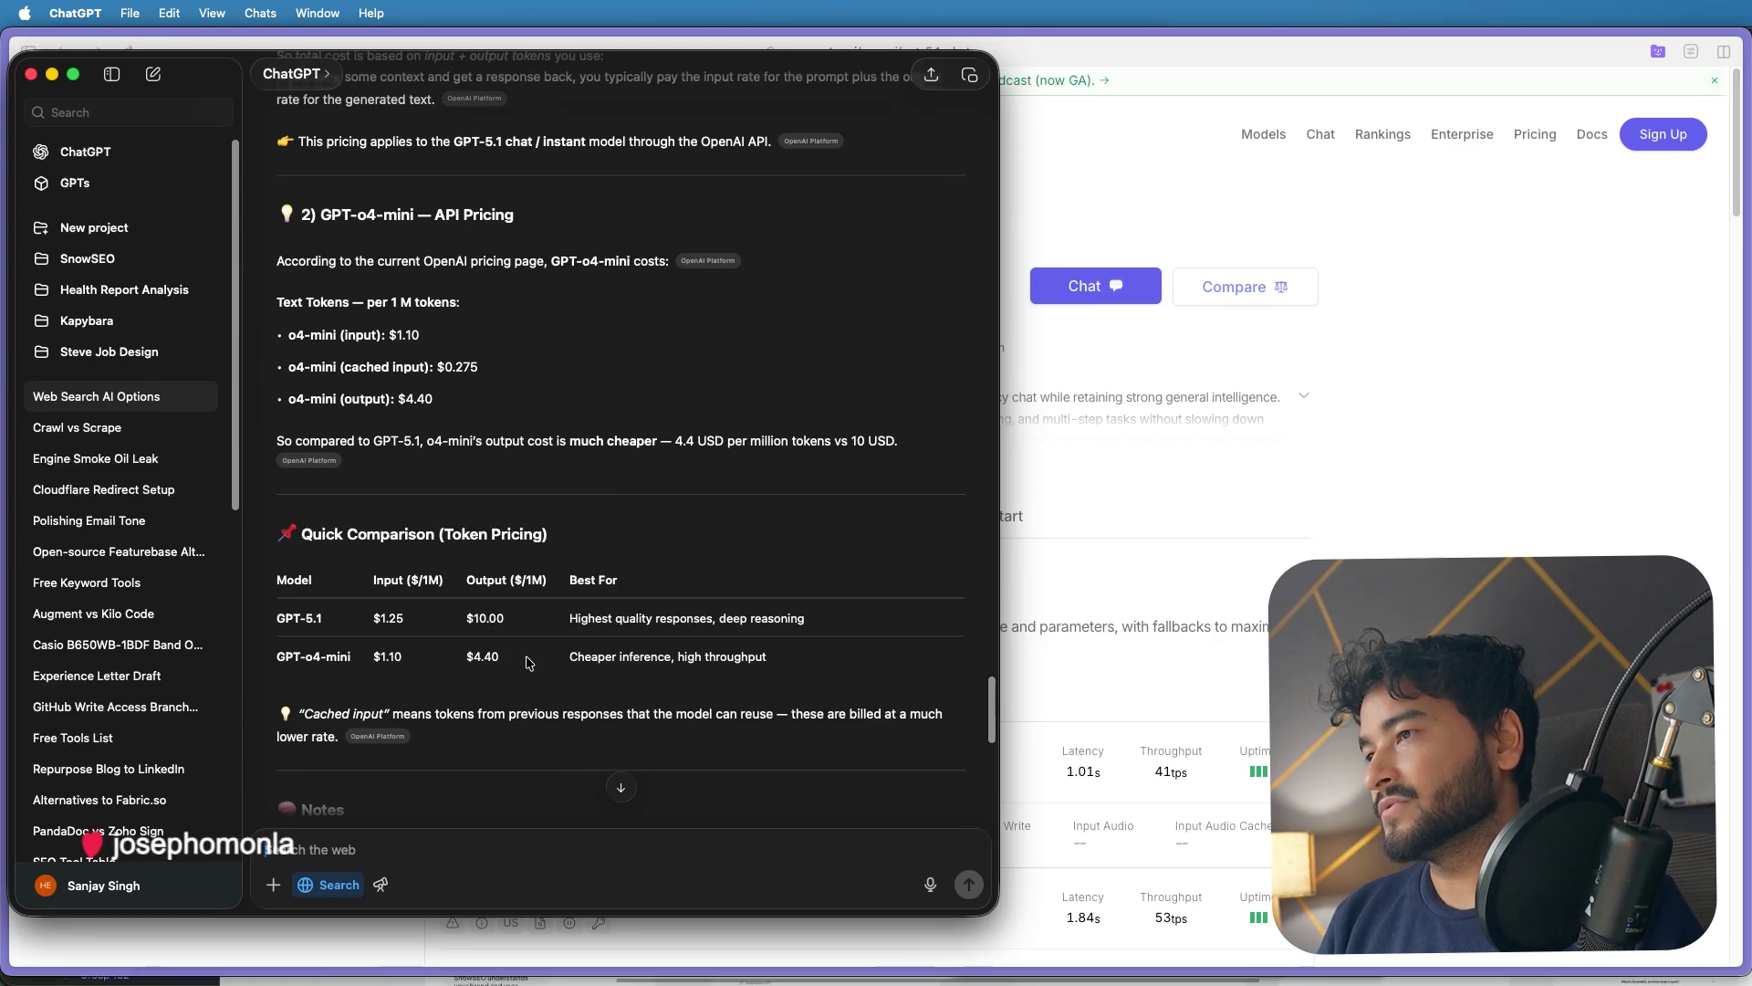
scroll(675, 546, "down", 4)
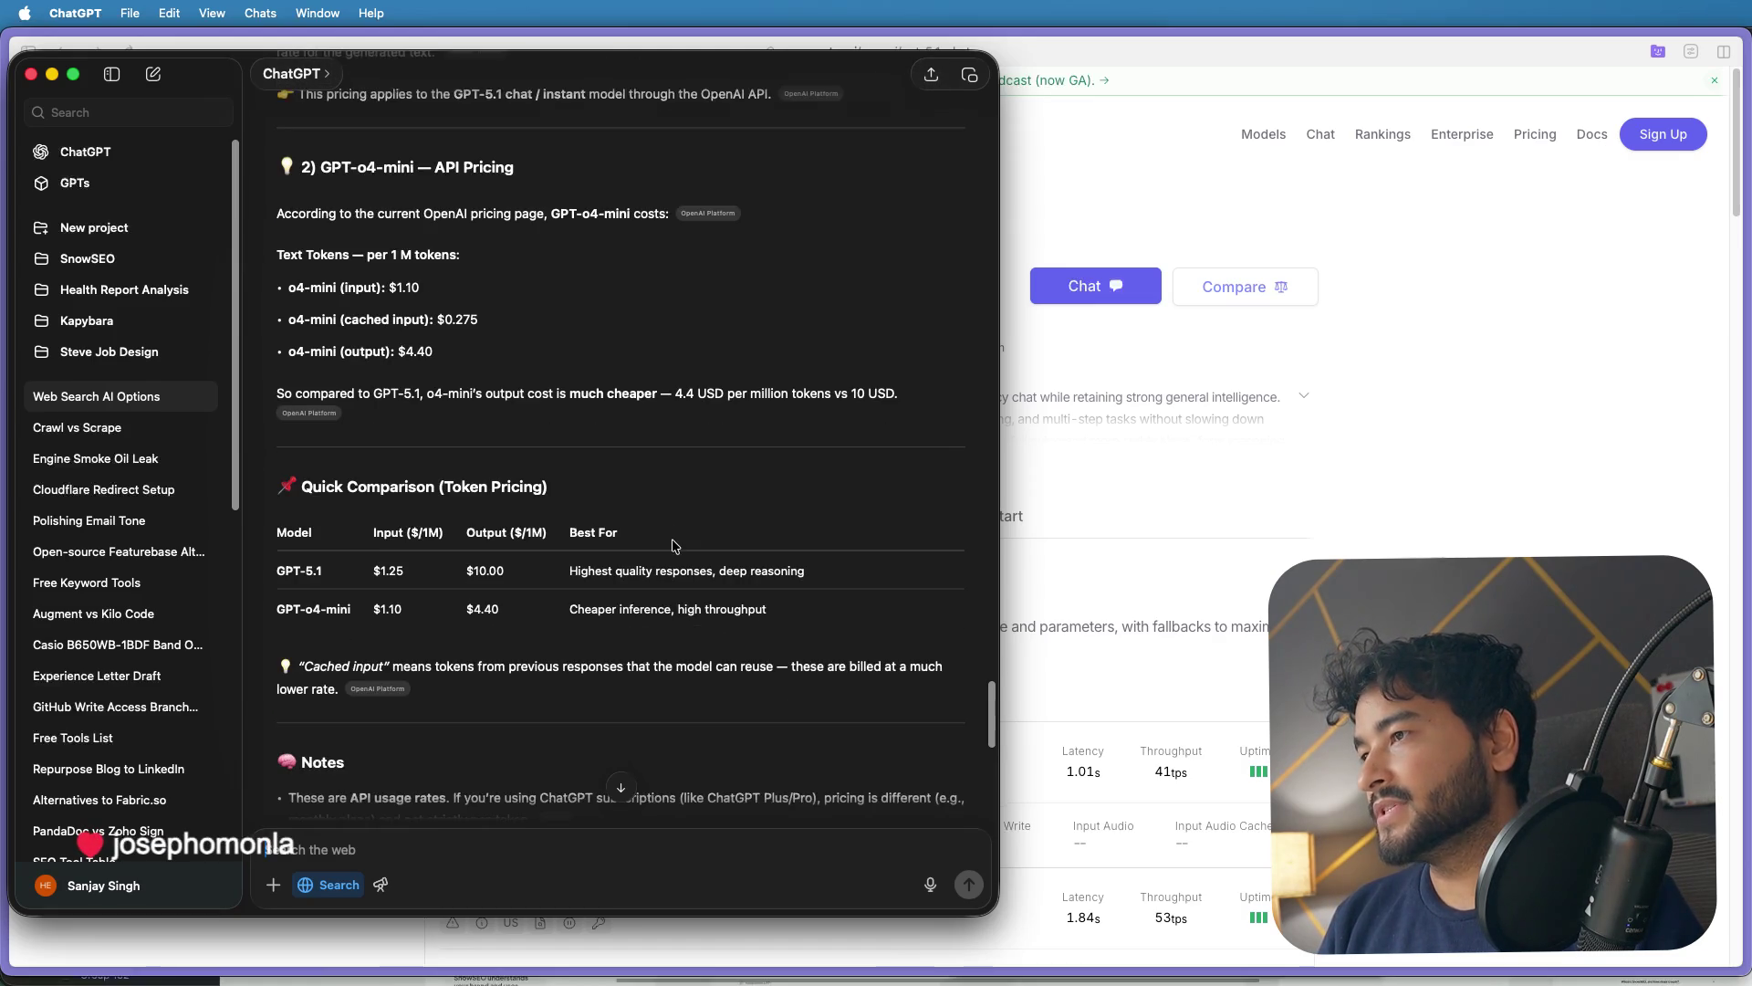
scroll(672, 545, "down", 3)
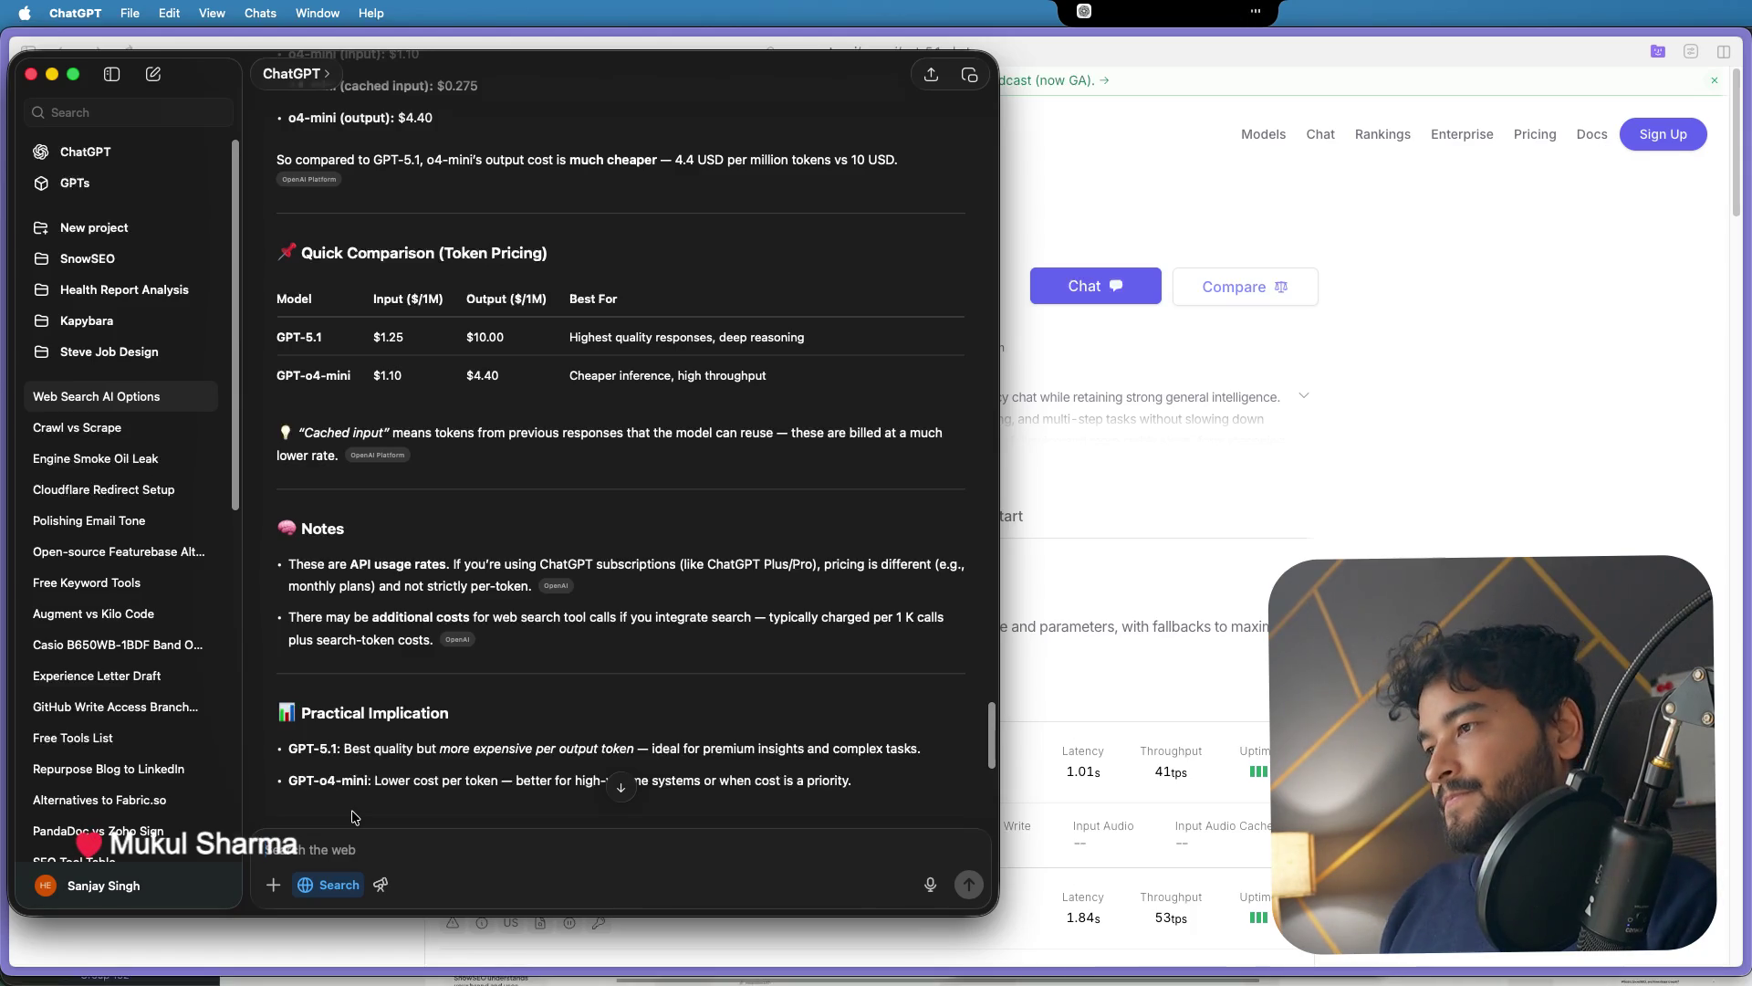
type("or which one will be faster?")
Step: Ask whether GPT-5.1 or o4-mini is faster and read the reply, which concludes o4-mini is generally faster
key("Return")
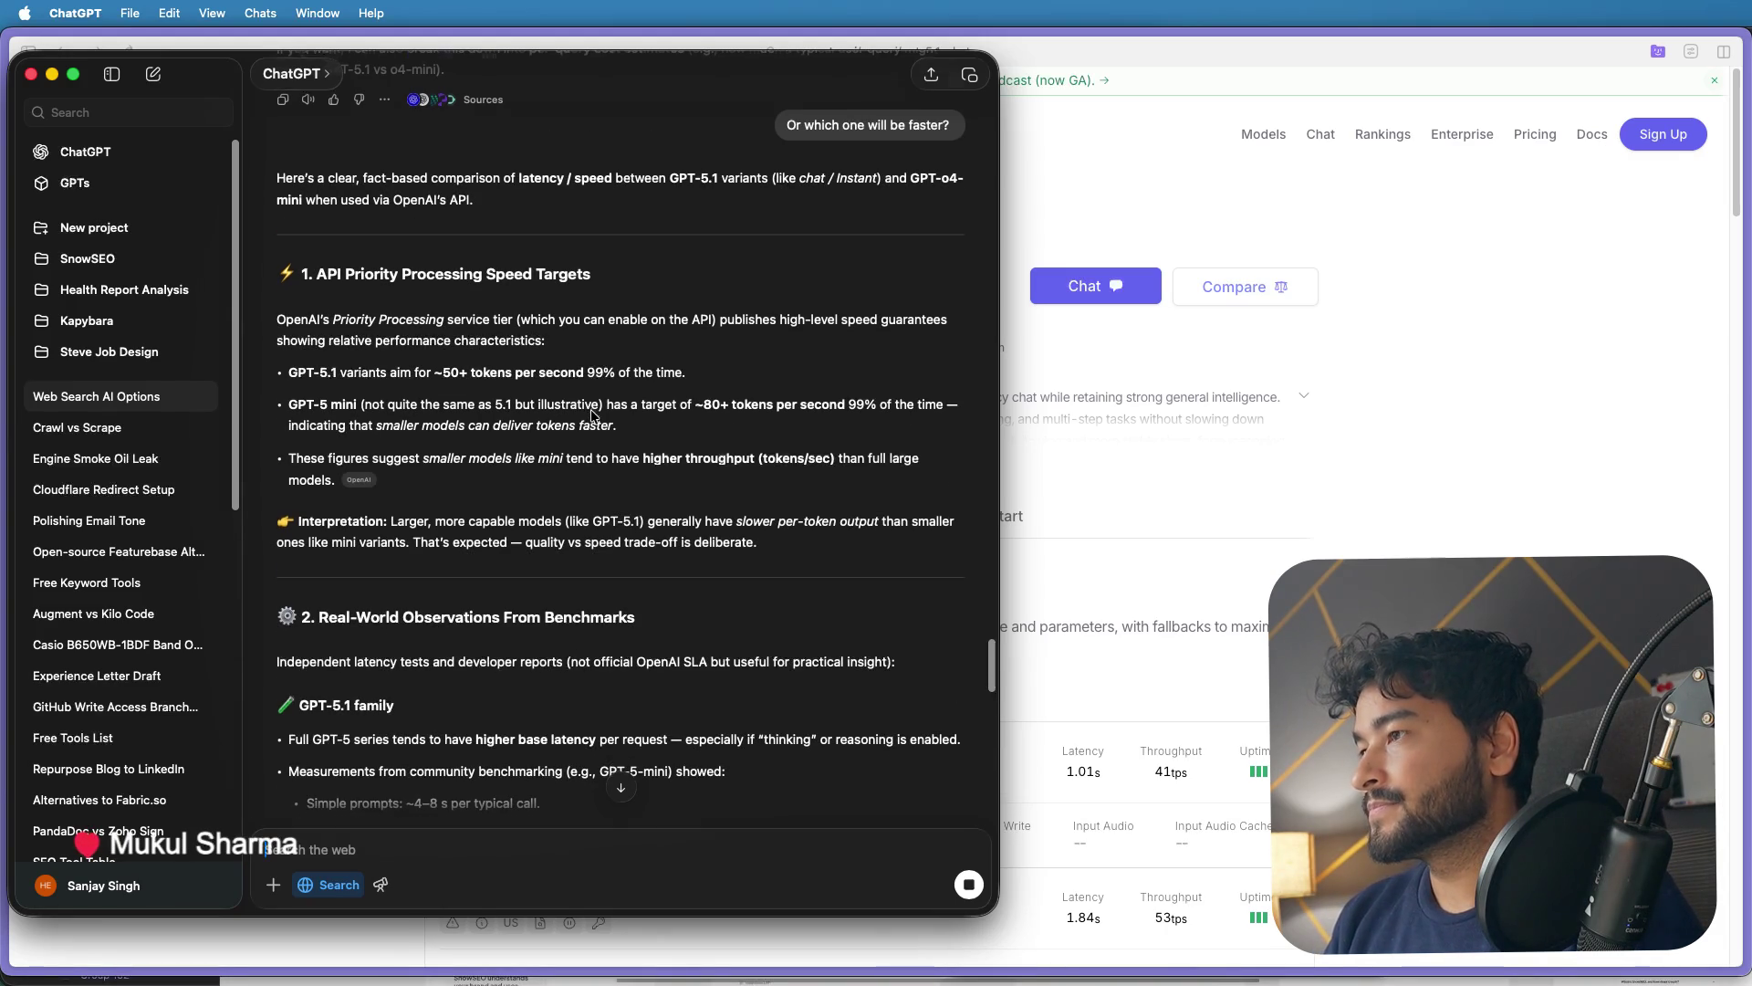
scroll(591, 415, "down", 5)
scroll(592, 415, "down", 5)
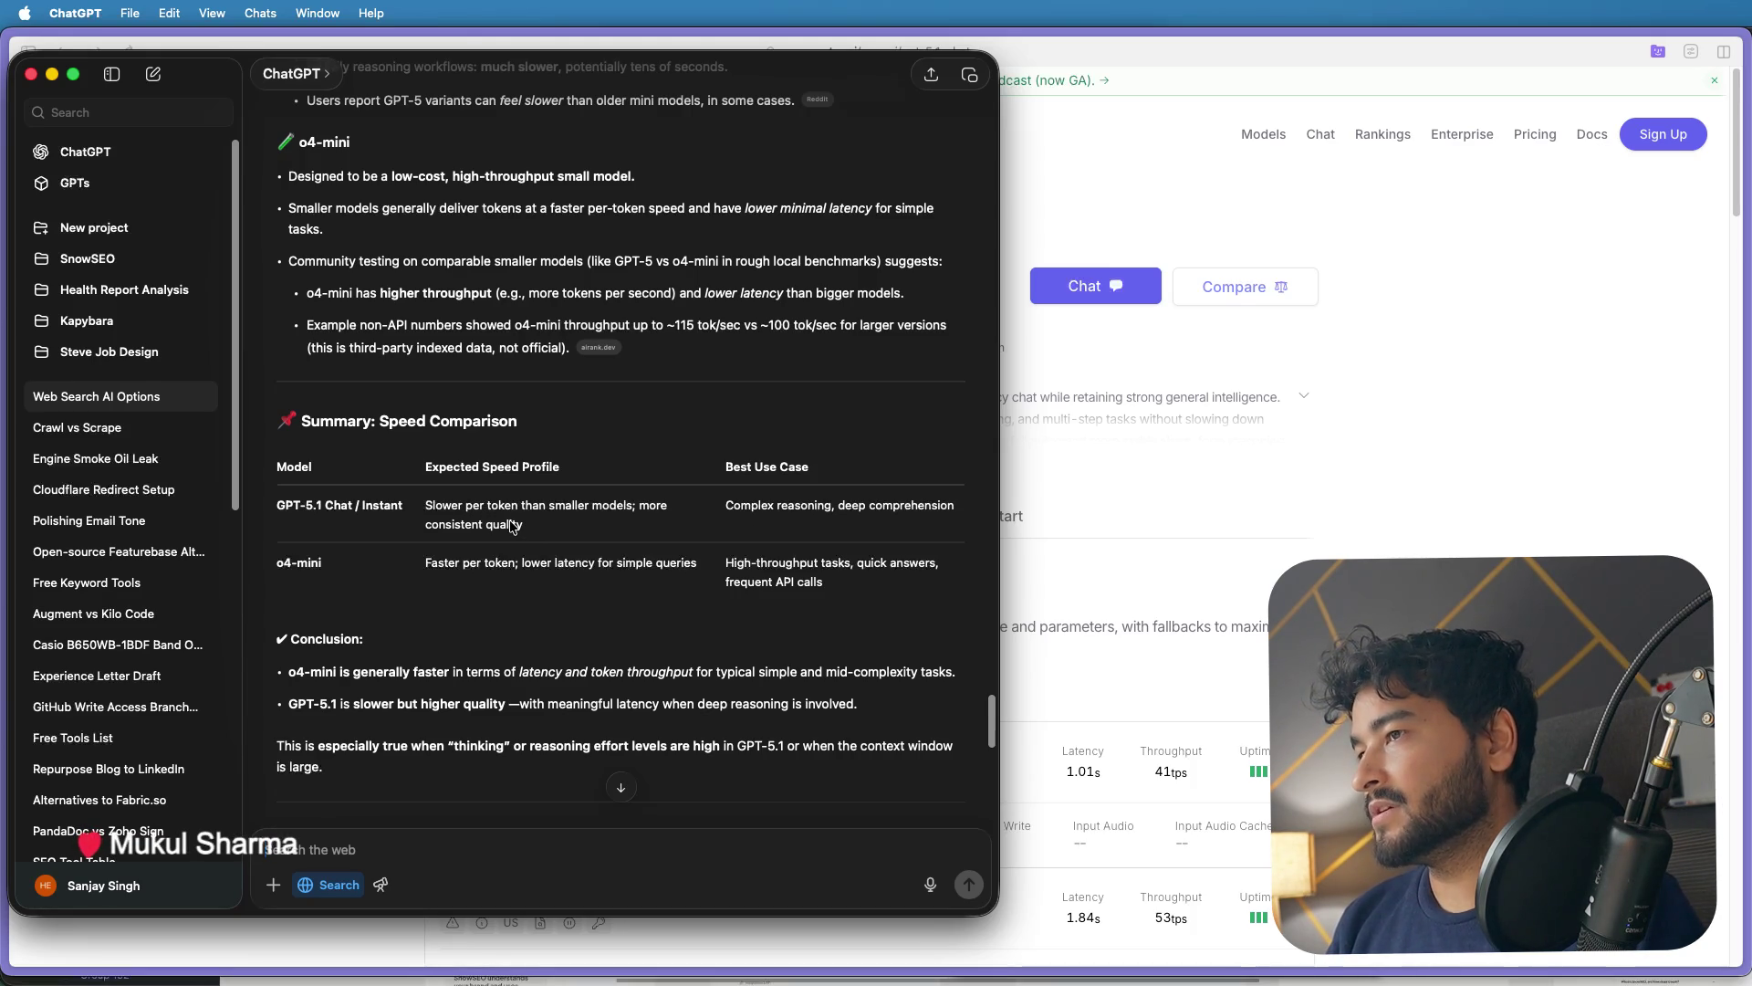
scroll(513, 527, "down", 3)
scroll(513, 526, "down", 8)
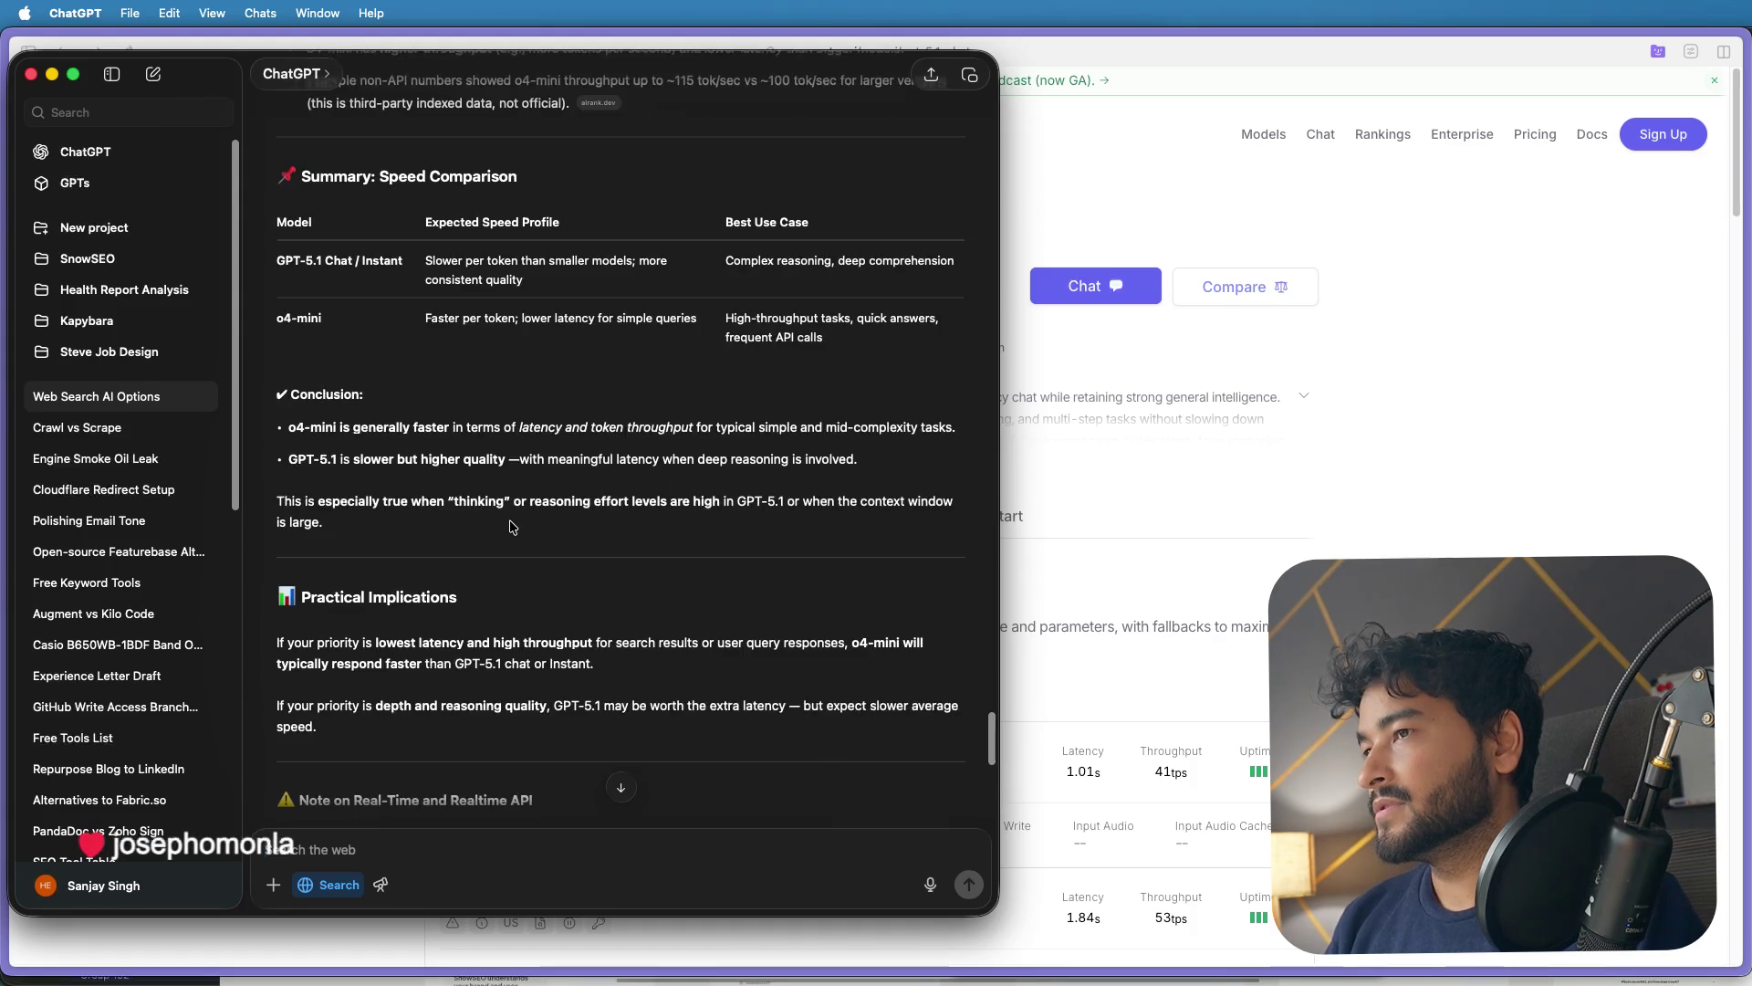
scroll(513, 527, "down", 1)
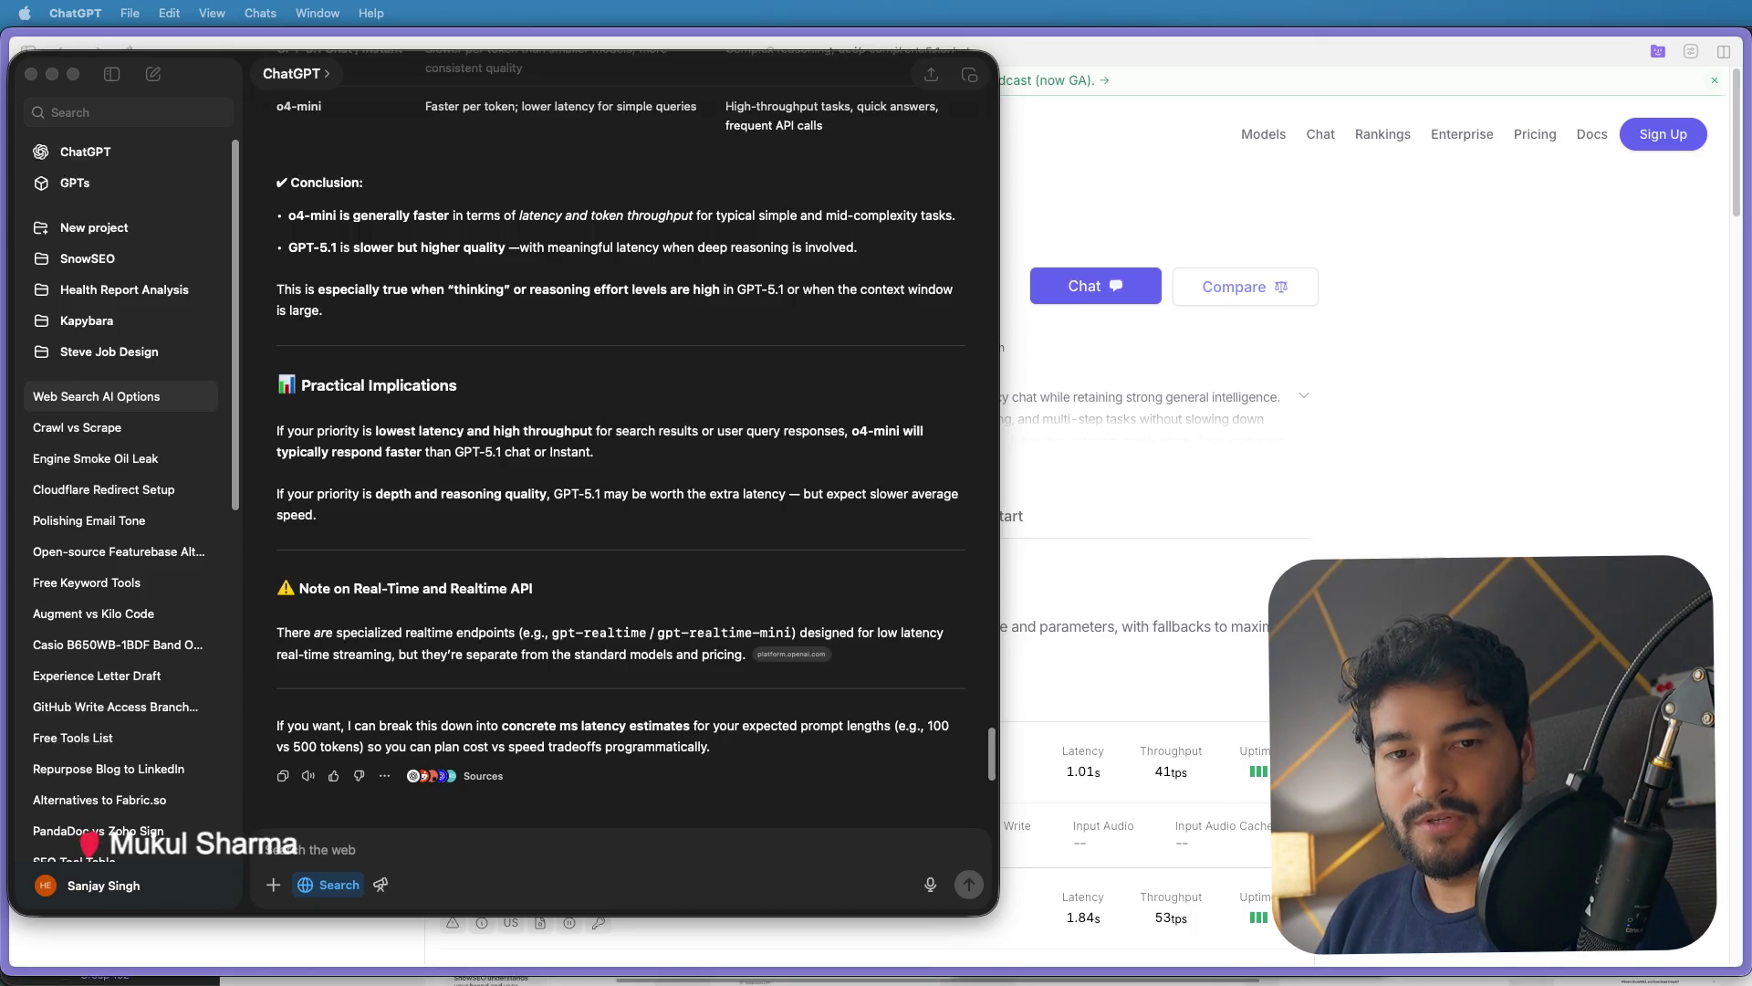
left_click(413, 865)
Step: Ask ChatGPT how GPT-5.2 chat compares
type("What abou")
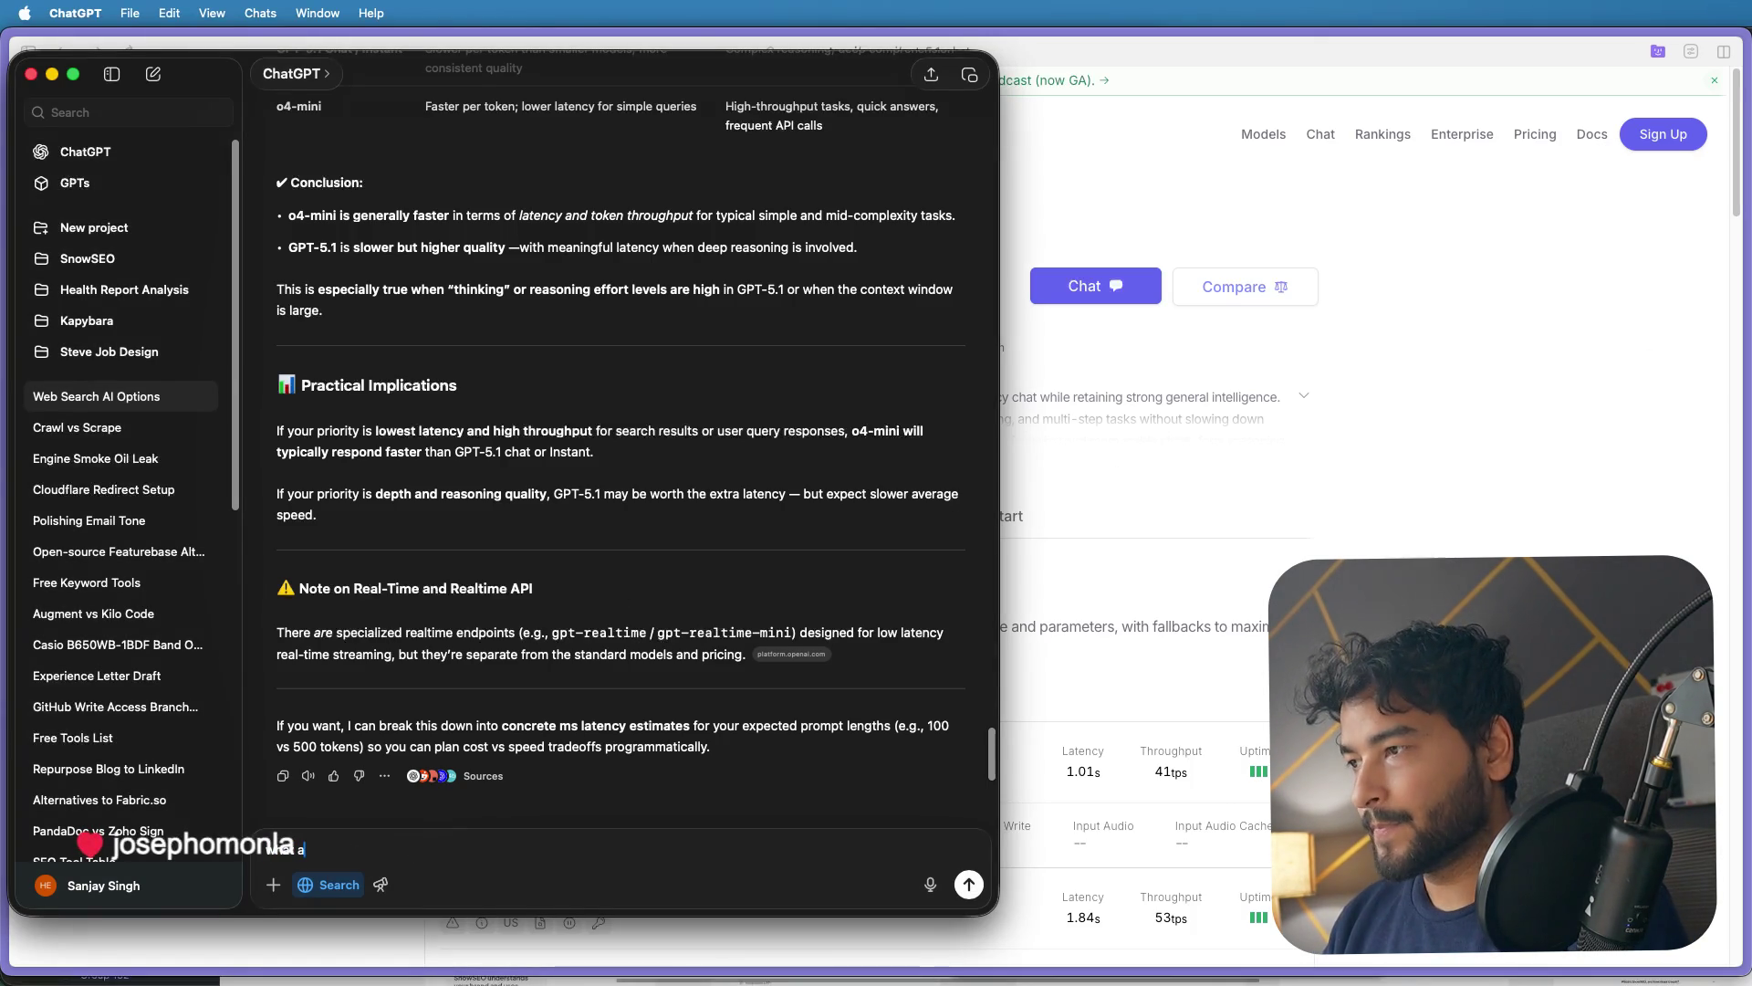
type("2")
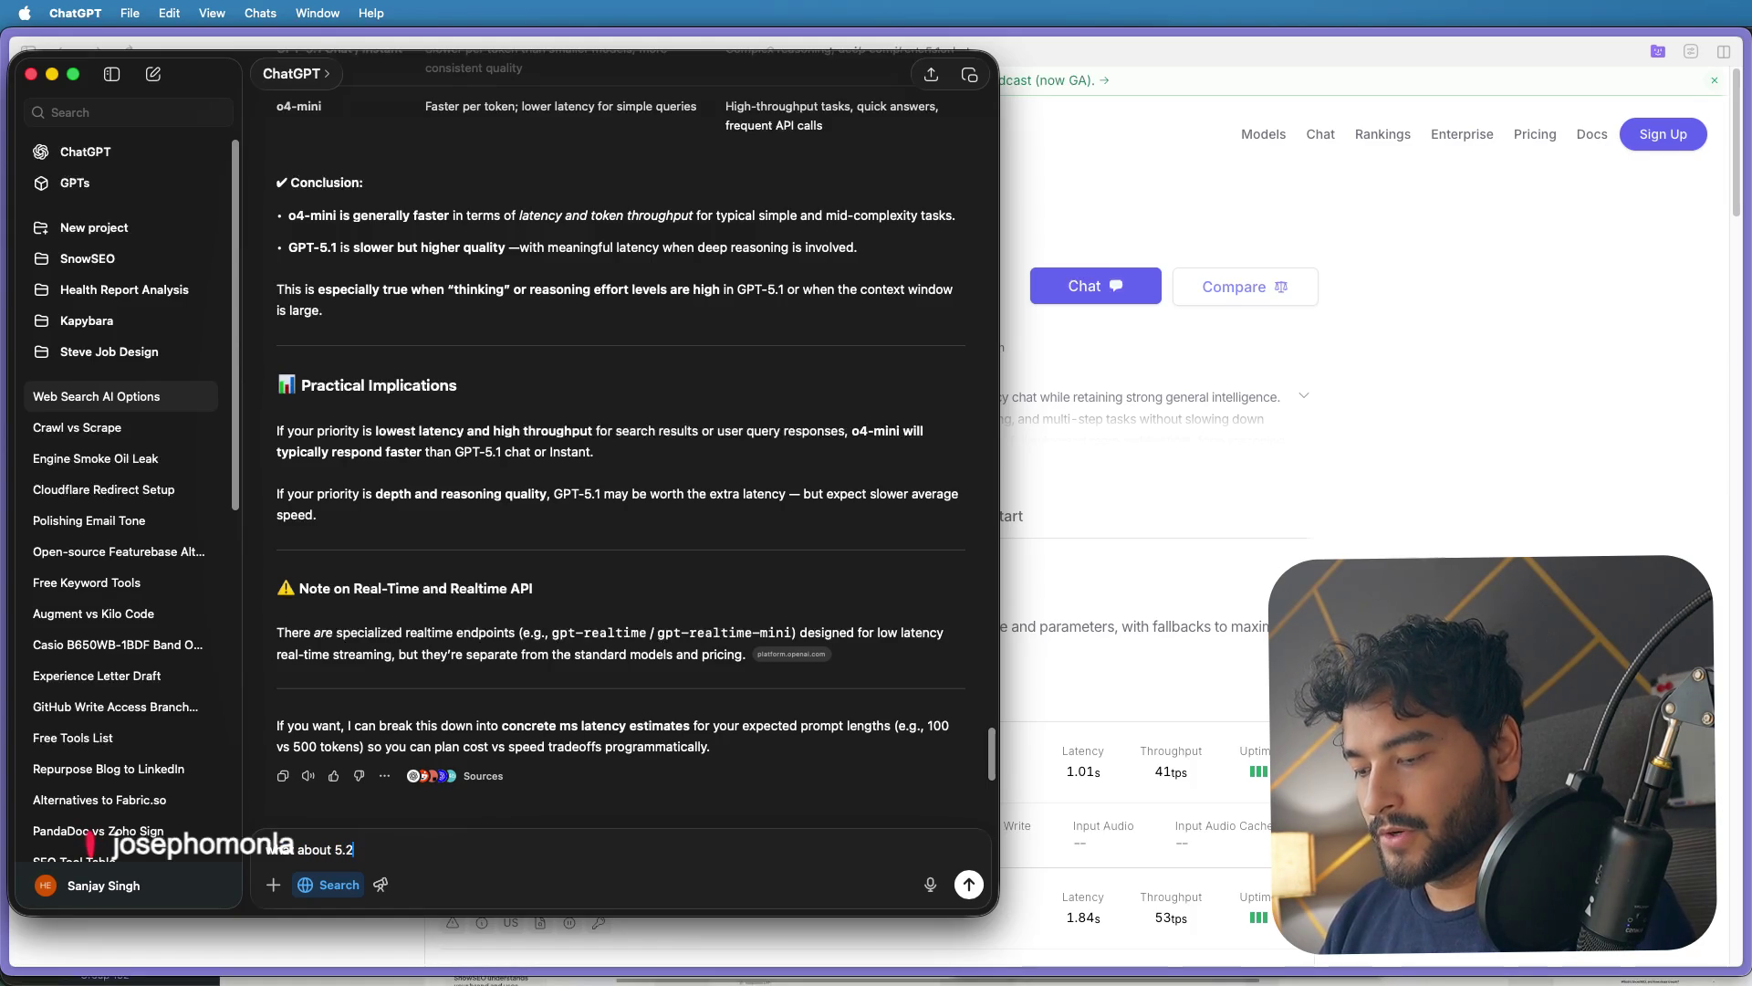
type("t?")
key("Return")
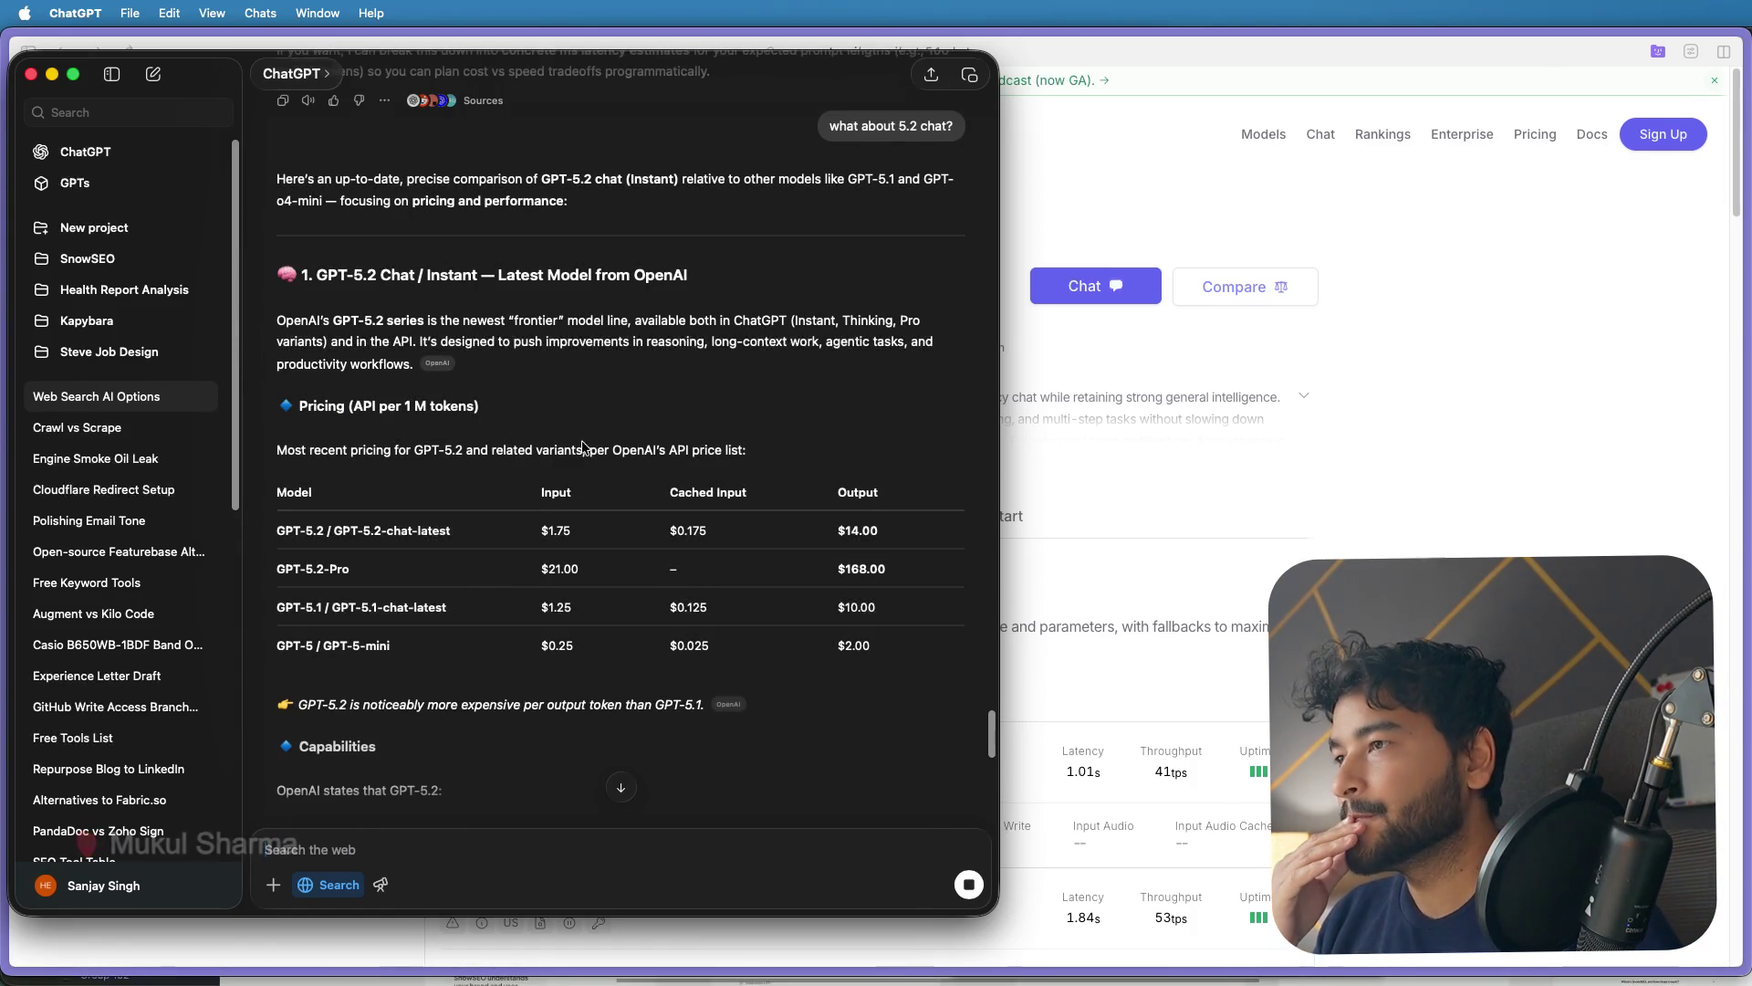
scroll(600, 429, "down", 1)
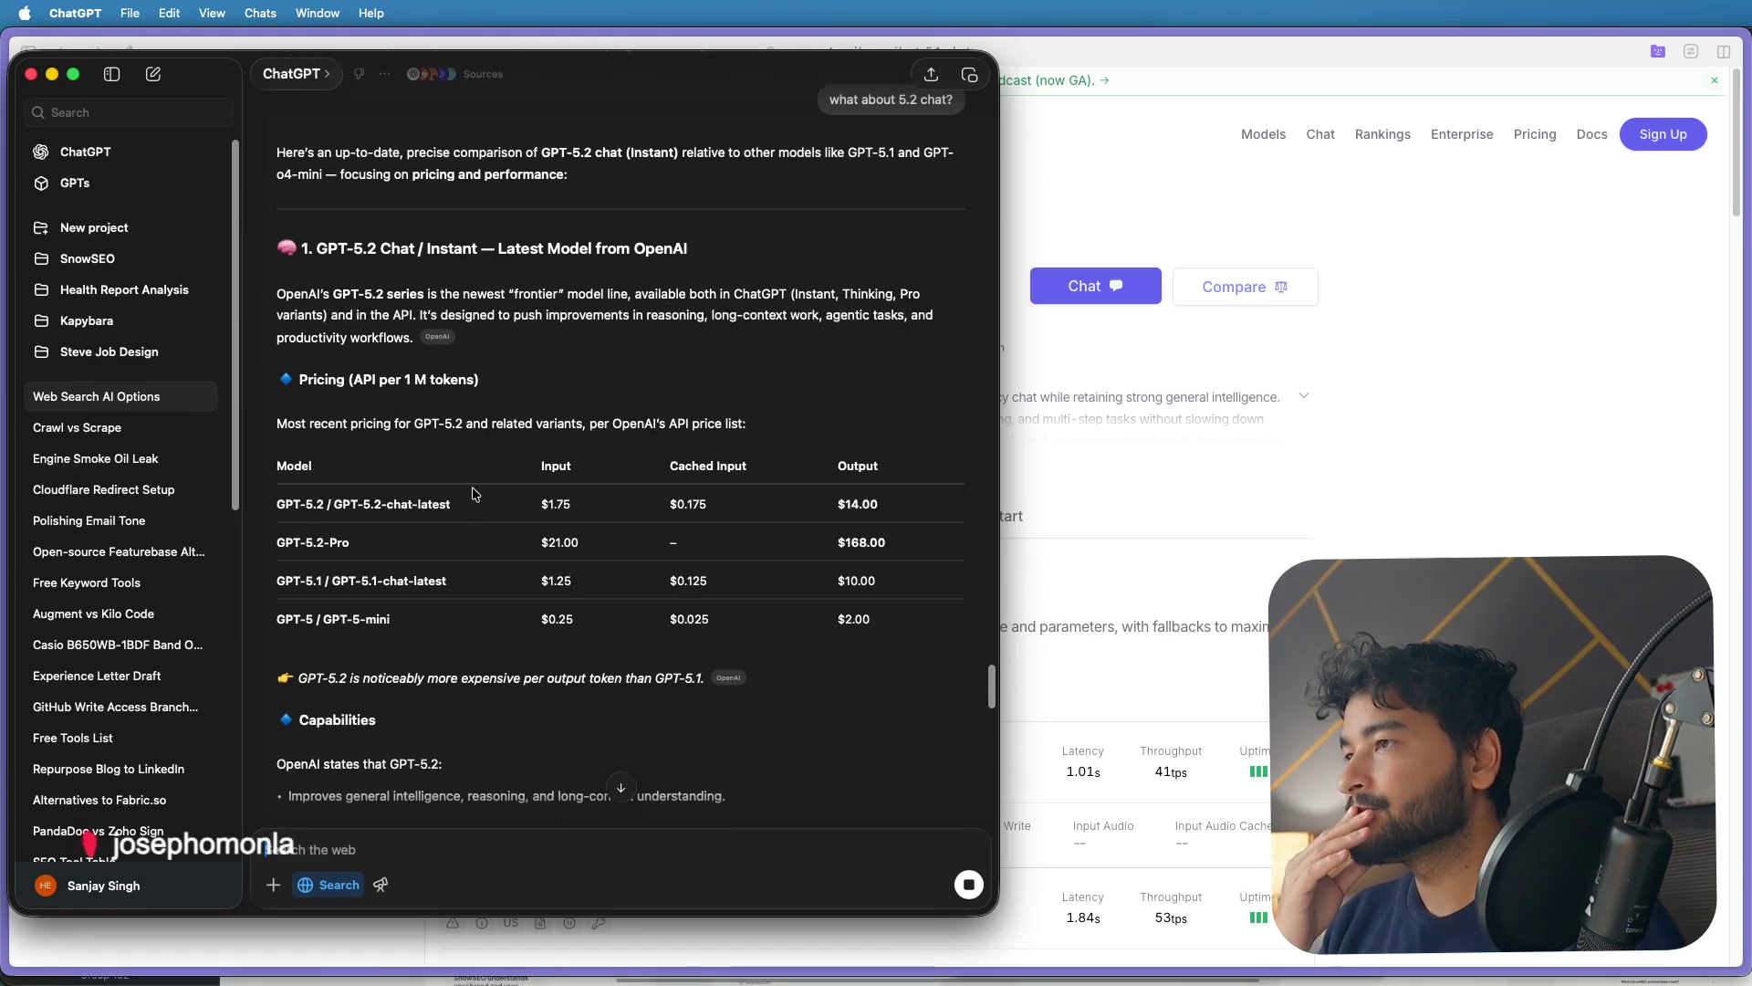
Step: Highlight the prices: GPT-5.2 input $1.75, GPT-5.1 input $1.25 and output $10.00. Then read the rest of the answer
left_click_drag(572, 507, 549, 507)
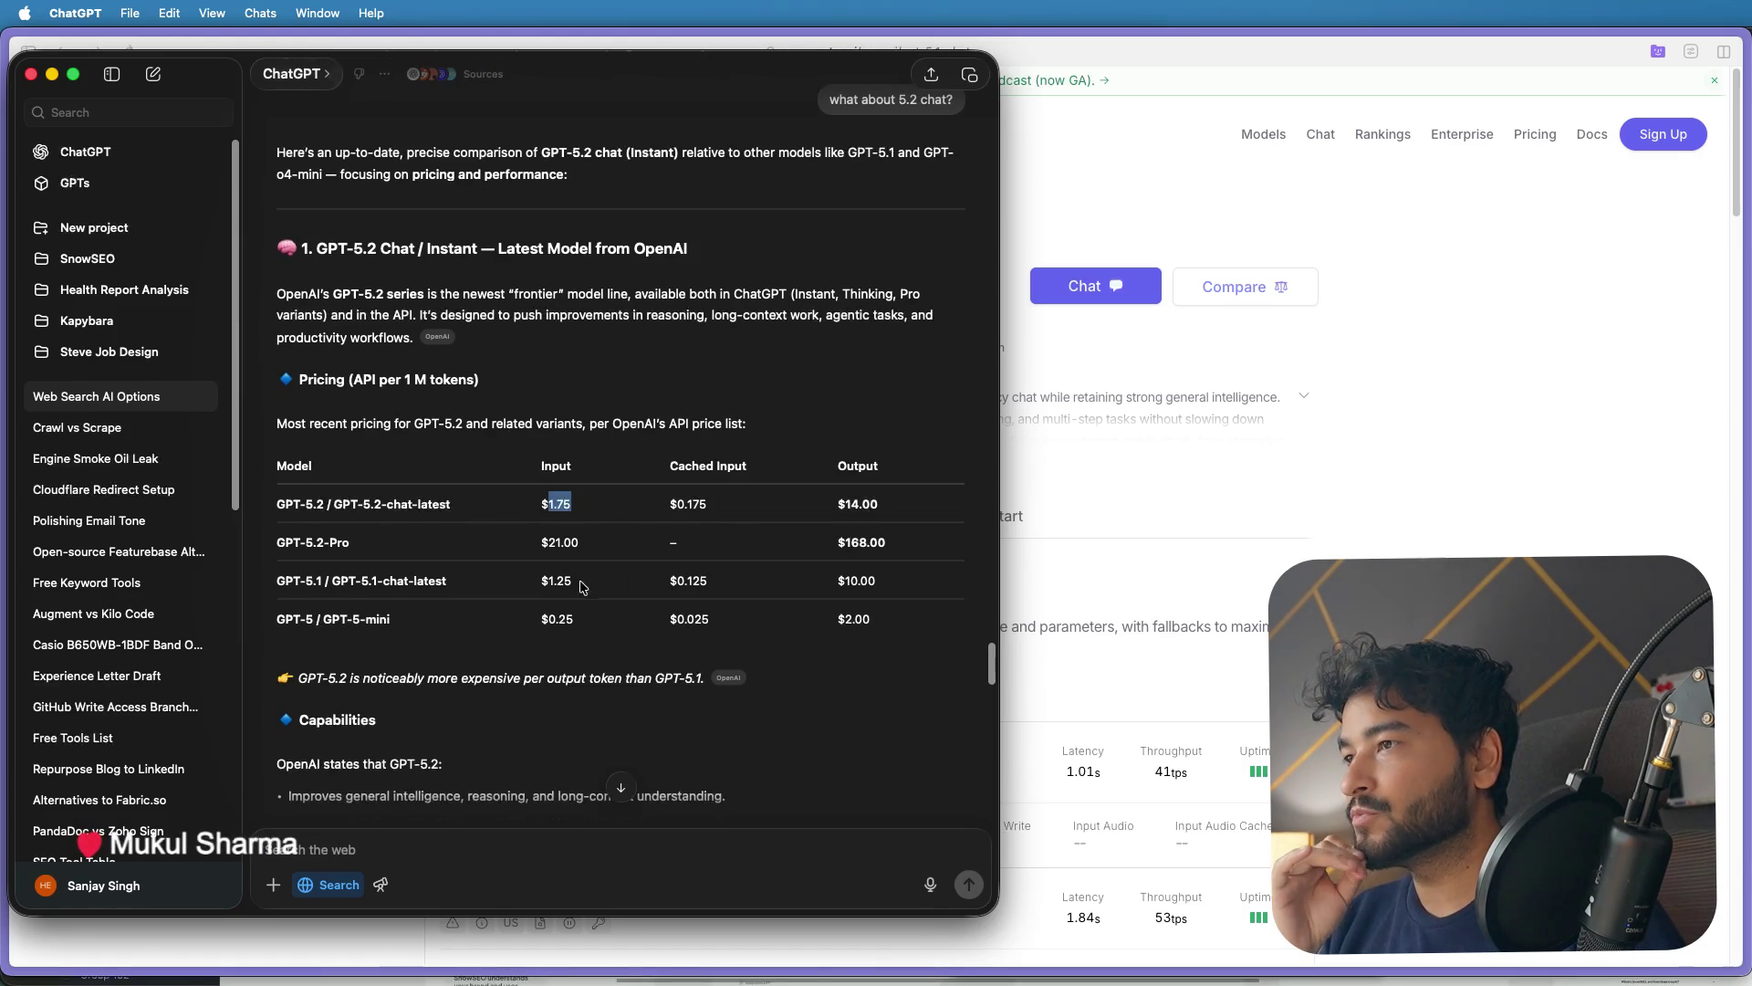
left_click_drag(575, 589, 540, 589)
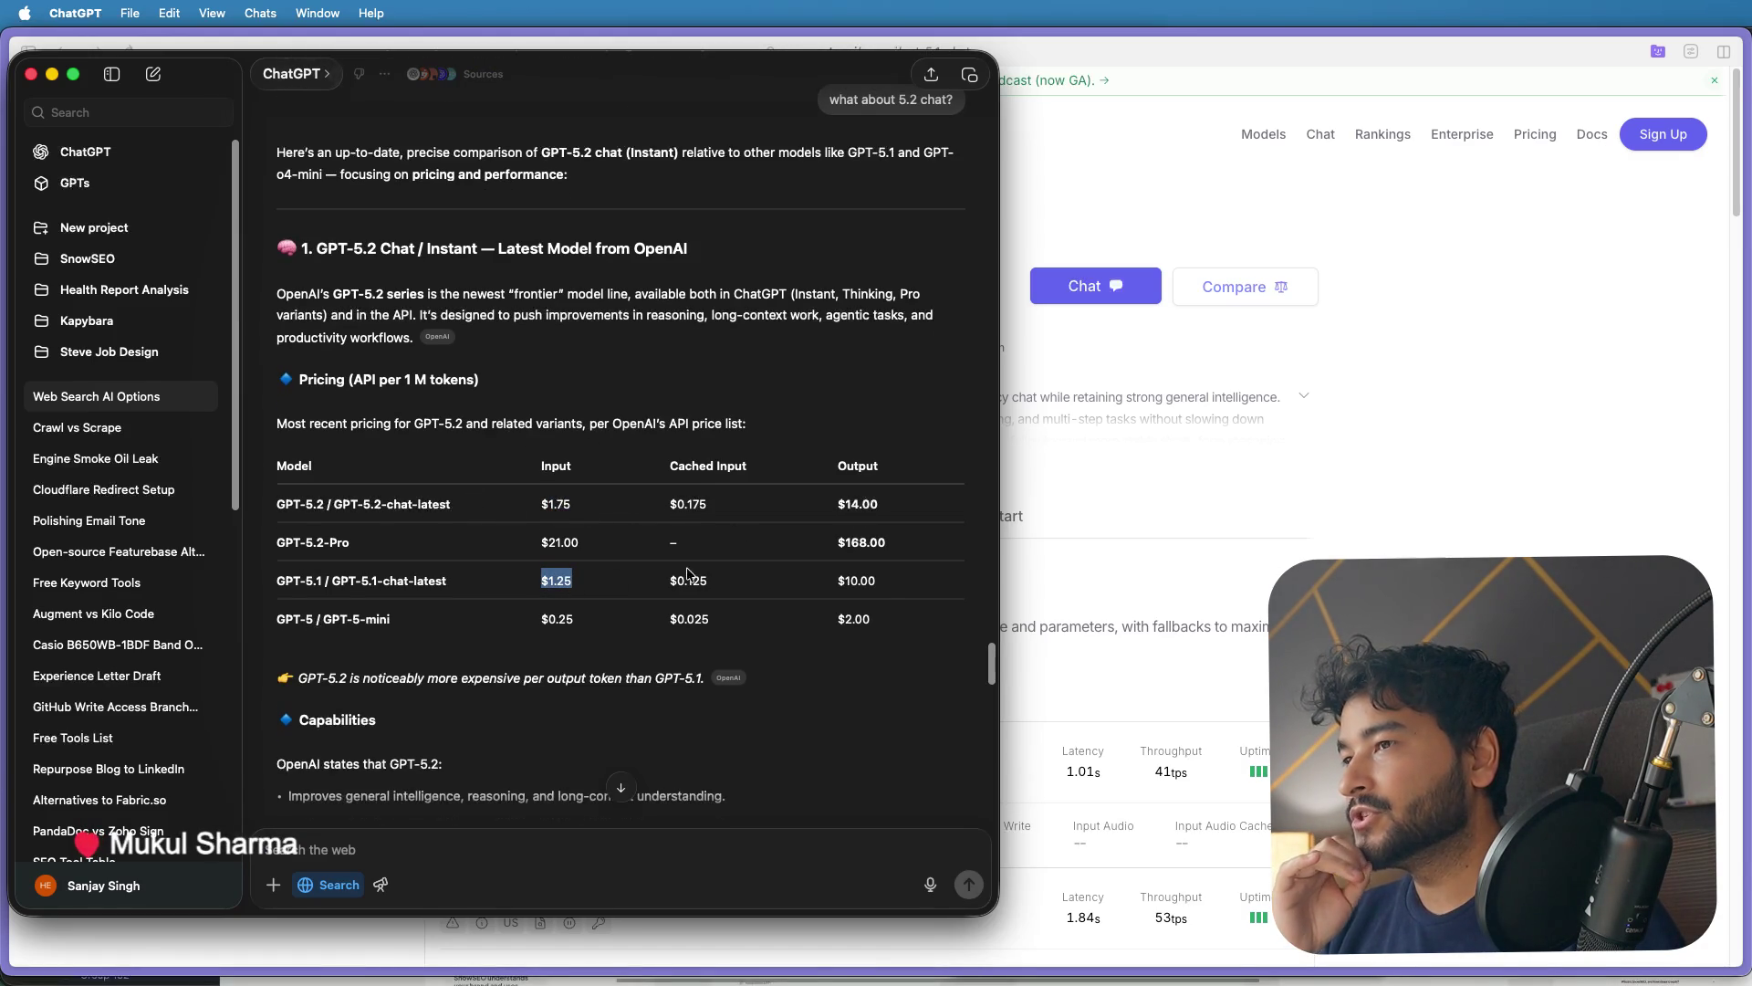
left_click_drag(883, 586, 841, 589)
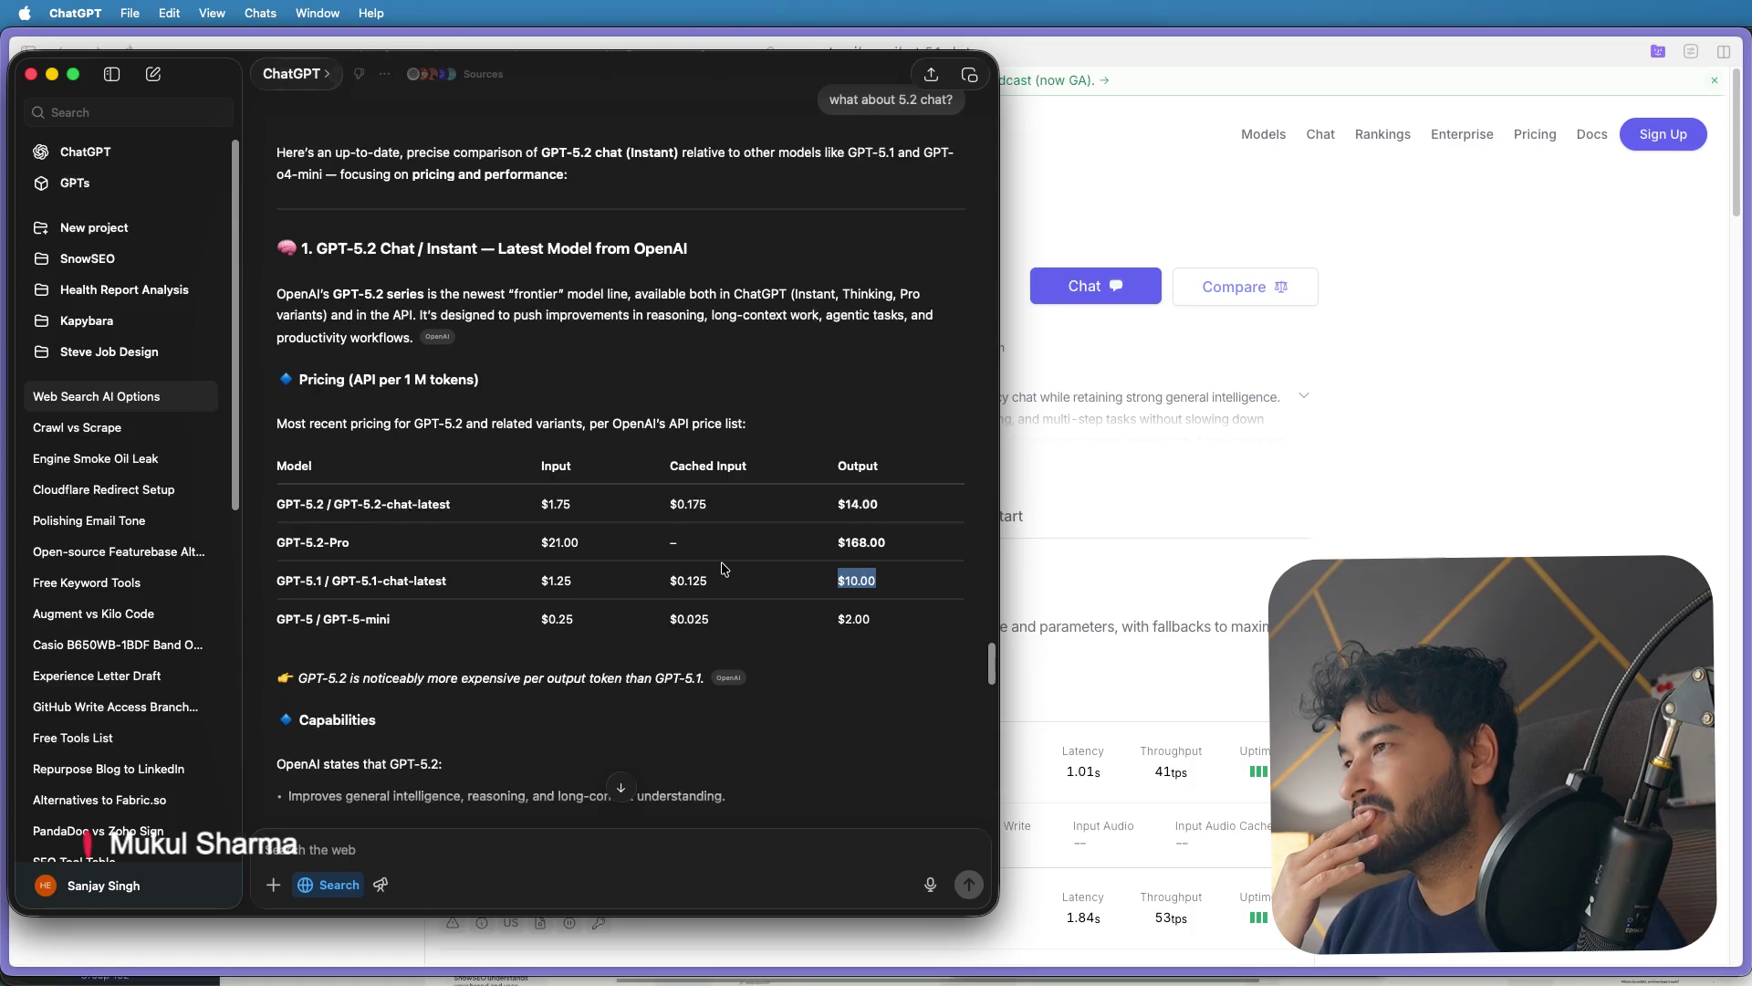
scroll(724, 568, "down", 2)
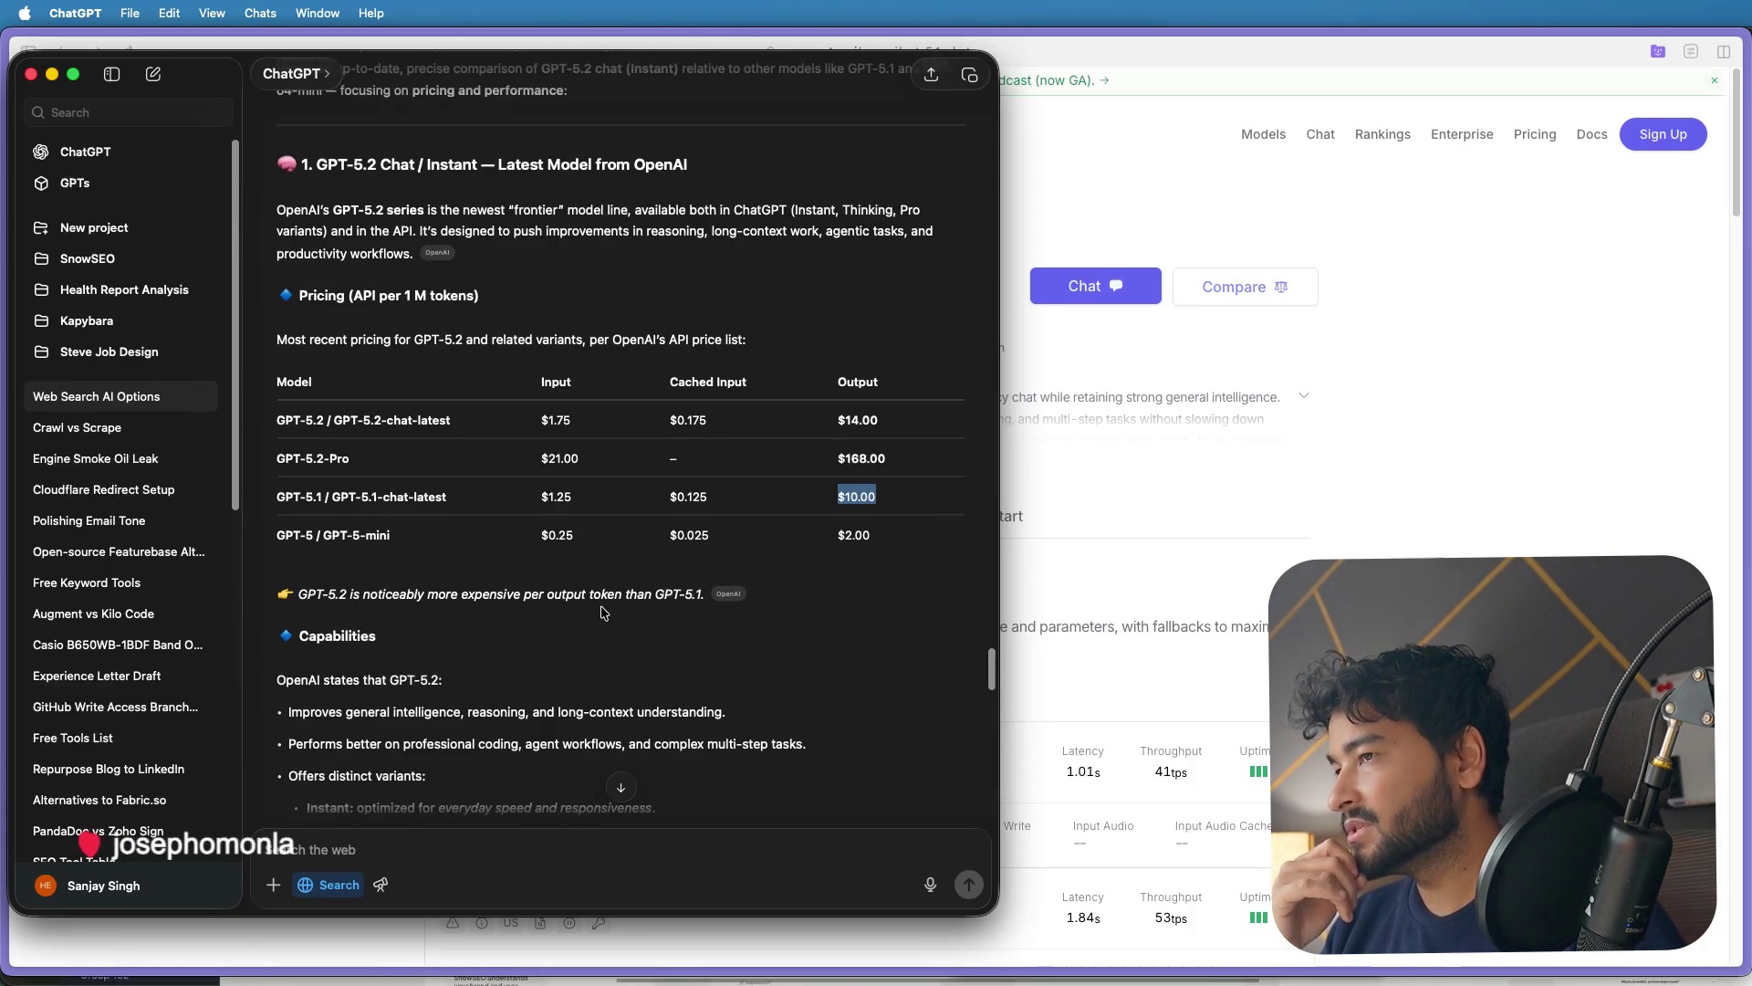
scroll(603, 613, "down", 2)
scroll(602, 612, "down", 8)
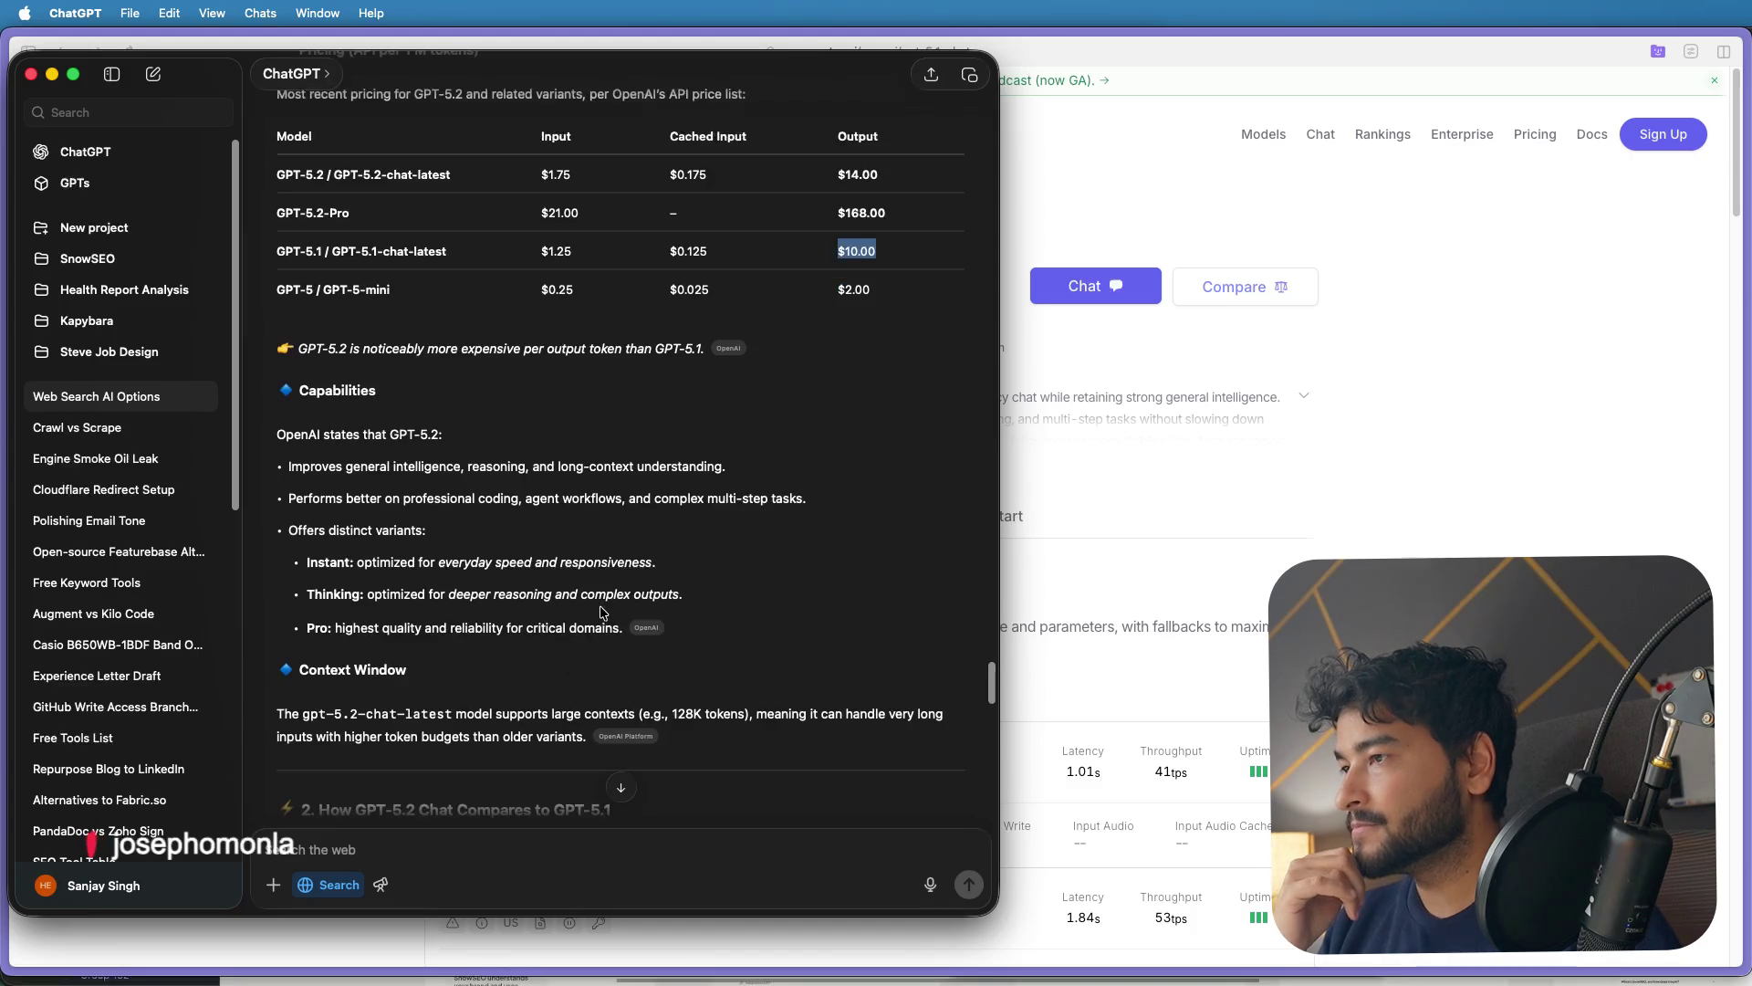
scroll(476, 594, "down", 7)
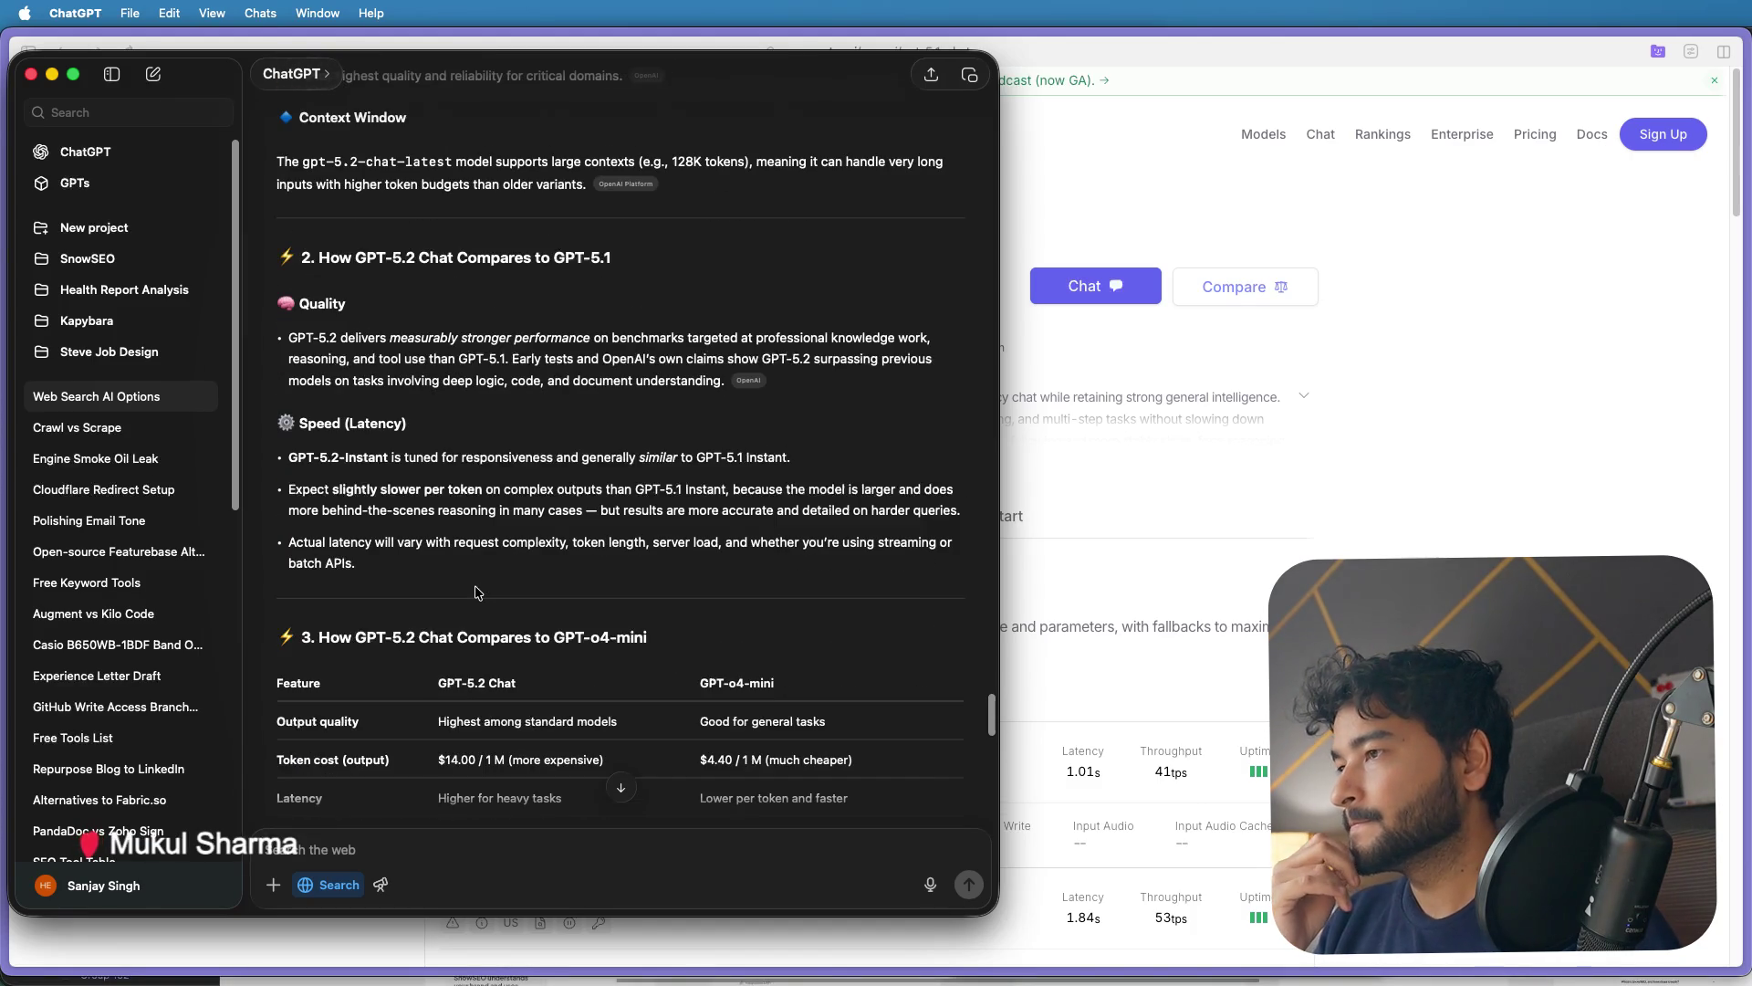
scroll(476, 594, "down", 4)
scroll(476, 594, "down", 12)
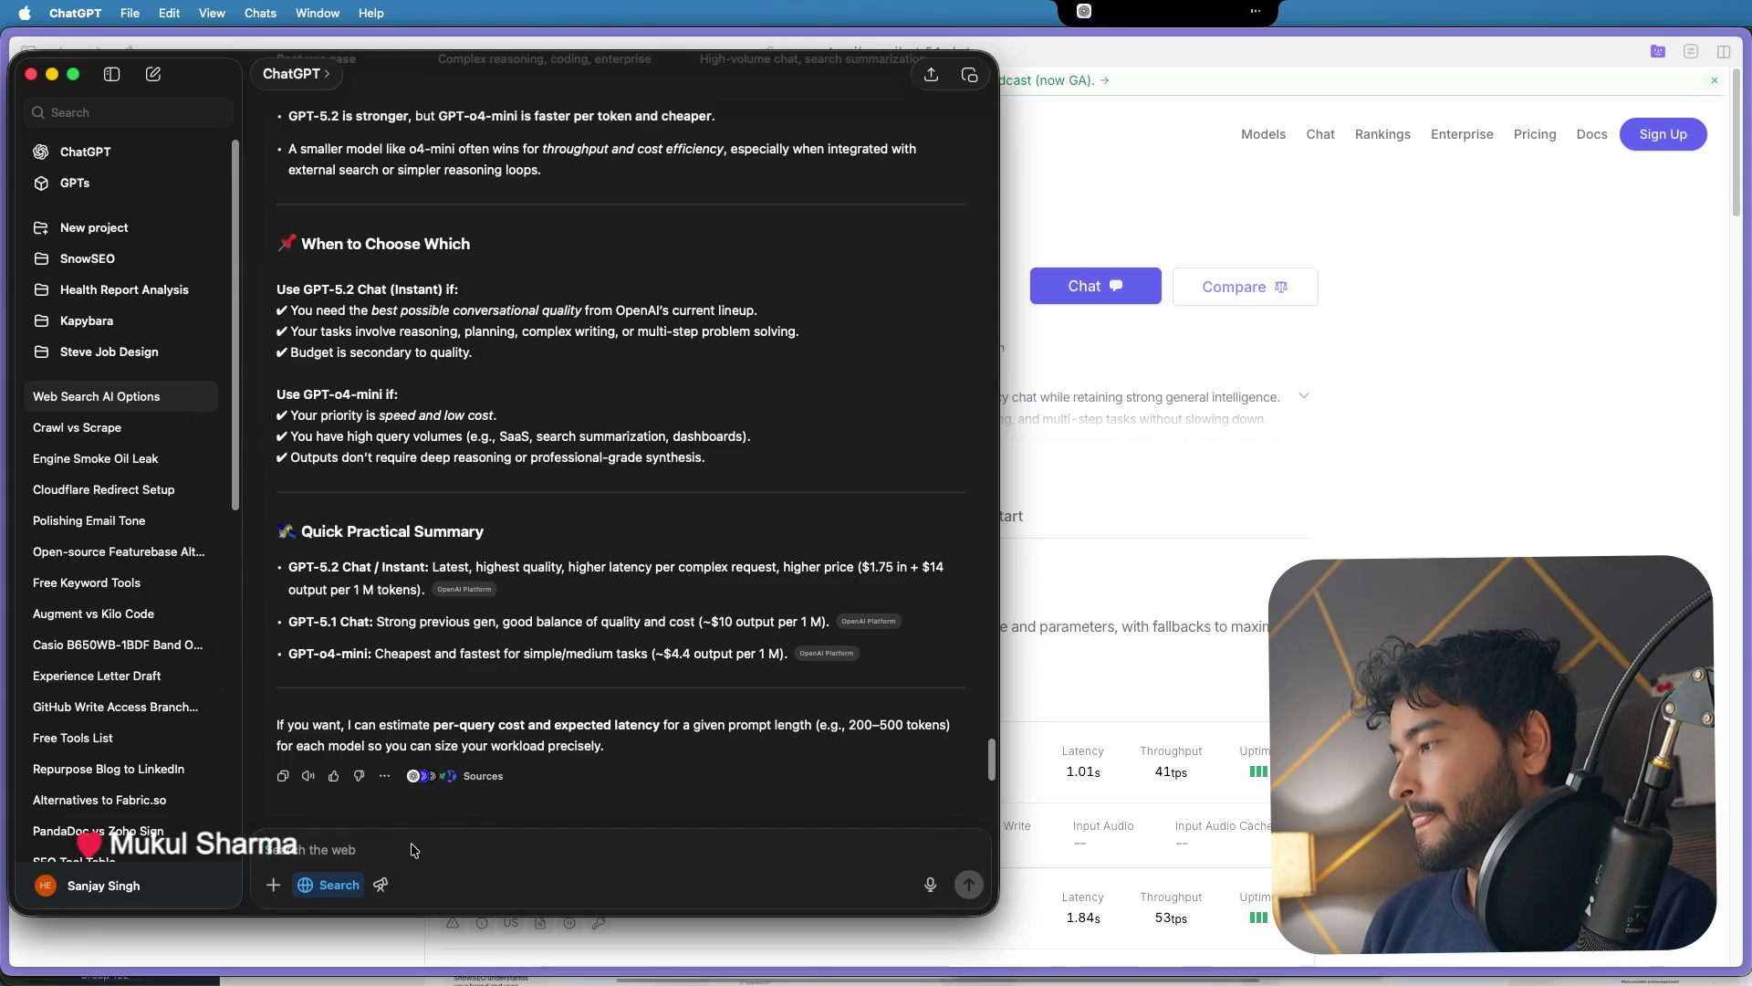
Step: Request a chart comparing GPT-5.2 Instant, 5.1 Instant, o4-mini and 4.0 mini, then widen the ChatGPT window
type("What about GPT 4.0? Can you compare GPT 5.2 instant, 5.1 instant, O4 mini, and 4.0 mini for a quick chart referencing speed, pricing, and quality?")
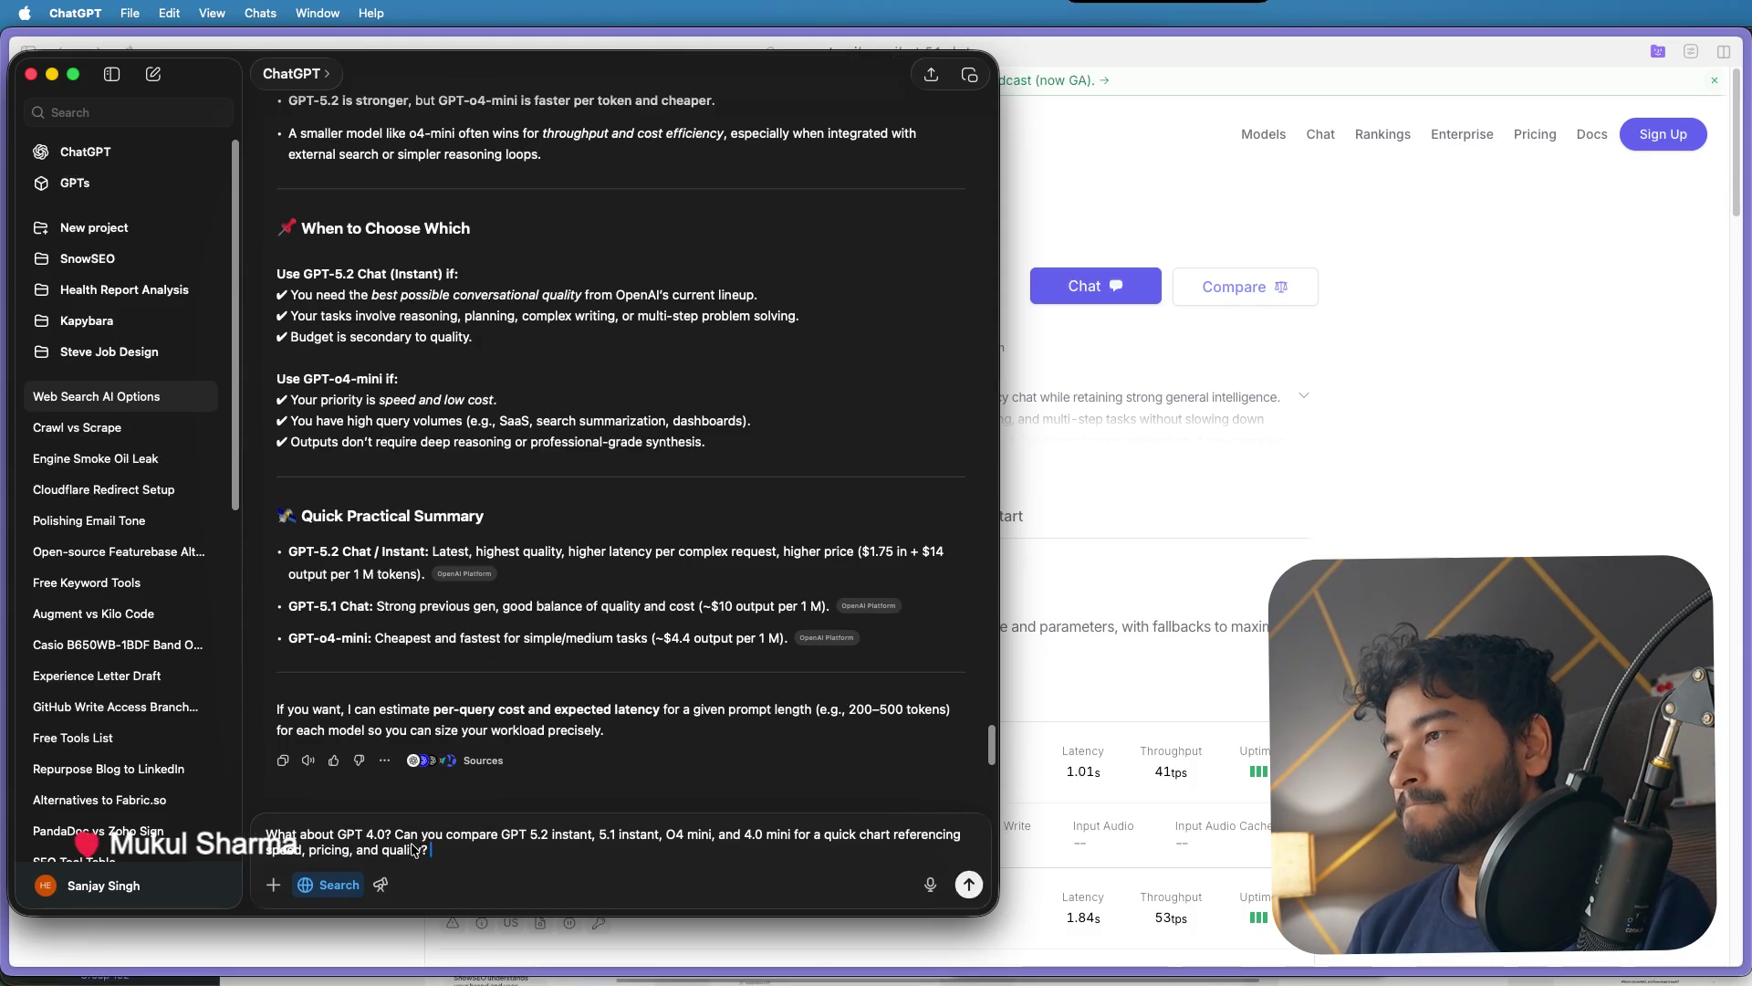
key("Return")
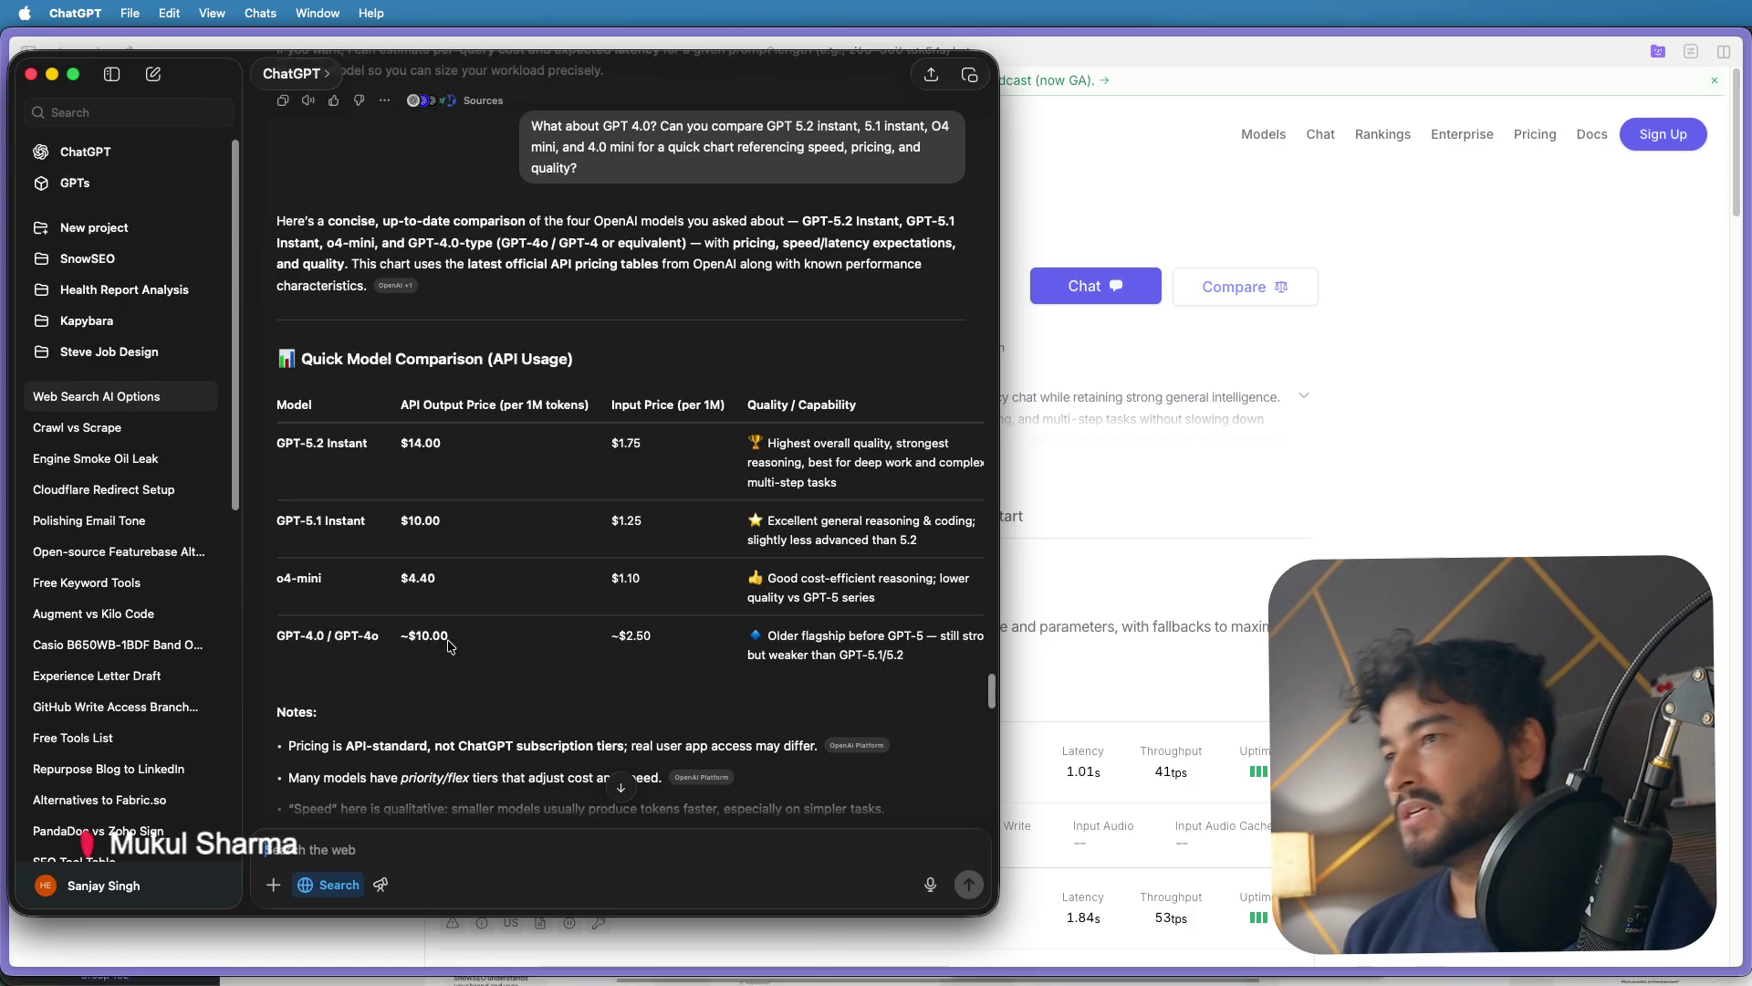
mouse_move(998, 543)
left_mouse_down()
mouse_move(1394, 502)
mouse_move(1751, 511)
left_mouse_up()
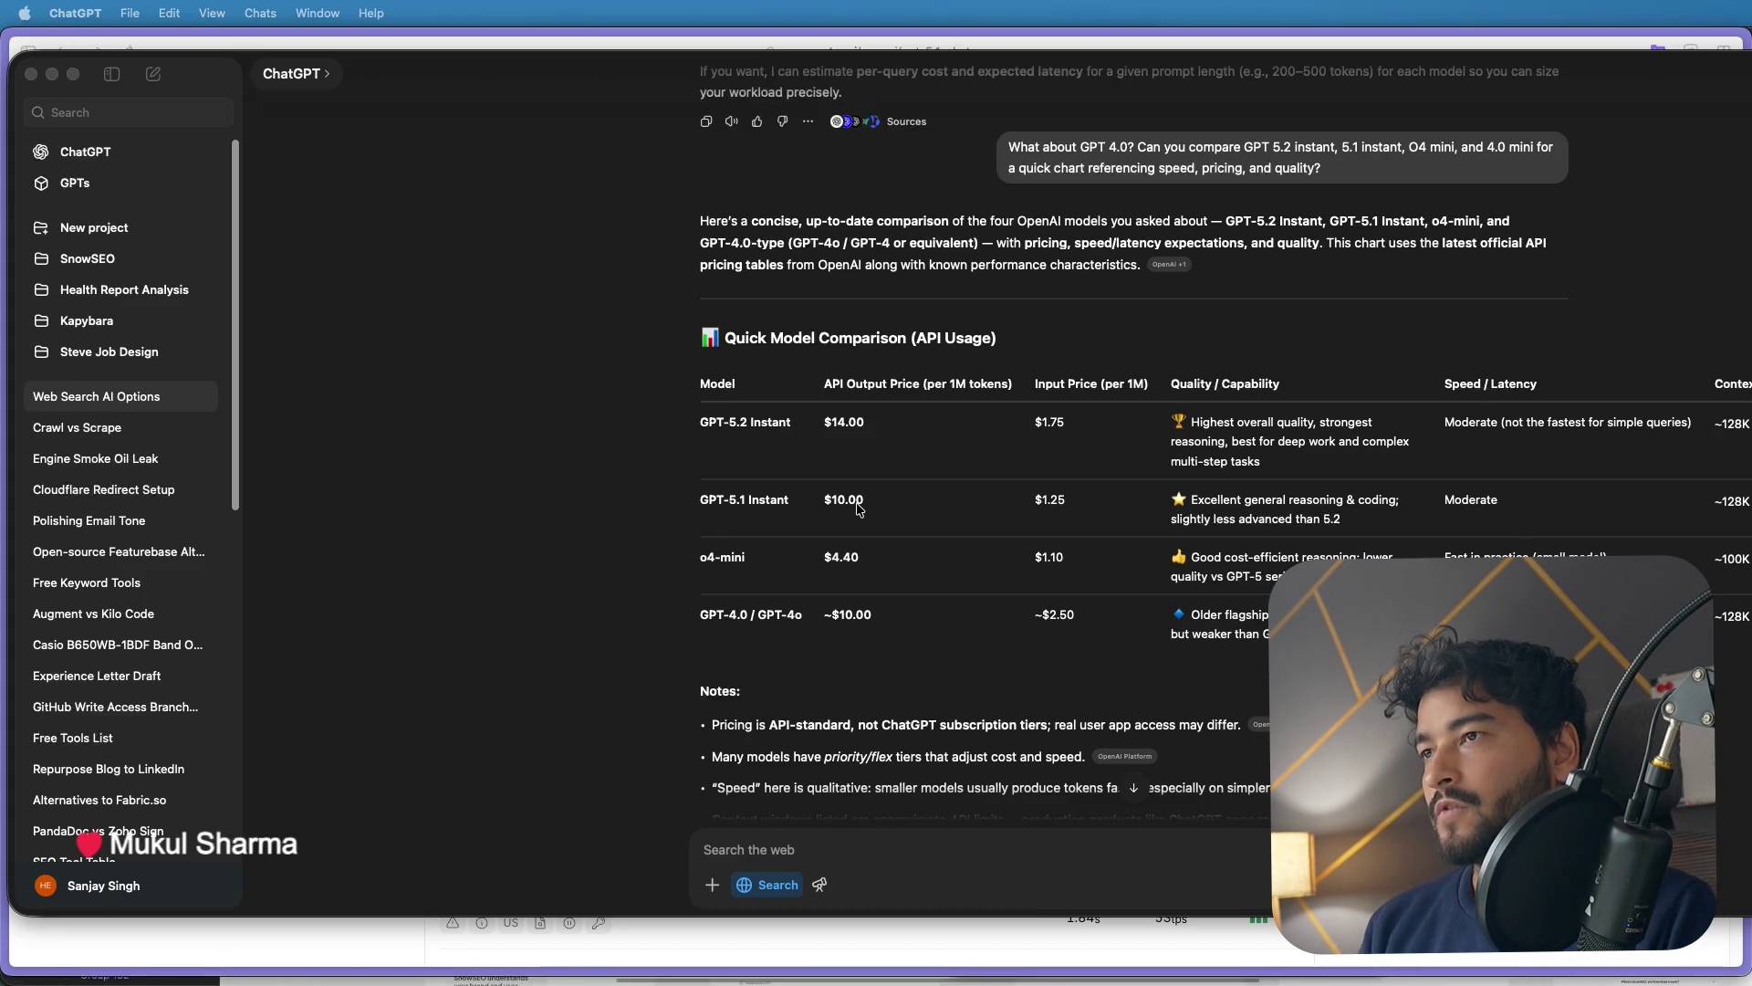
Step: Focus the ChatGPT message box and start voice dictation of a follow-up question
left_click(871, 564)
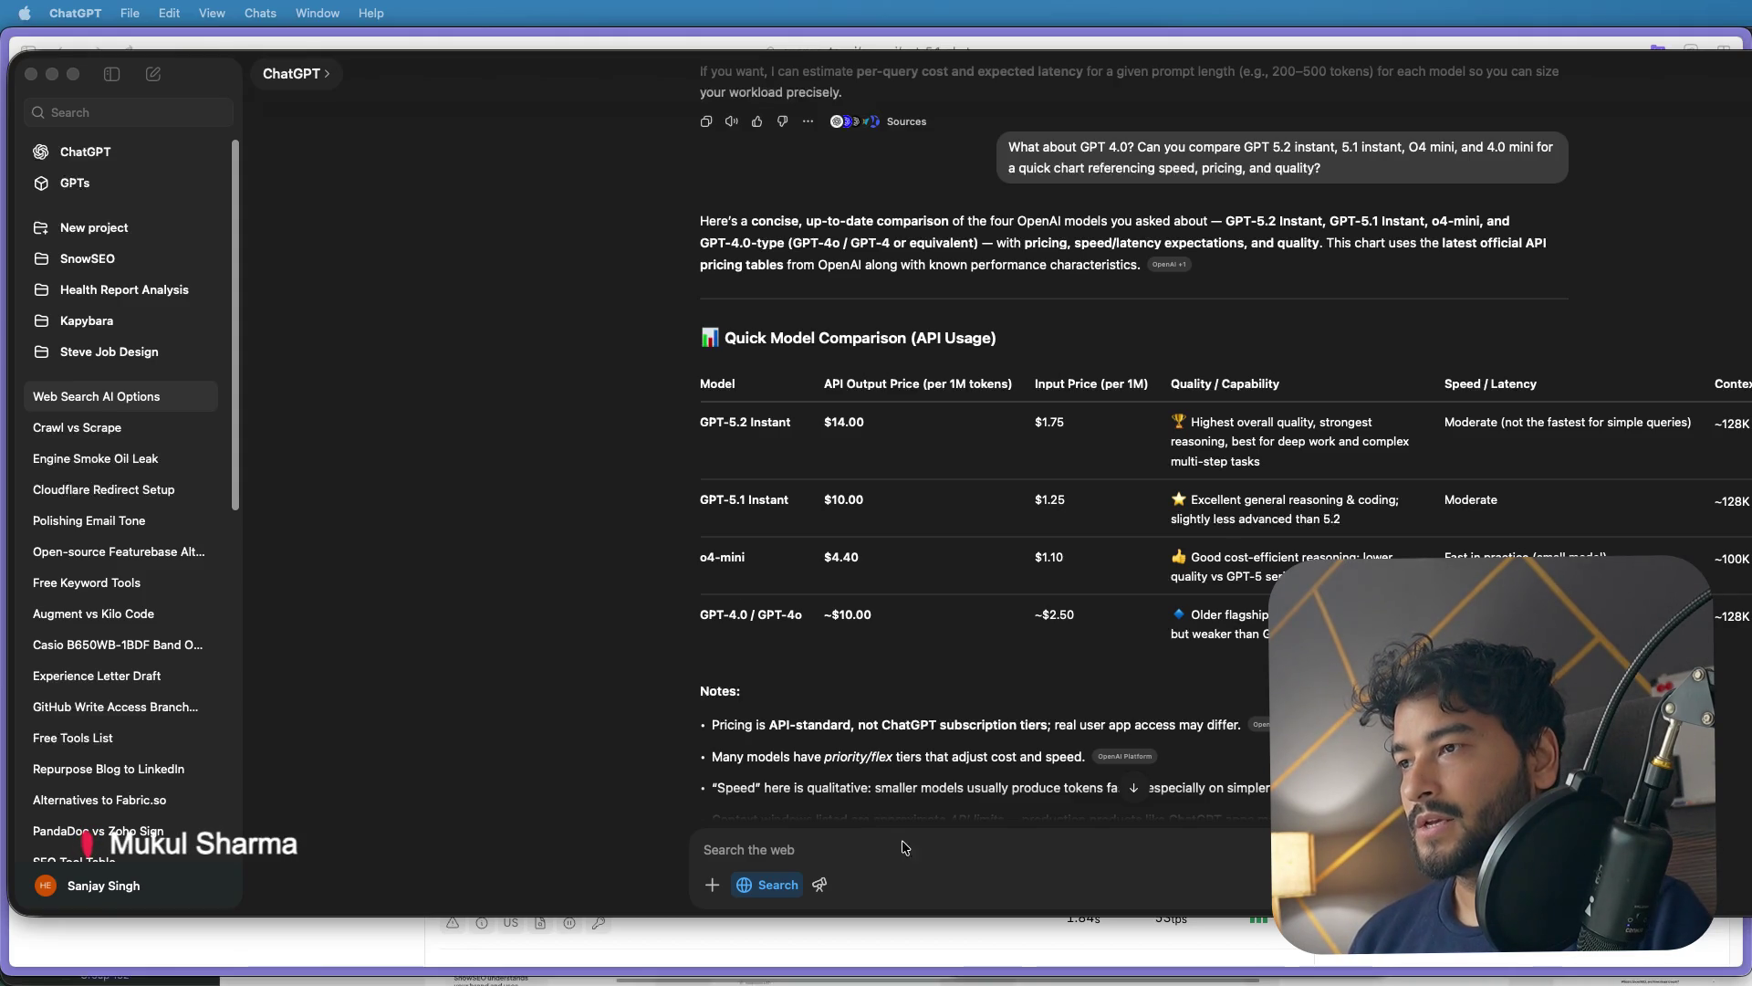
left_click(840, 847)
key("fn")
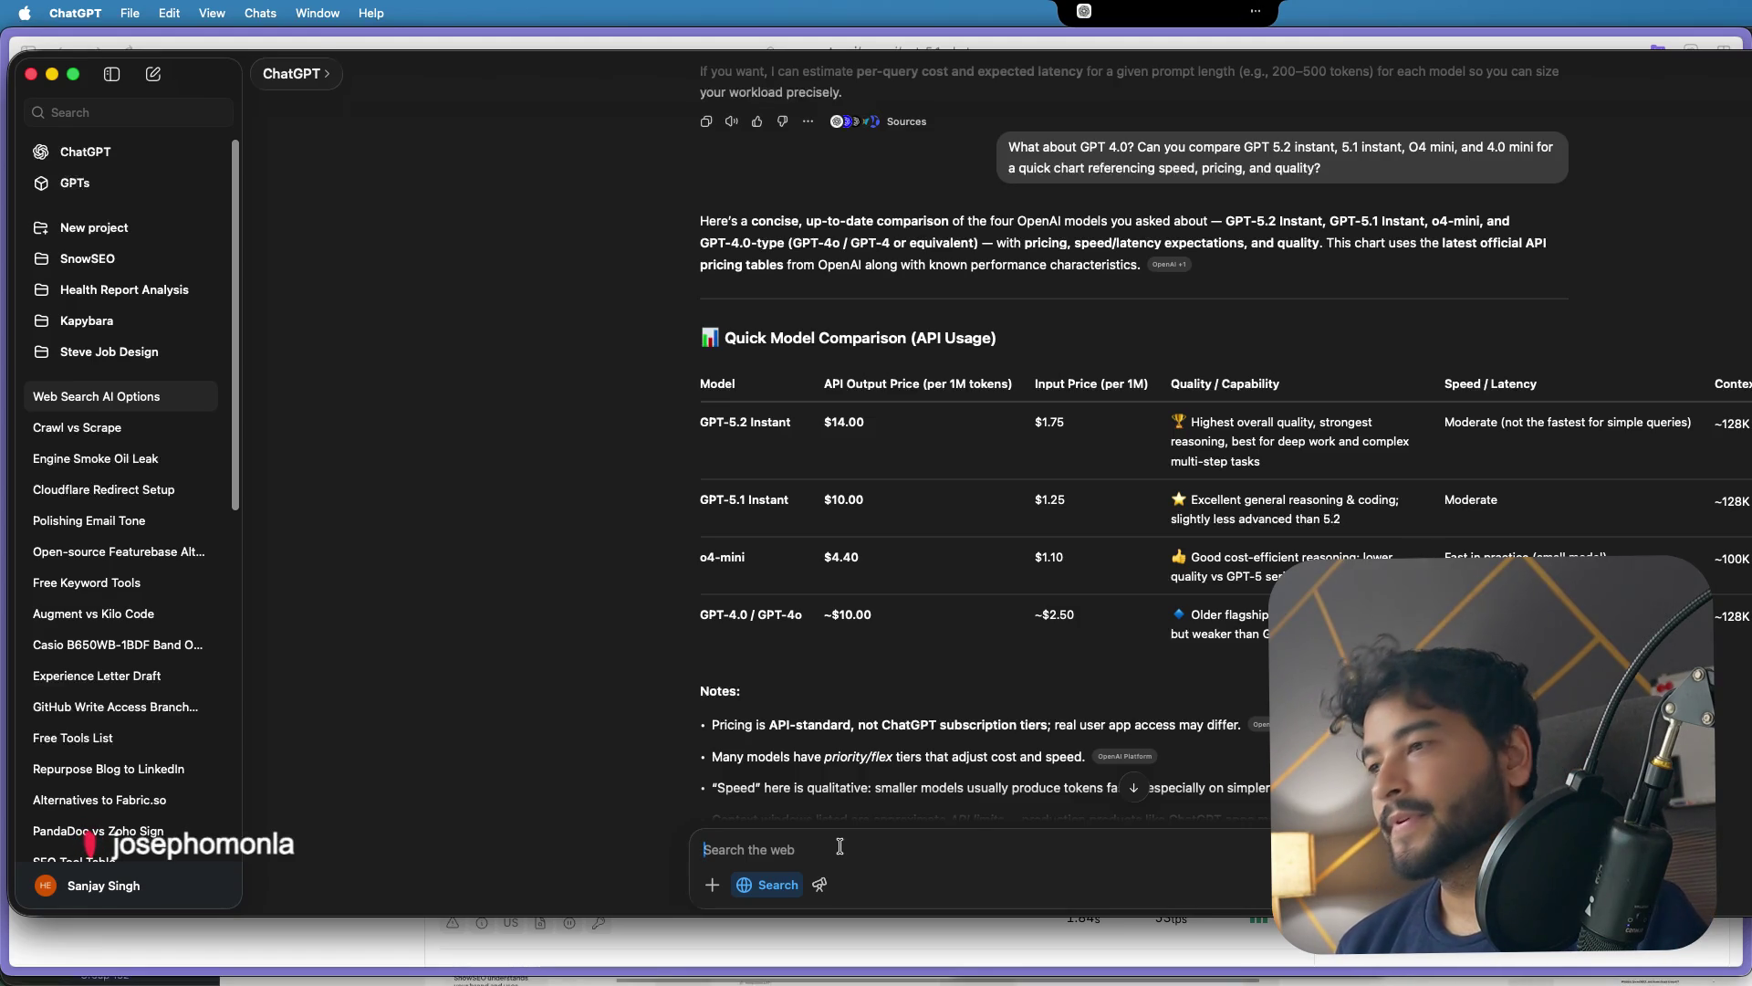
Step: Ask if o4-mini with web search is a good choice and when models launched. Highlight GPT-4o (May 13, 2024) and GPT-4.1 (Apr 14, 2025)
type("So along with the web search, you would say O4 mini is a good choice, and when were they released? Can you also tell me the timelines of their capabilities and by how much they are better than each other in each of the parameters?")
key("Return")
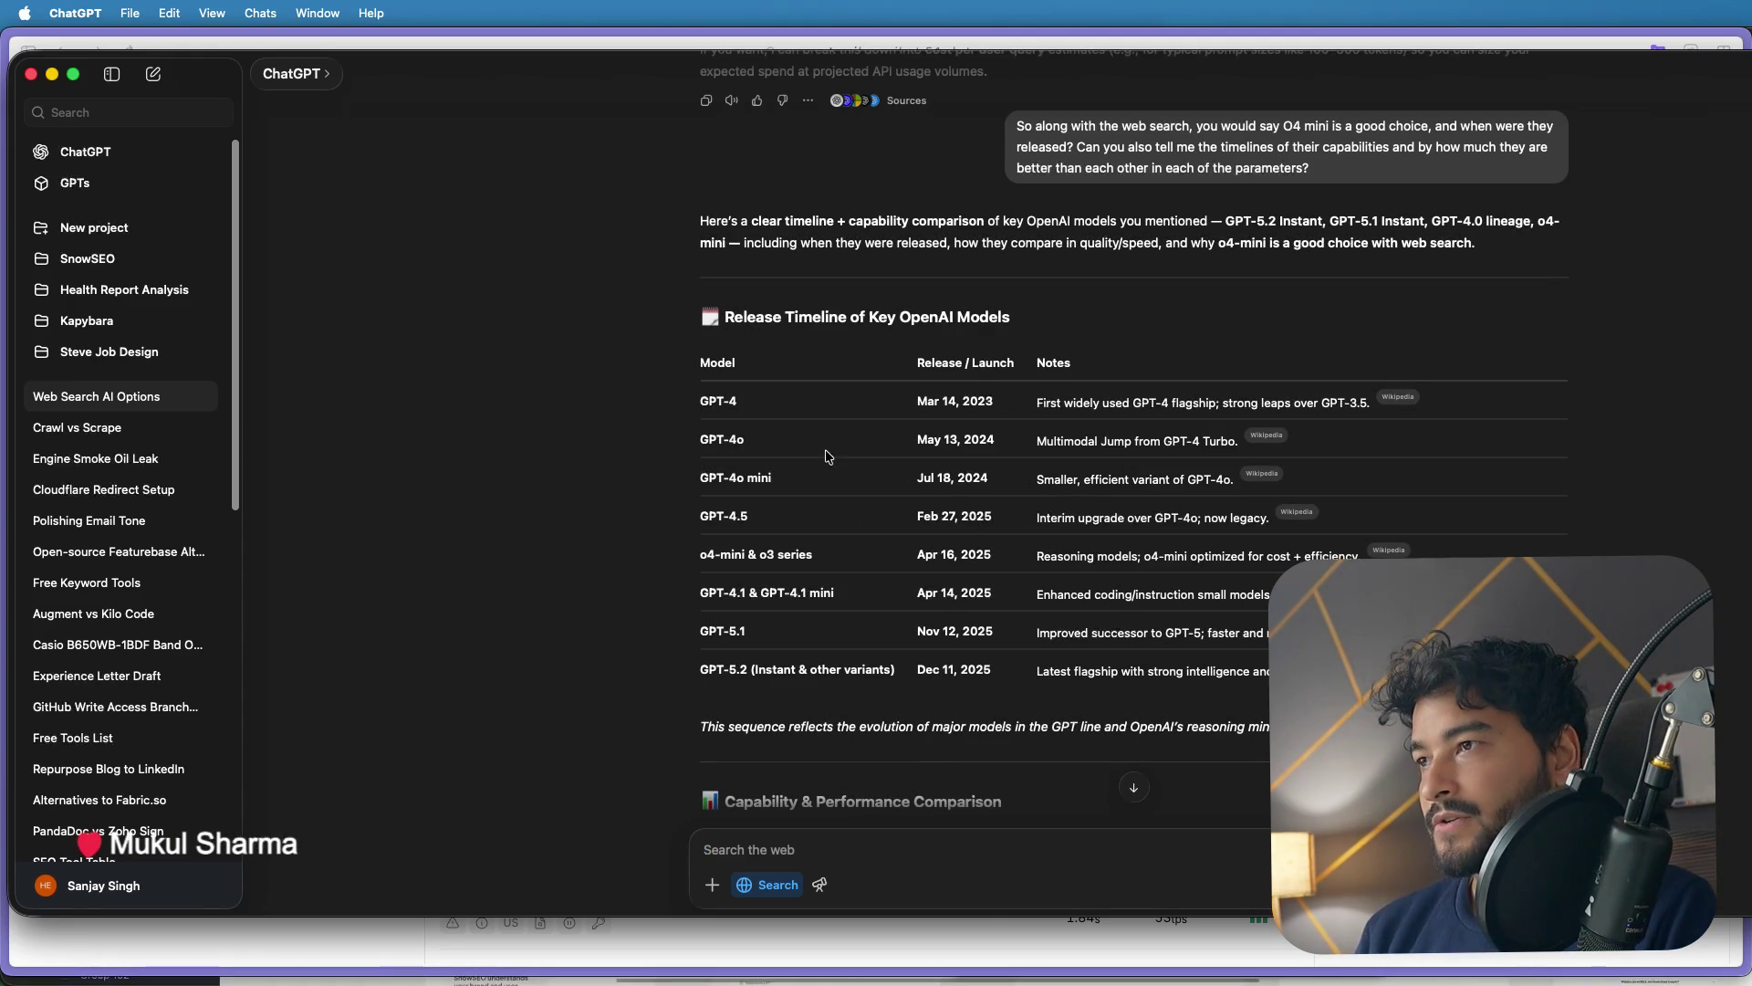
left_click_drag(996, 441, 703, 439)
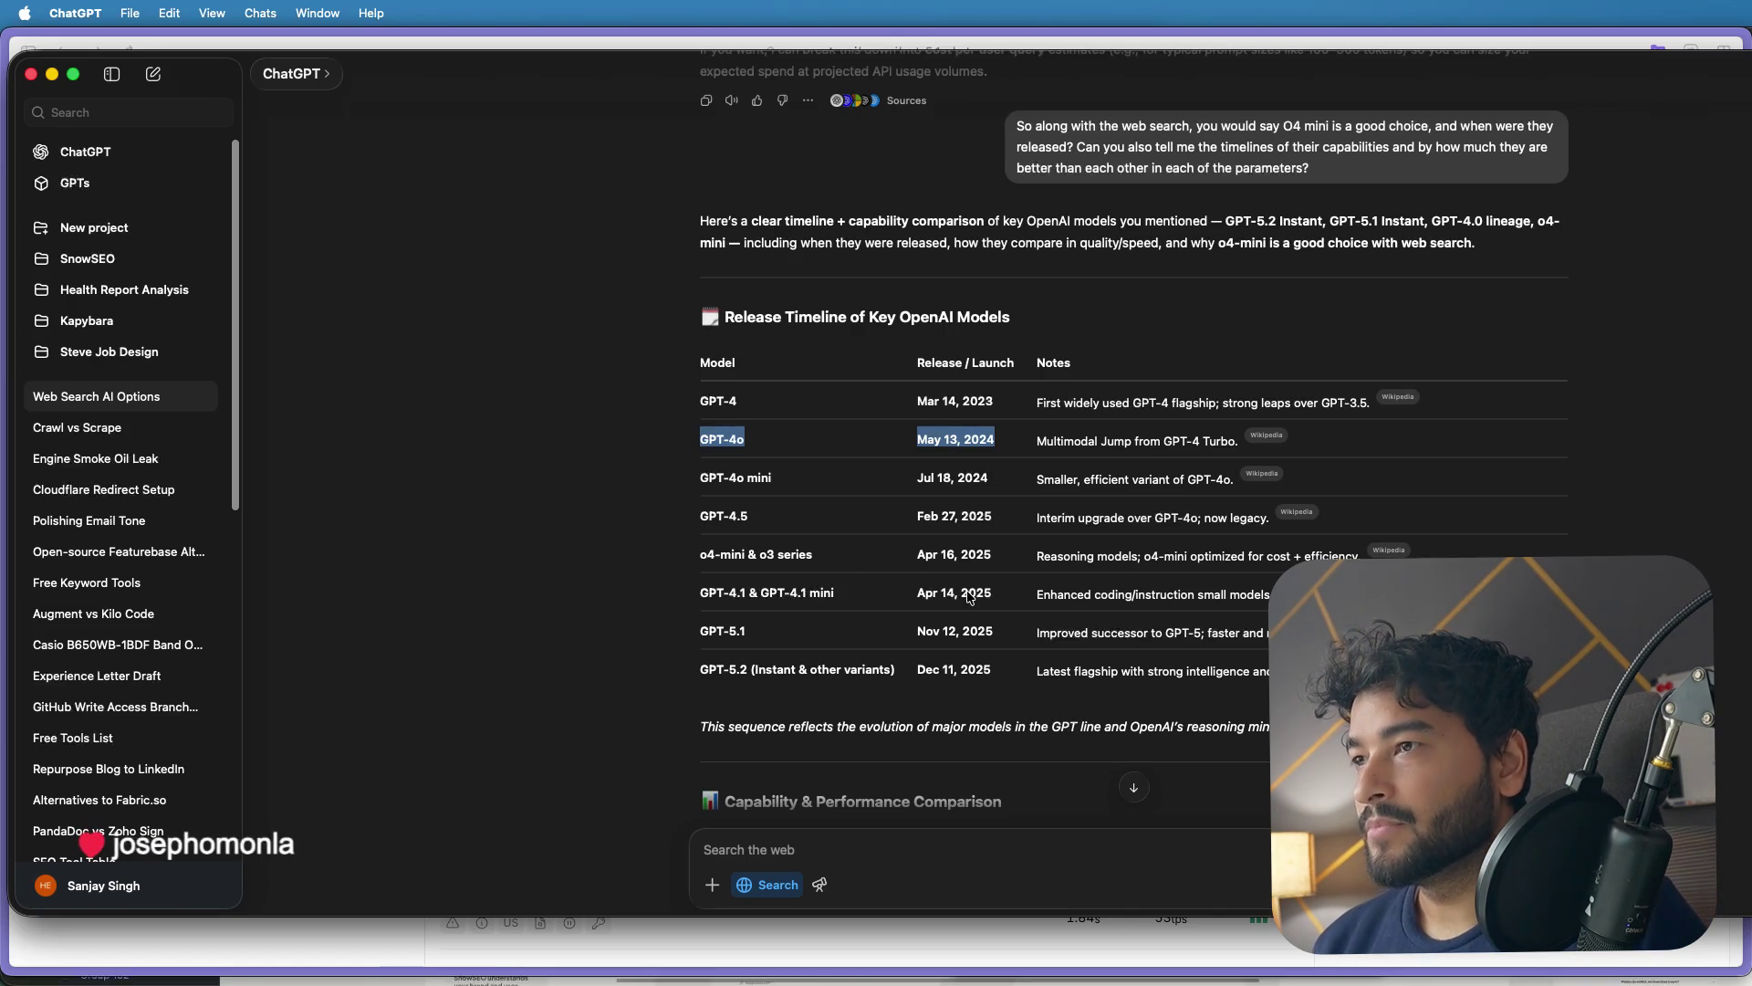
left_click_drag(1003, 598, 908, 598)
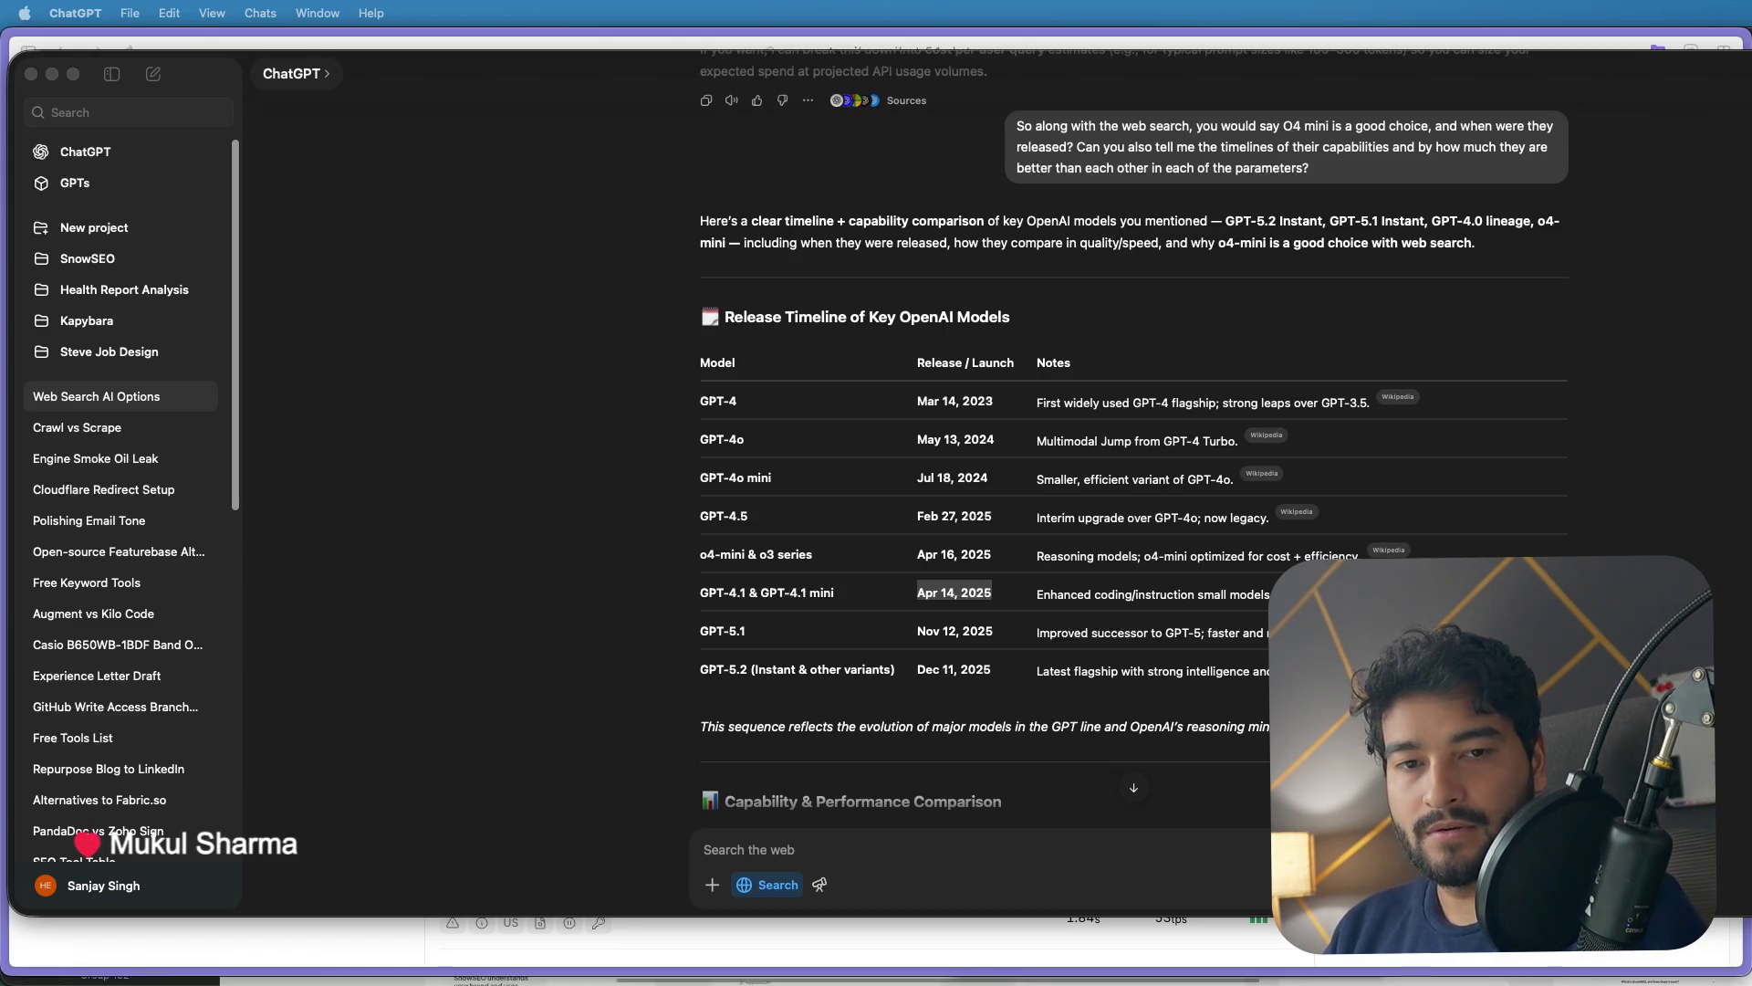
scroll(975, 375, "up", 1)
scroll(977, 375, "up", 10)
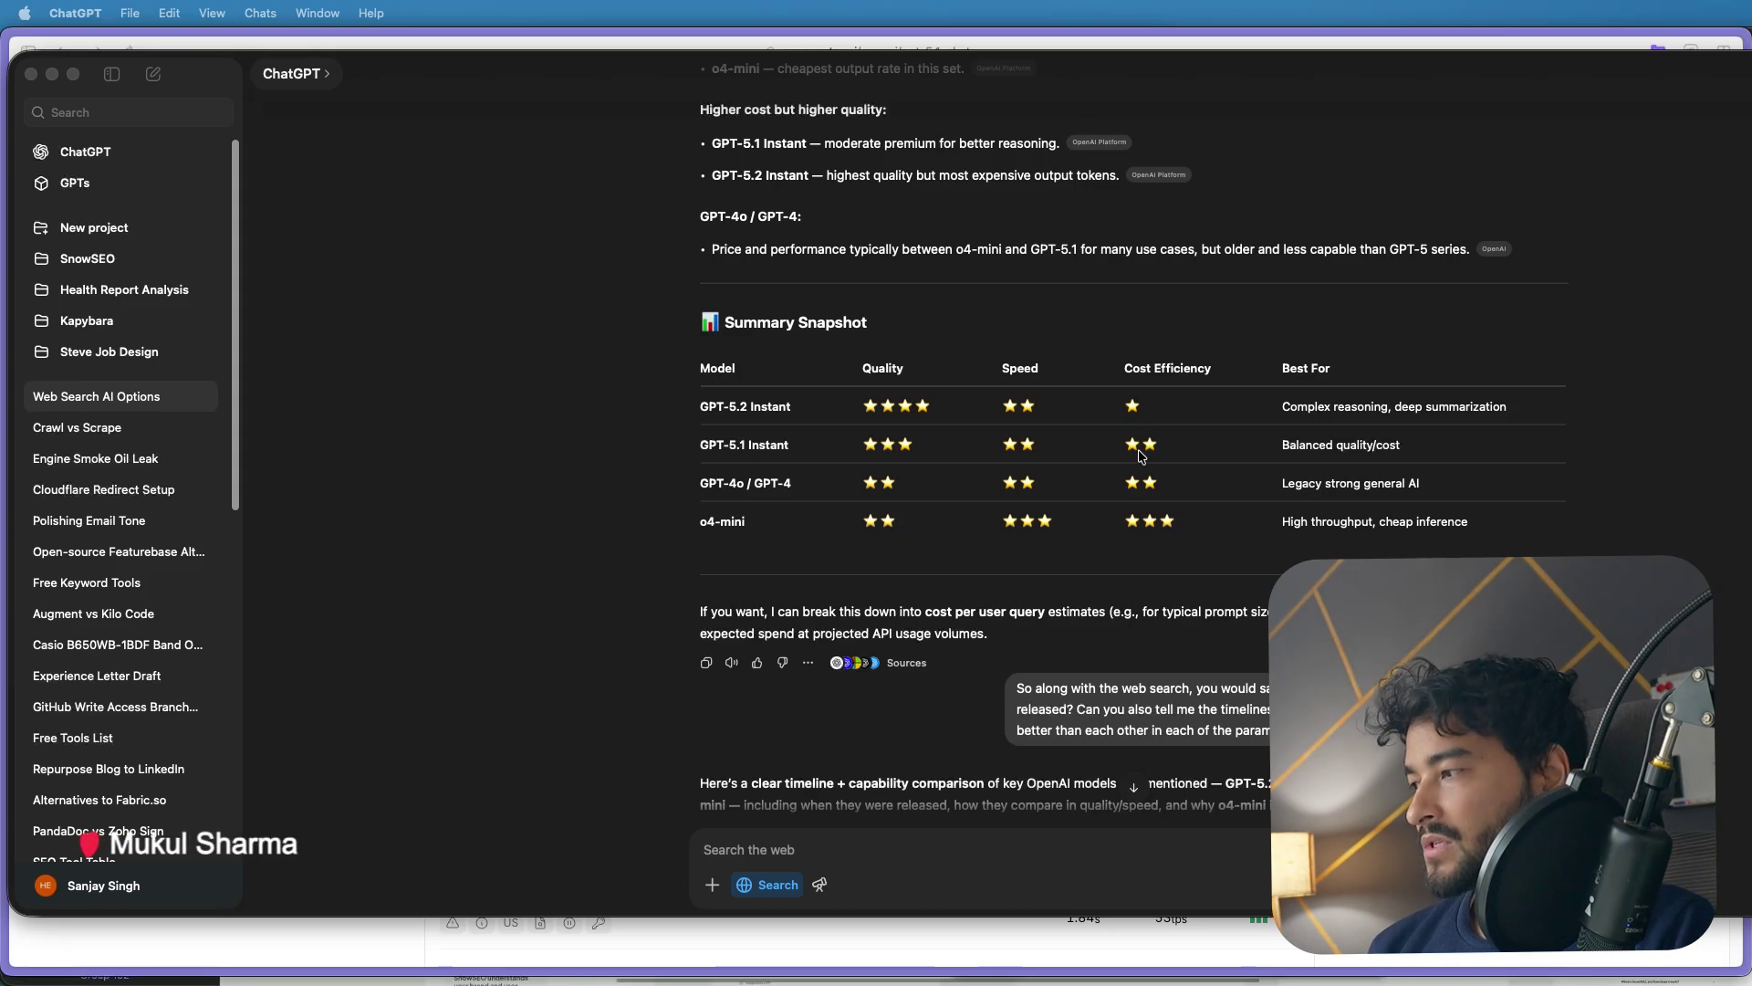
scroll(1139, 457, "up", 10)
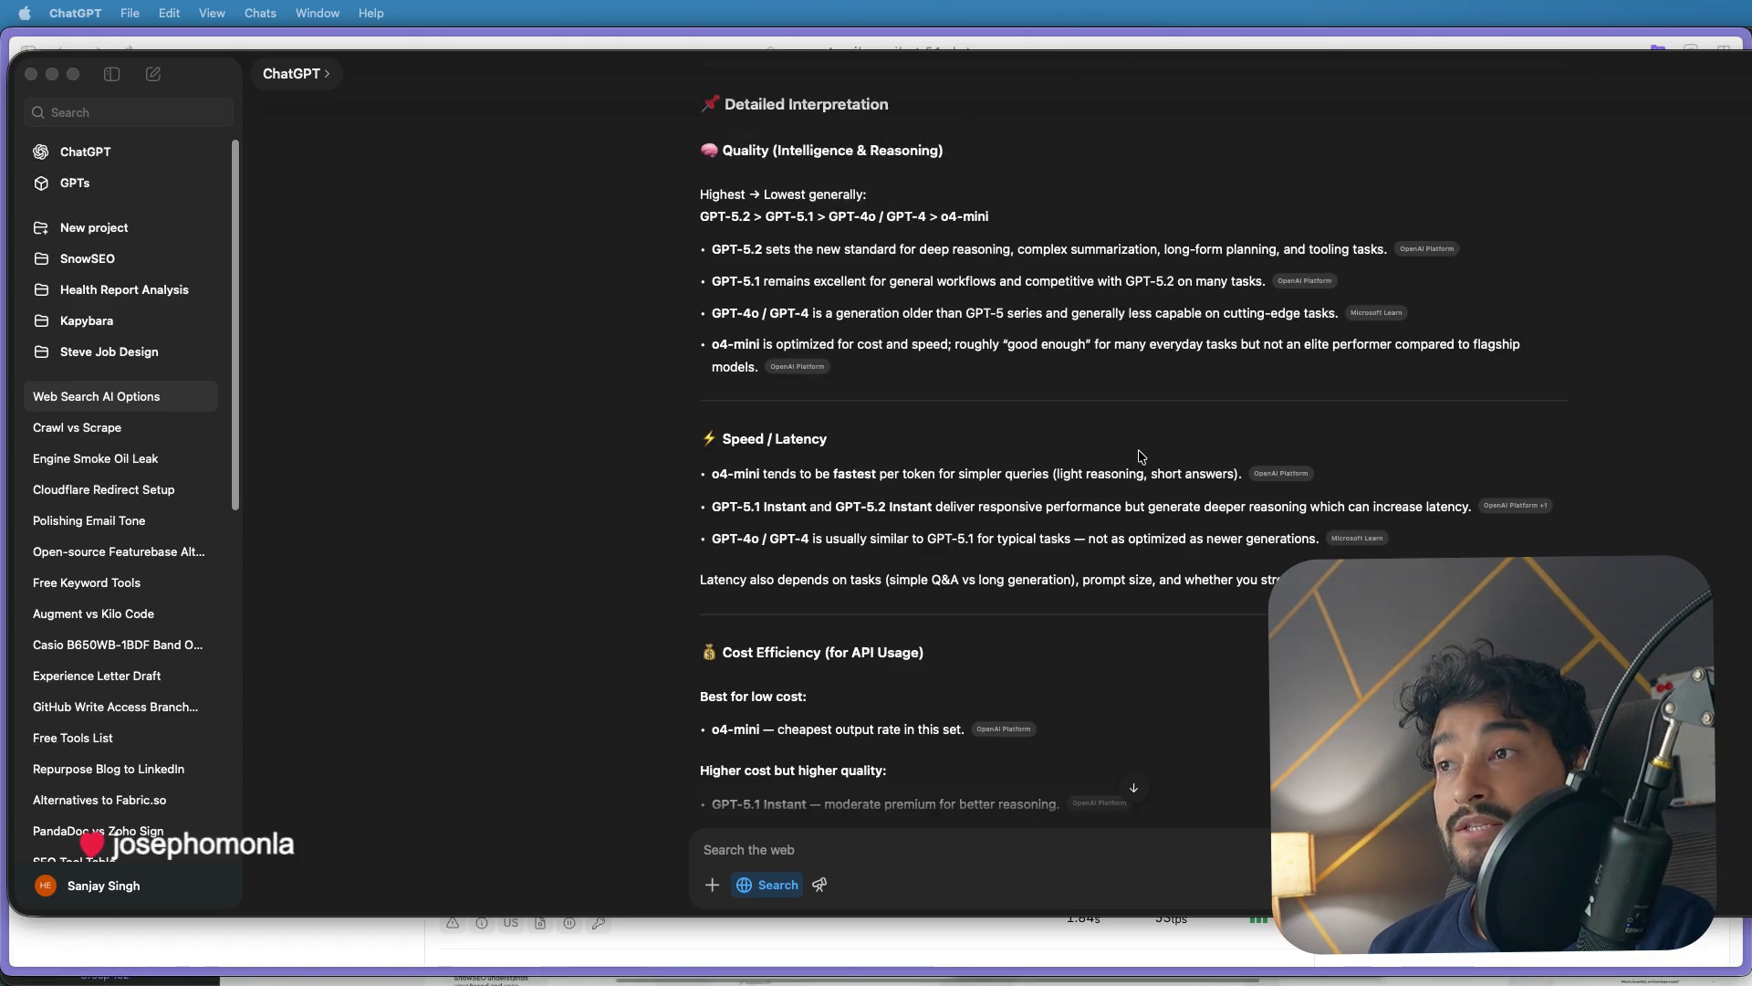
scroll(1140, 457, "up", 10)
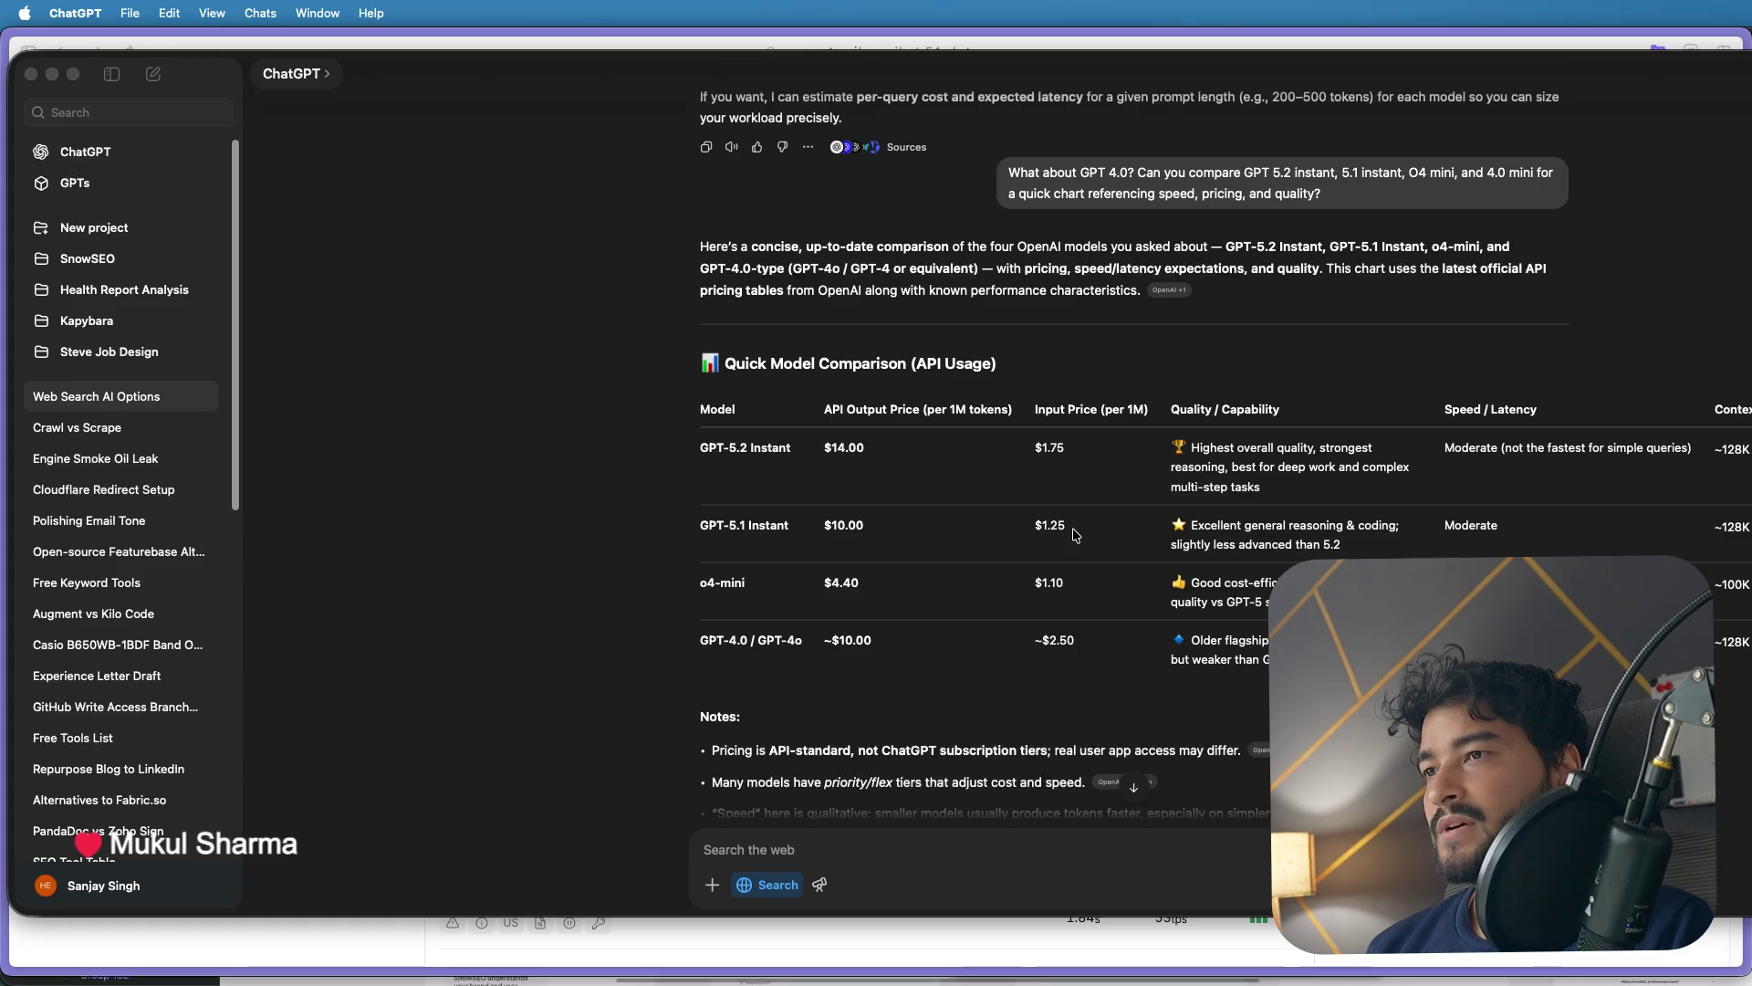
left_click(1049, 497)
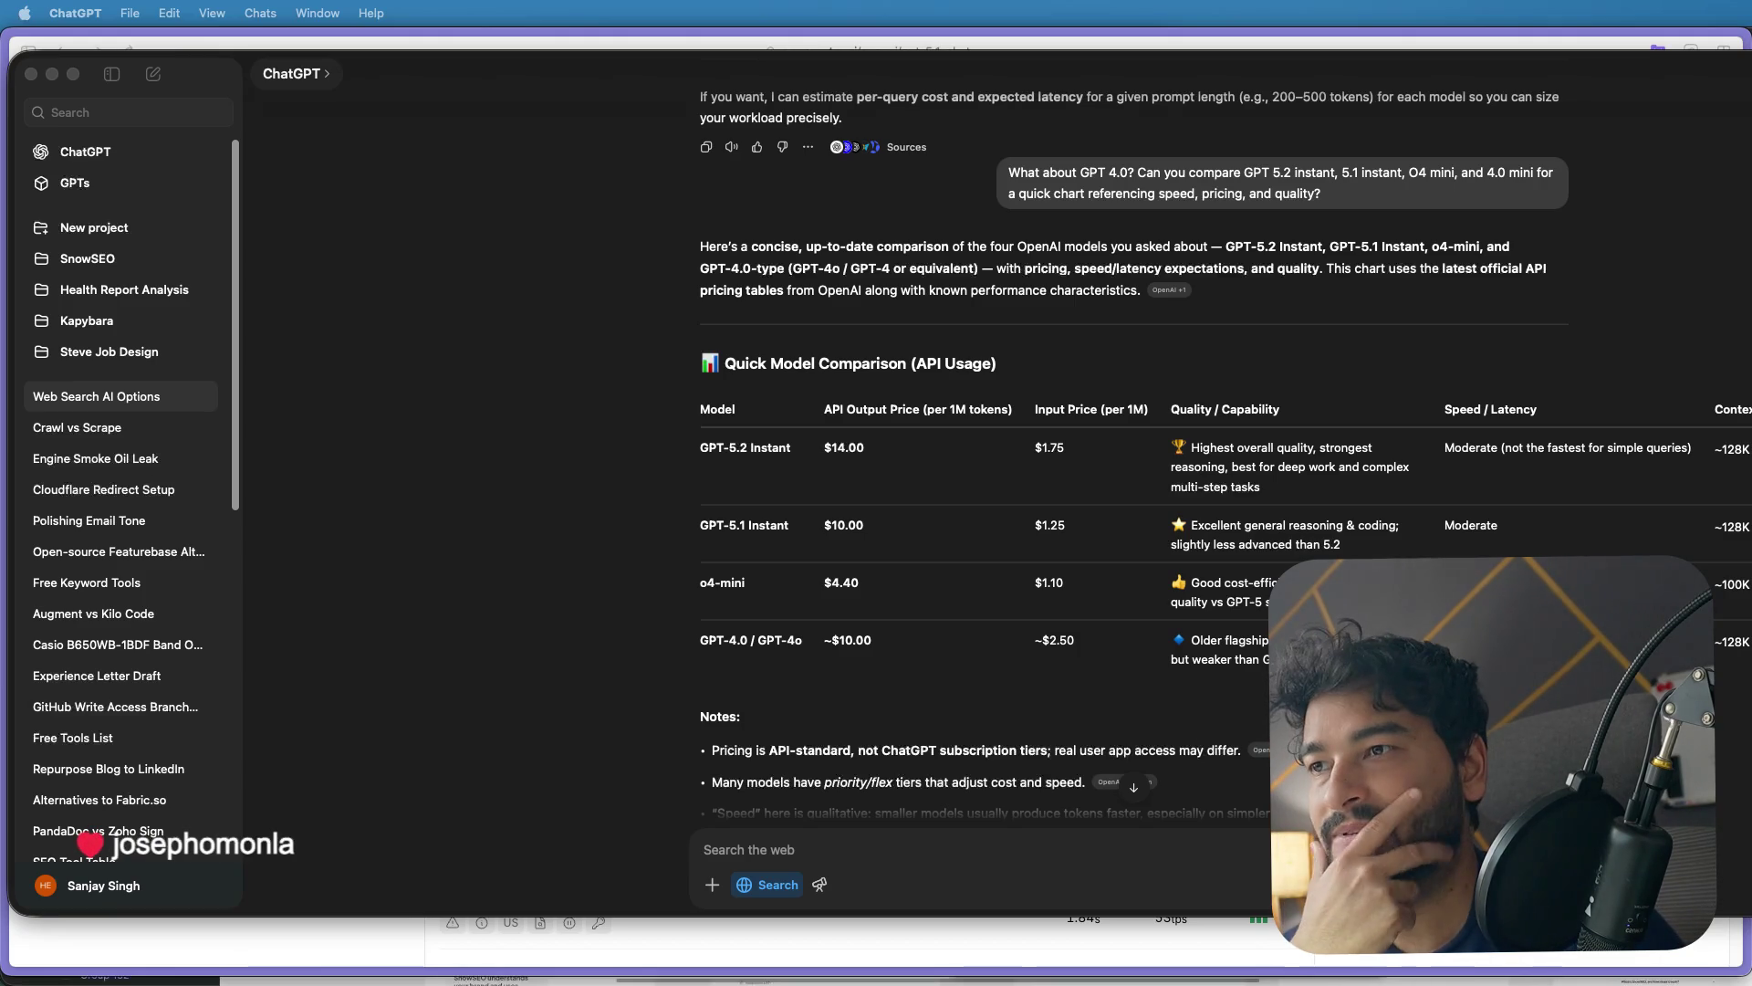
Step: Scroll the ChatGPT conversation, then bring the OpenRouter GPT-5.1 Chat page in Arc to the front
scroll(1132, 439, "up", 1)
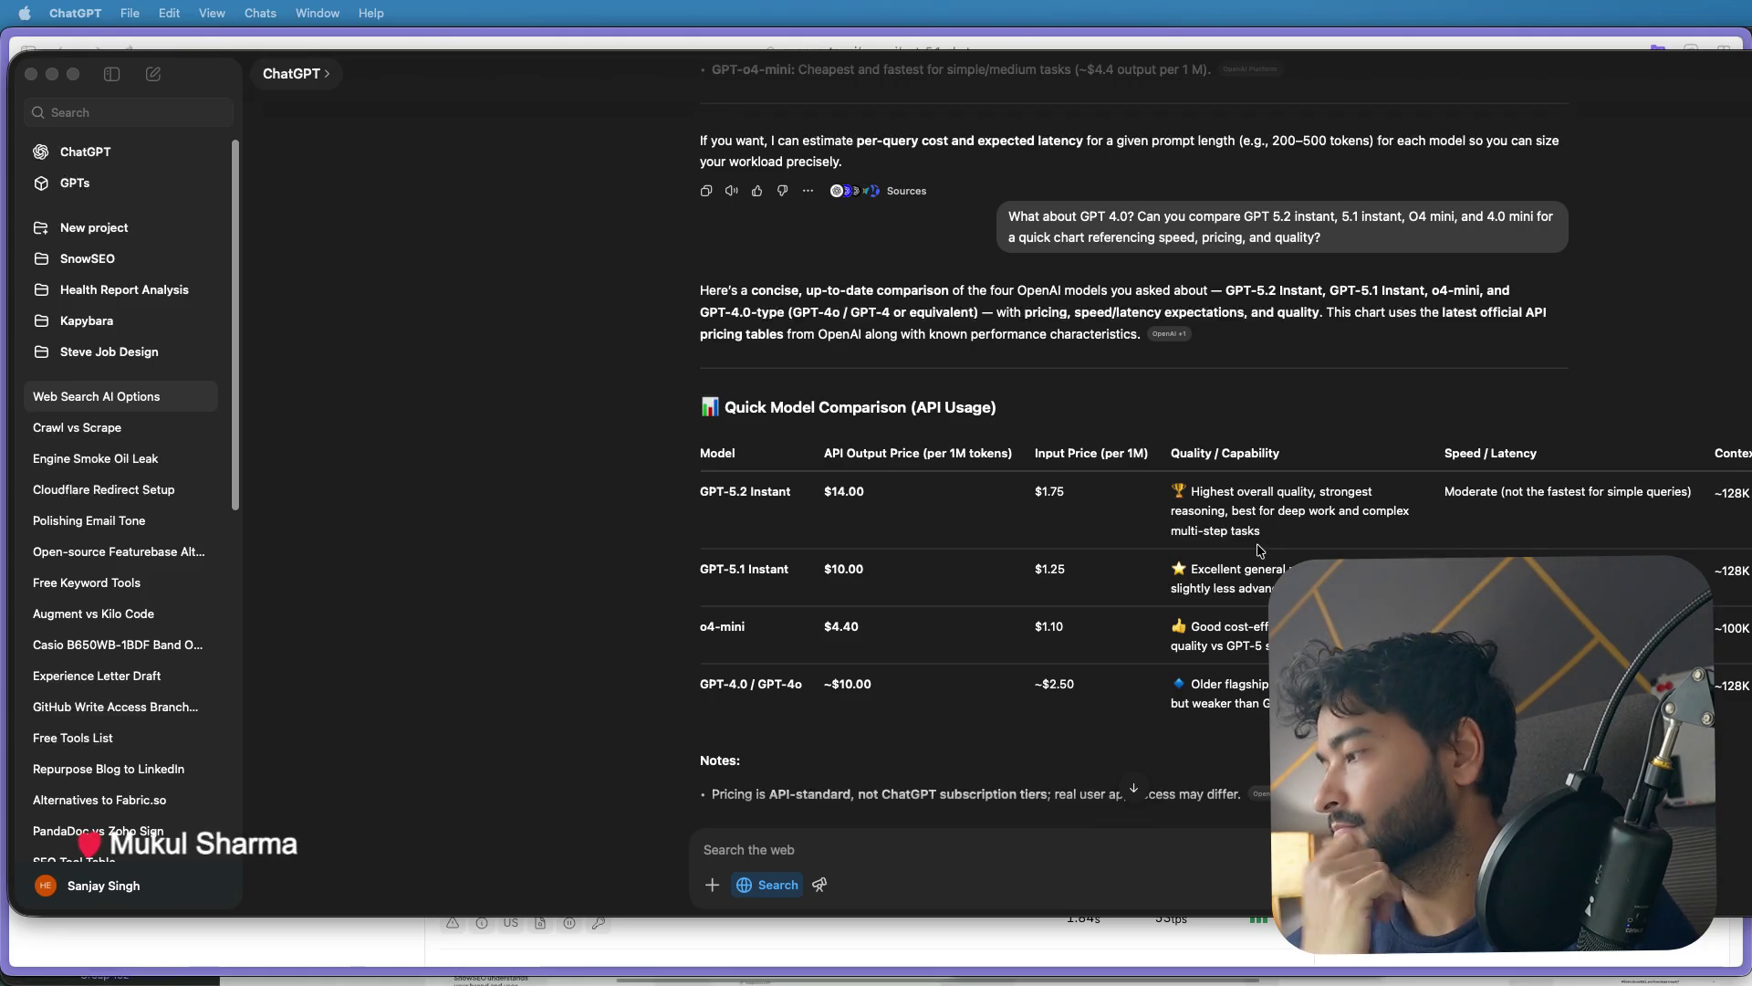
scroll(1207, 502, "up", 2)
scroll(1207, 502, "up", 2)
scroll(1244, 496, "down", 4)
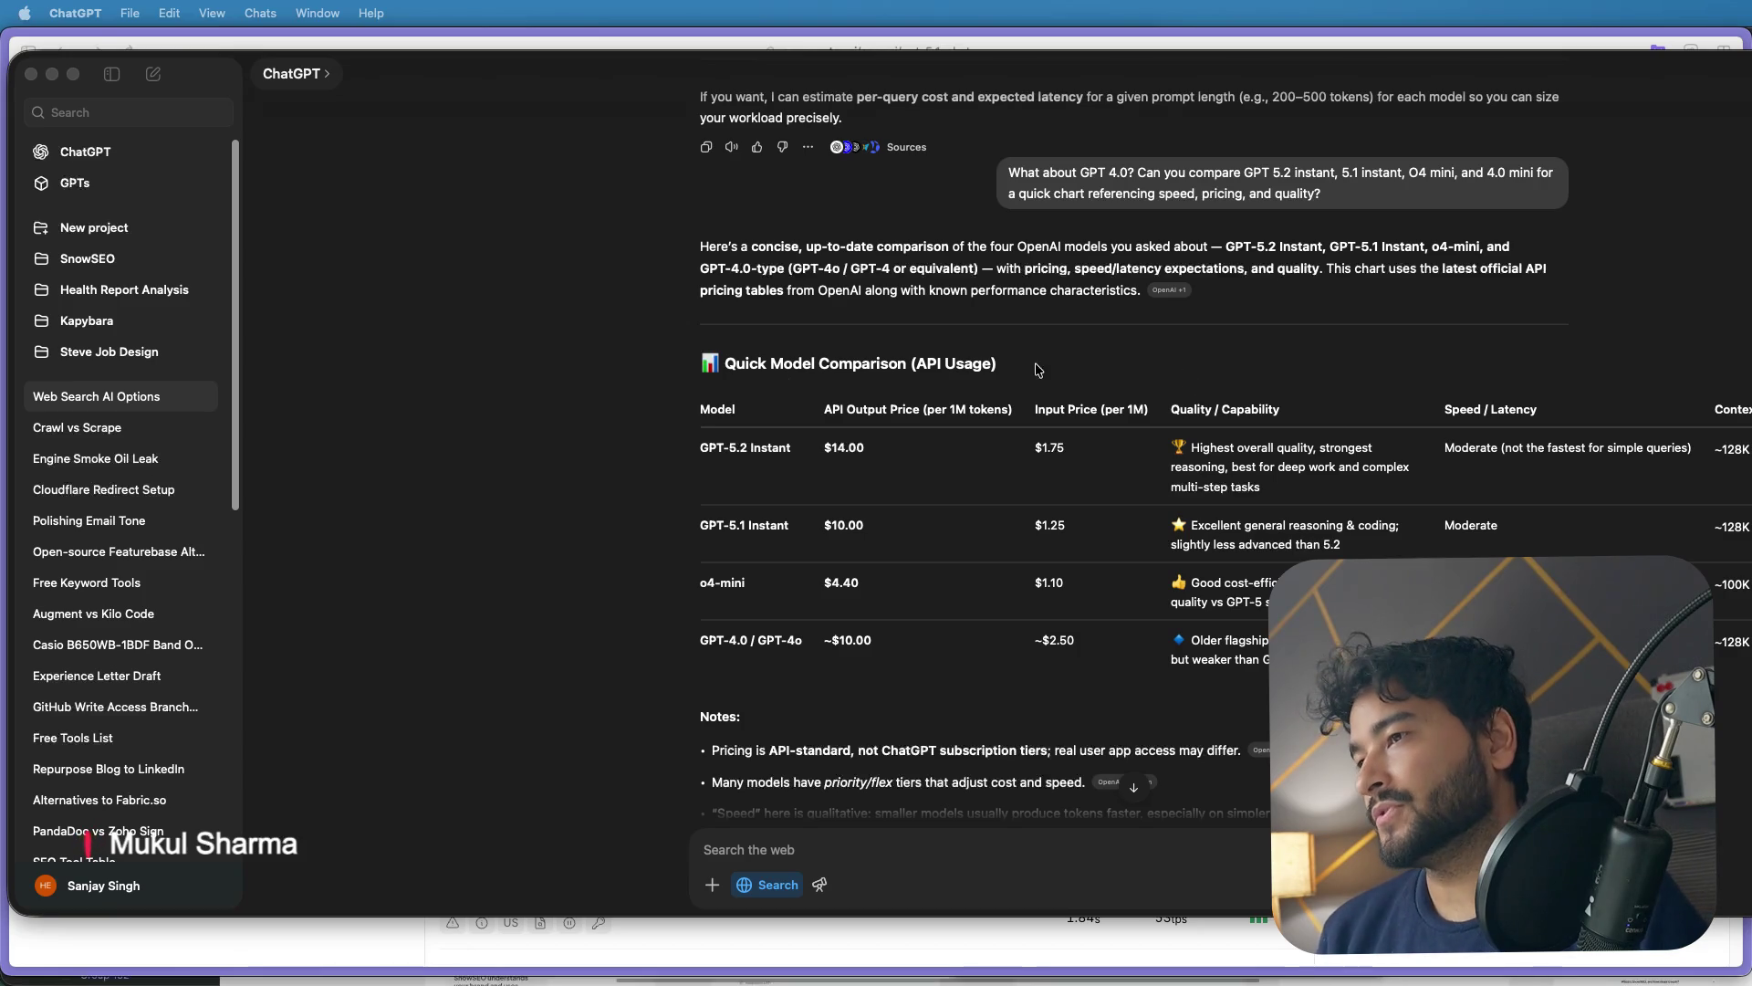
left_click(642, 380)
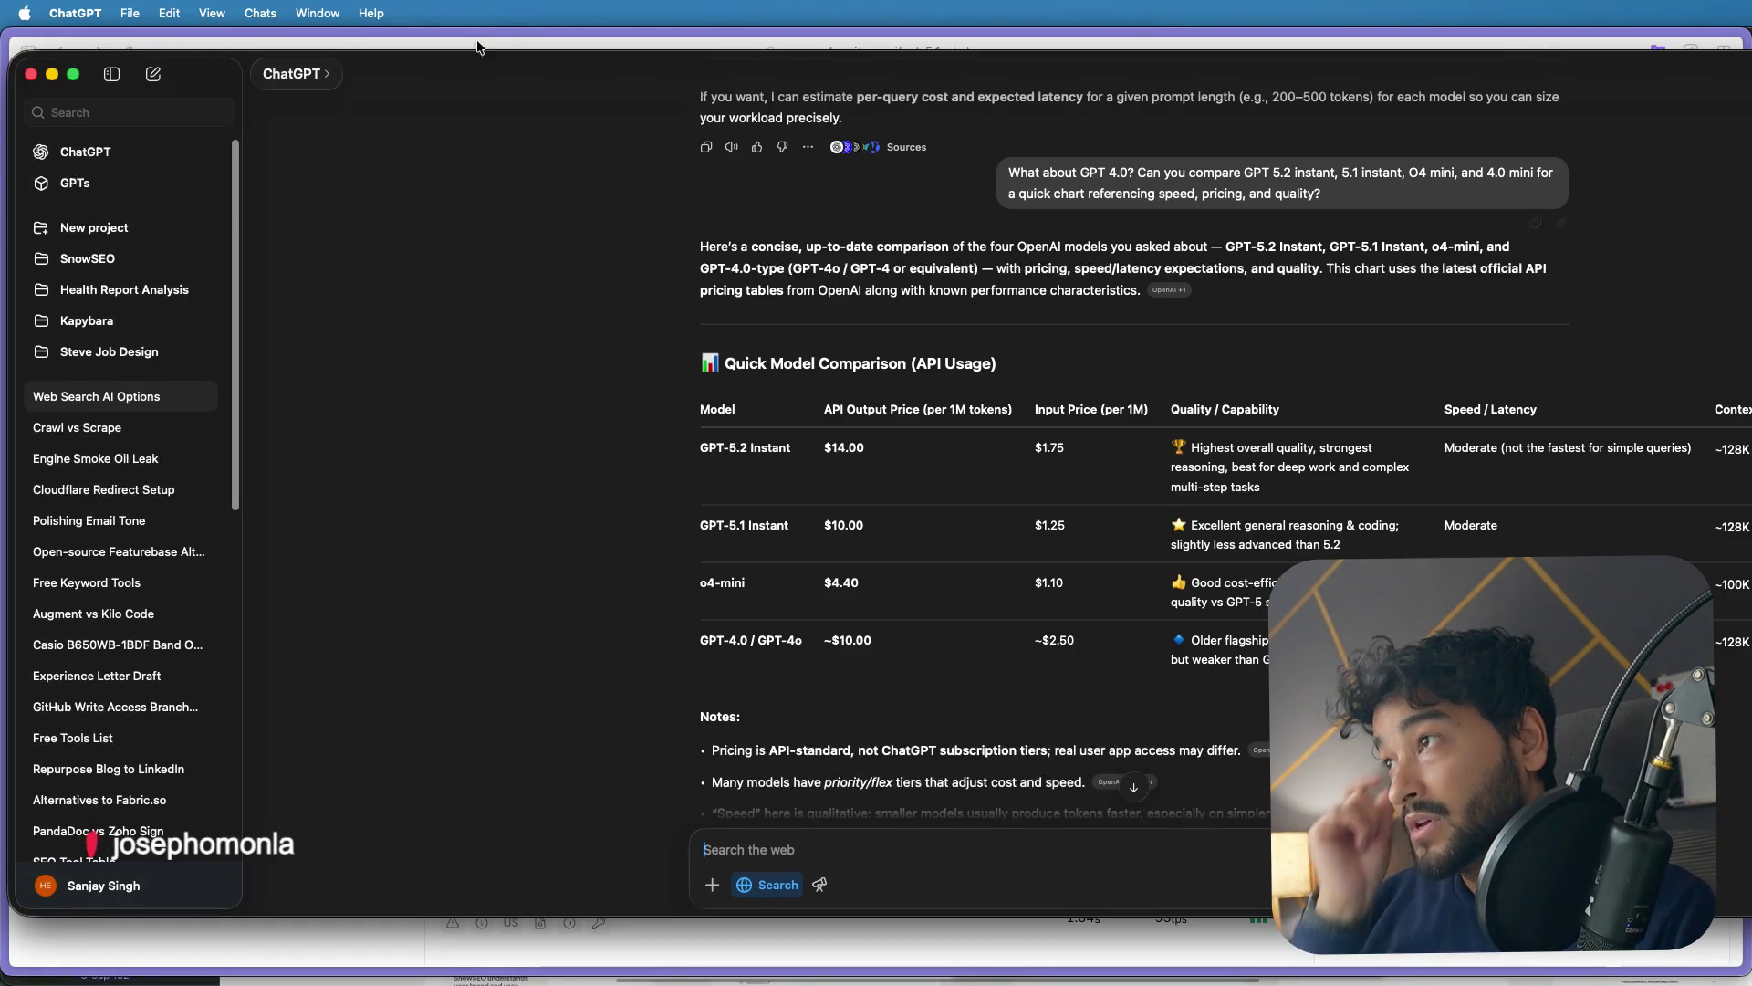
left_click(482, 42)
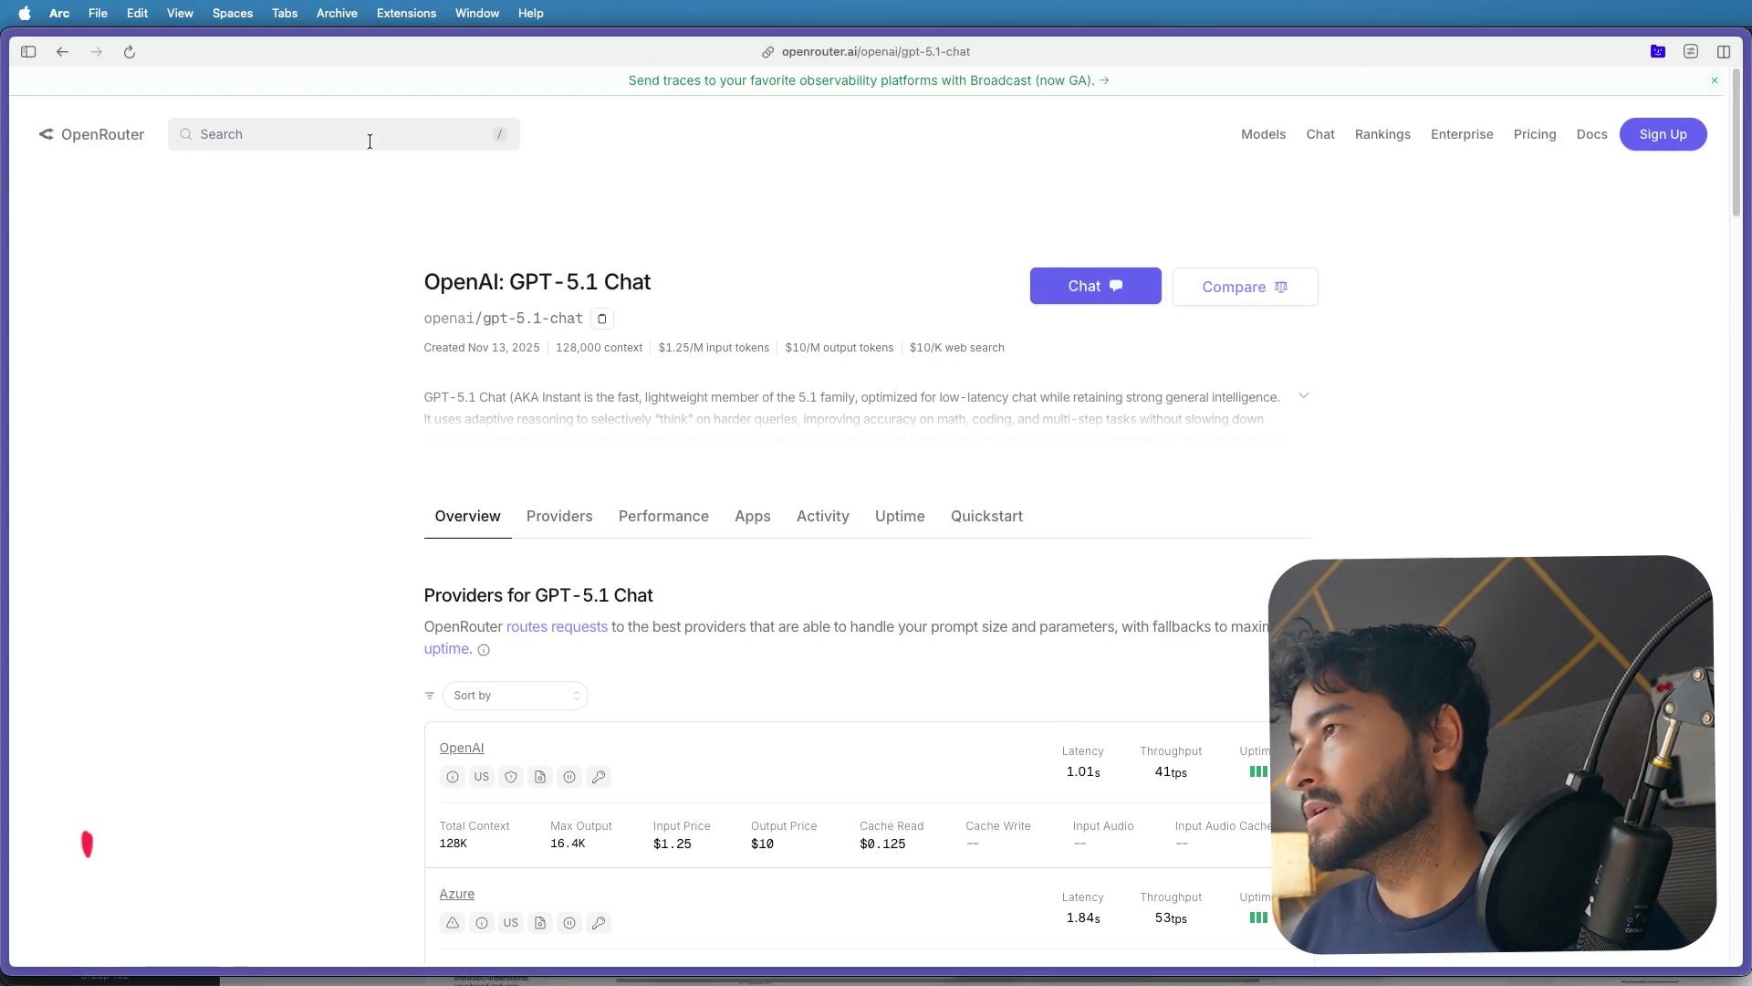
Step: Save a CleanShot screenshot of the GPT-5.1 Chat Providers pricing section
scroll(719, 451, "down", 5)
scroll(719, 445, "down", 2)
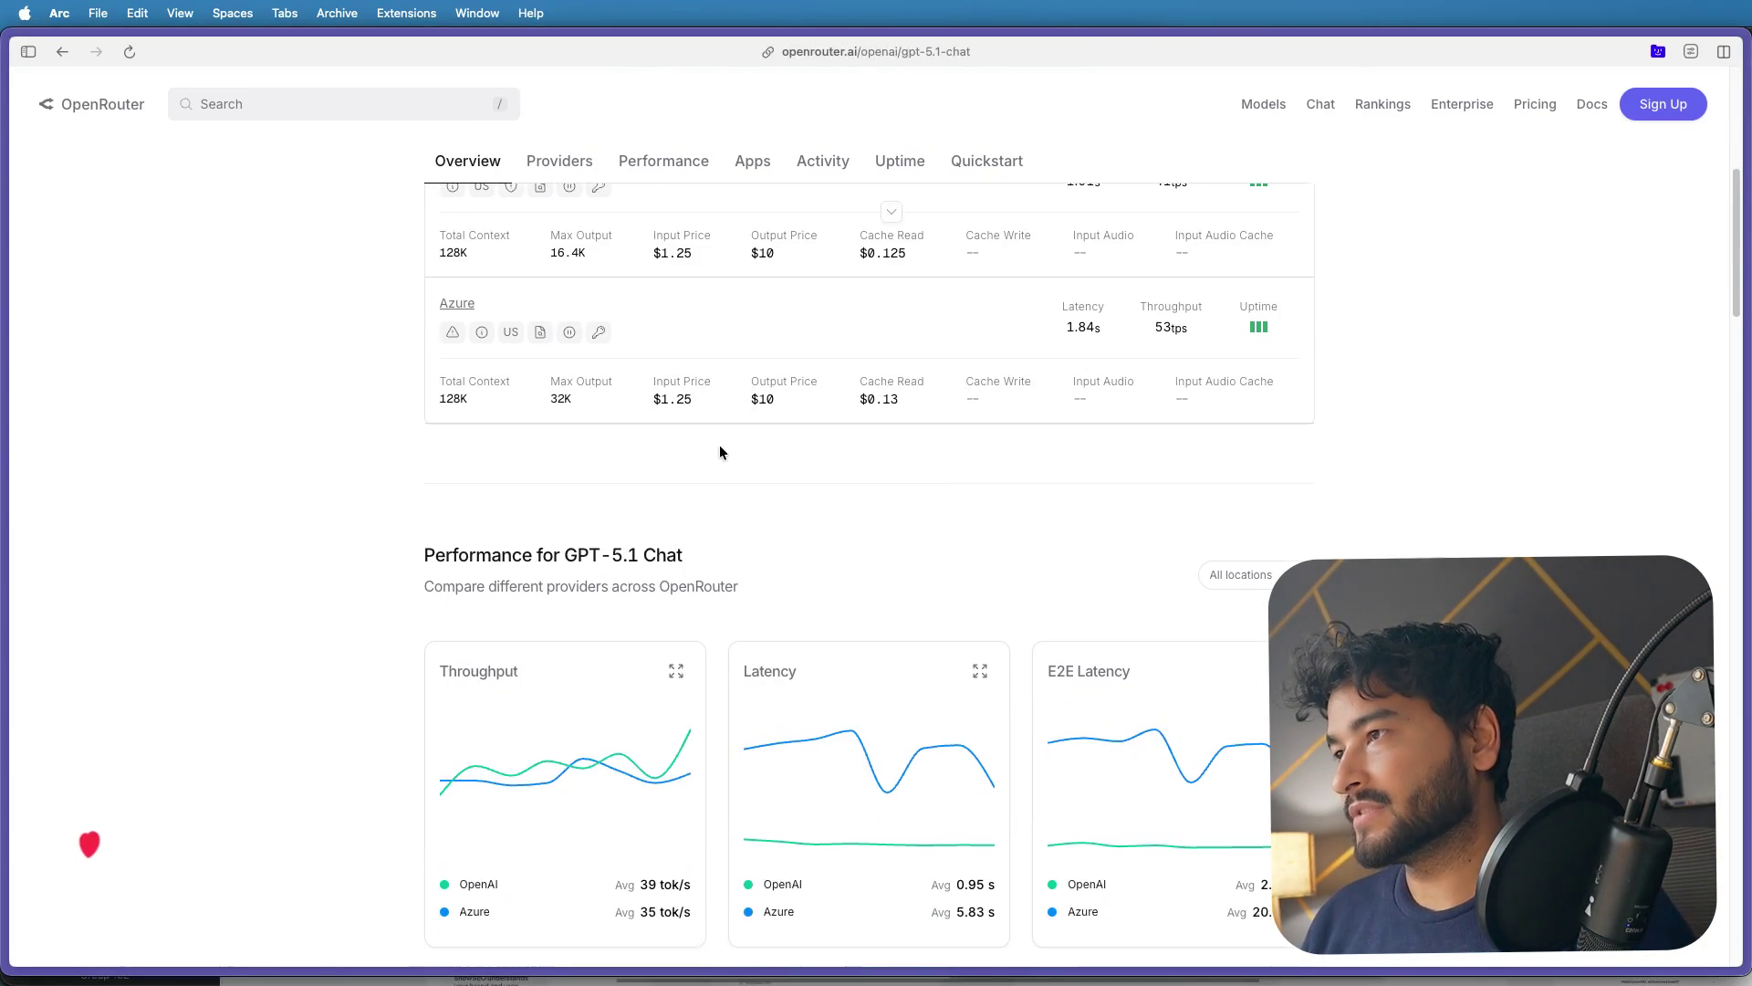
scroll(358, 450, "up", 2)
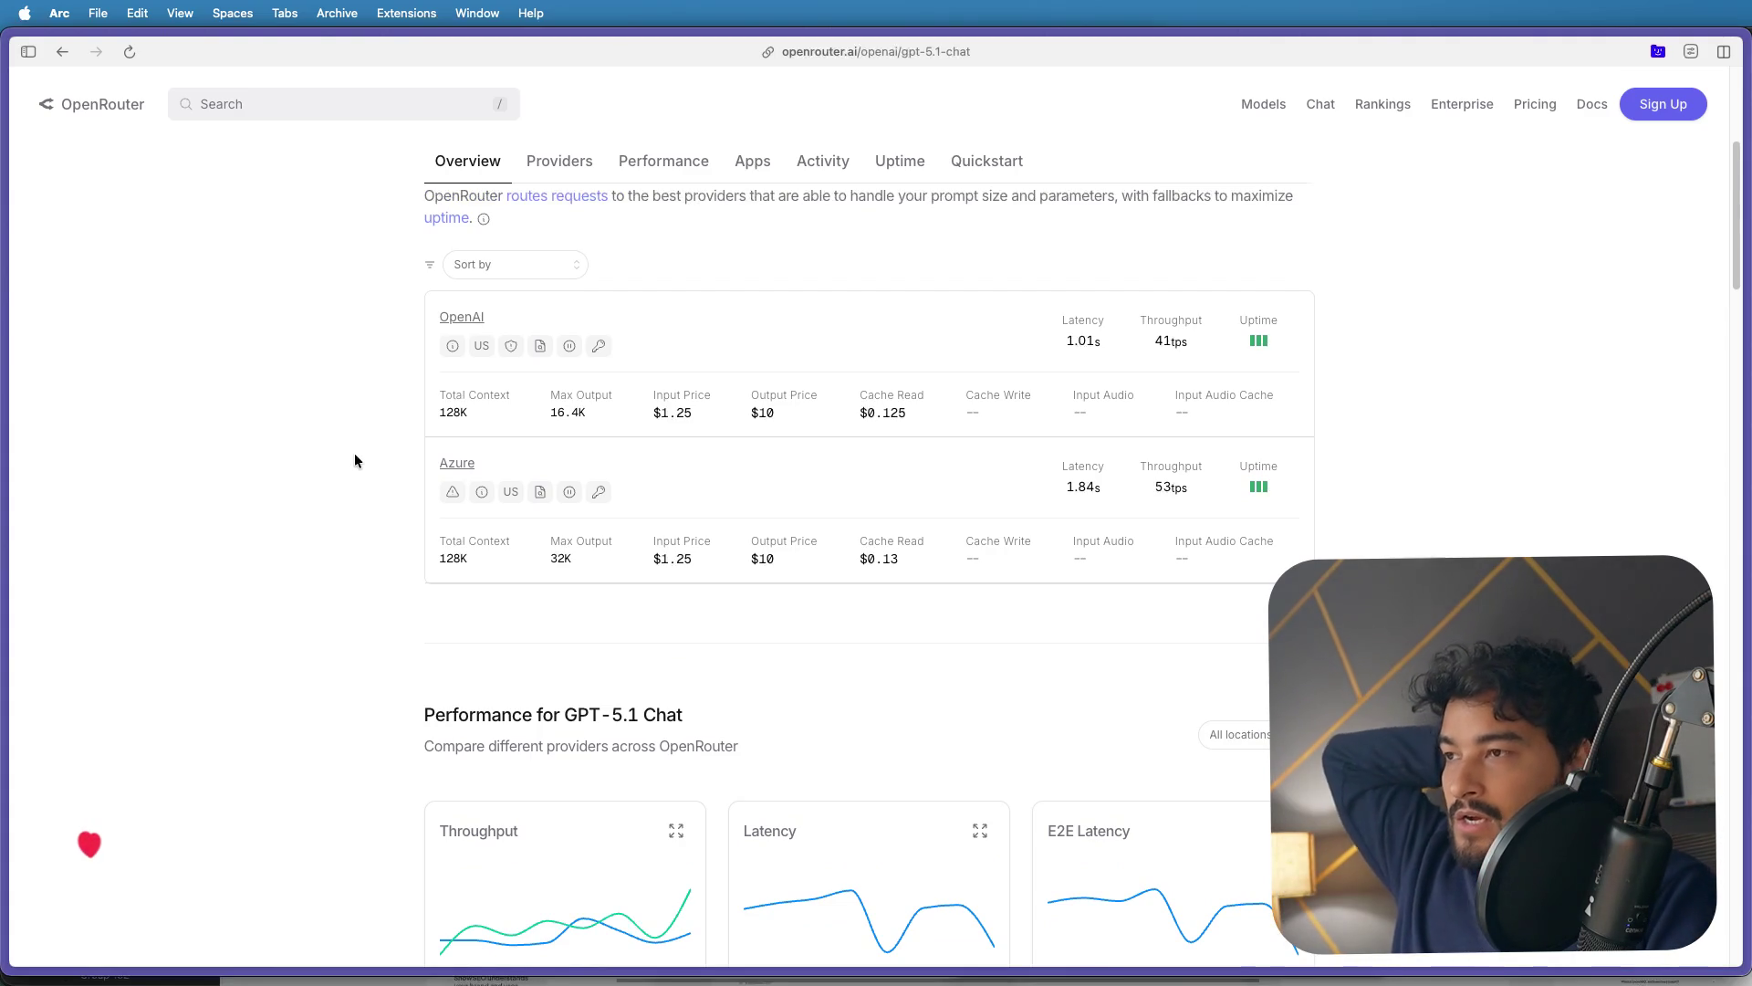
scroll(361, 445, "up", 3)
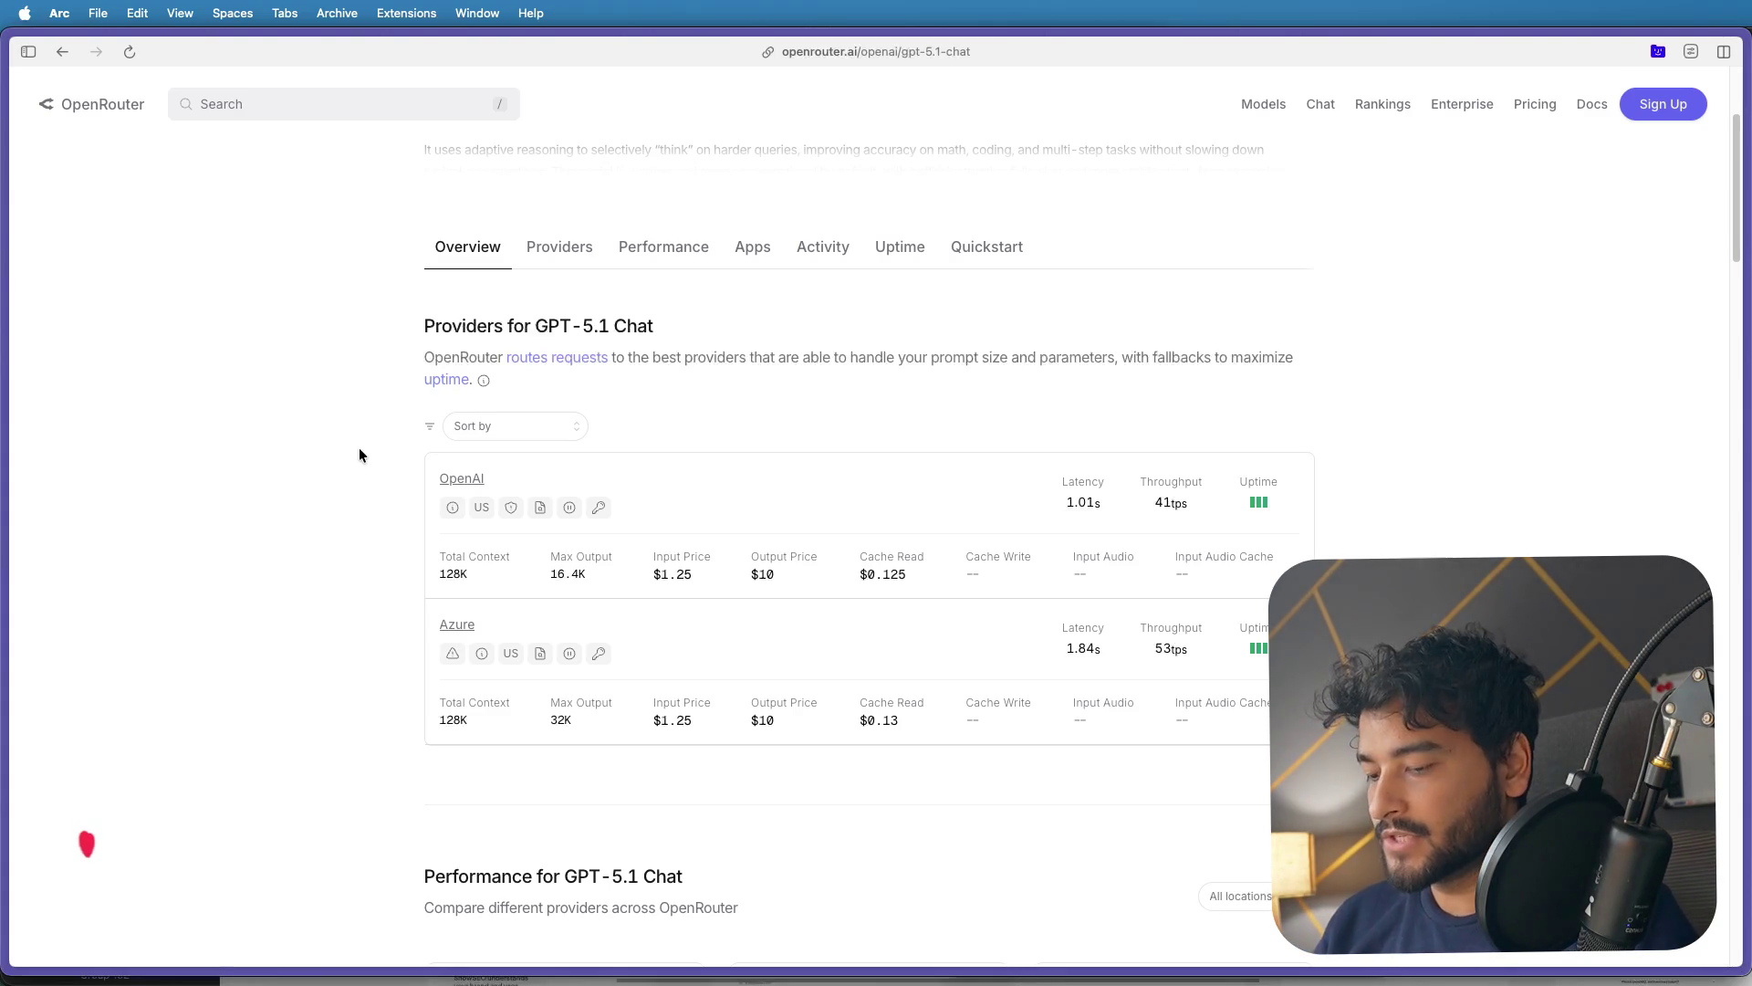
key("super+shift+4")
left_click_drag(1237, 703, 1407, 783)
left_click(1206, 385)
Step: Look over the rest of the model page and open the OpenRouter documentation
scroll(663, 540, "down", 20)
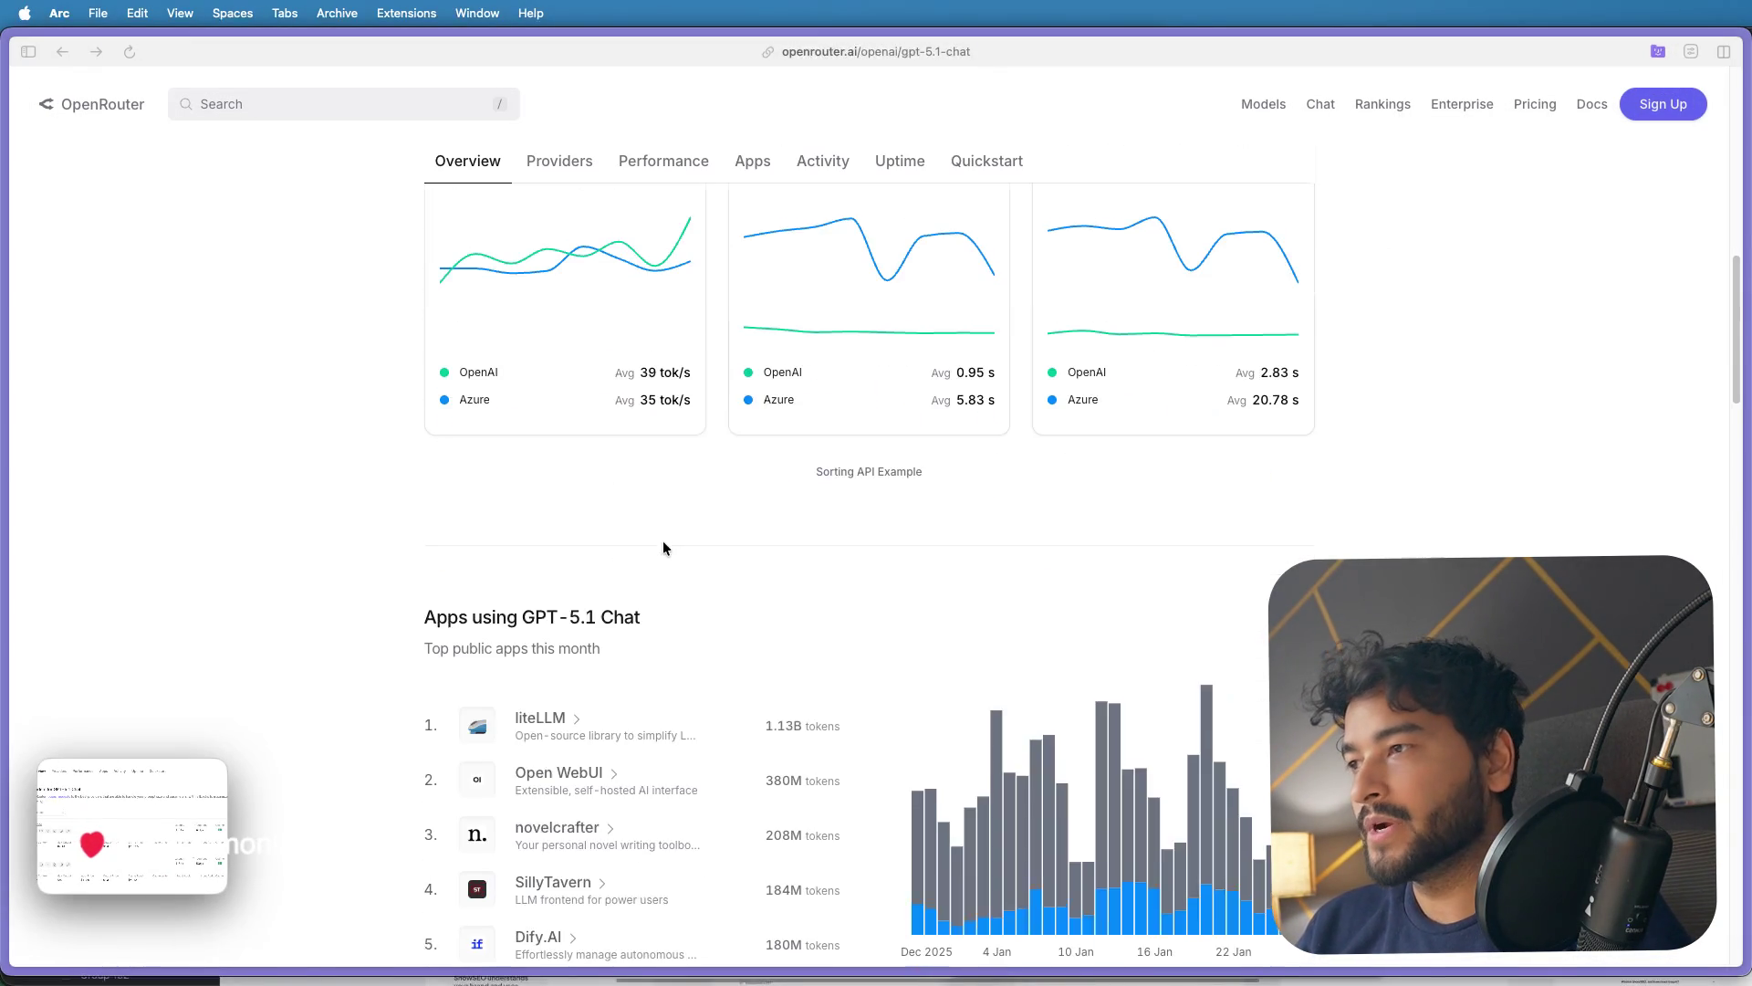
scroll(664, 546, "down", 15)
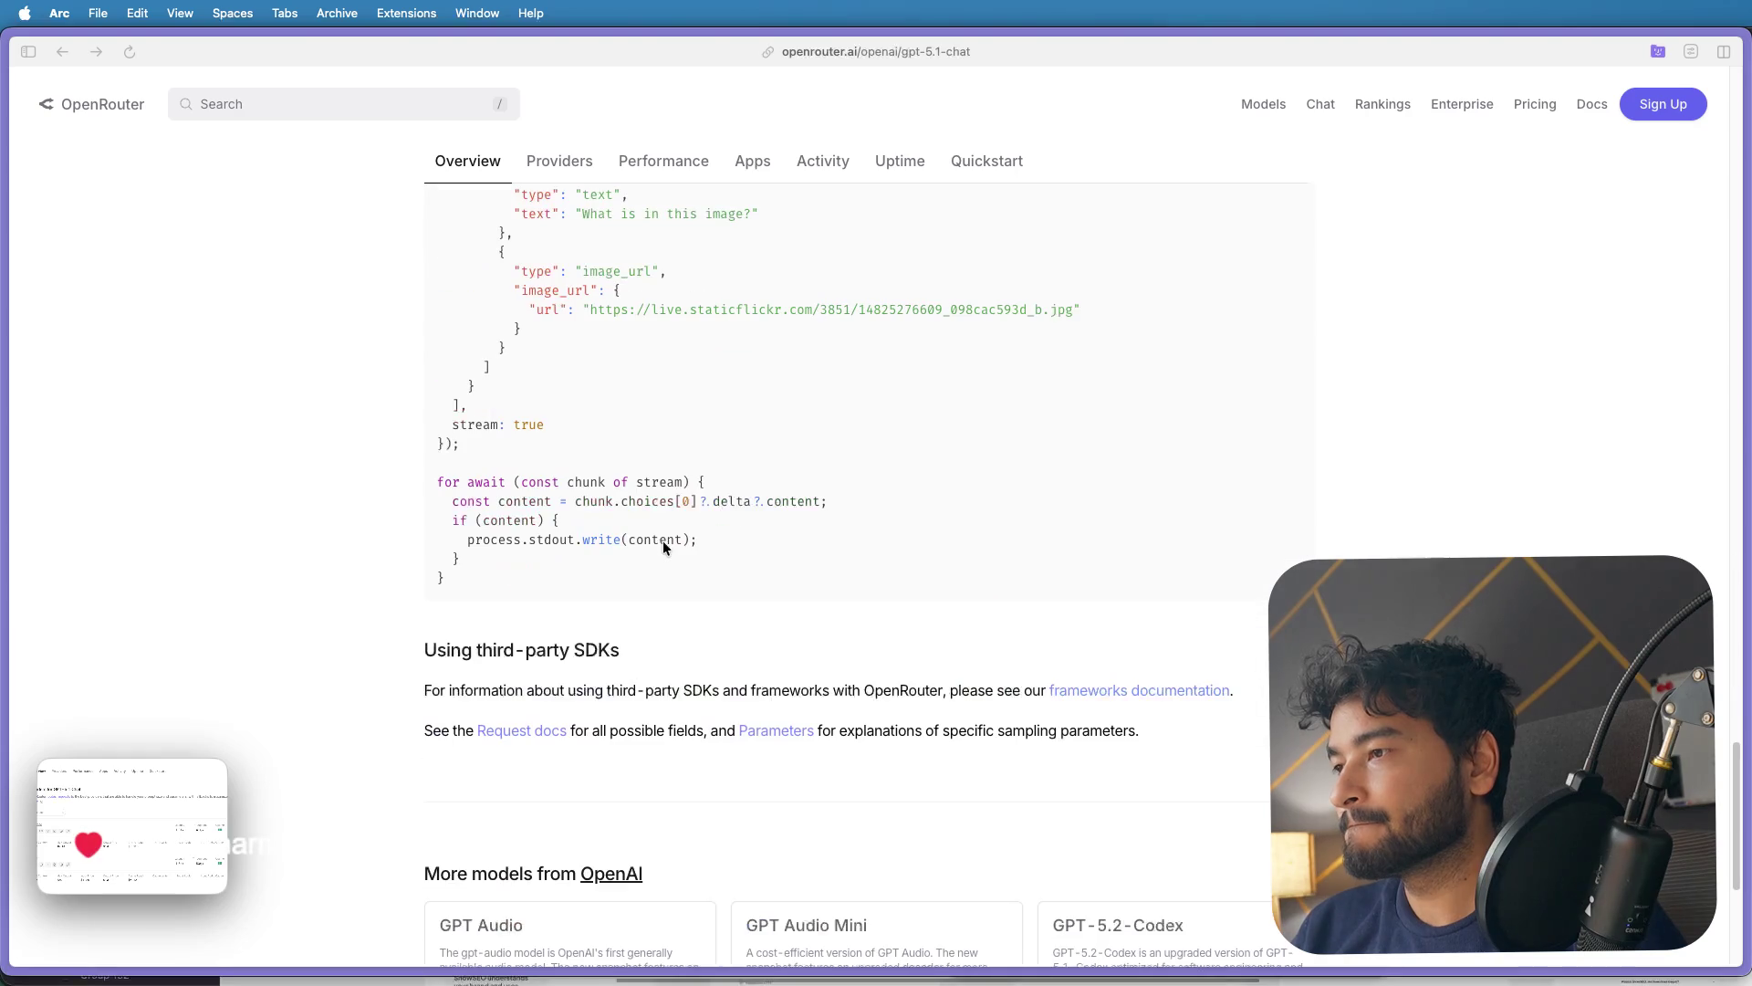
scroll(662, 540, "up", 5)
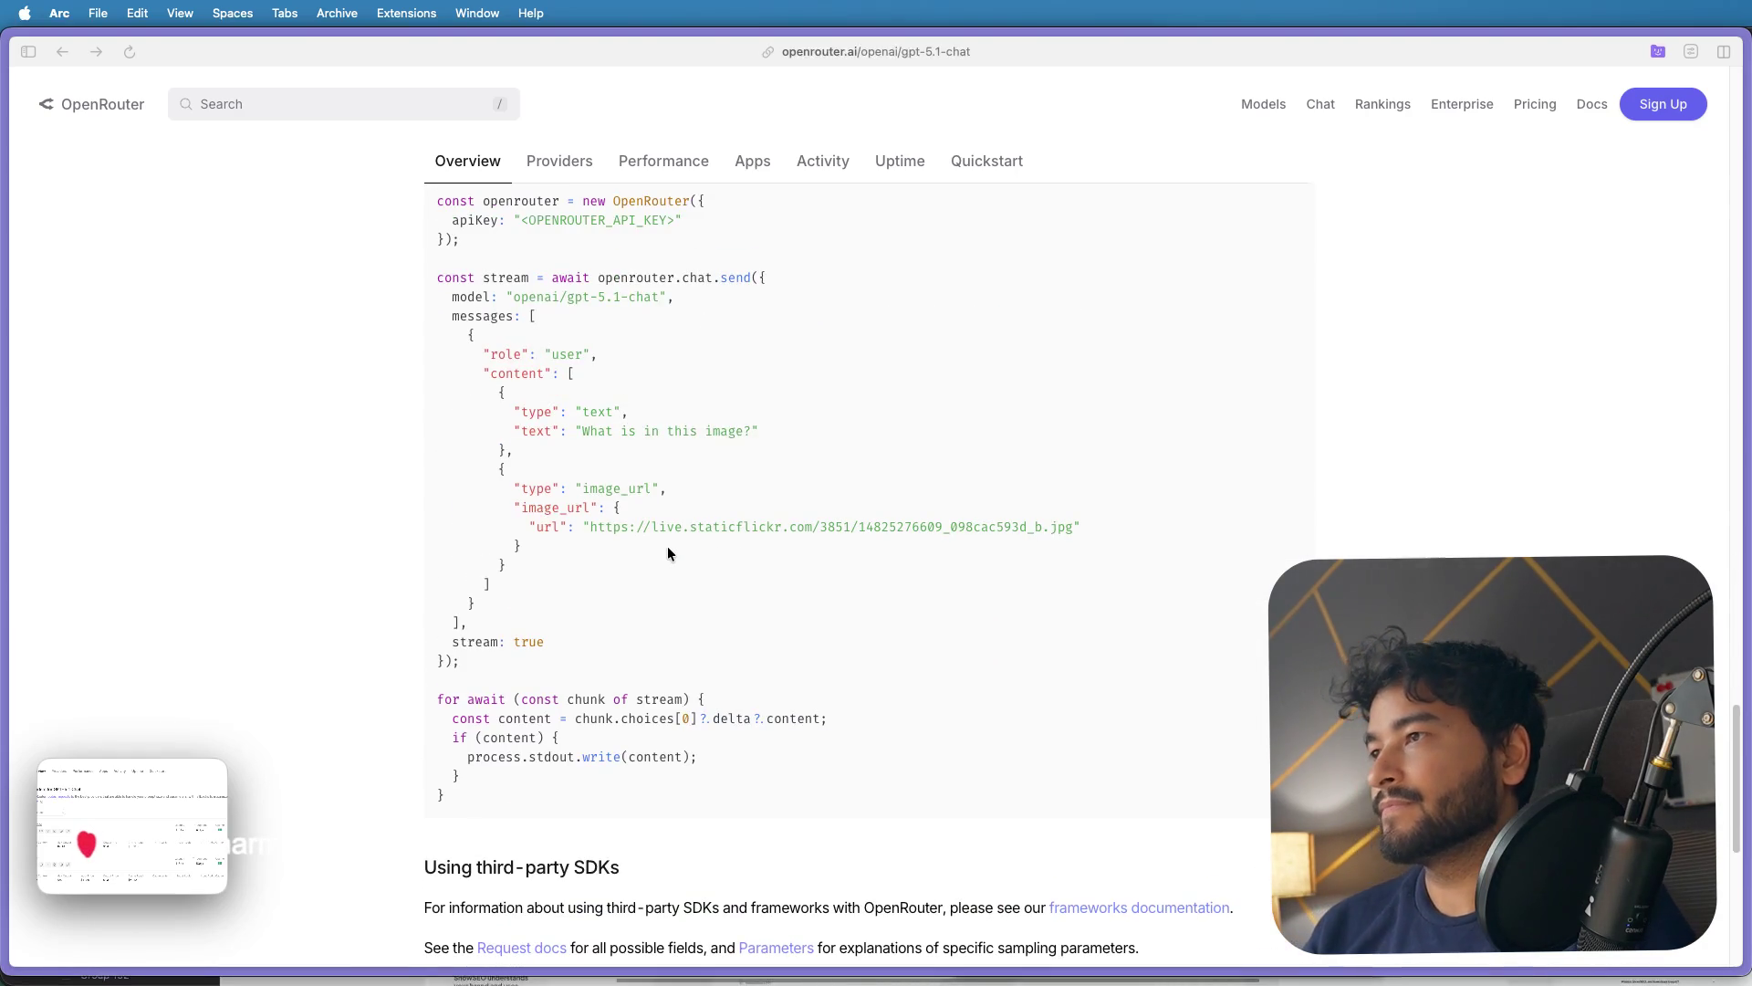
scroll(667, 554, "down", 15)
scroll(668, 552, "up", 20)
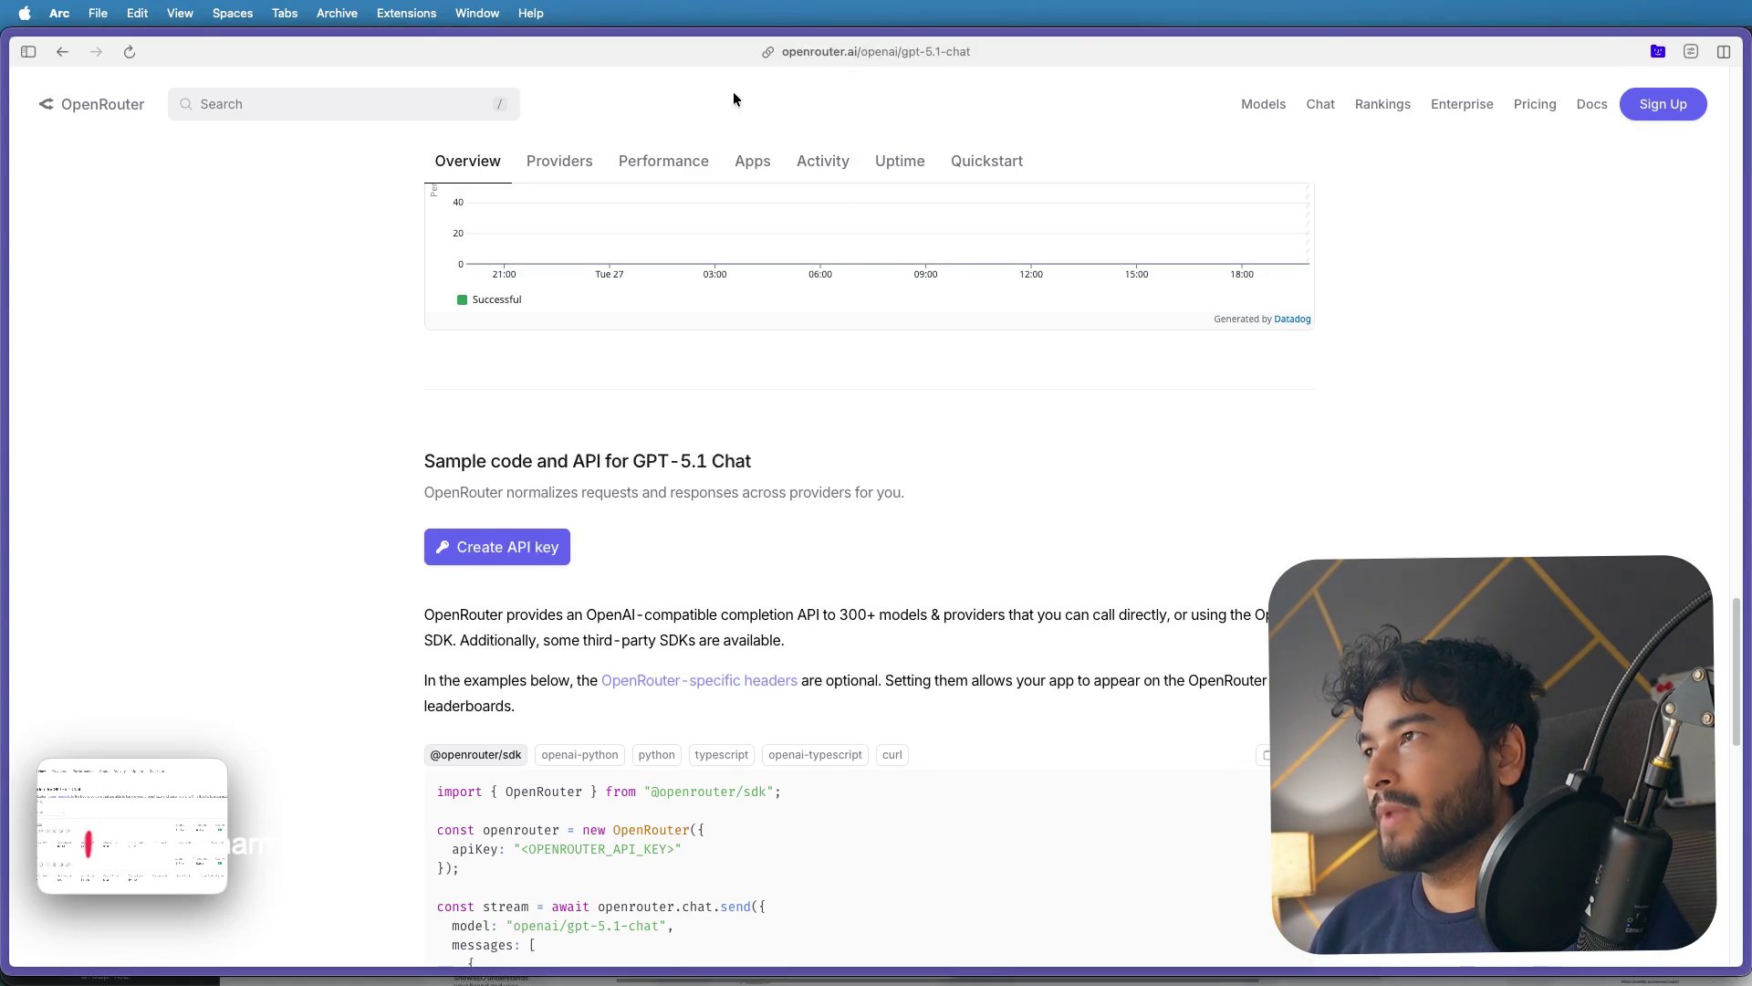
scroll(567, 320, "down", 20)
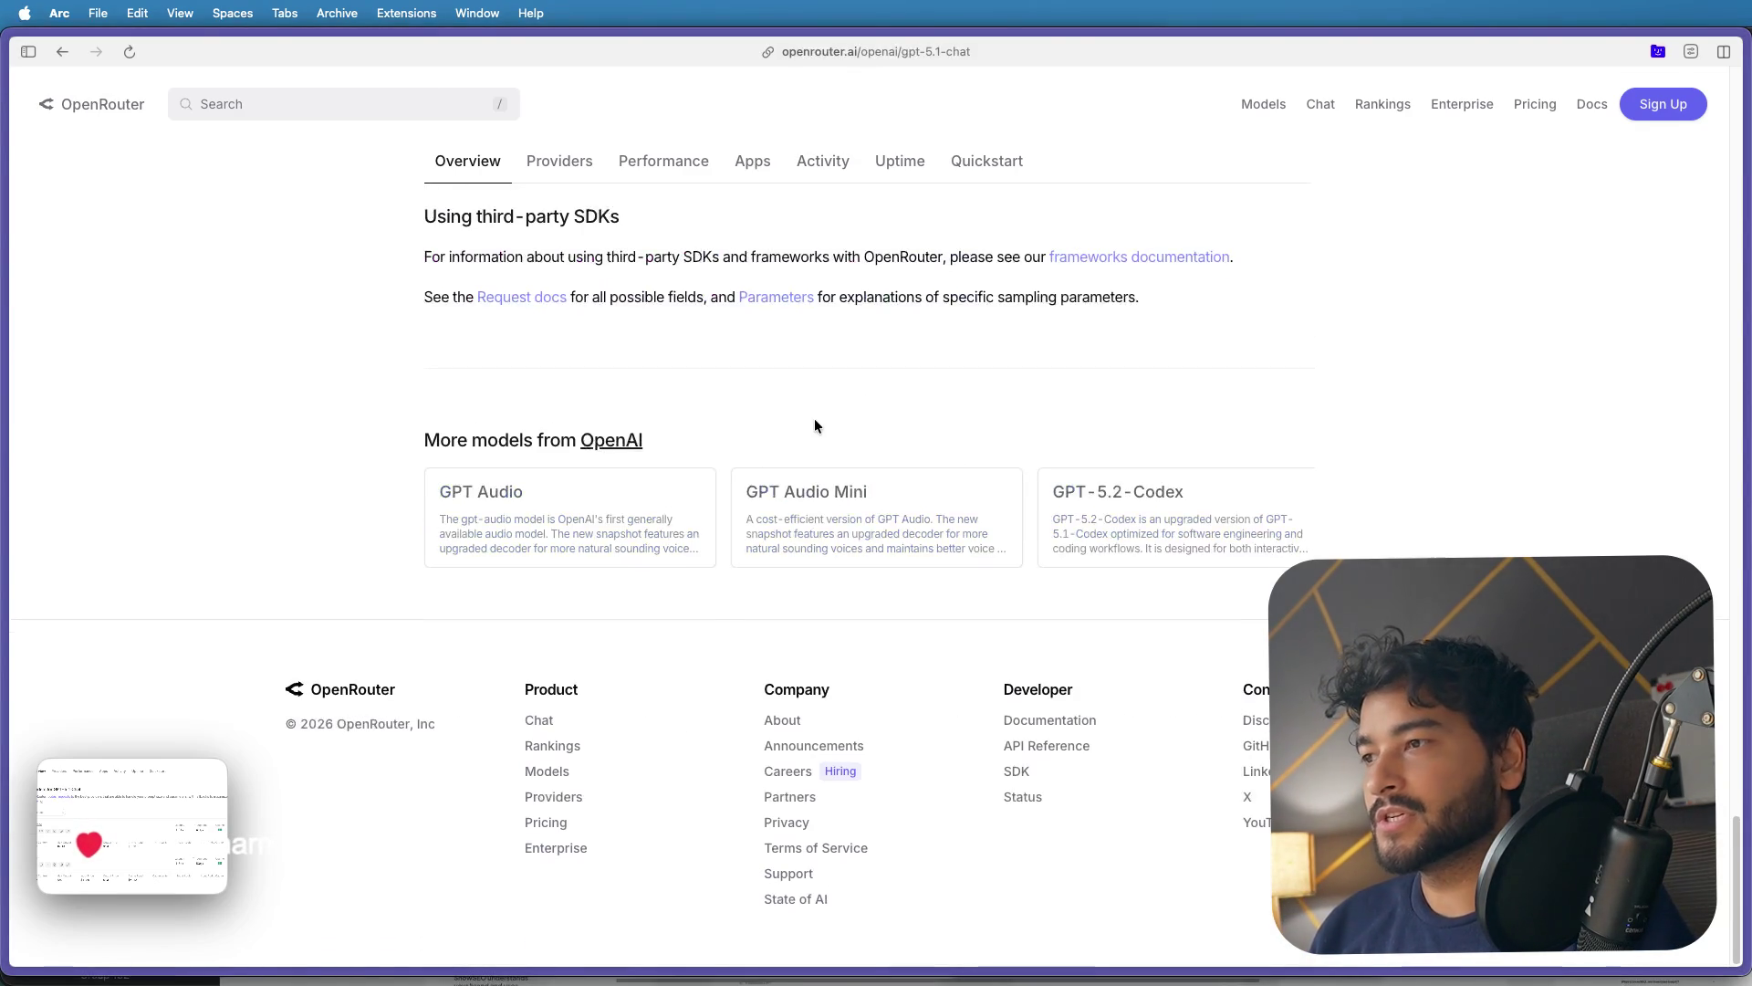
left_click(1090, 721)
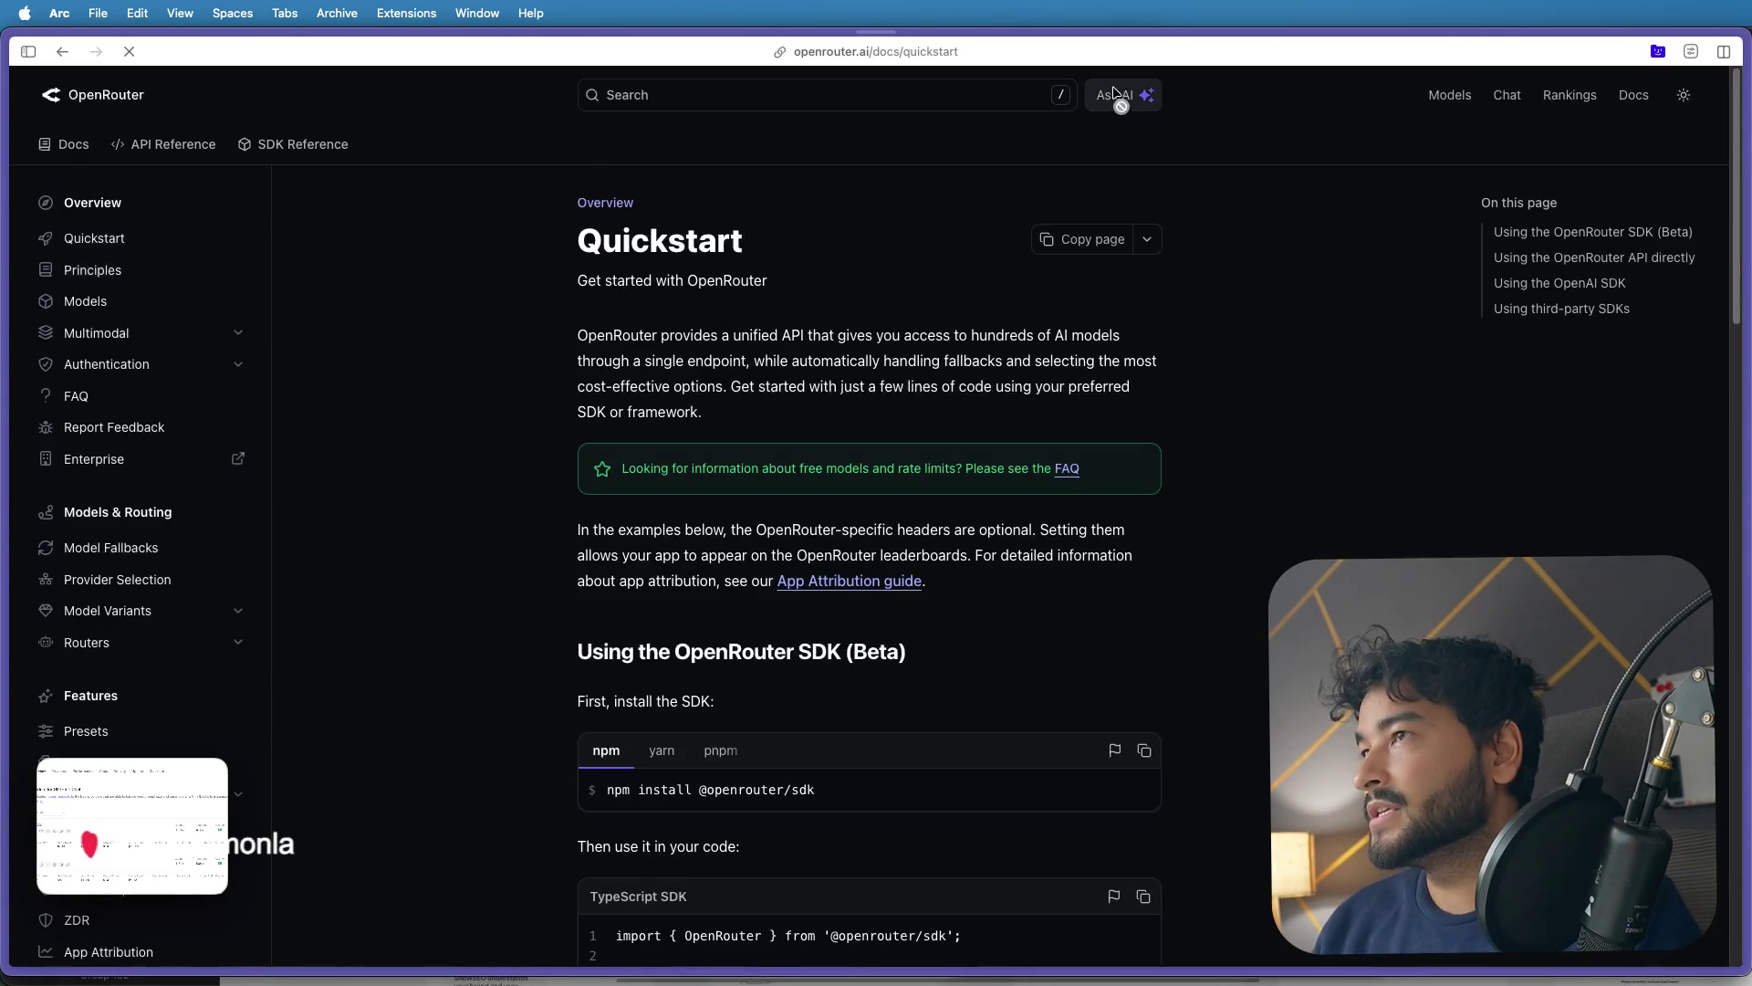
Step: Search the docs for 'byok' and read through the BYOK guide
left_click(907, 91)
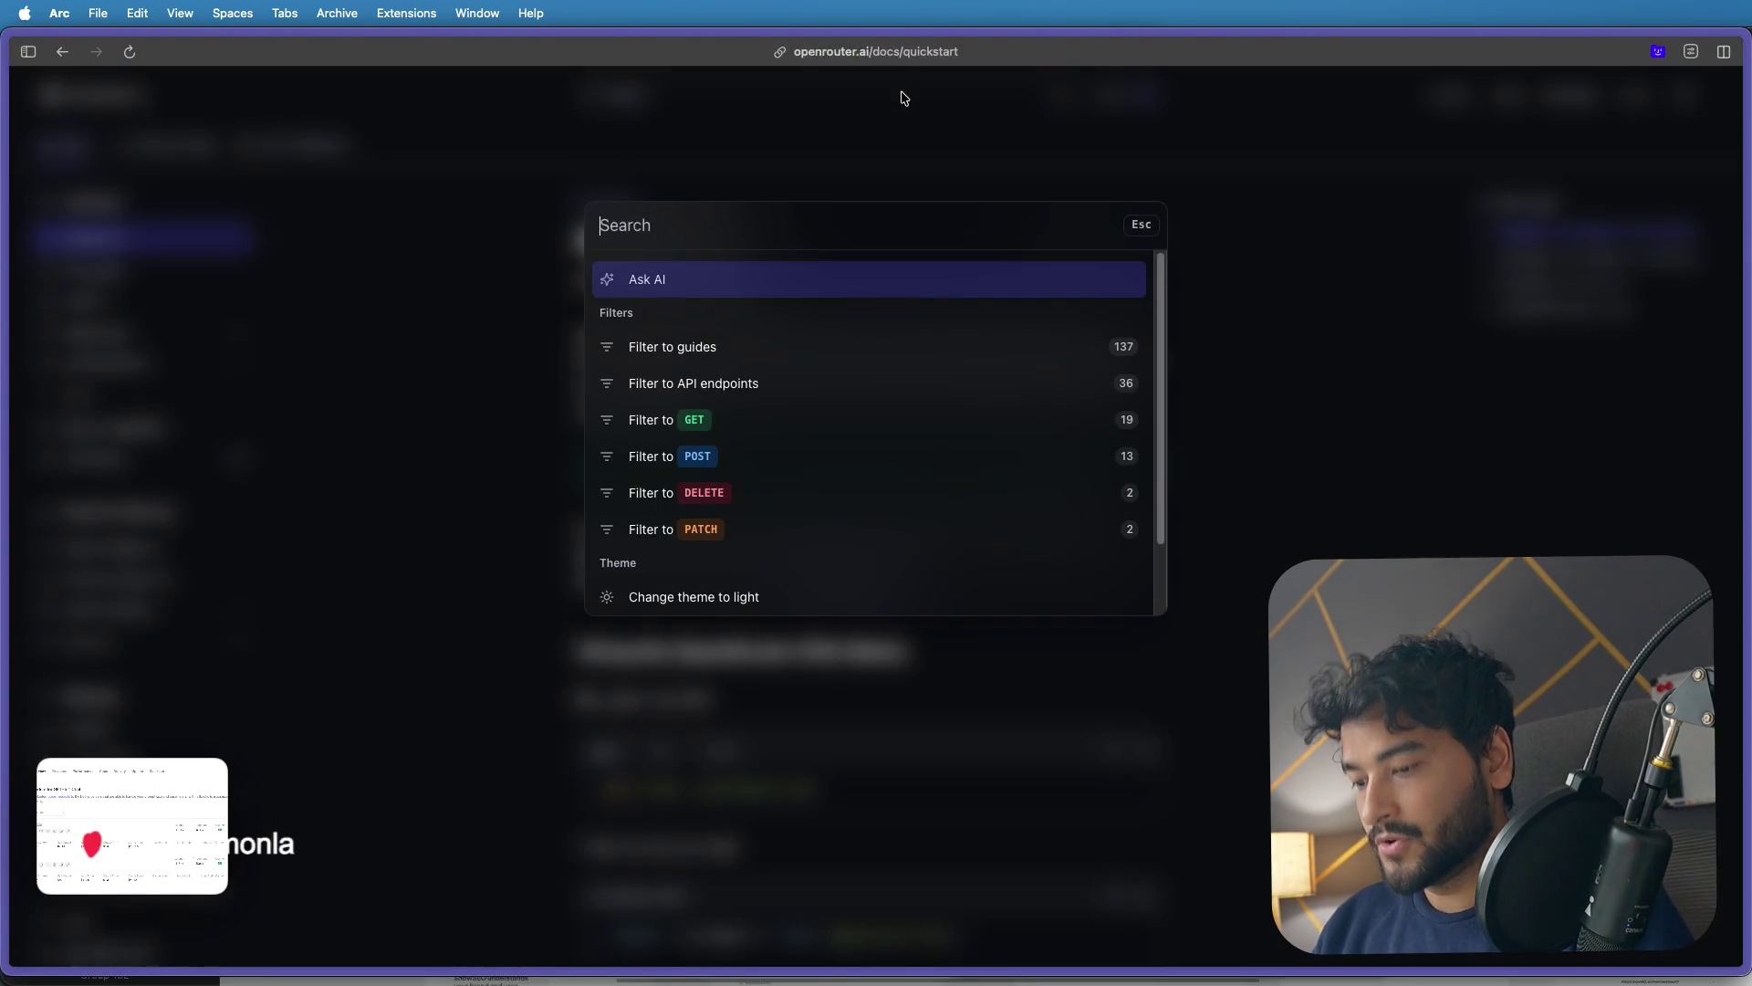
type("byok")
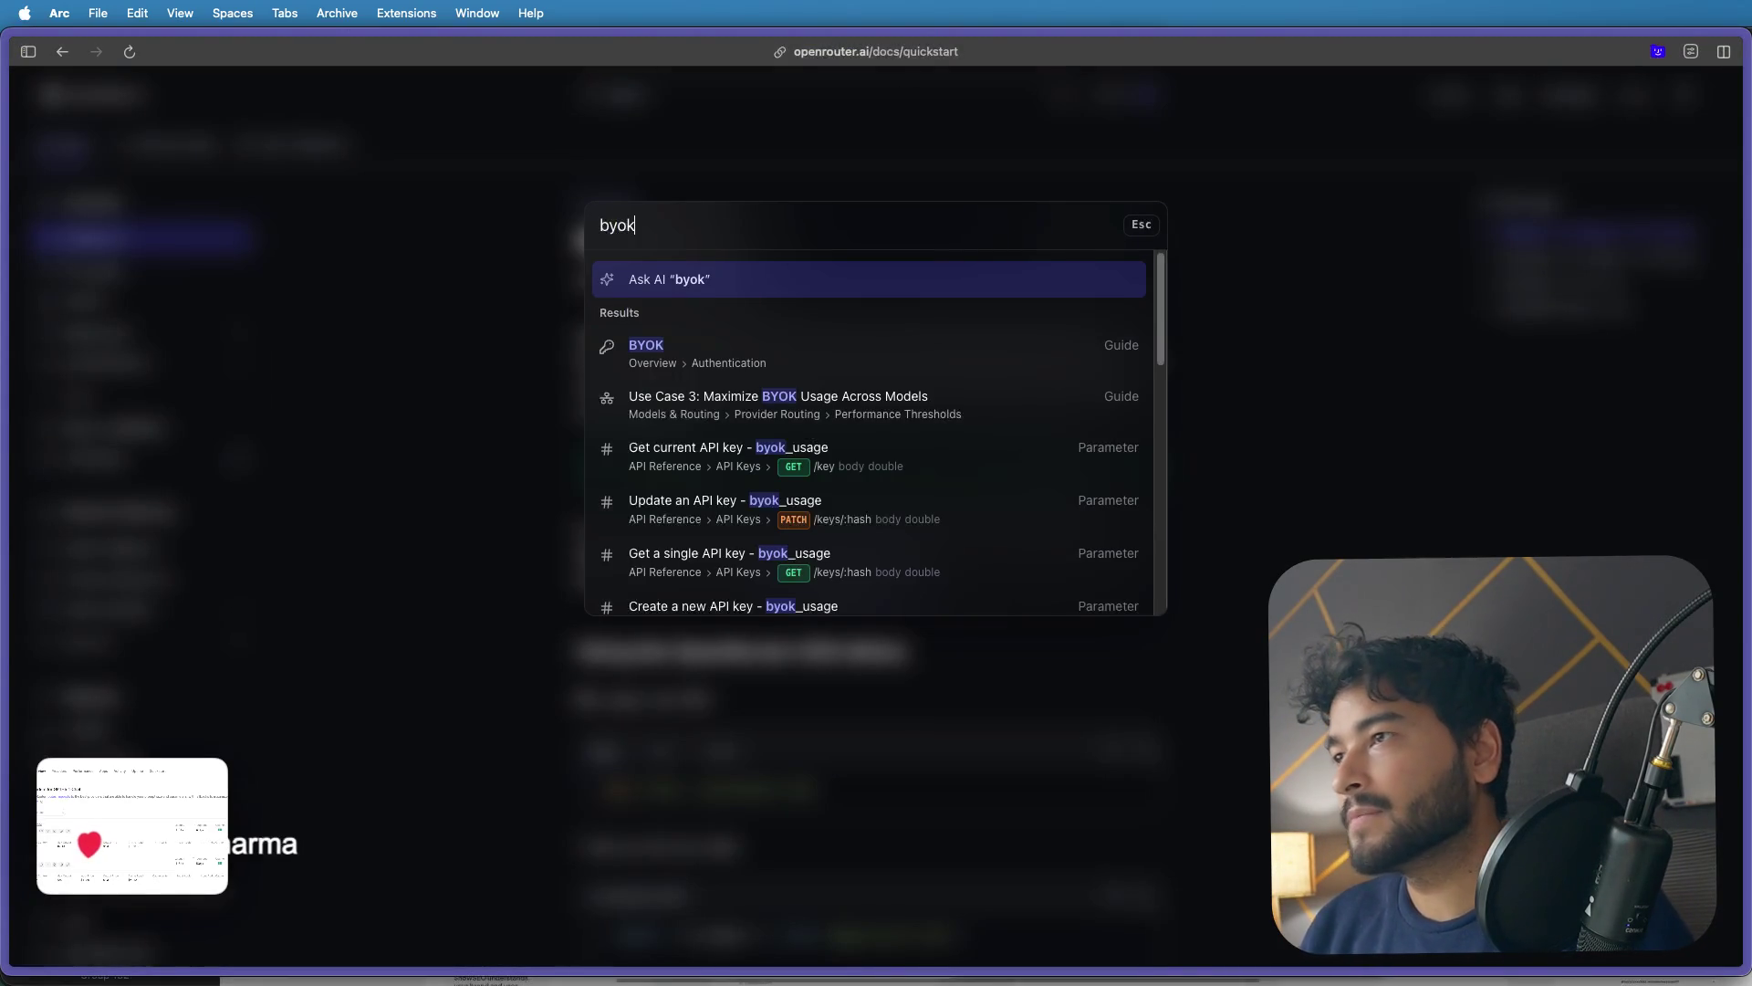
left_click(851, 343)
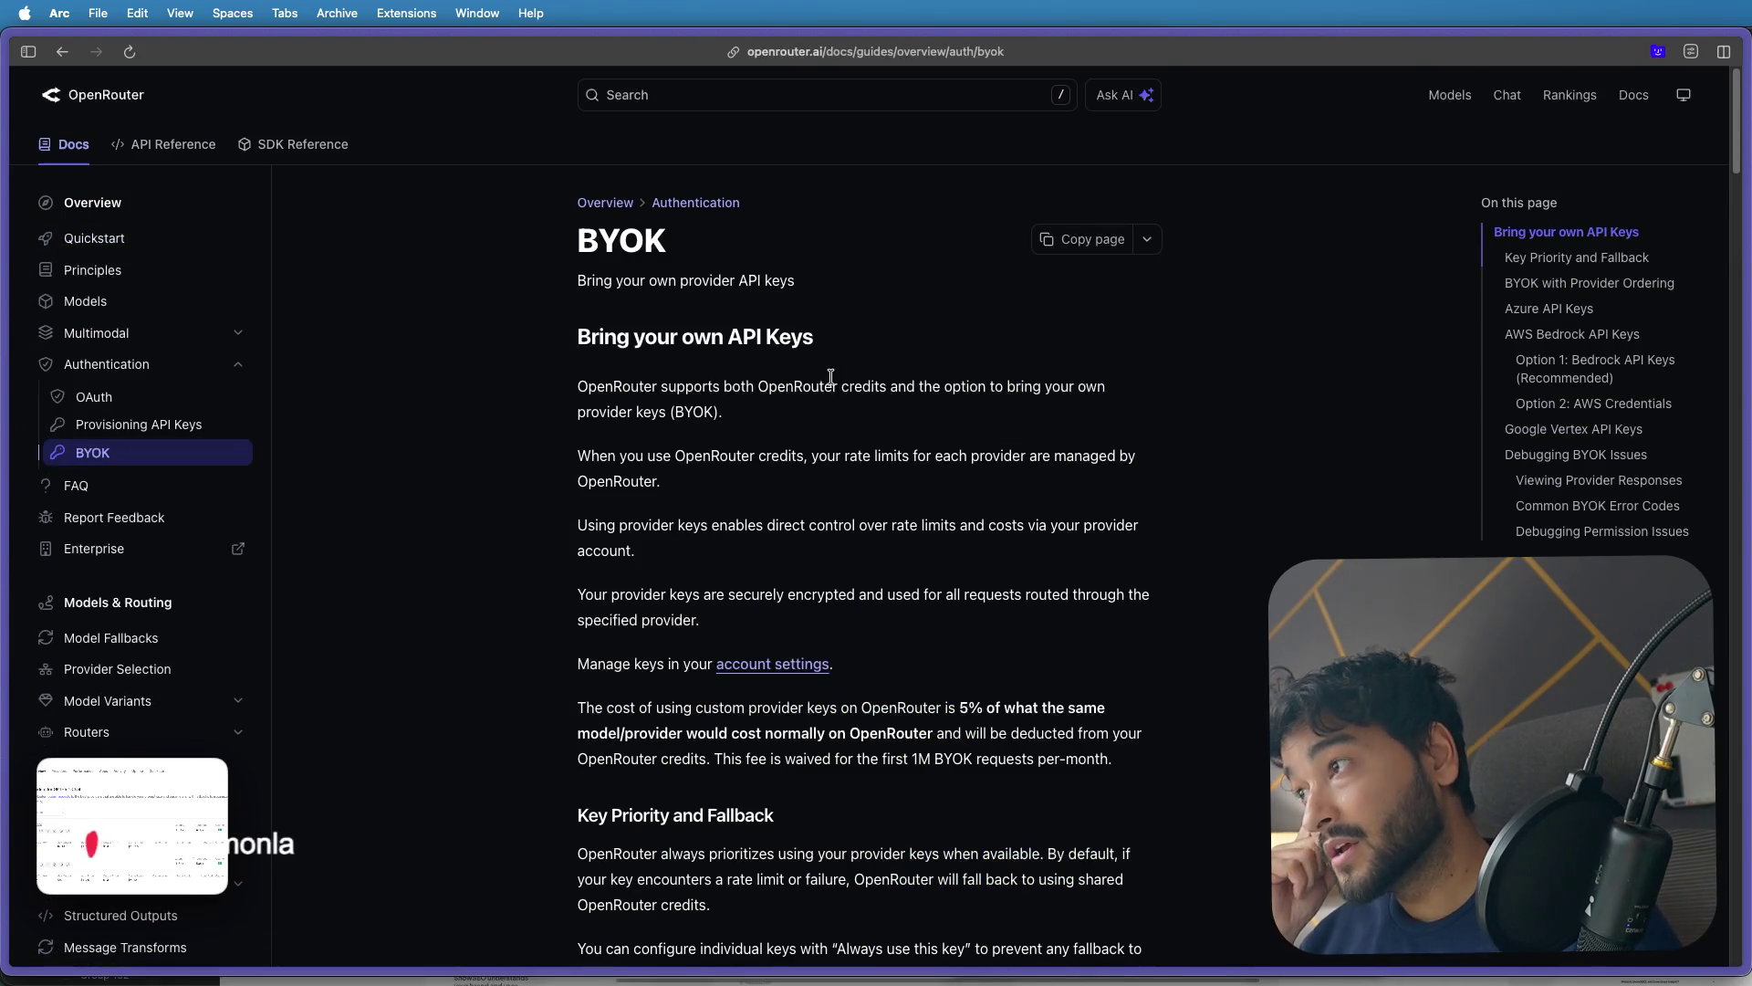
scroll(891, 429, "down", 9)
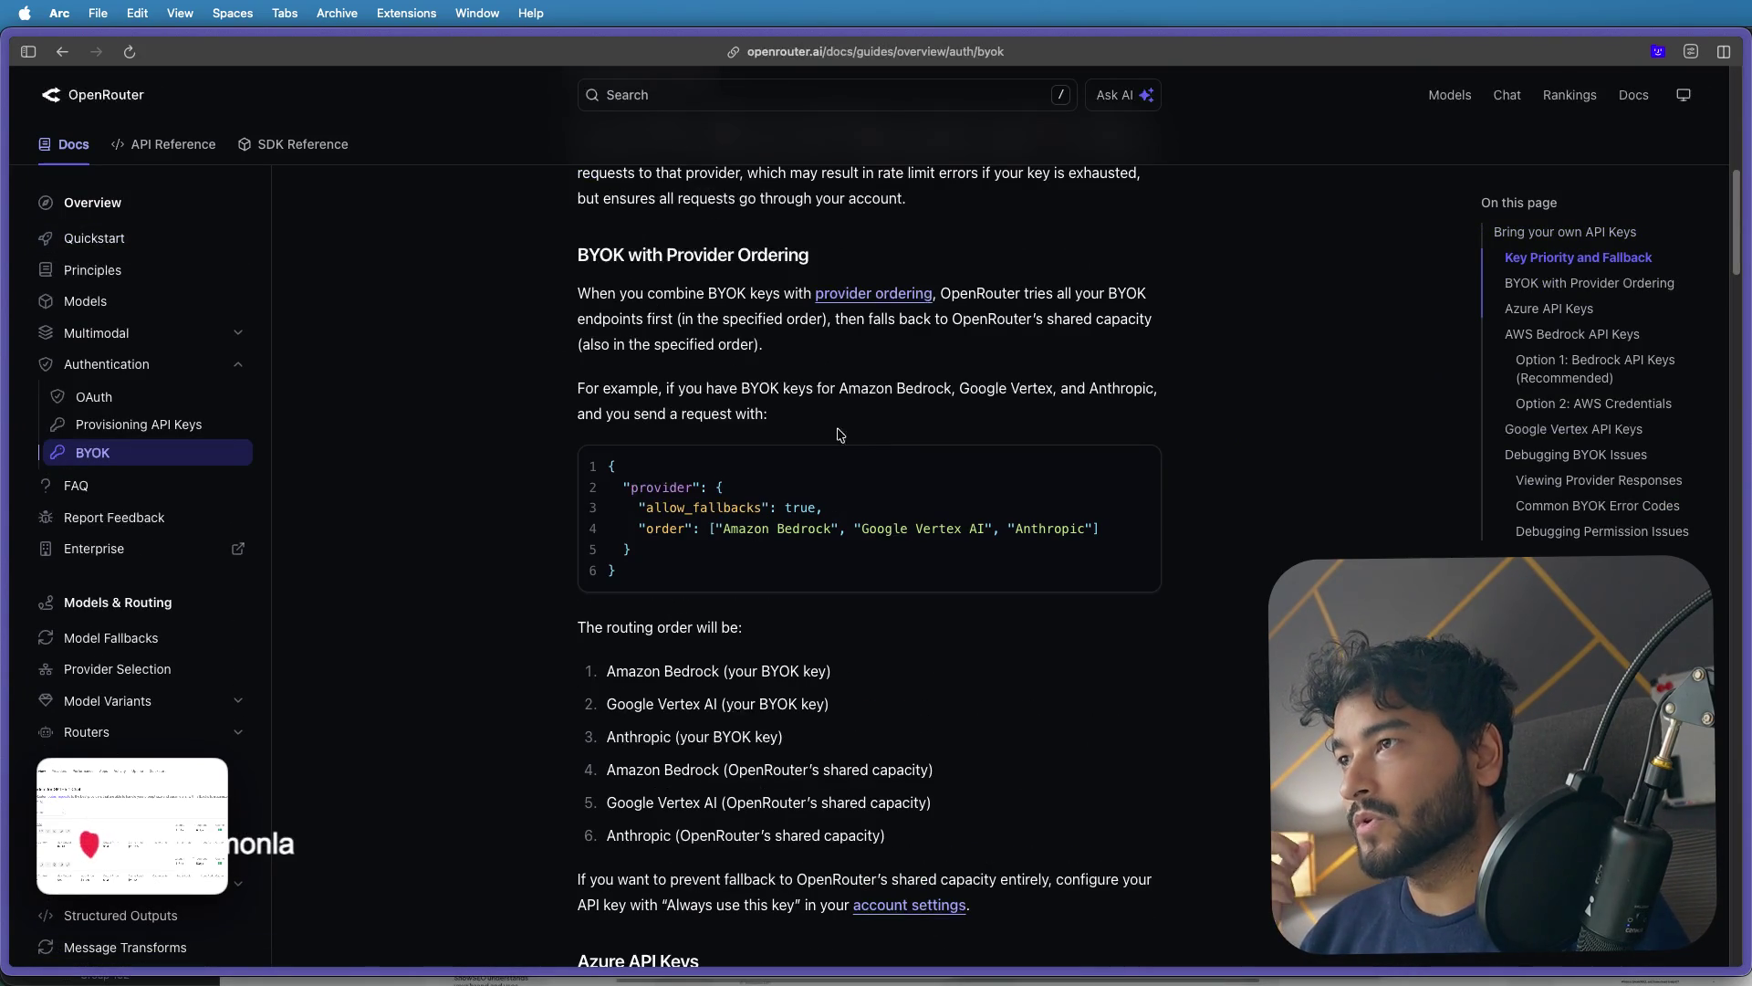
scroll(542, 442, "down", 5)
scroll(591, 484, "down", 4)
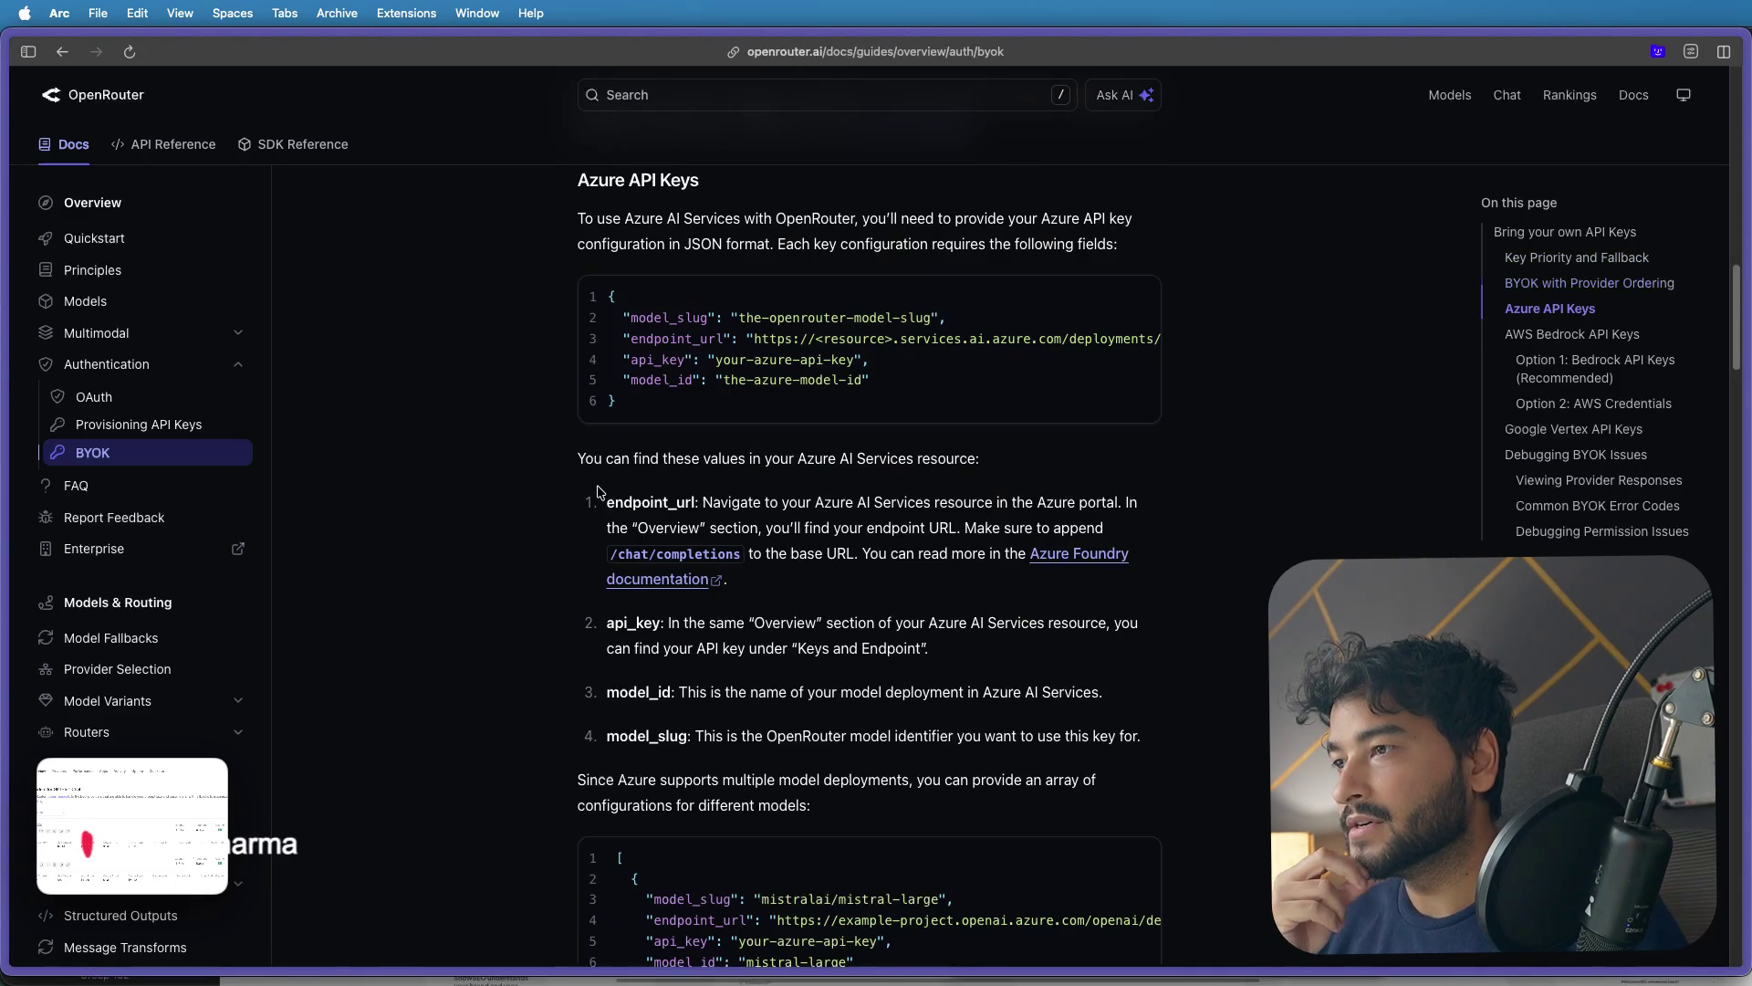
scroll(589, 487, "down", 5)
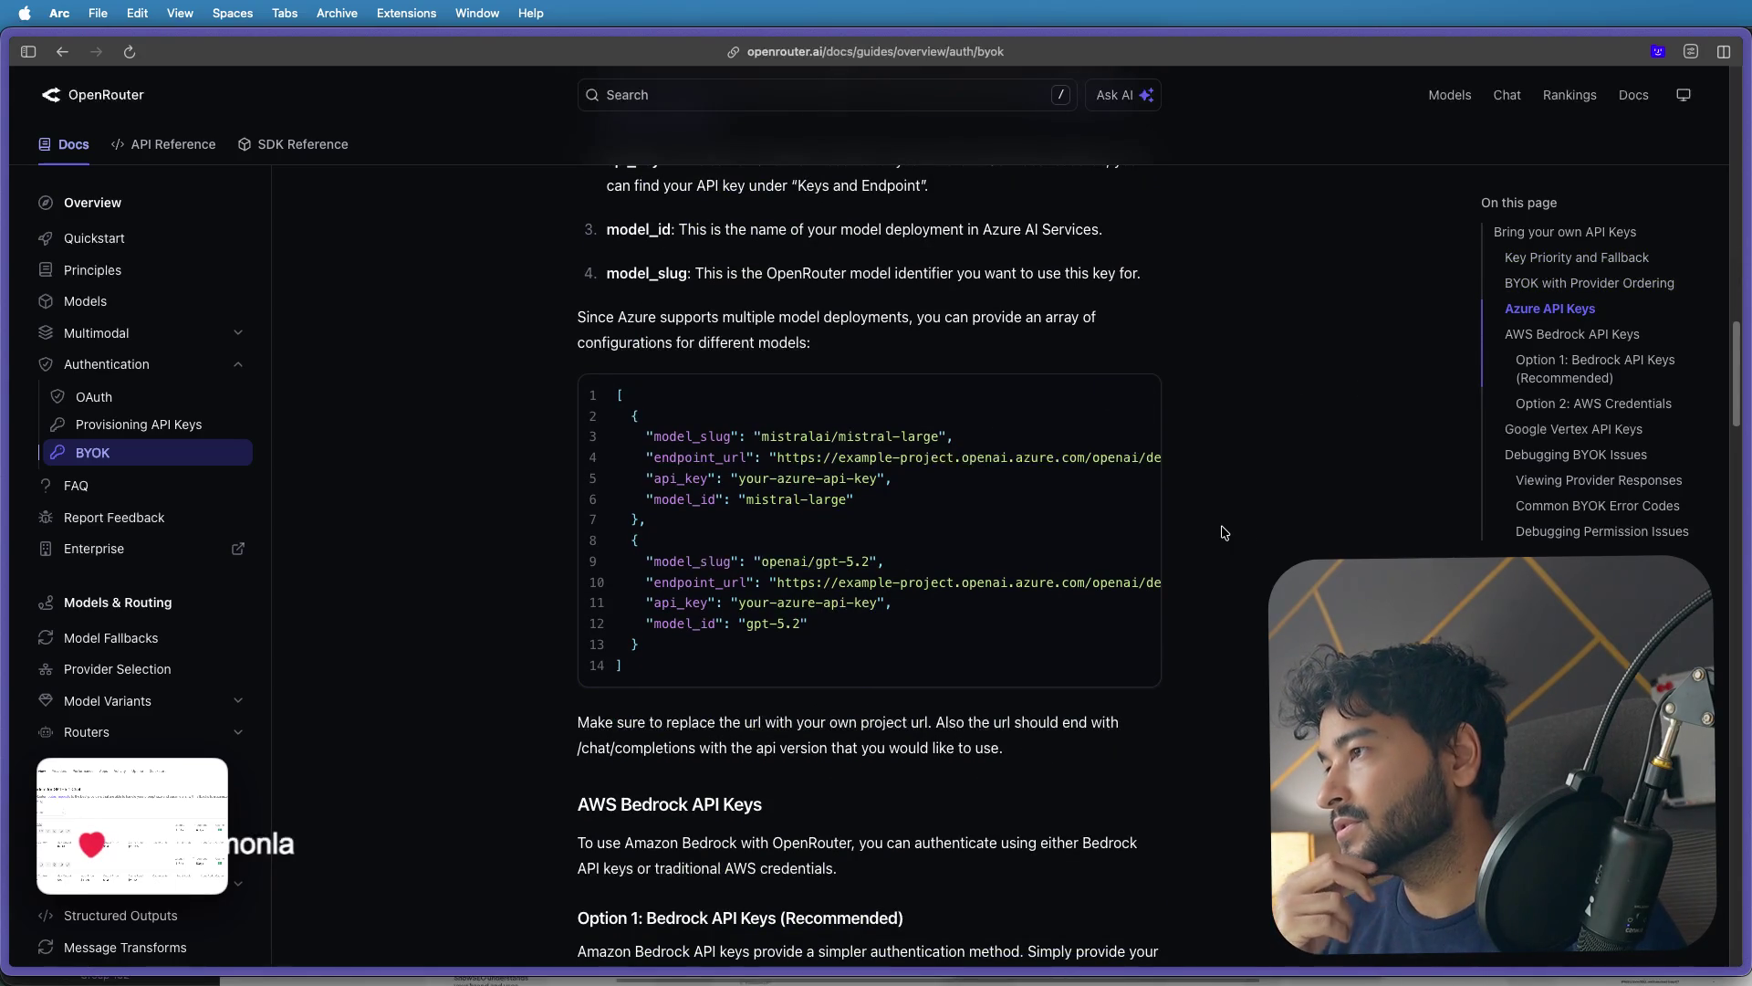
scroll(1221, 533, "down", 4)
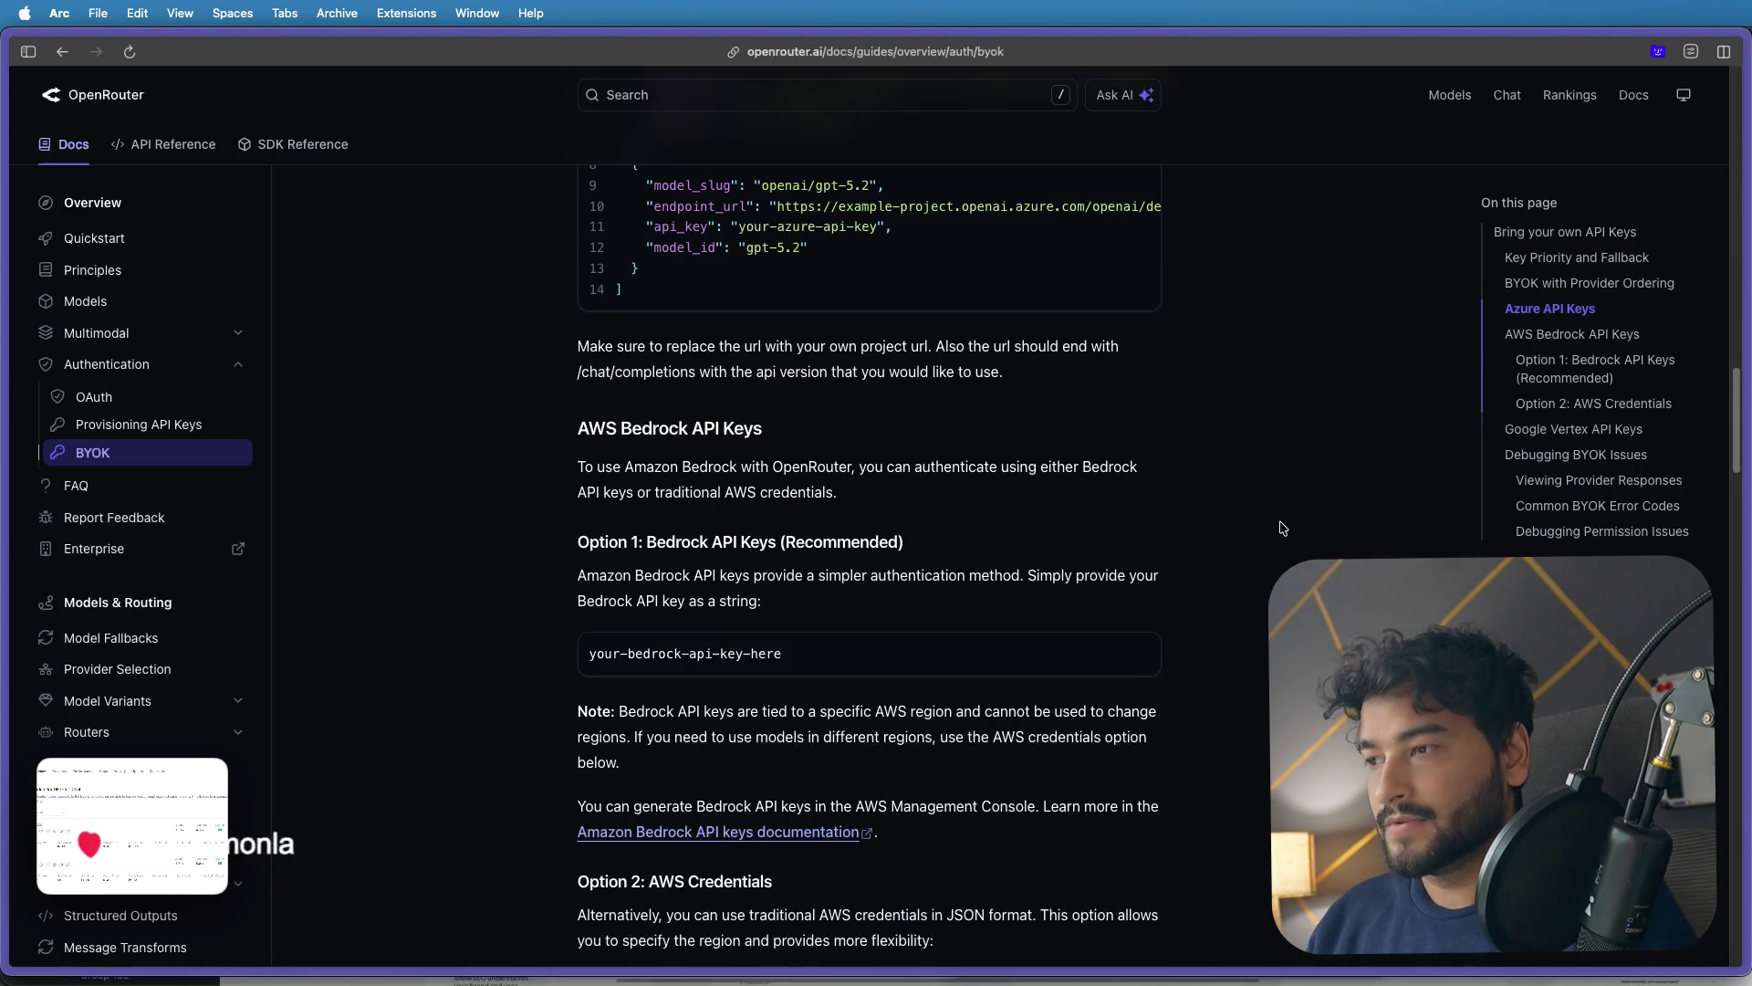
Step: Find 'fallback', jump to Key Priority and Fallback, and highlight the Anthropic shared-capacity routing step
key("super+f")
type("fallback")
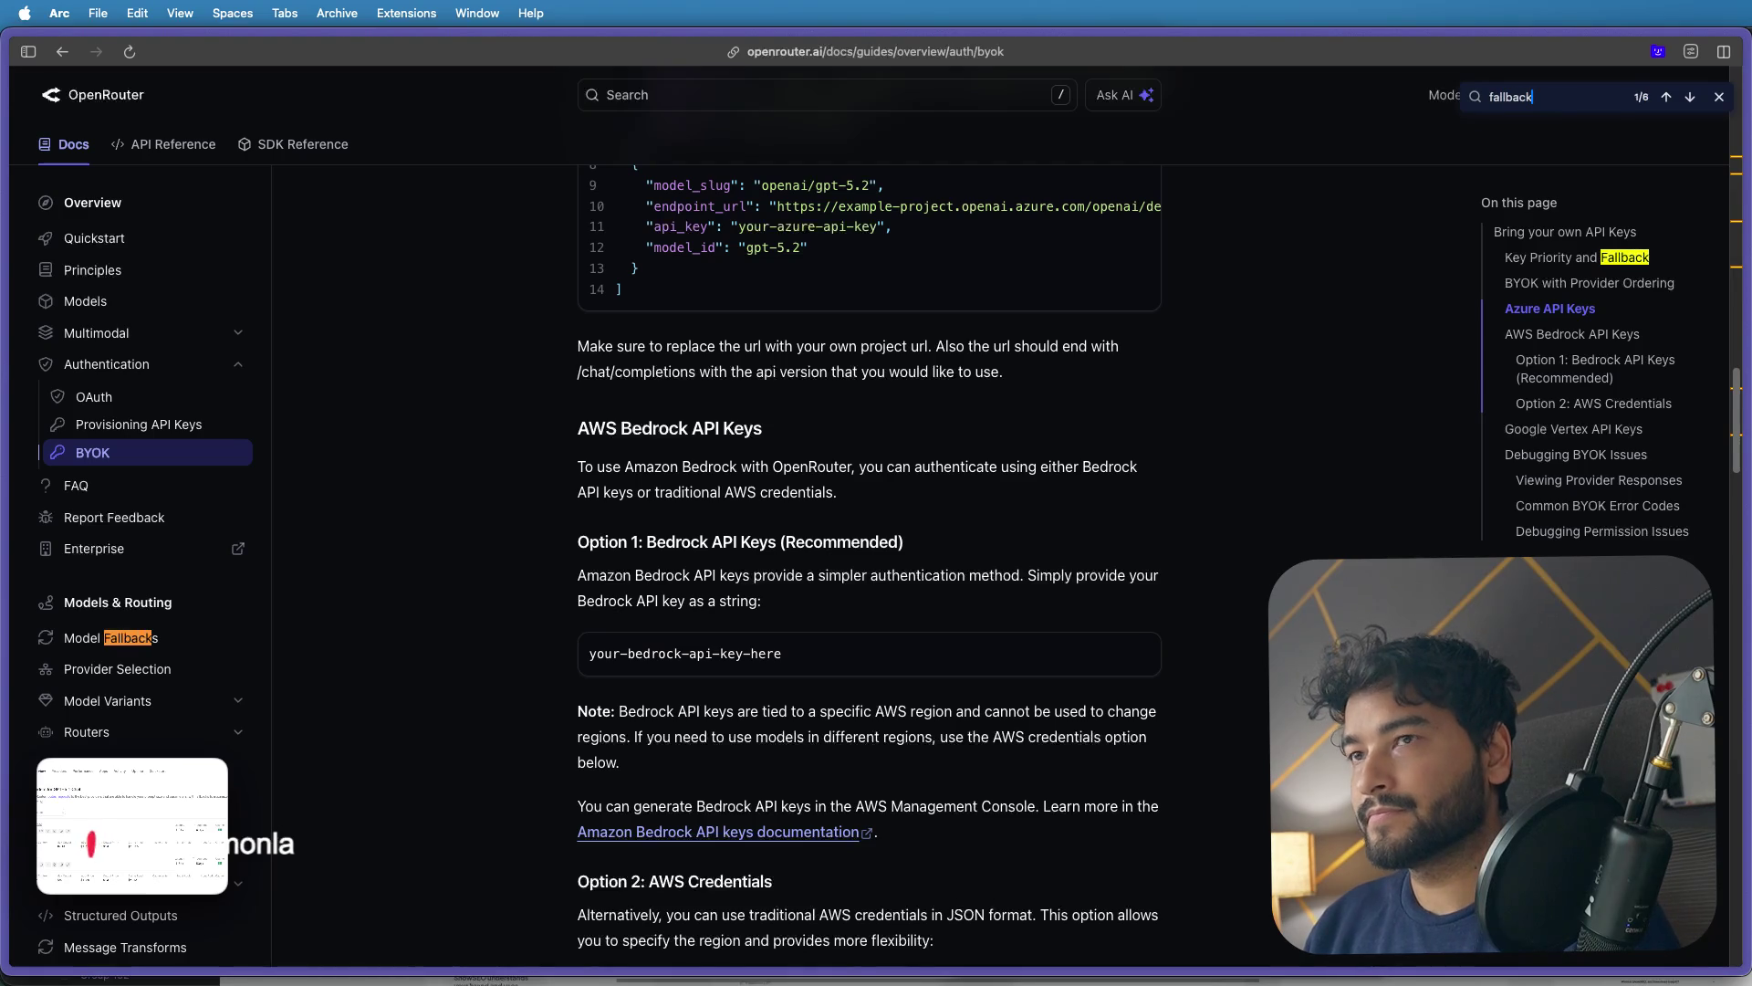
left_click(1560, 267)
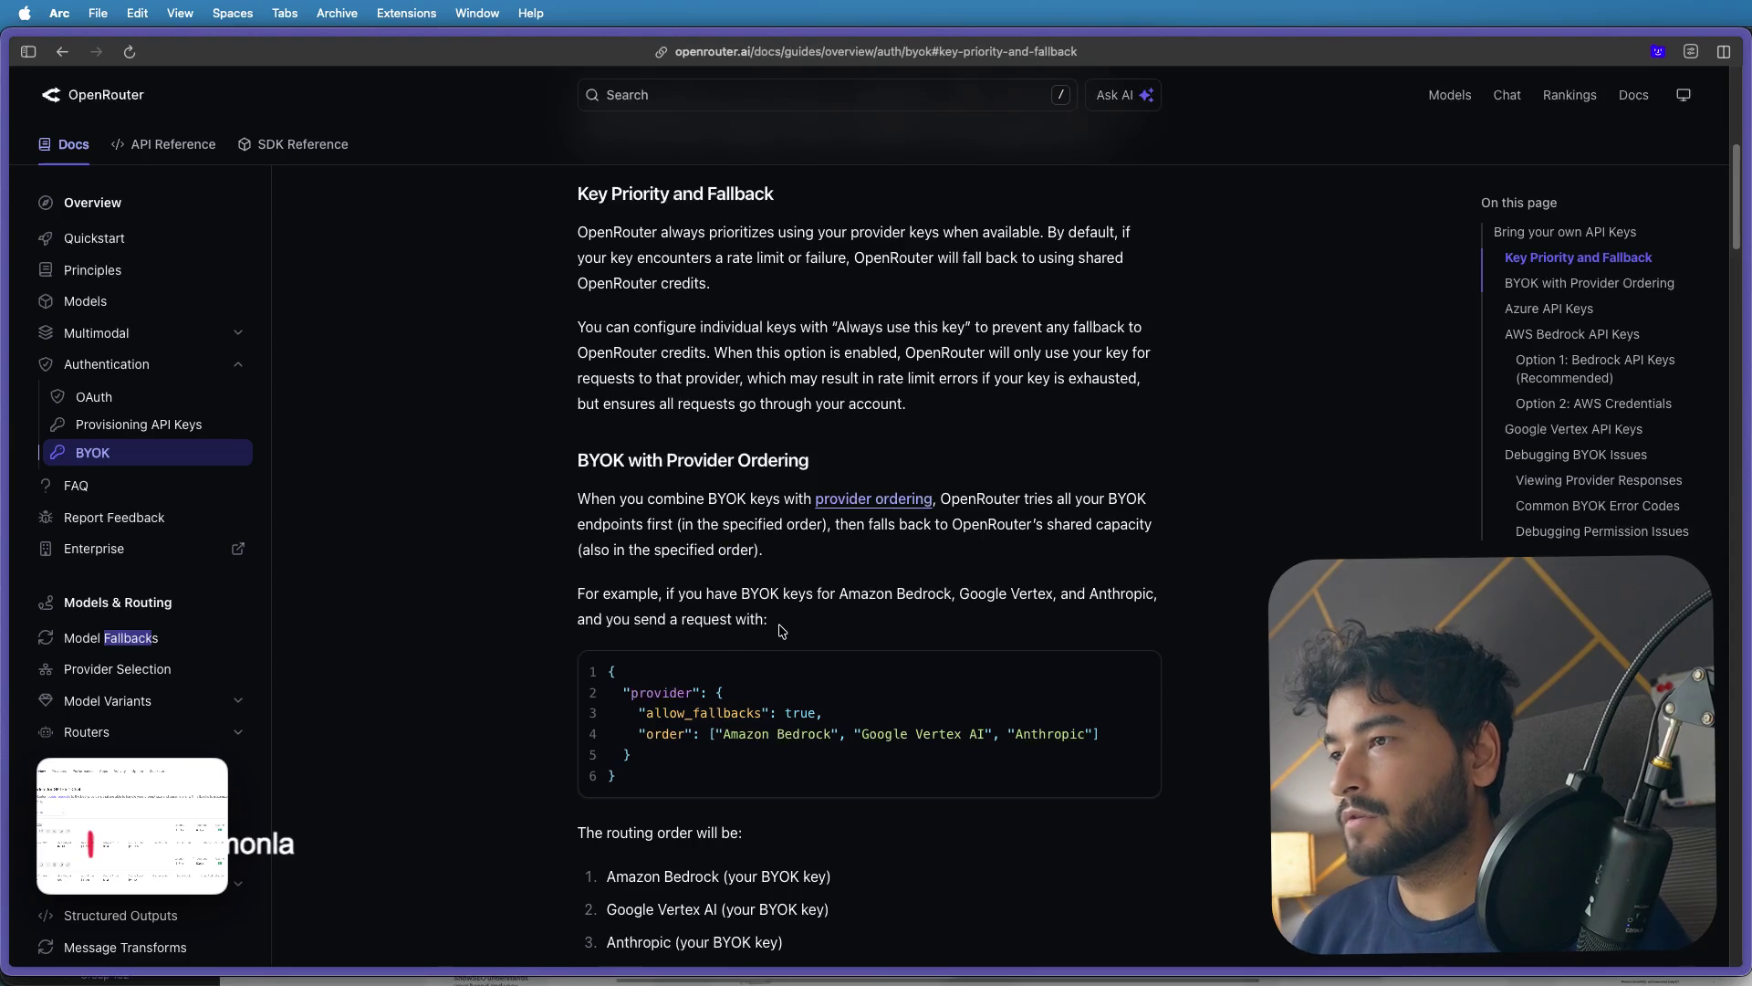
scroll(780, 632, "down", 1)
scroll(780, 632, "down", 1)
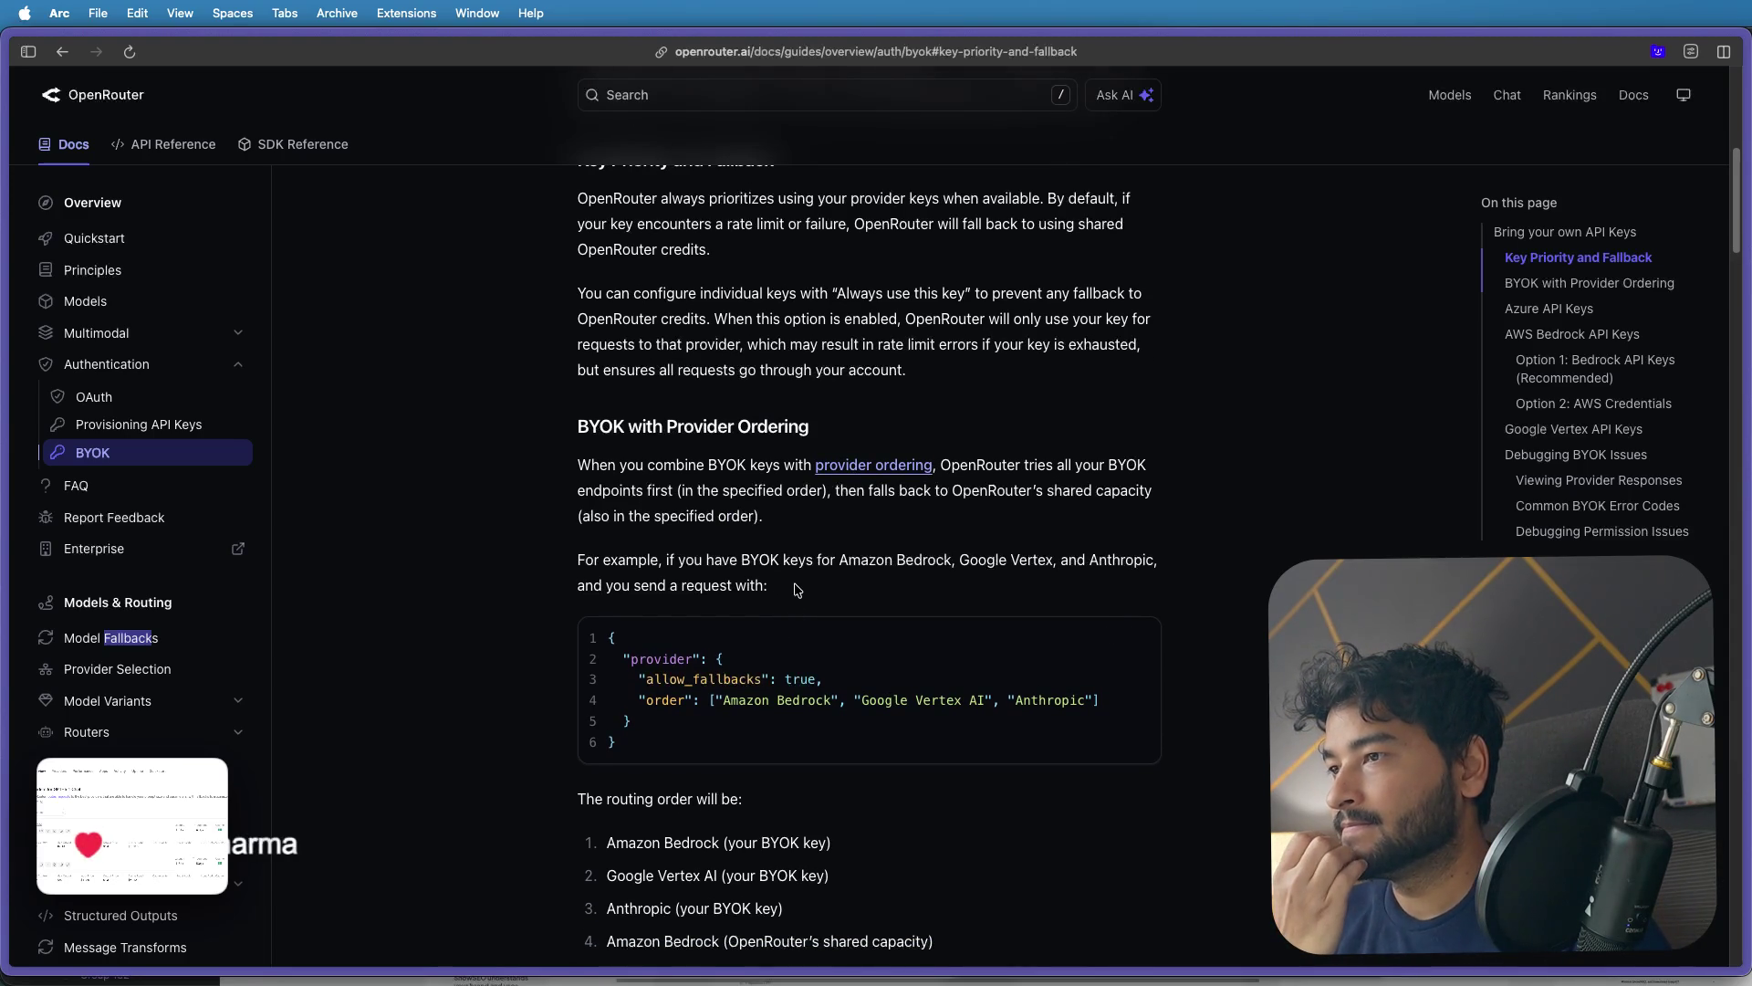
scroll(781, 630, "down", 3)
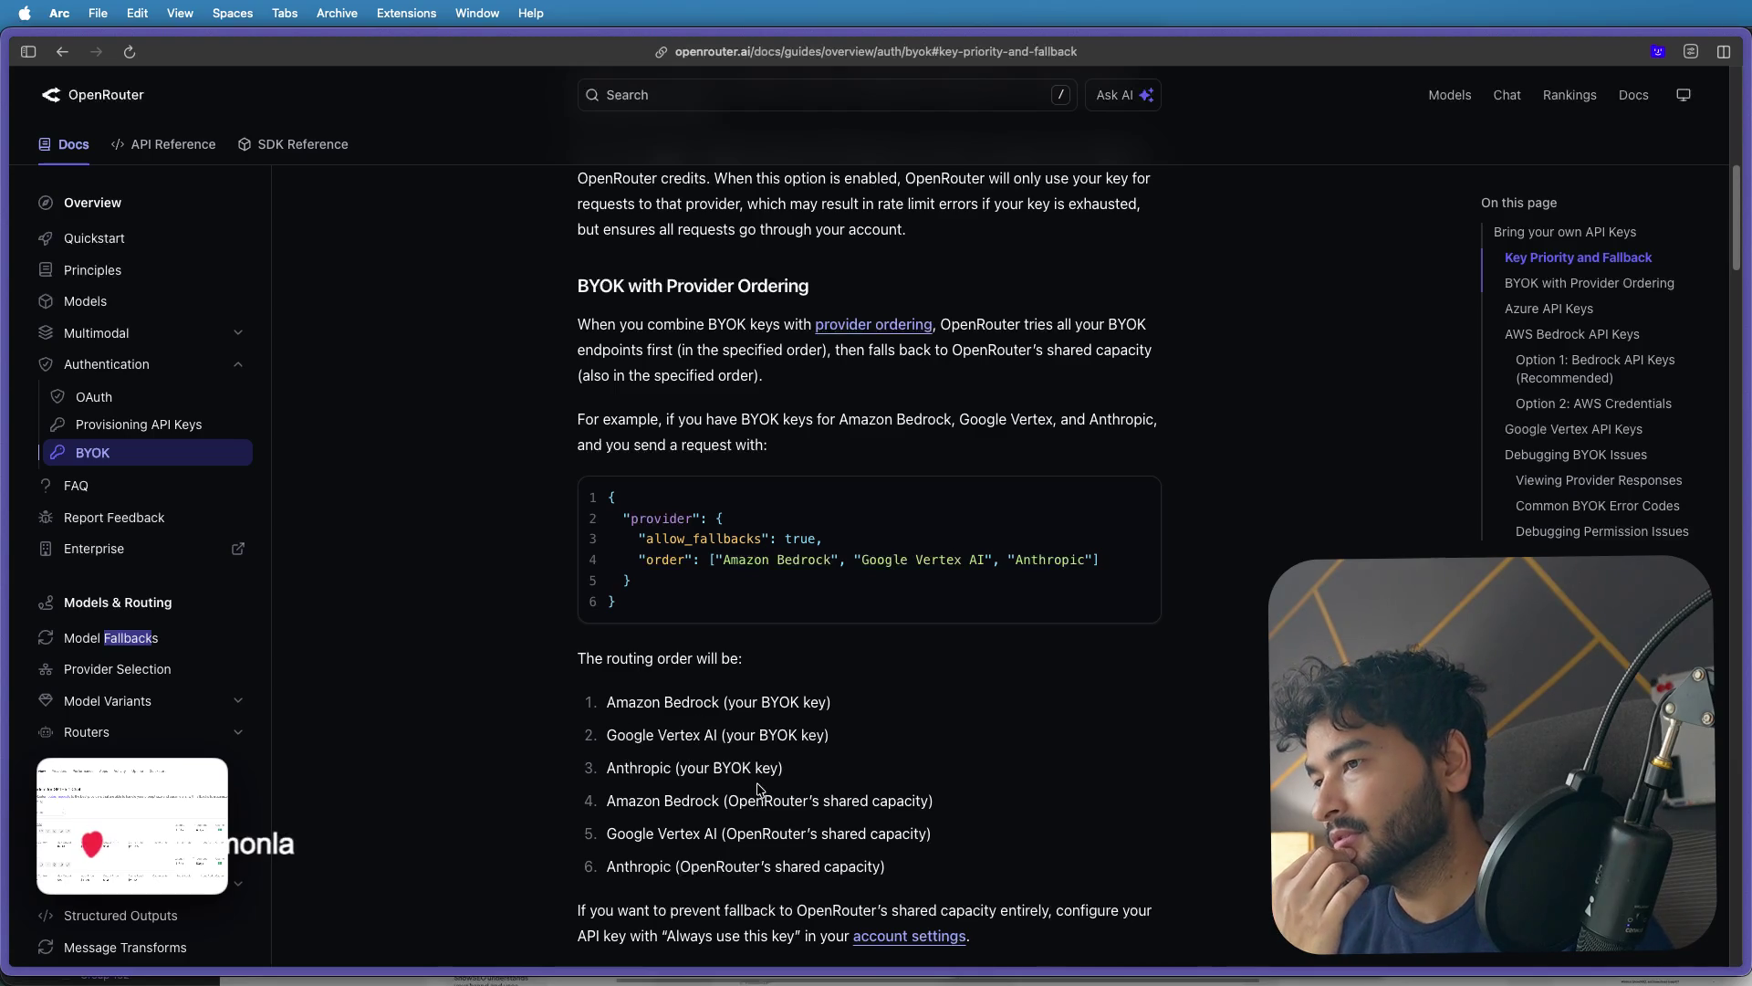
scroll(762, 791, "down", 3)
left_click_drag(904, 746, 604, 747)
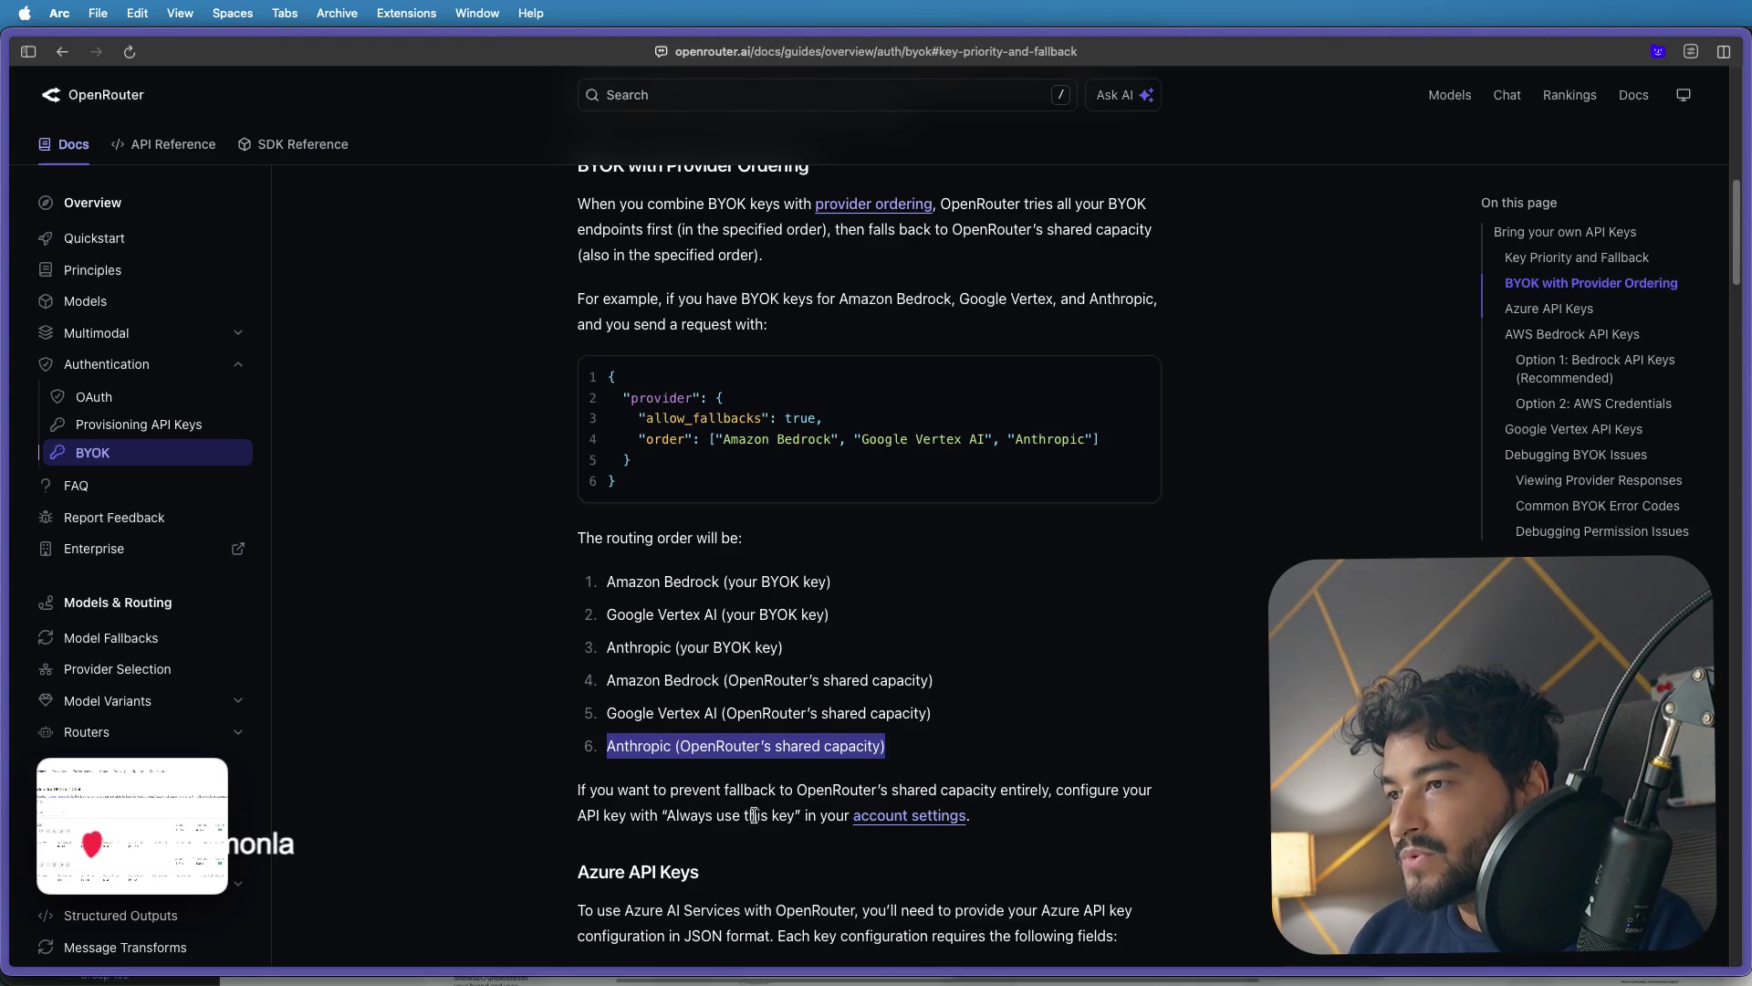
scroll(966, 757, "down", 3)
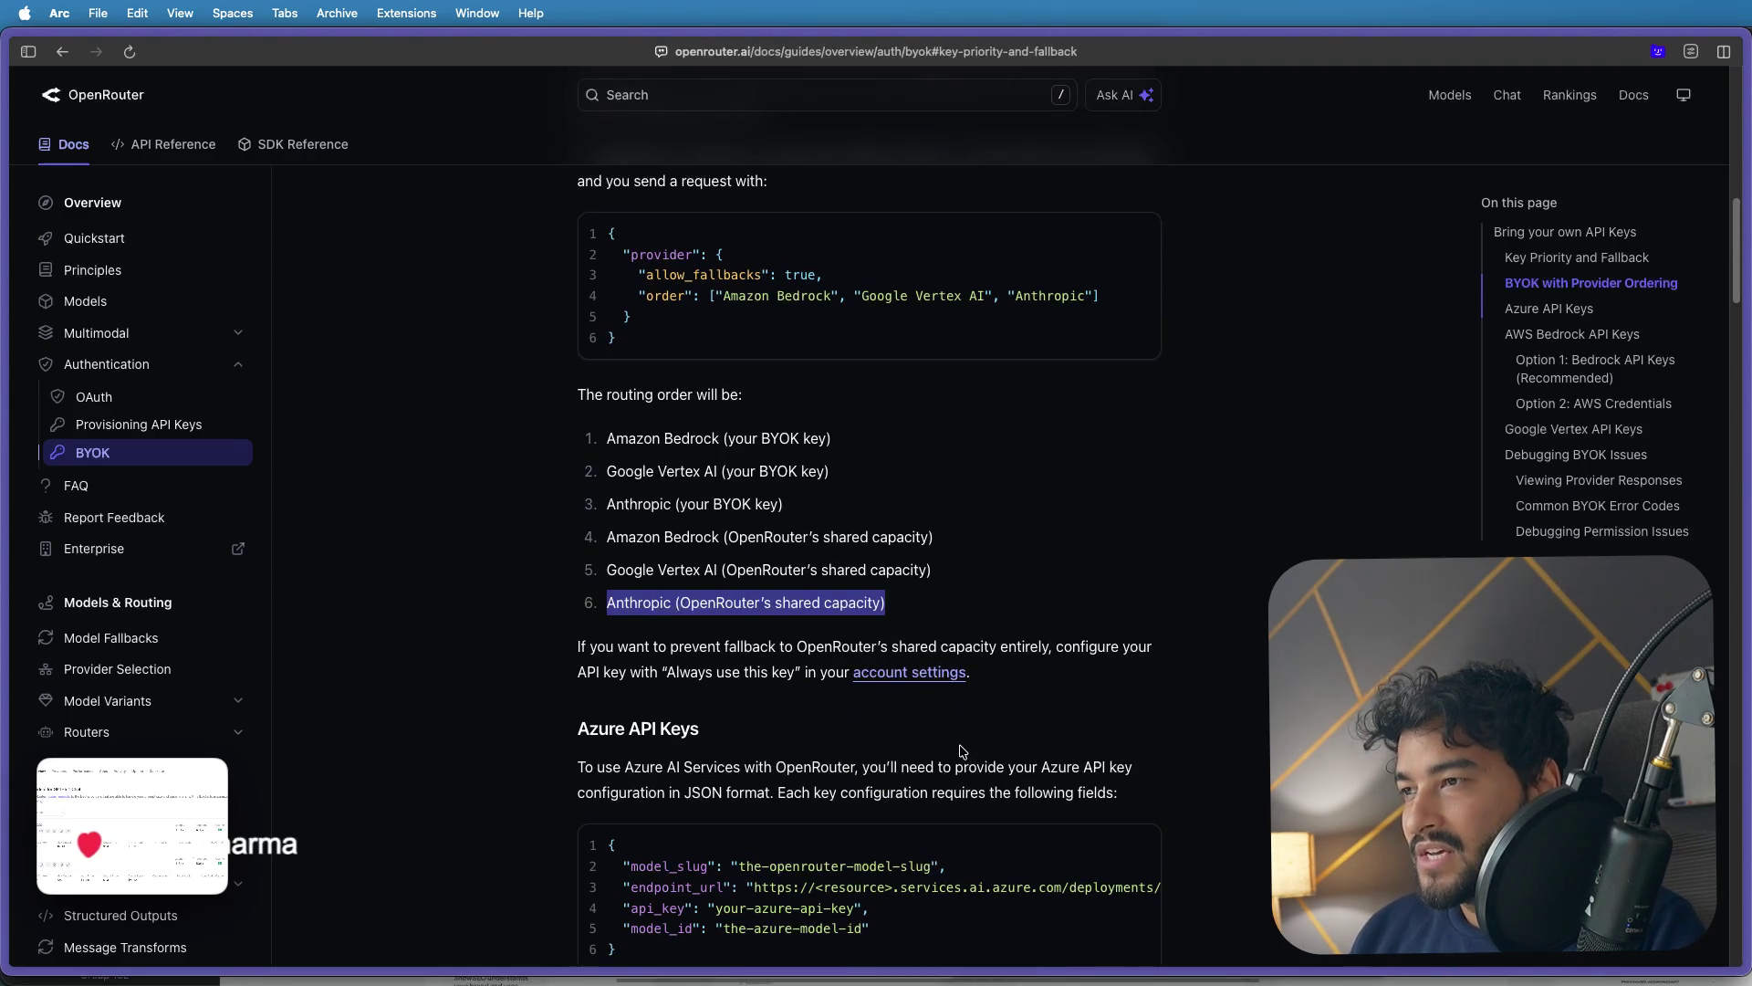
scroll(963, 750, "down", 3)
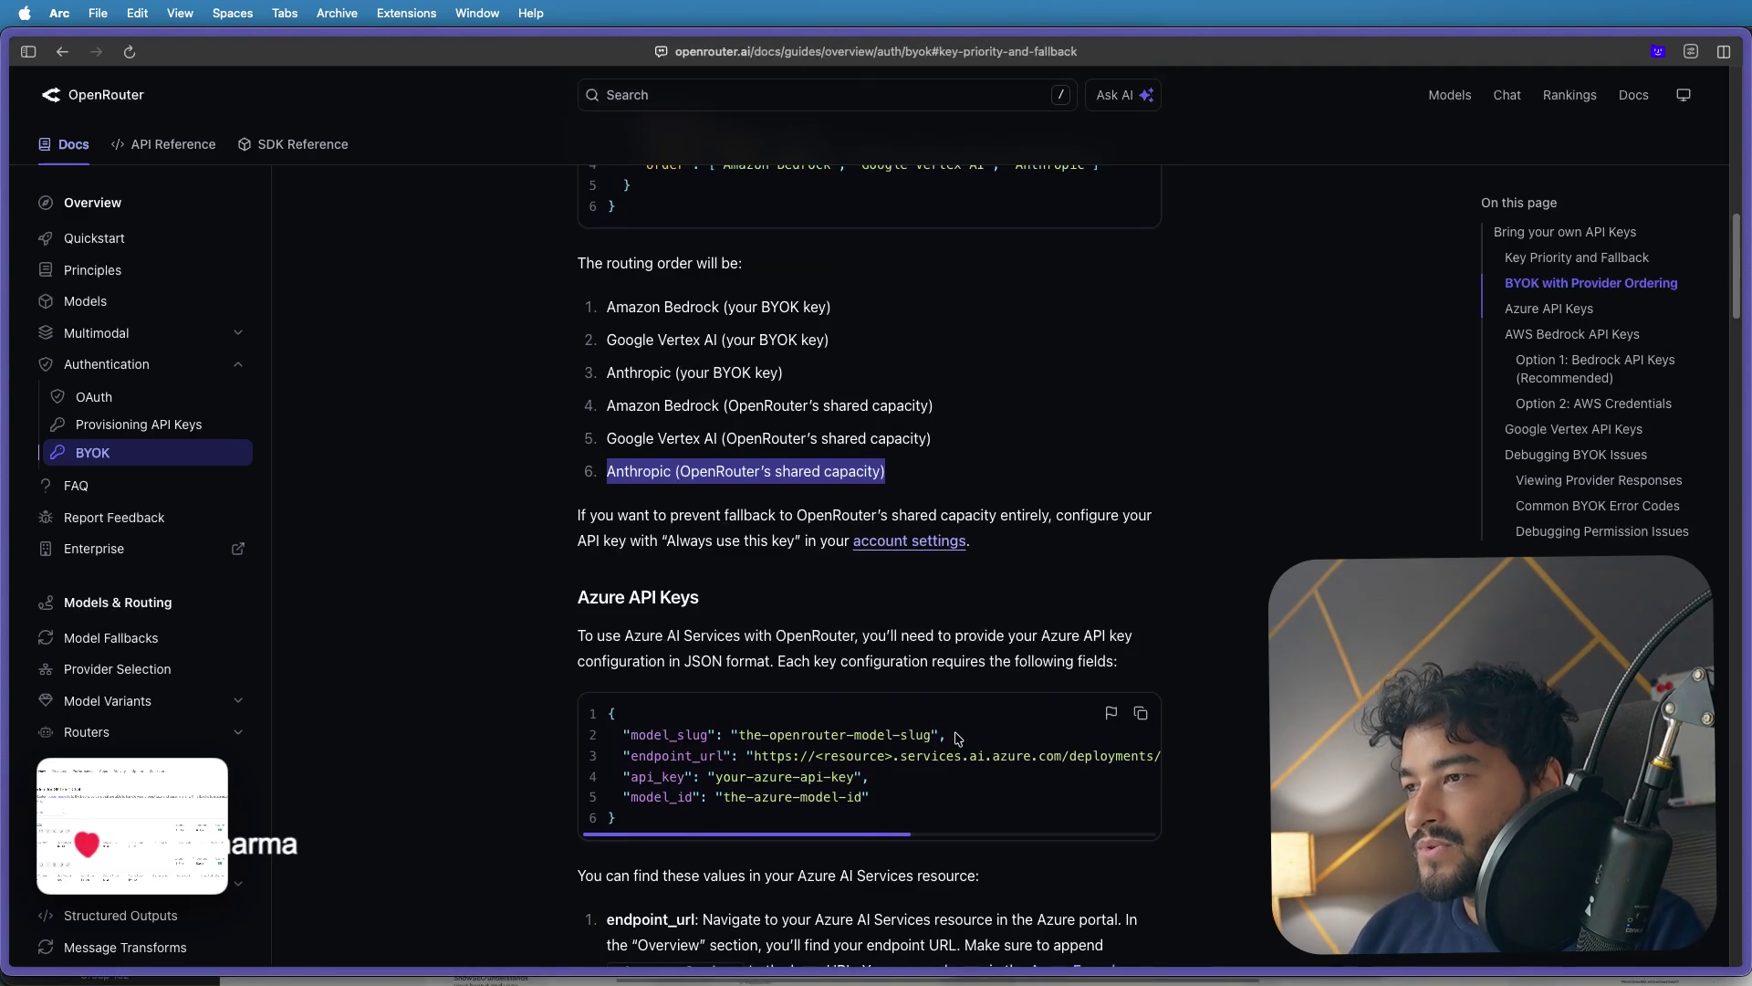
scroll(955, 733, "down", 8)
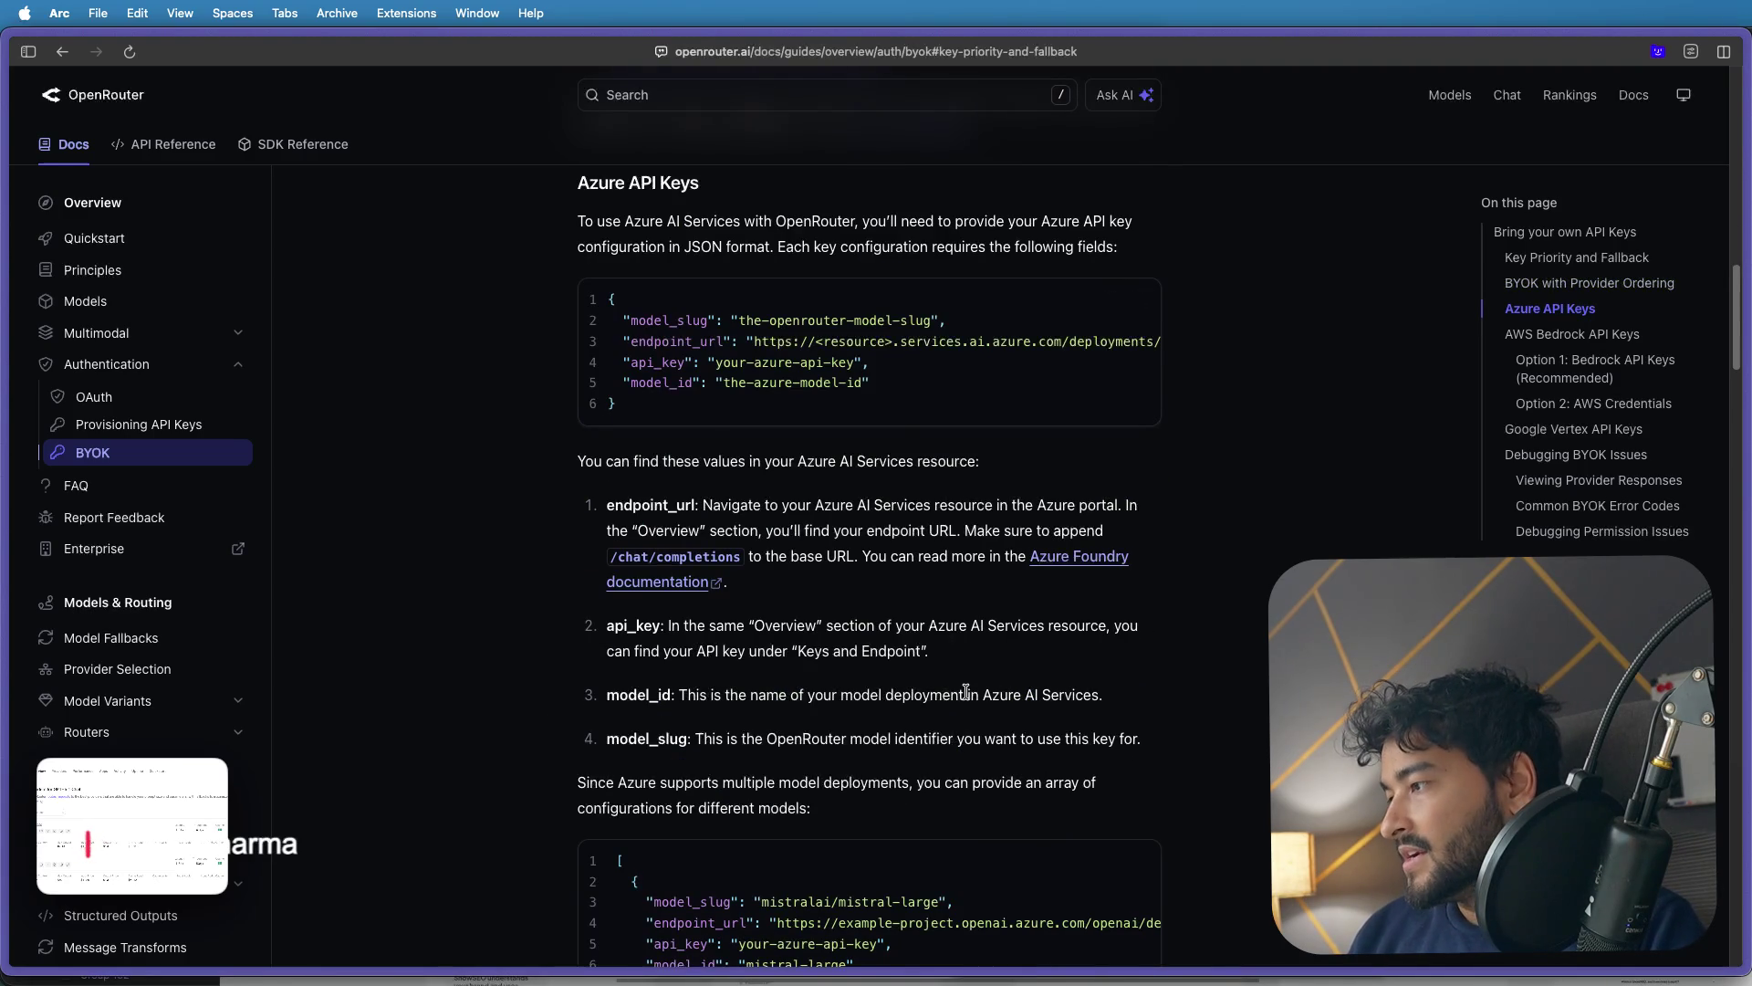
scroll(965, 692, "up", 9)
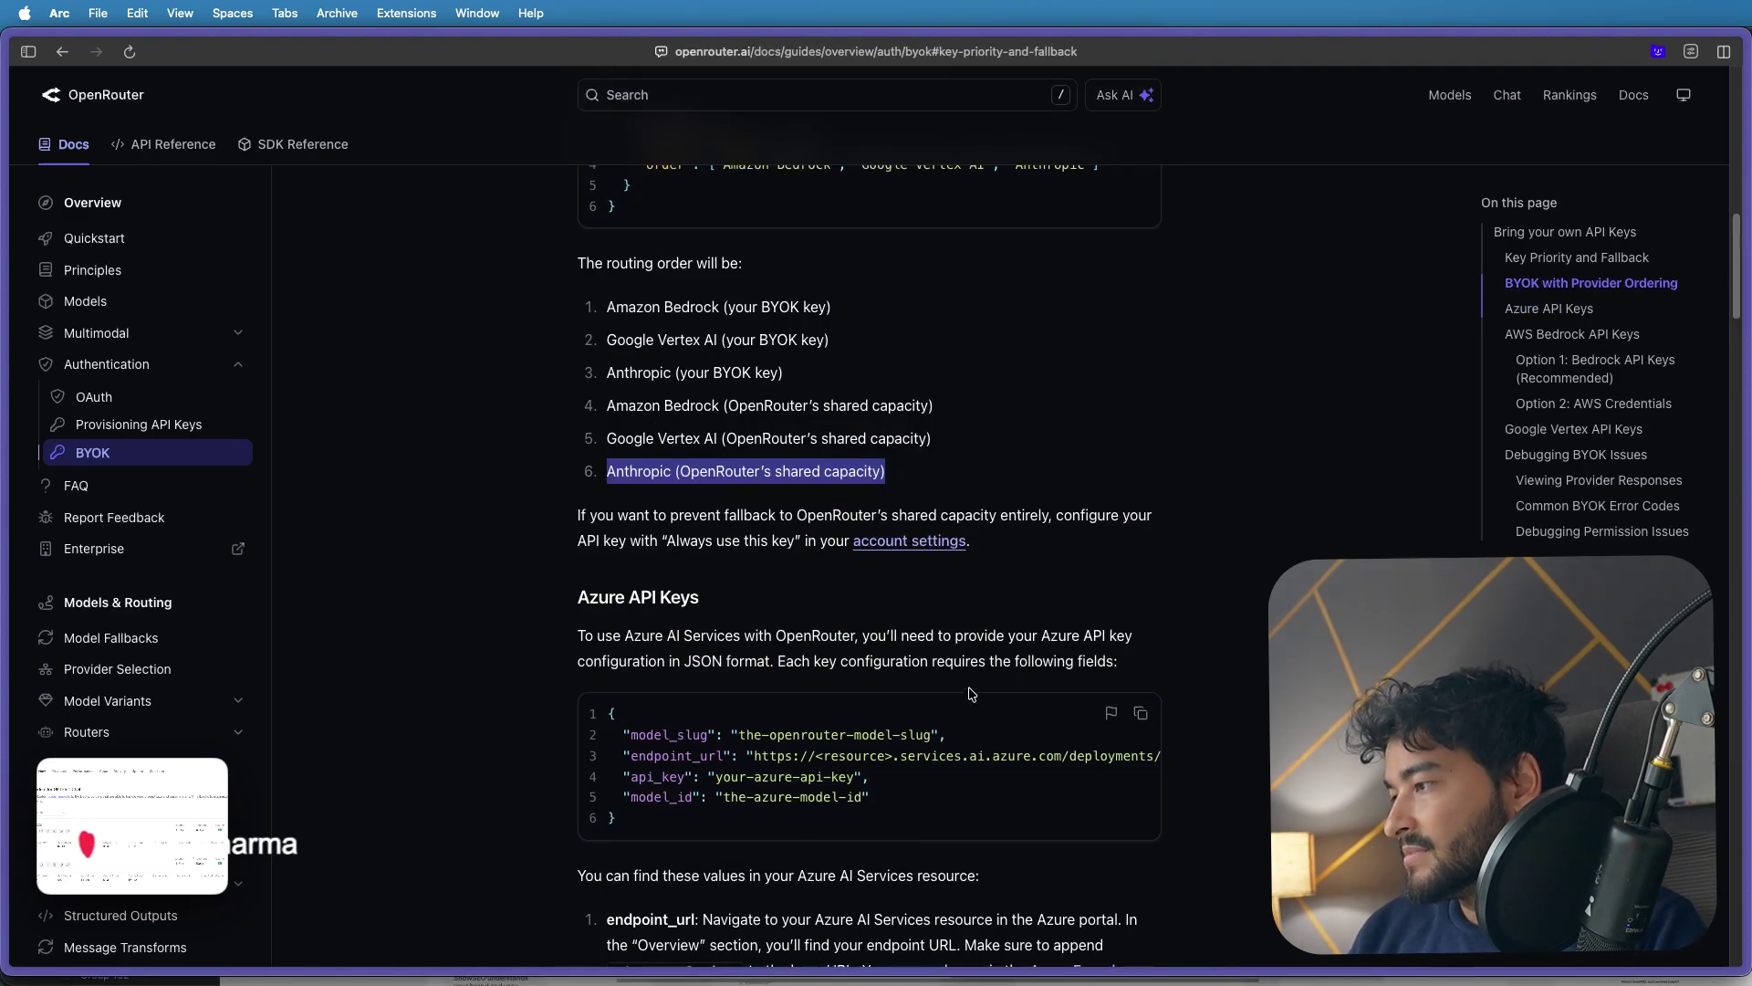
Step: Follow the account settings link, then return from the sign-in page to the BYOK docs
left_click(913, 540)
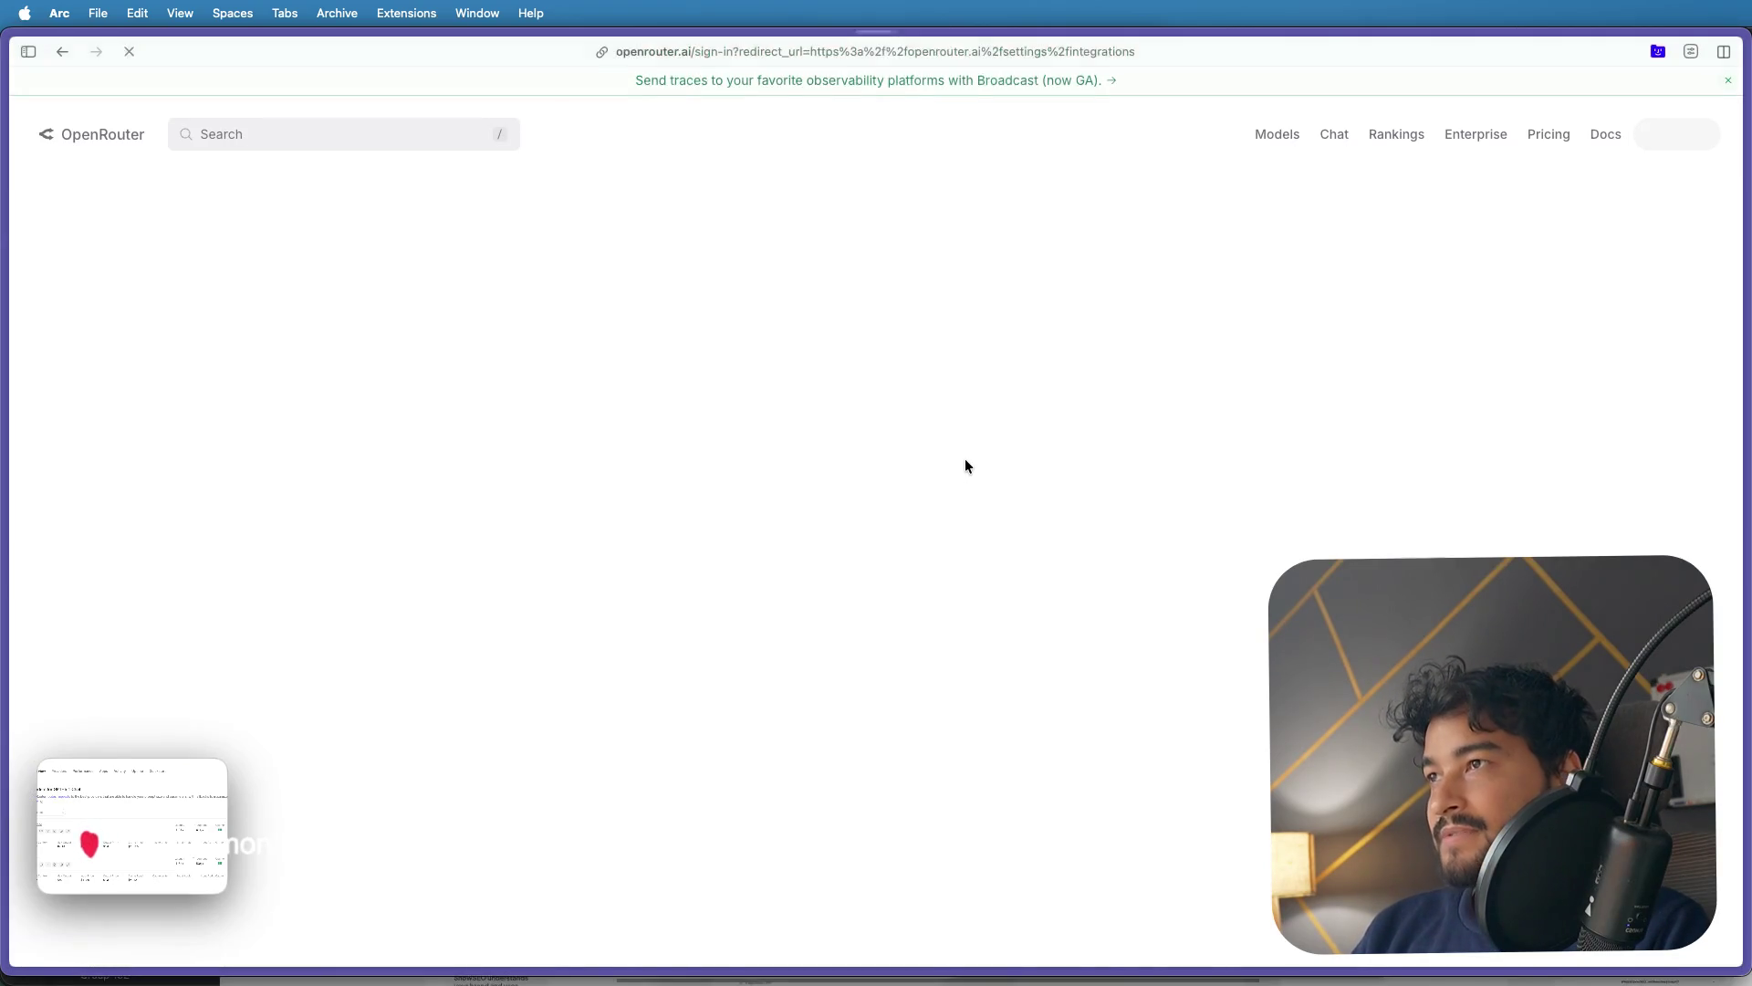
left_click(60, 51)
left_click(847, 52)
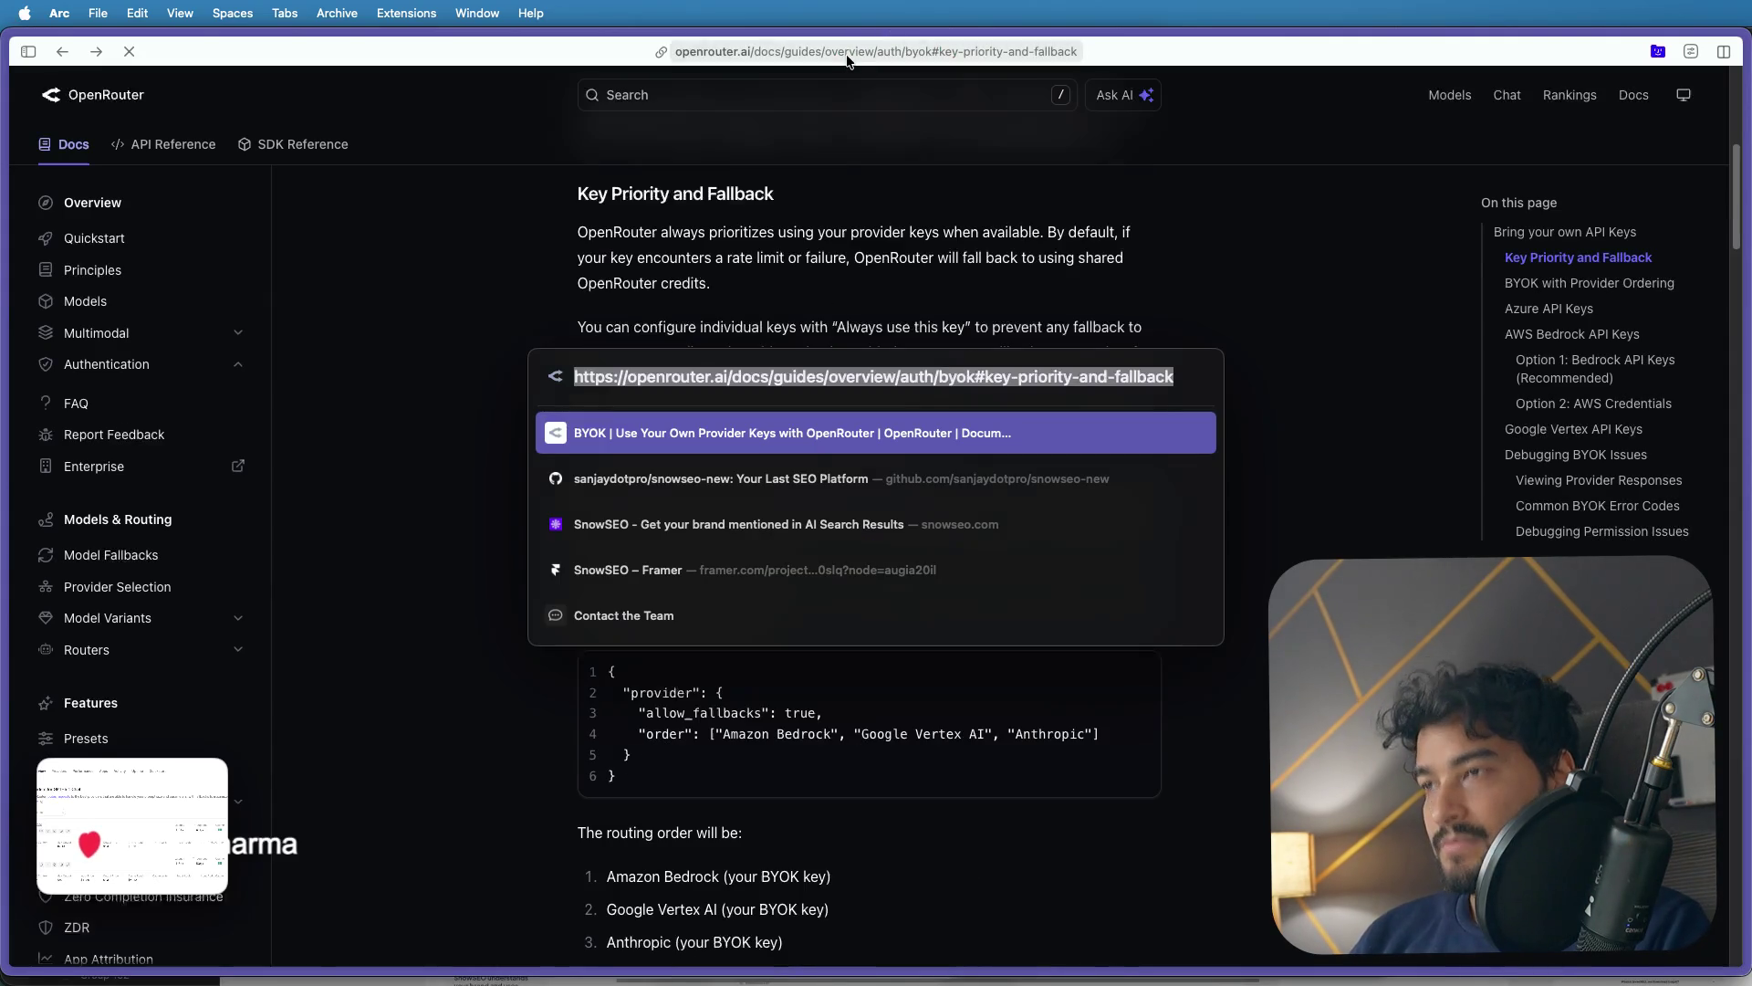
key("Escape")
mouse_move(5, 346)
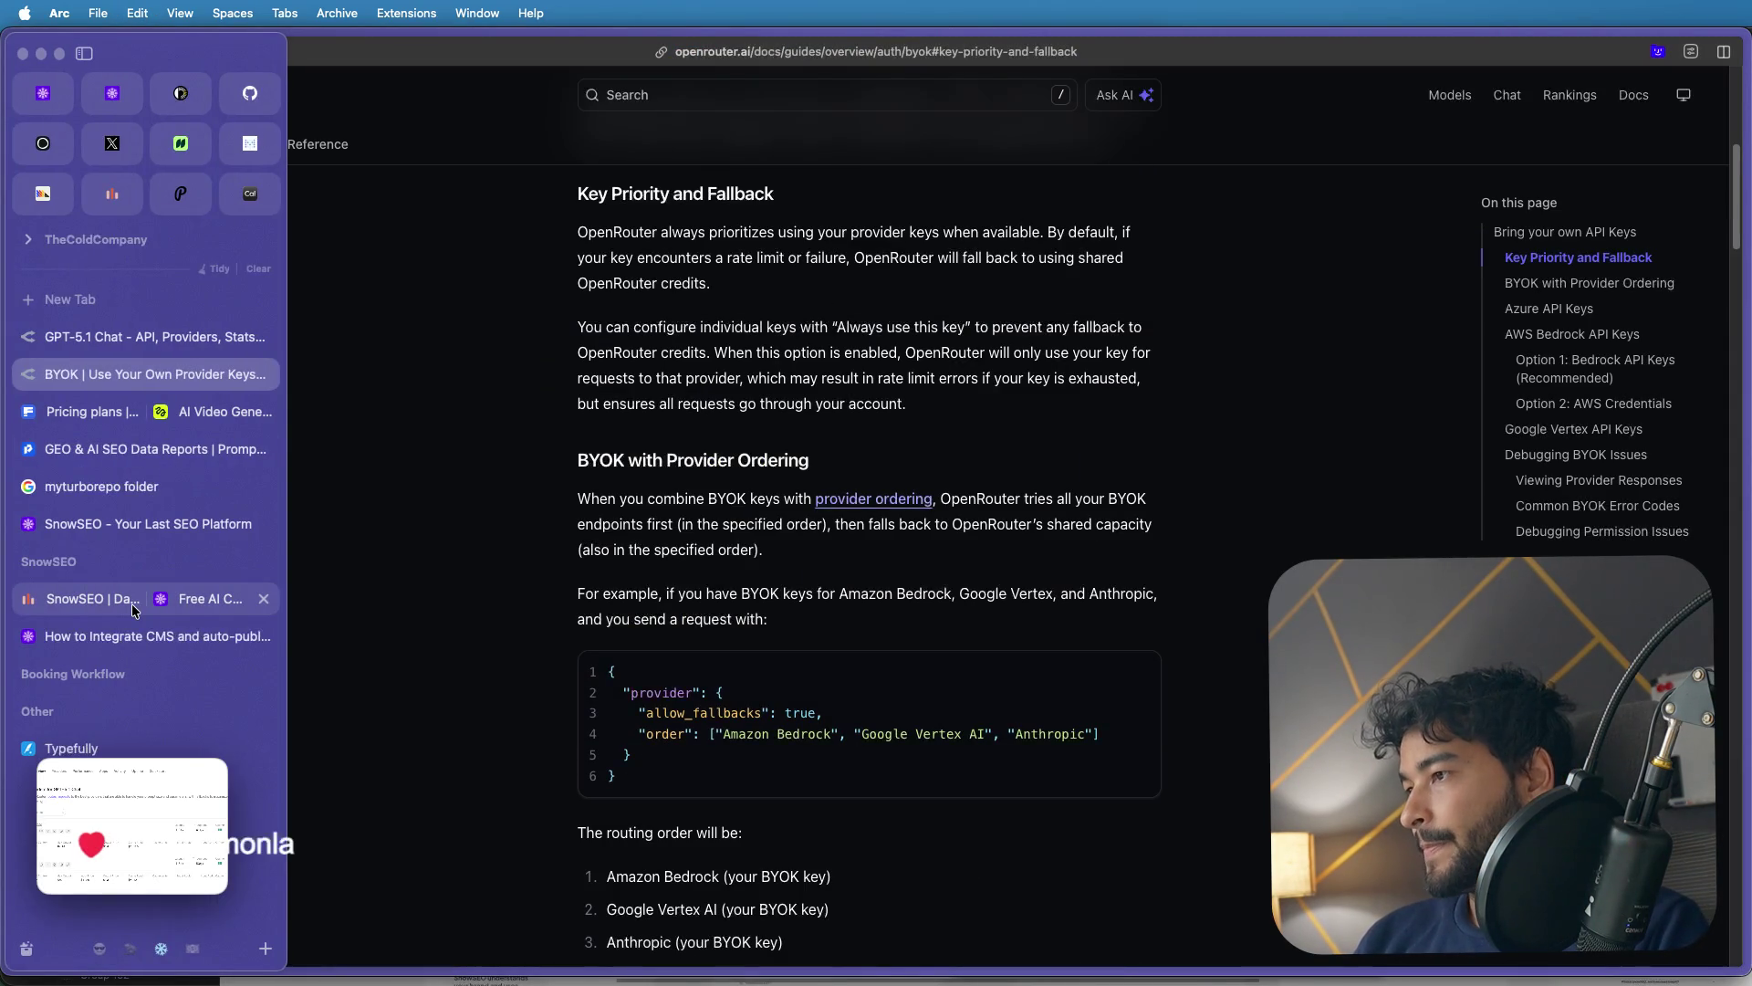
scroll(132, 604, "right", 3)
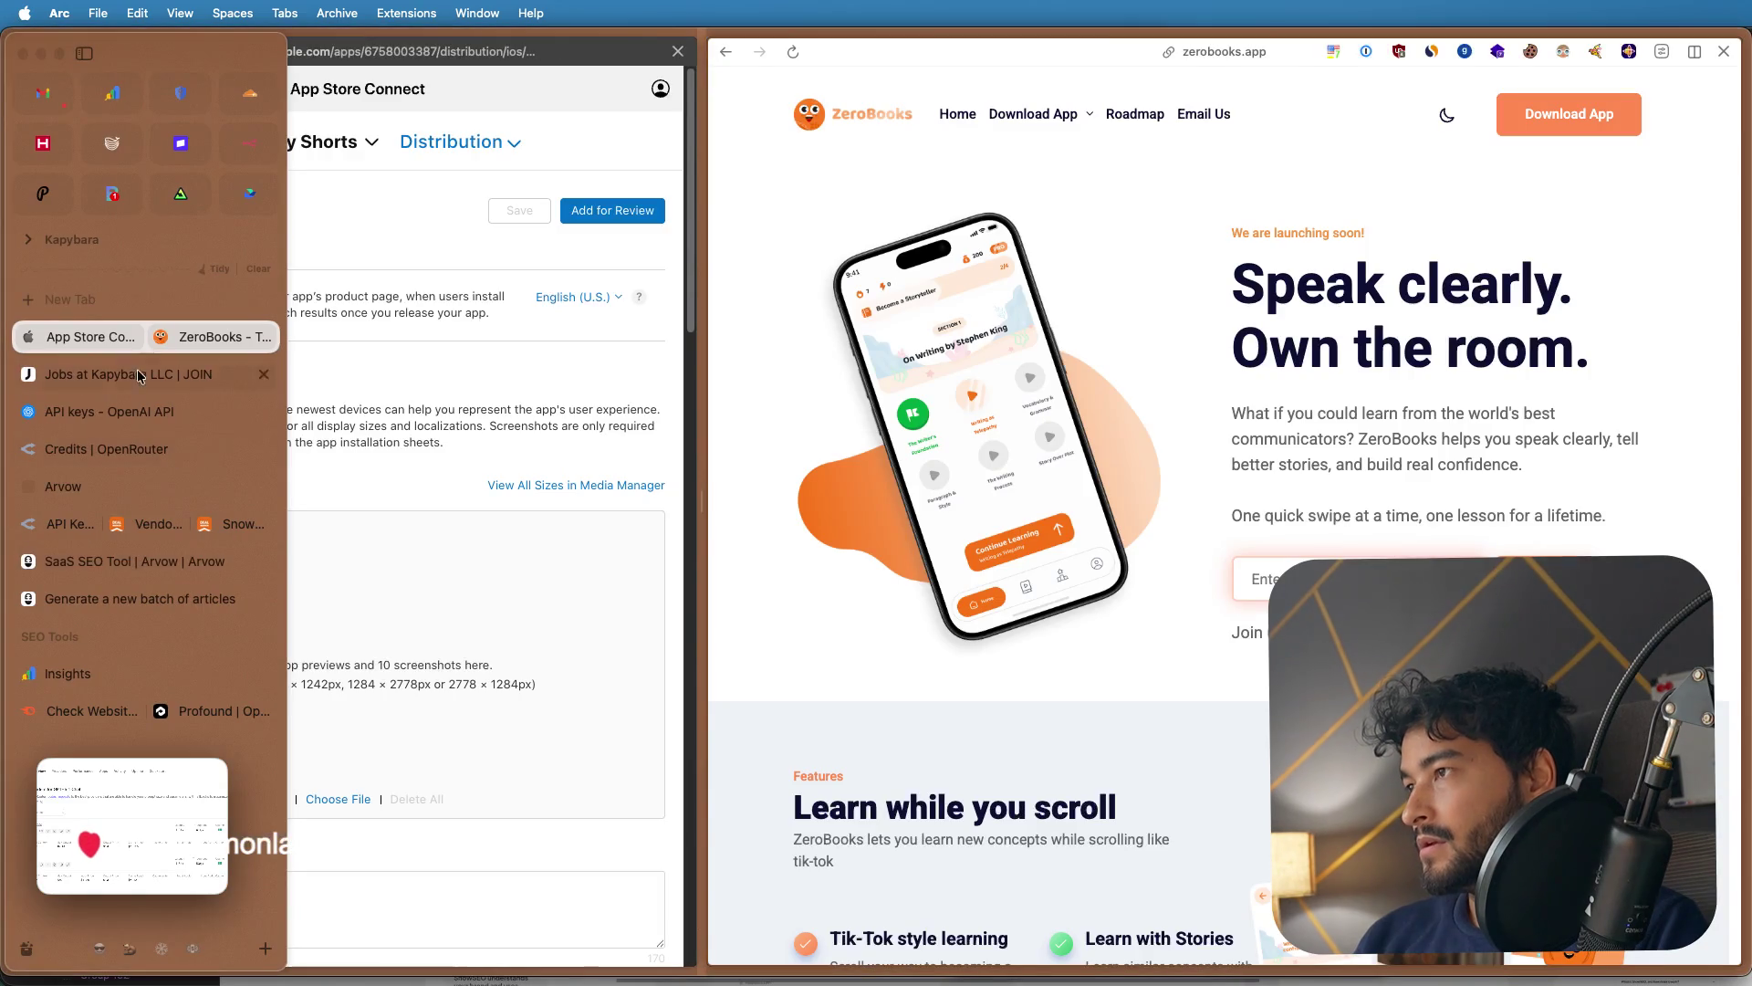
left_click(92, 305)
key("Escape")
scroll(91, 304, "left", 3)
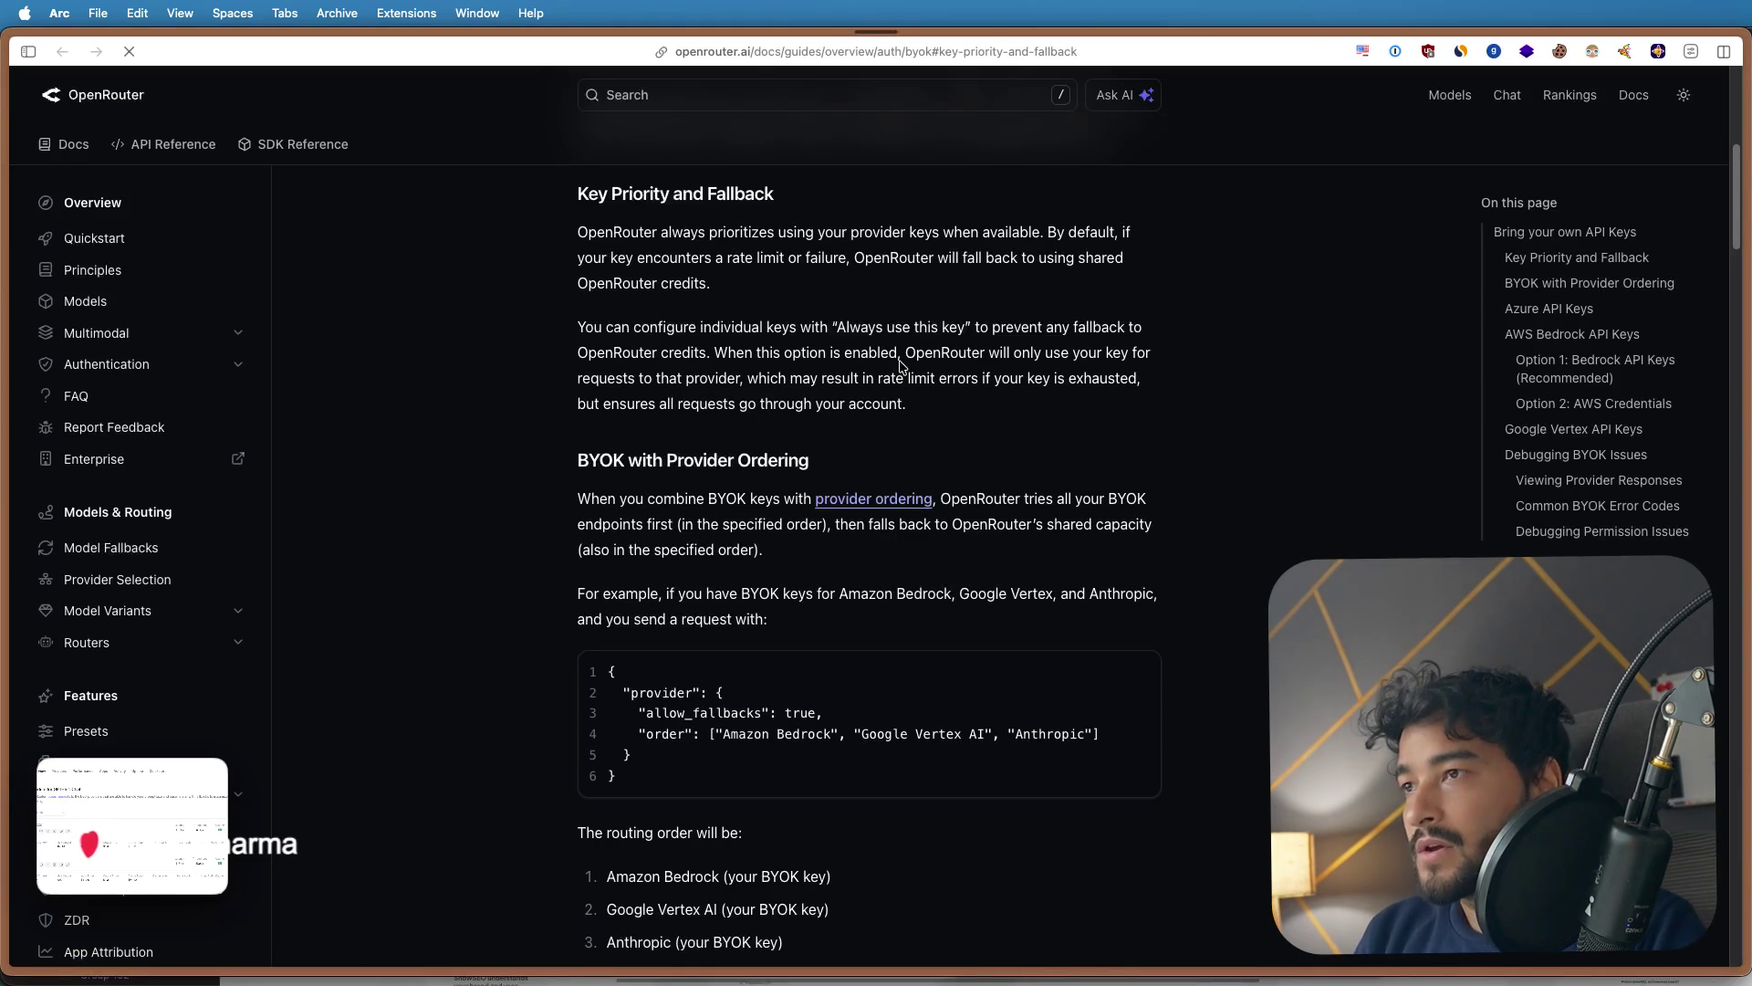
scroll(899, 369, "down", 3)
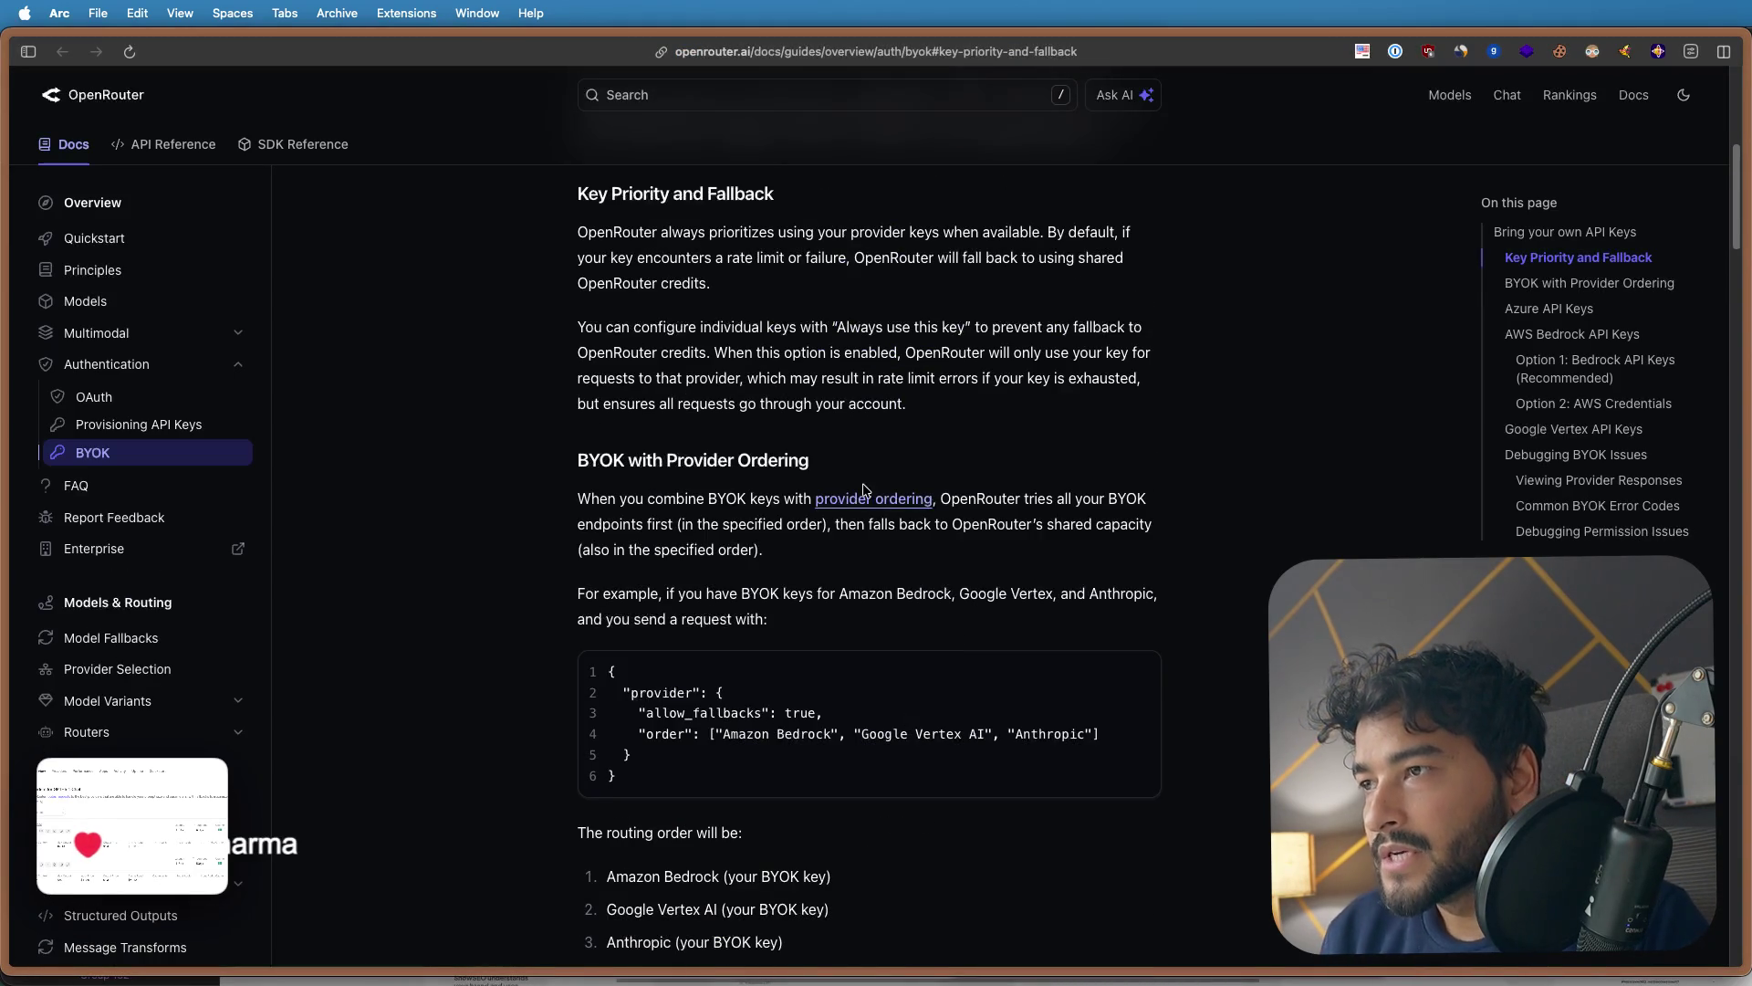
scroll(913, 512, "down", 5)
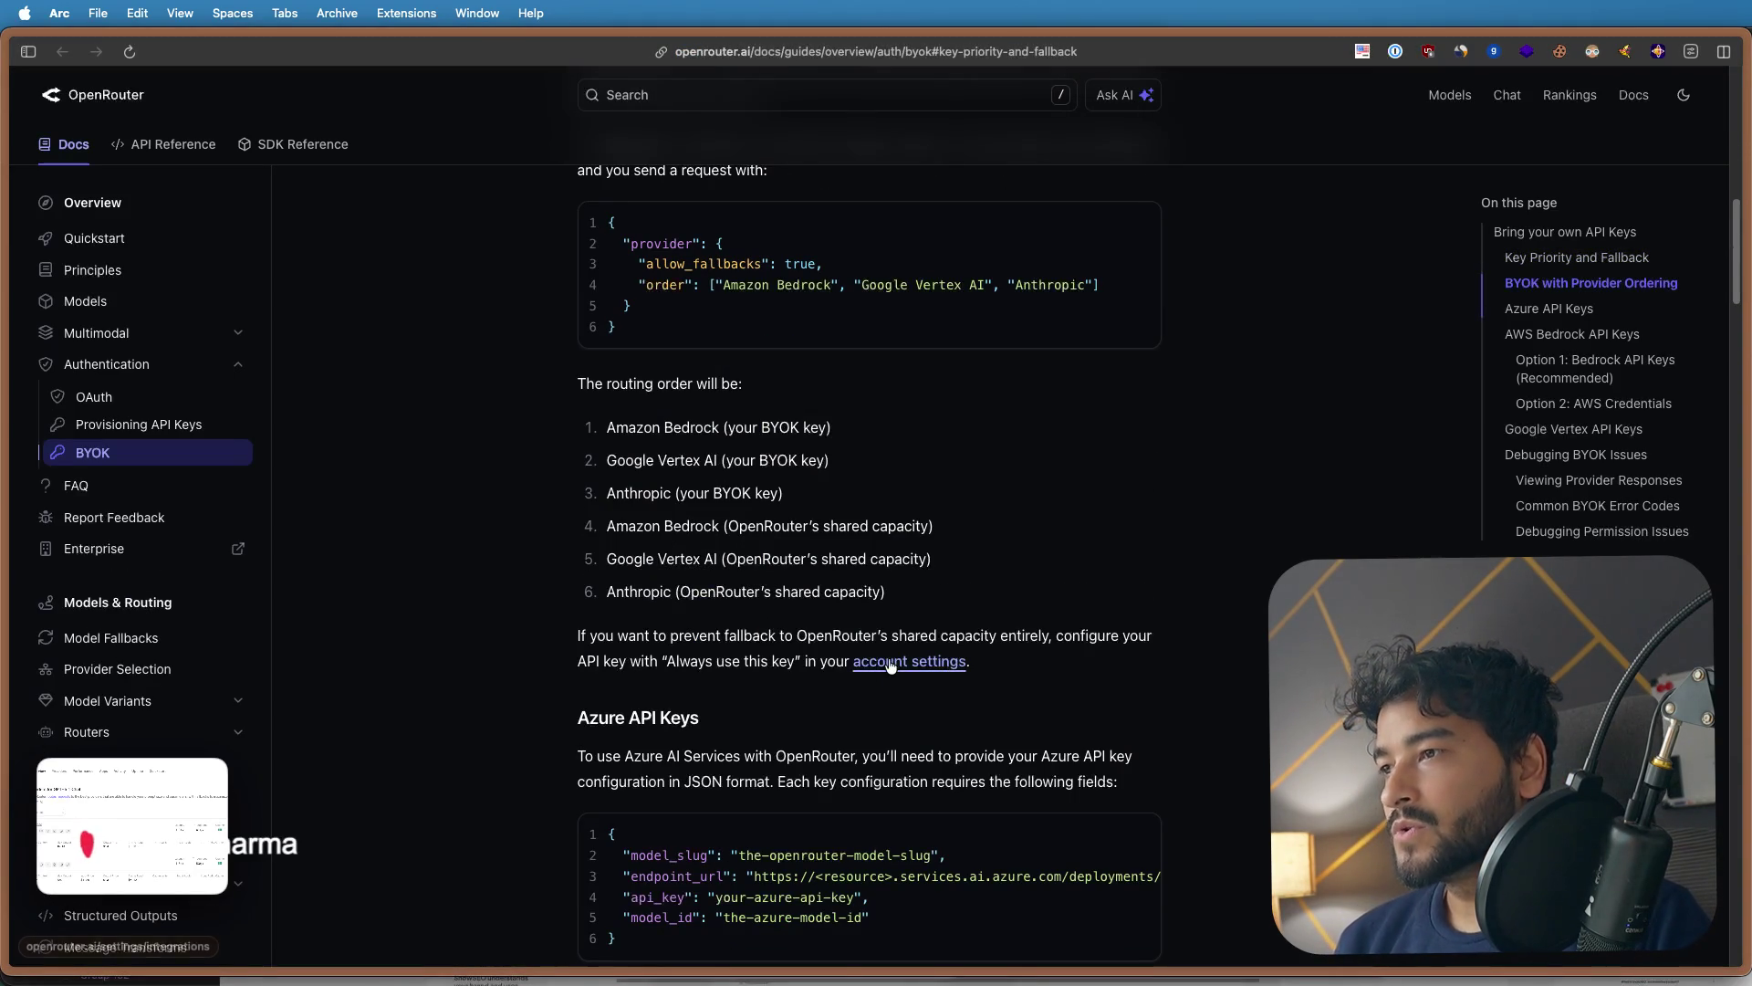
Step: Open account settings in split view beside the docs and open the stored OpenAI key's settings
right_click(891, 664)
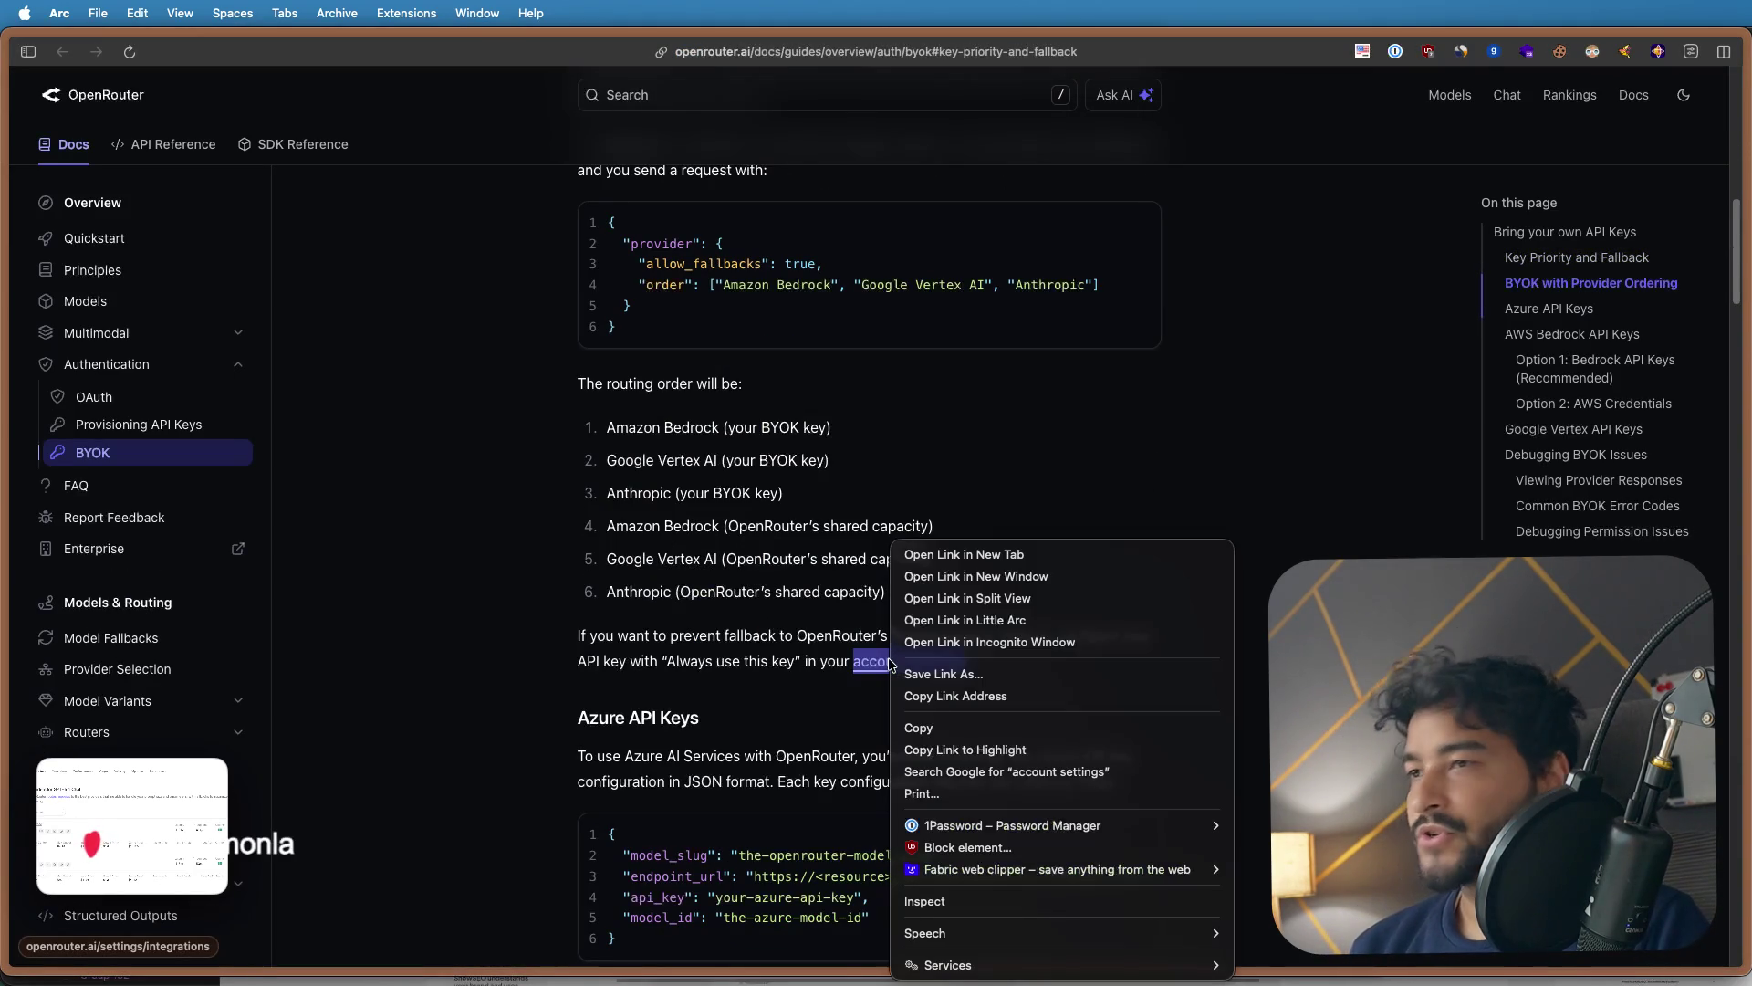
left_click(977, 597)
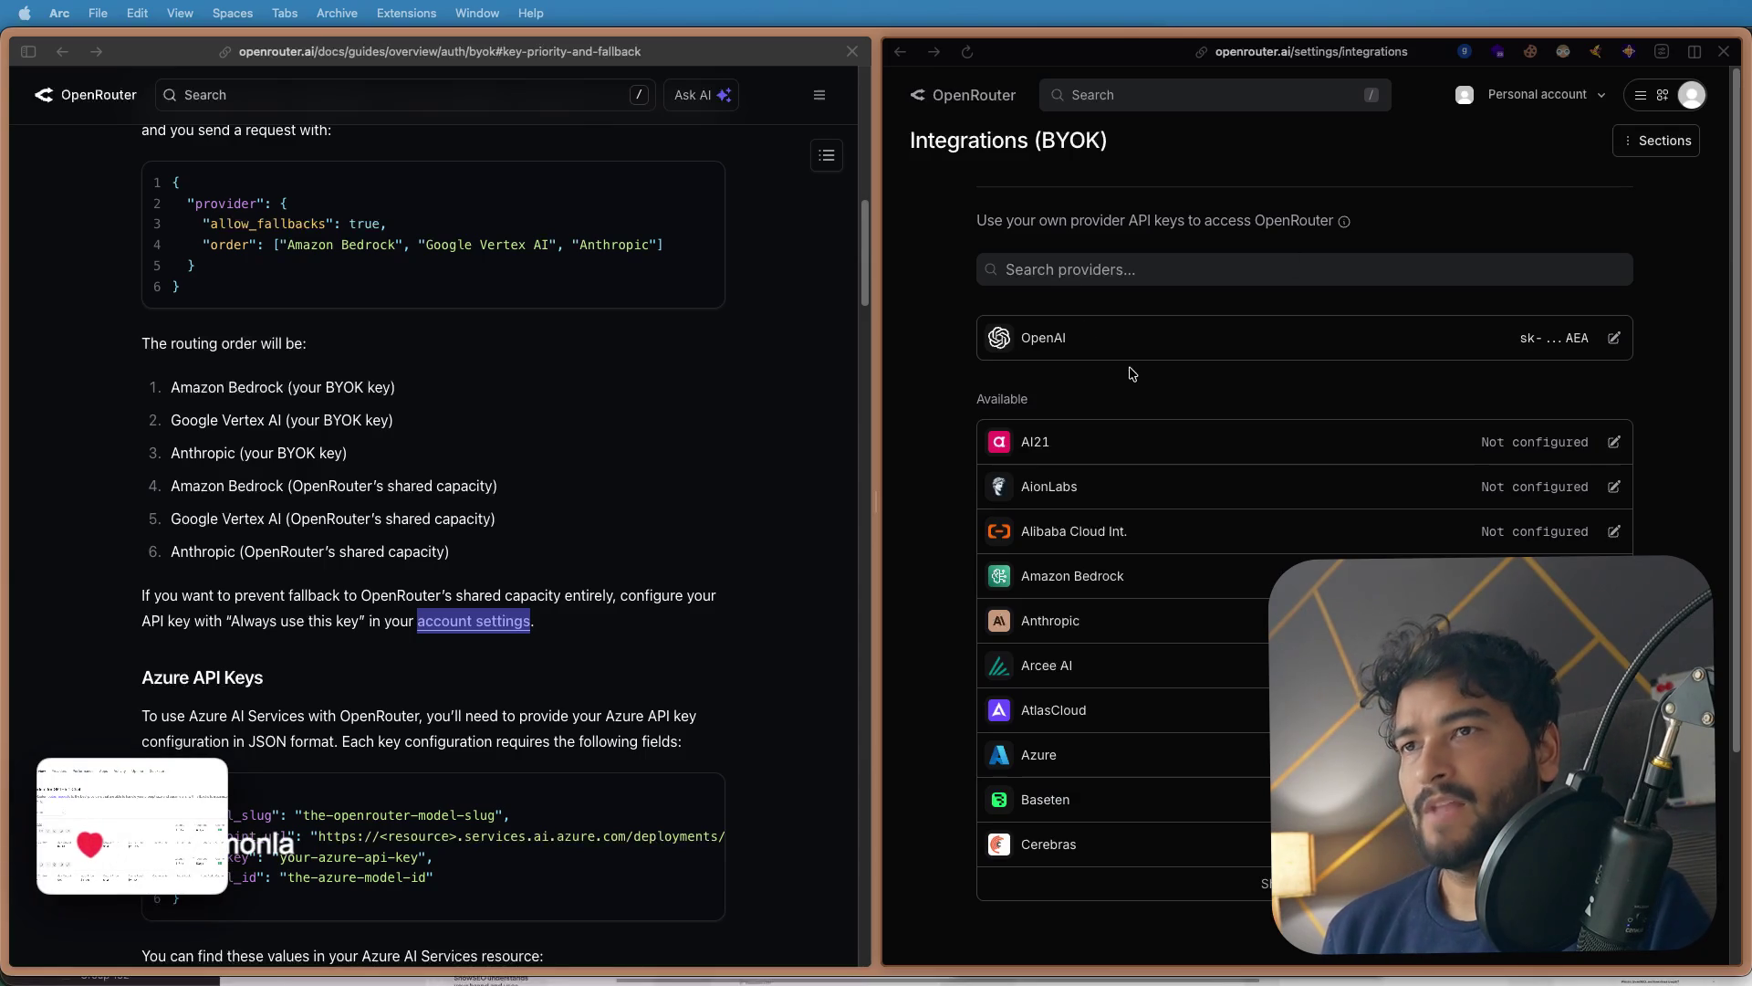
left_click(1614, 339)
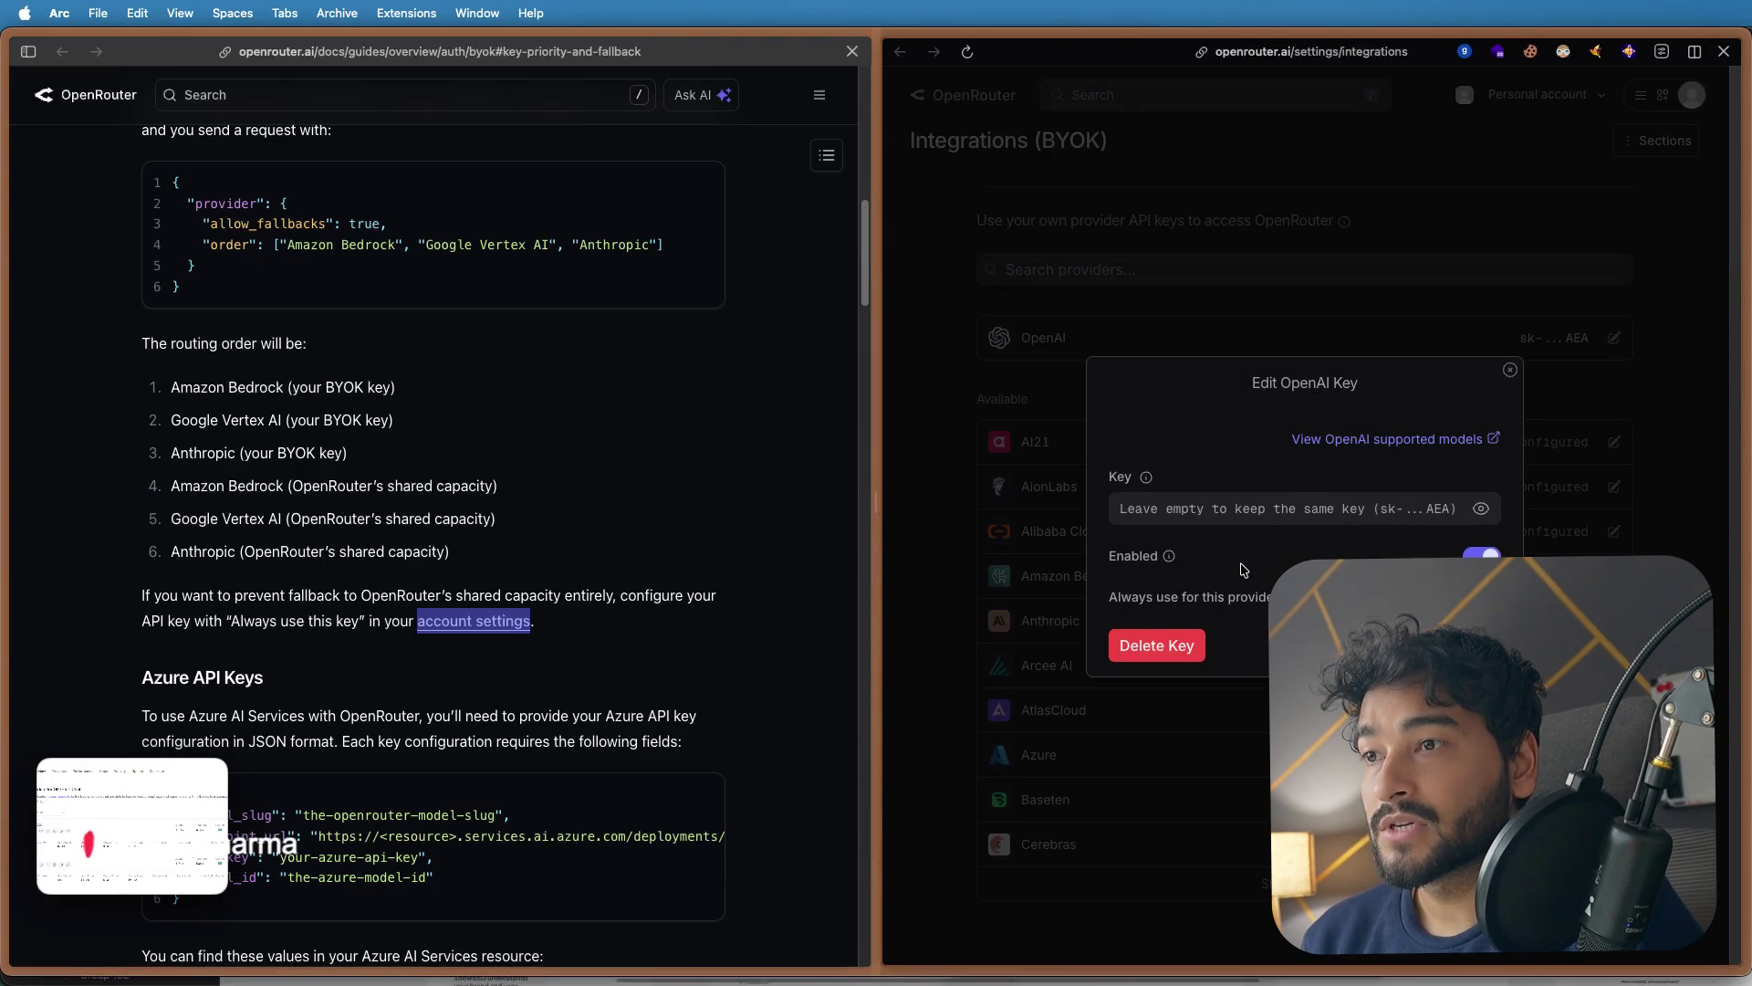
mouse_move(1351, 597)
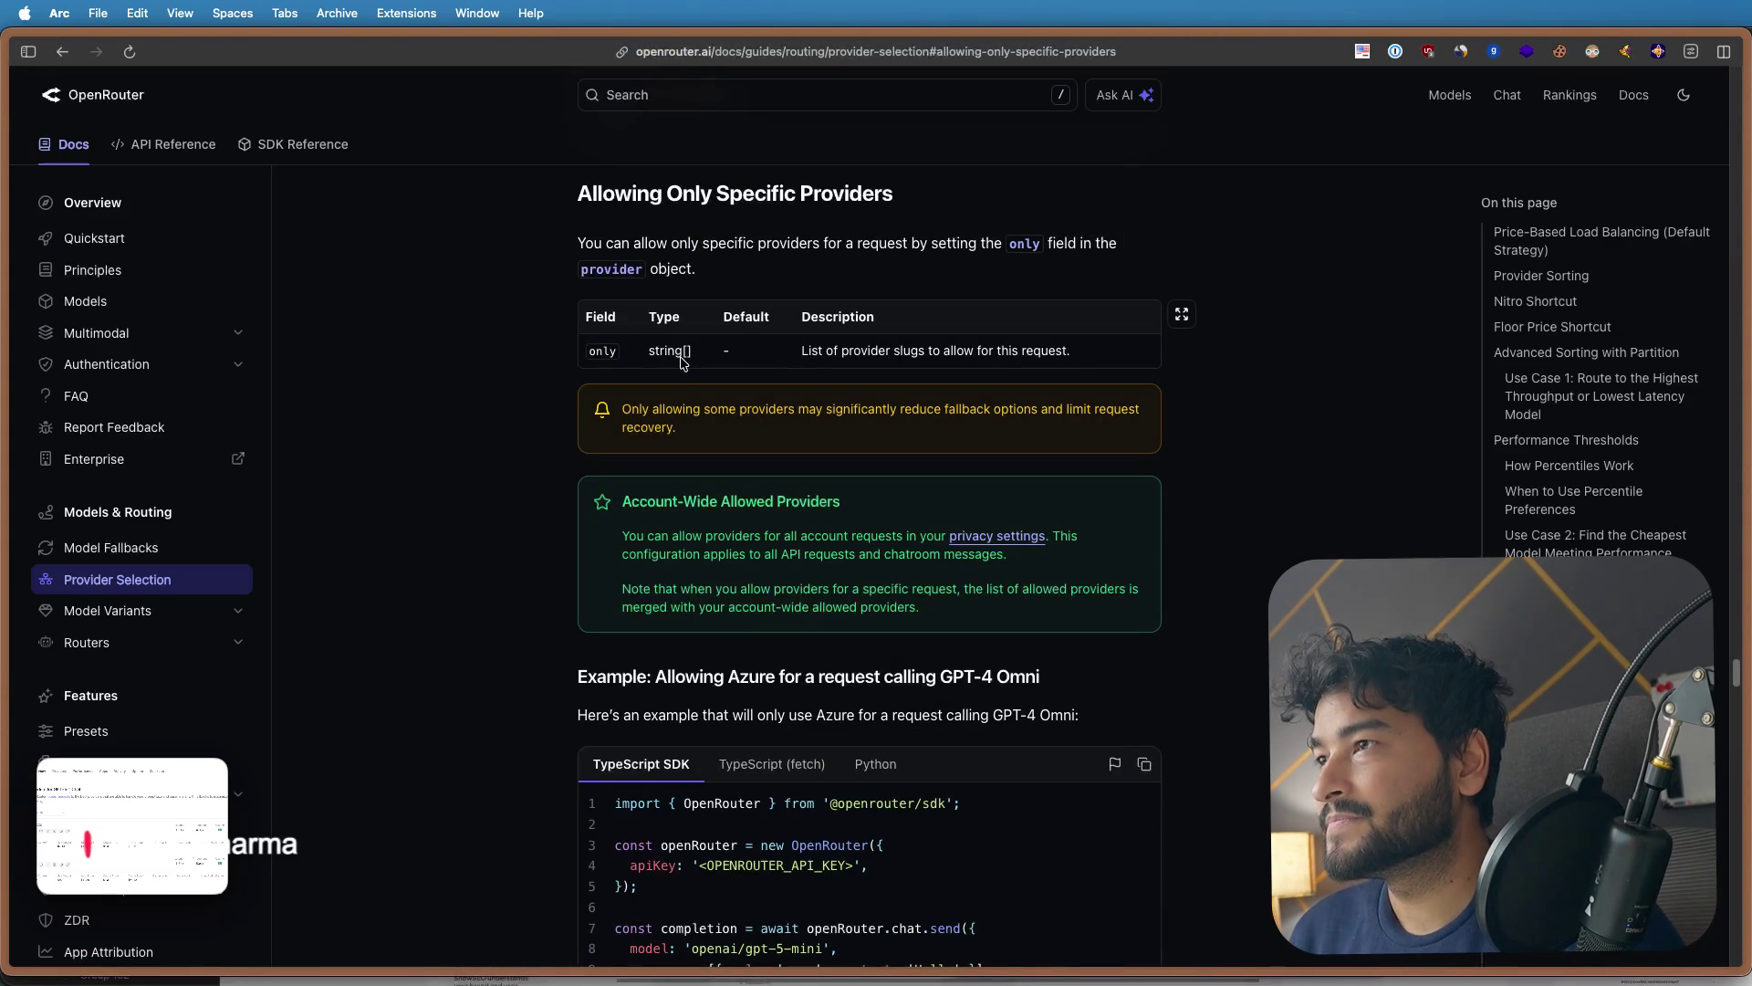
scroll(693, 362, "down", 3)
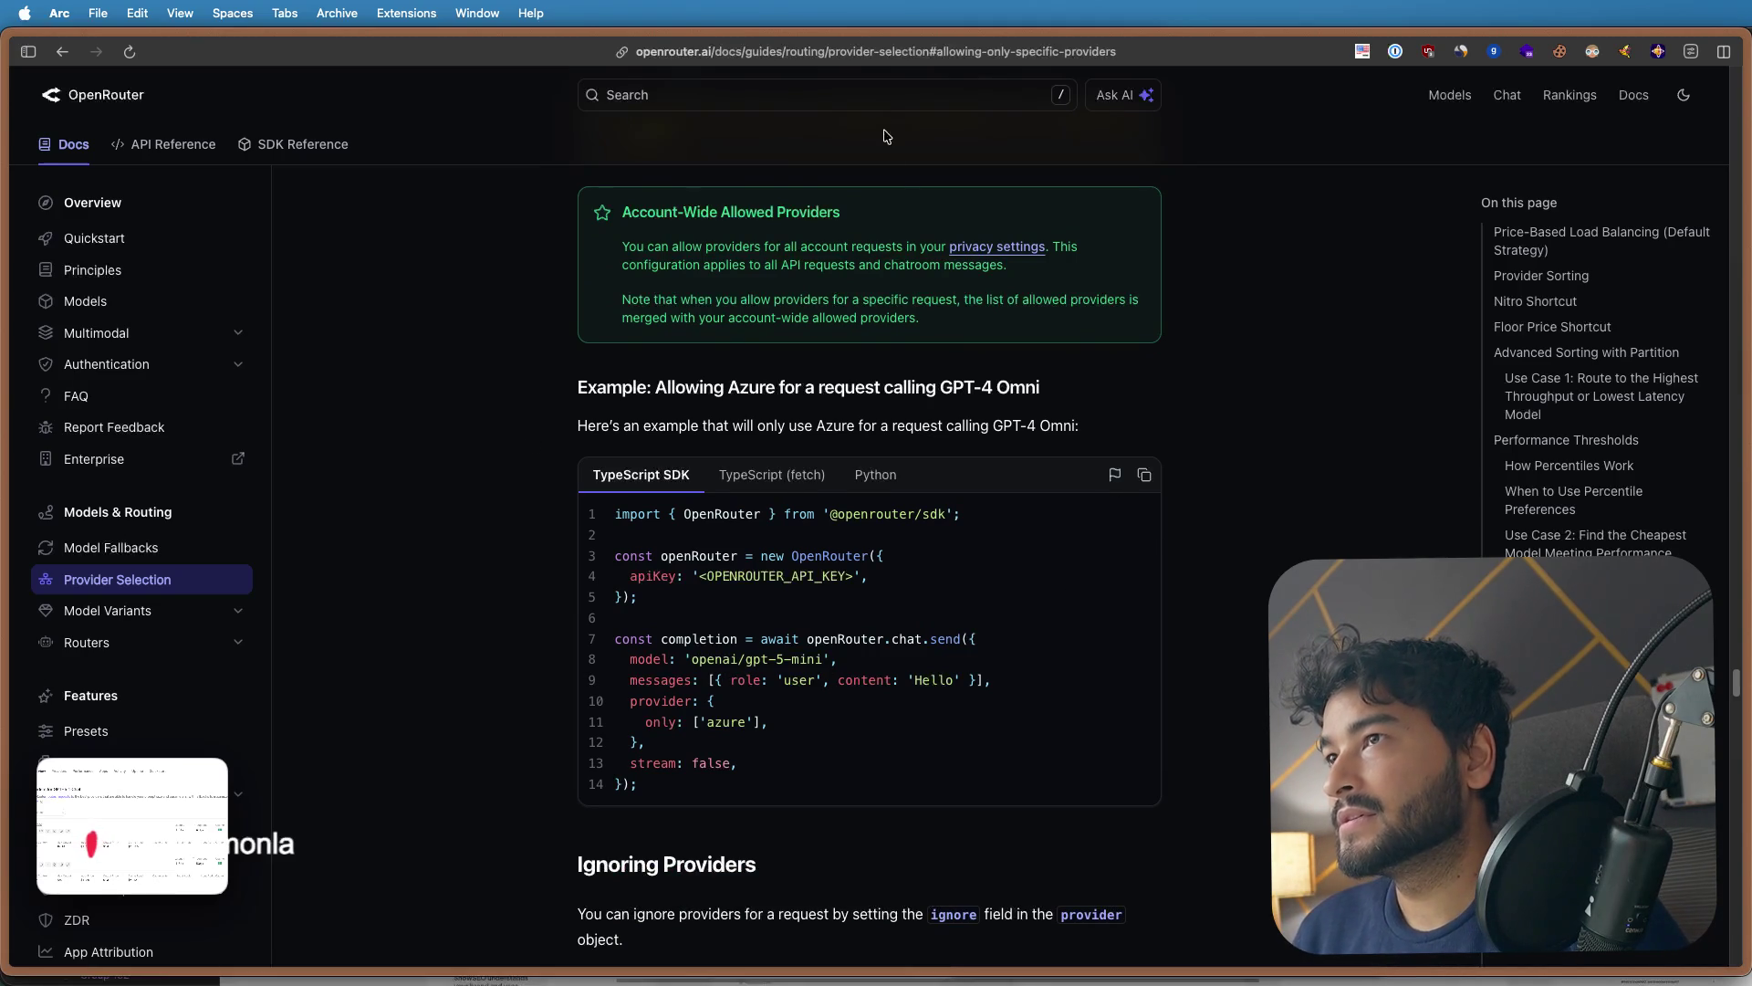
left_click(873, 55)
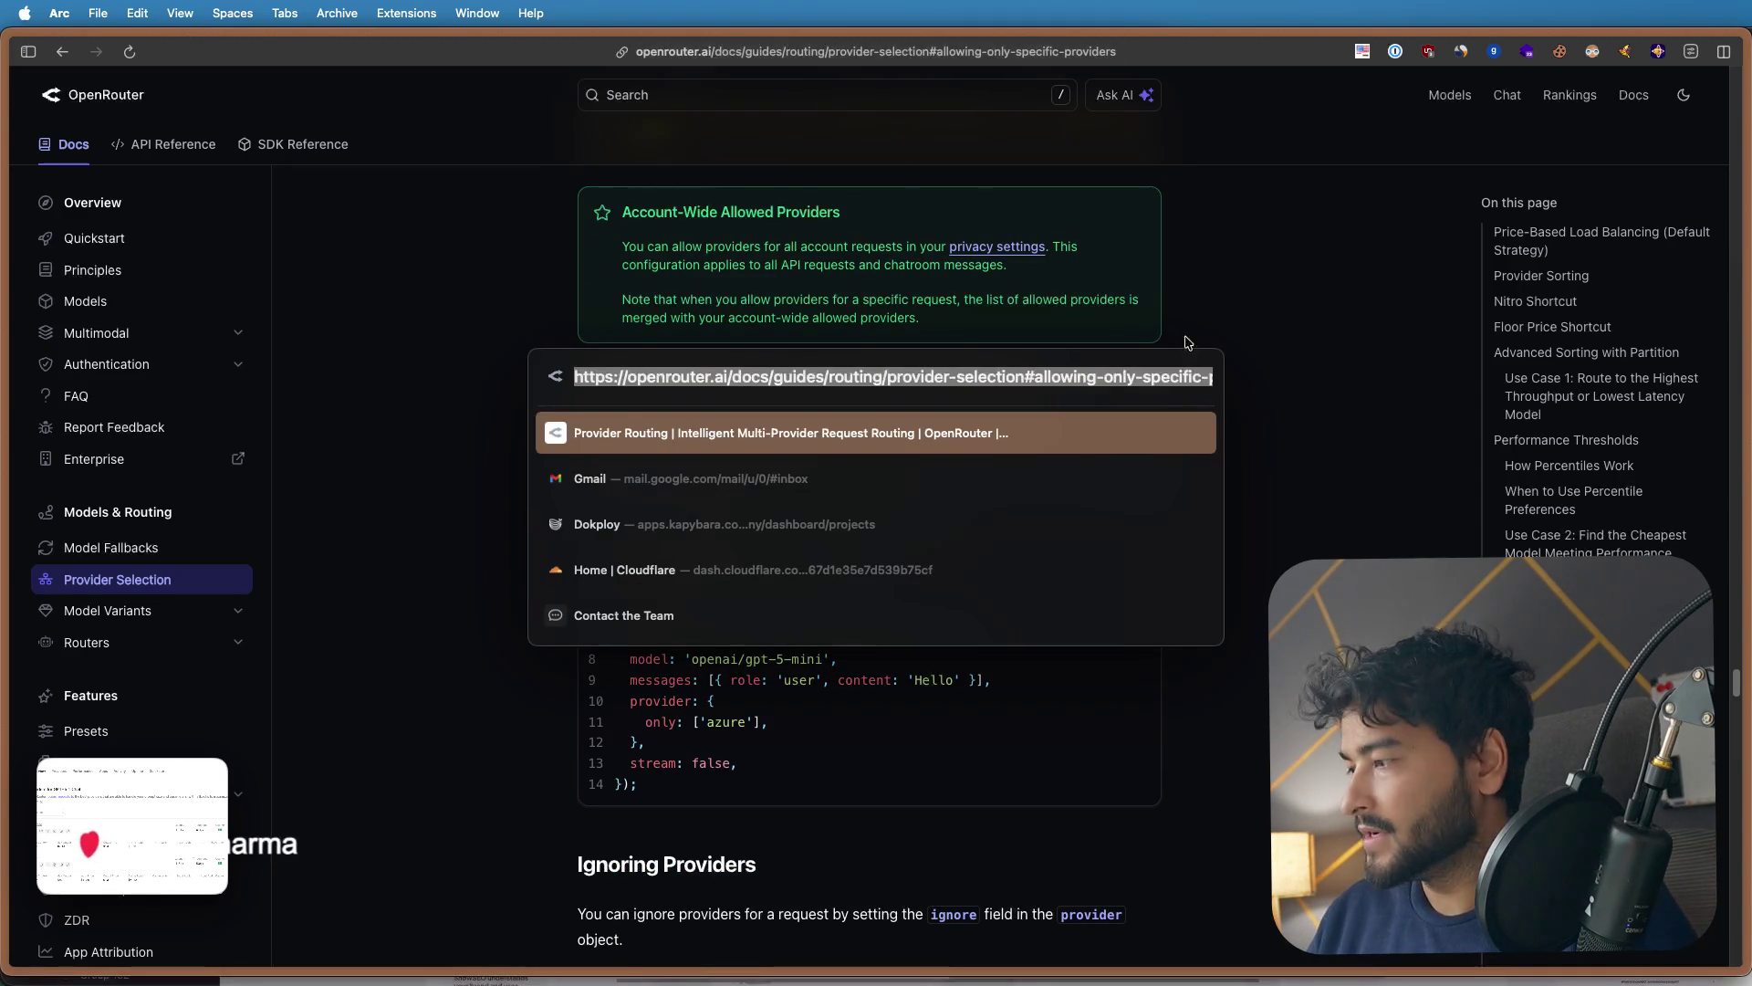
key("Escape")
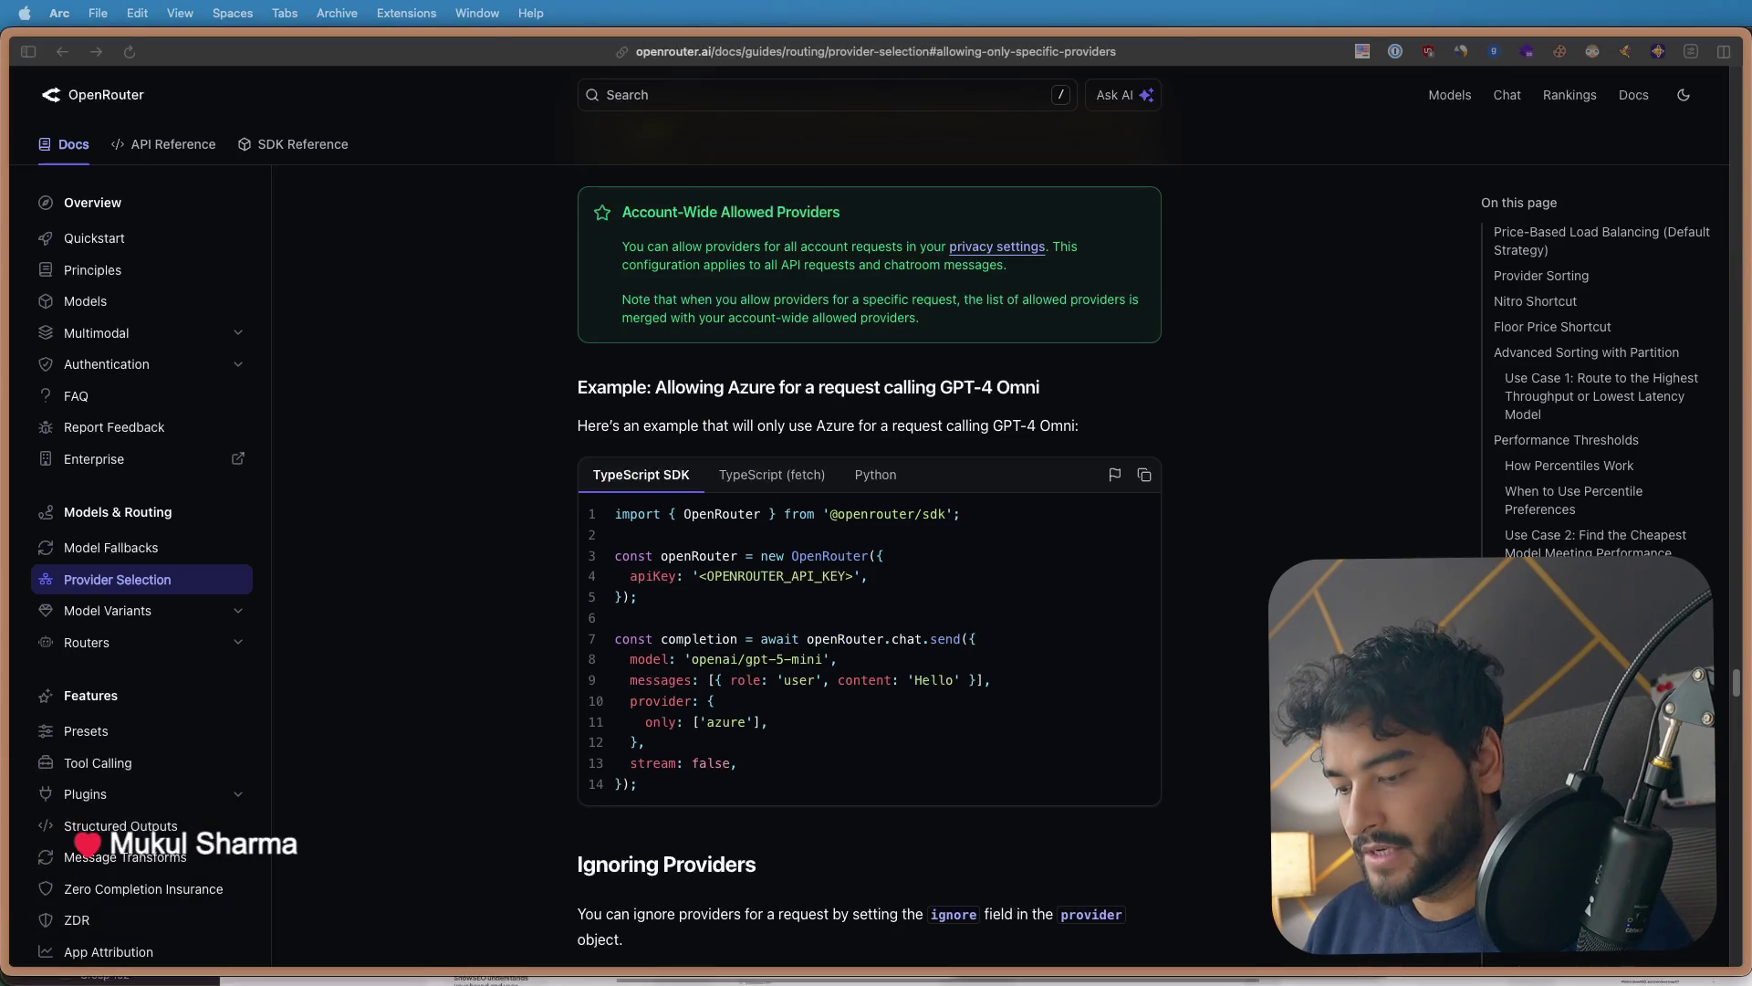